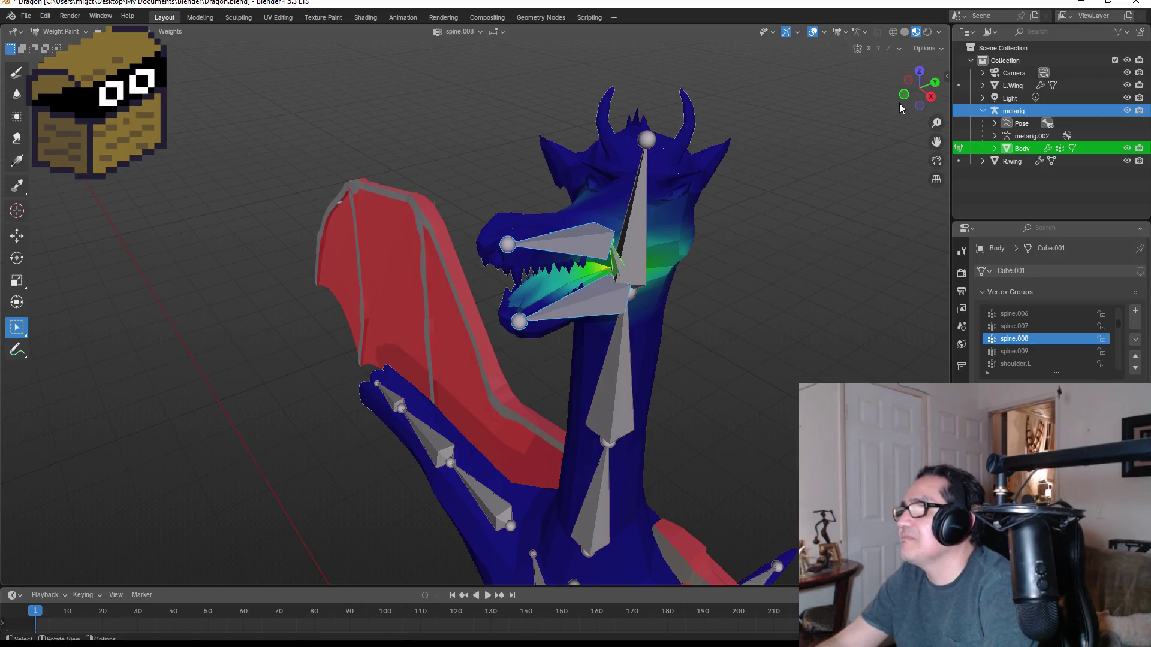
Step: Rotate the dragon's jaw bone as a trial from a top-down view
left_click(920, 72)
key("r")
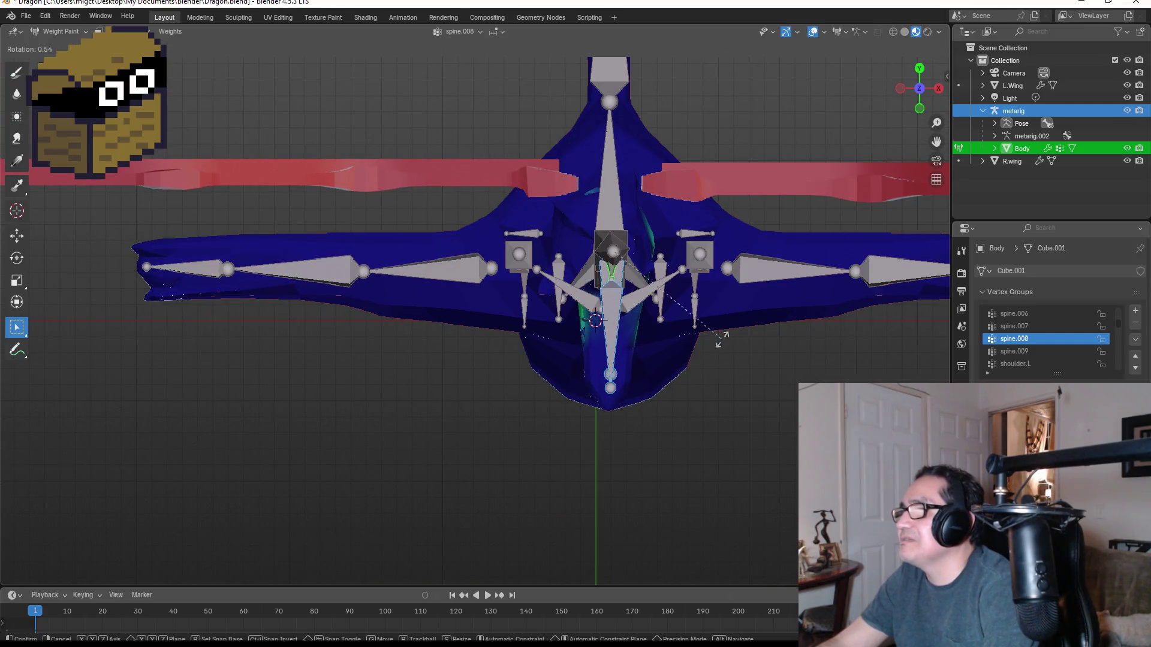
left_click(750, 281)
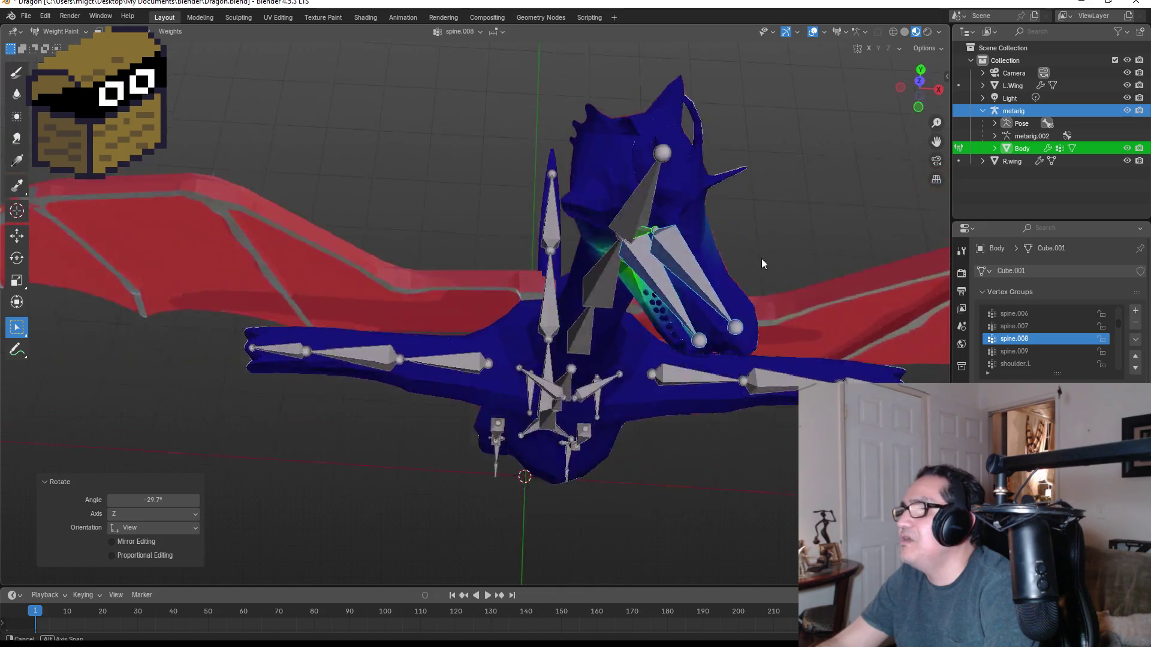
mouse_move(746, 185)
left_mouse_down()
mouse_move(628, 195)
mouse_move(617, 231)
left_mouse_up()
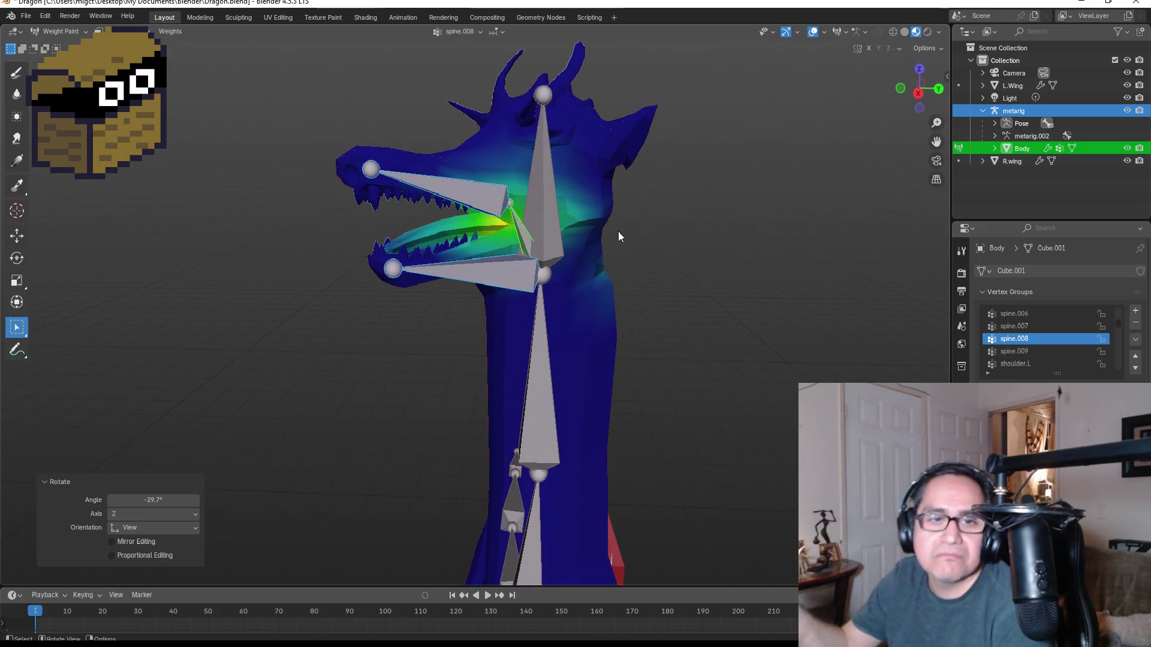
Step: Undo the jaw rotation, stepping back through the recent undo history
key("ctrl+z")
key("ctrl+z")
key("ctrl+z")
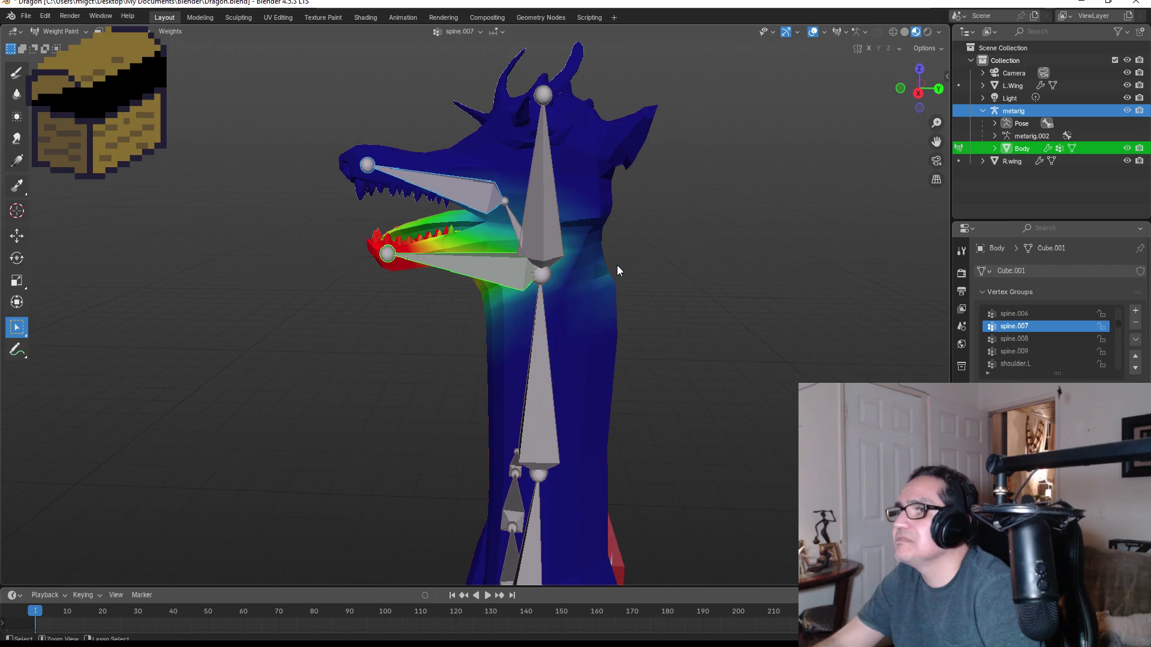
key("ctrl+z")
key("ctrl+z")
key("ctrl+z")
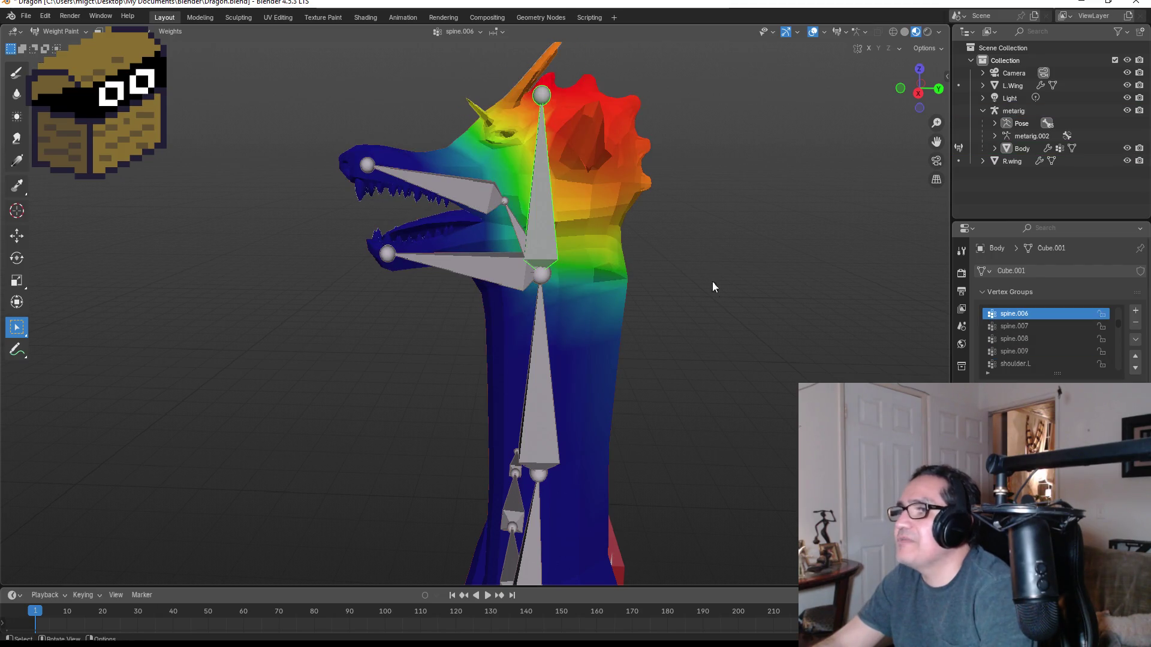
scroll(713, 282, "down", 3)
key("ctrl+z")
key("ctrl+z")
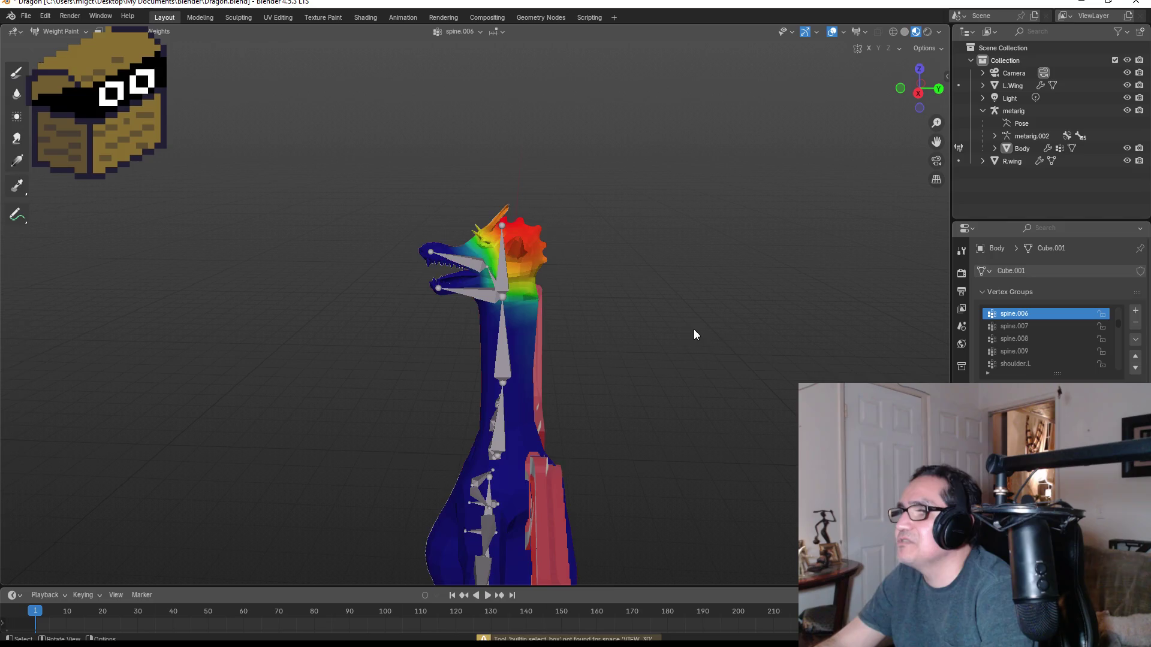
left_click_drag(722, 332, 826, 317)
key("ctrl+z")
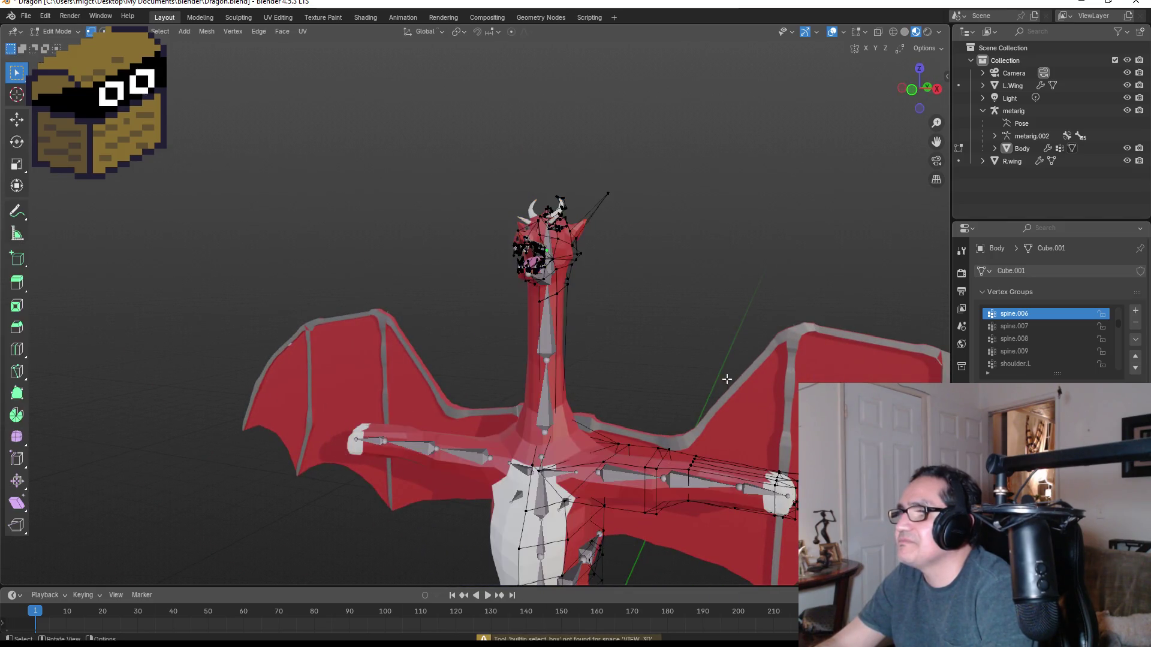
left_click_drag(732, 362, 778, 349)
key("ctrl+z")
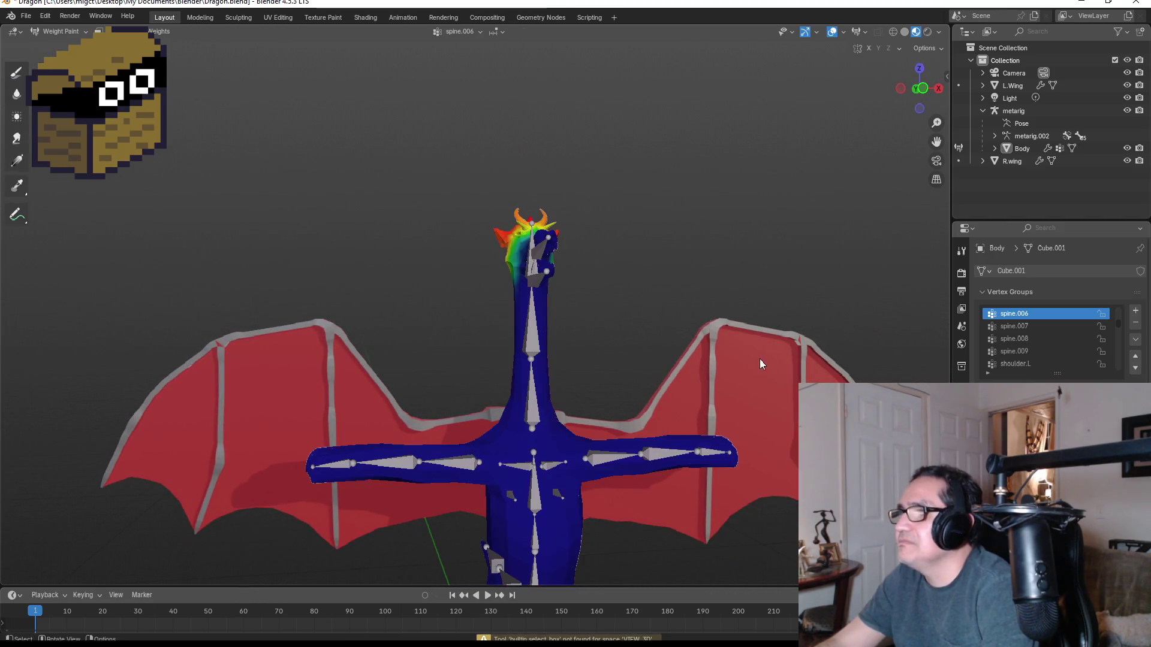
left_click_drag(703, 355, 692, 351)
Step: Switch from Weight Paint to Object Mode so the dragon shows red, and zoom out
left_click(63, 33)
left_click(57, 46)
mouse_move(607, 332)
left_mouse_down()
mouse_move(640, 336)
mouse_move(677, 375)
left_mouse_up()
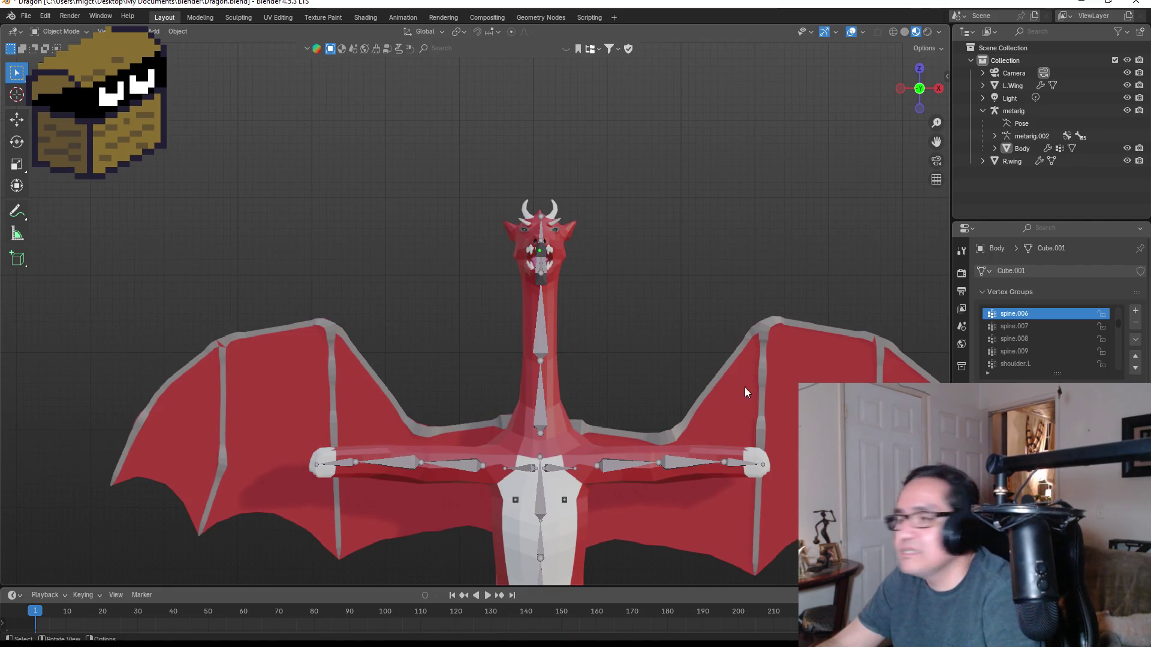
scroll(682, 387, "down", 3)
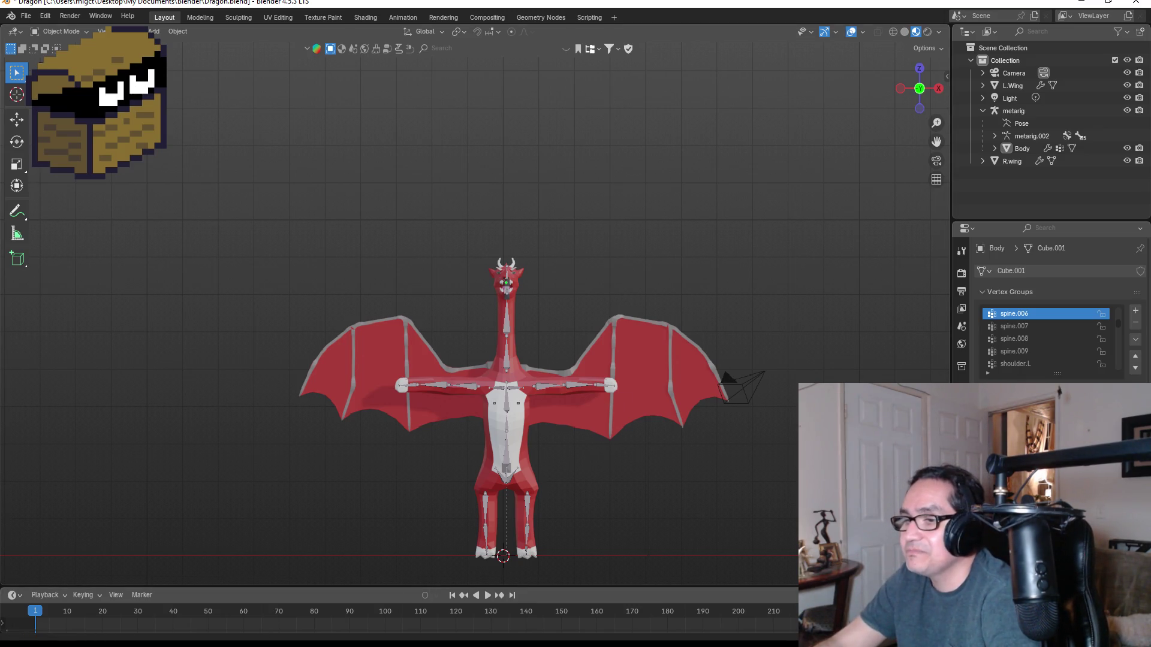
key("alt+Tab")
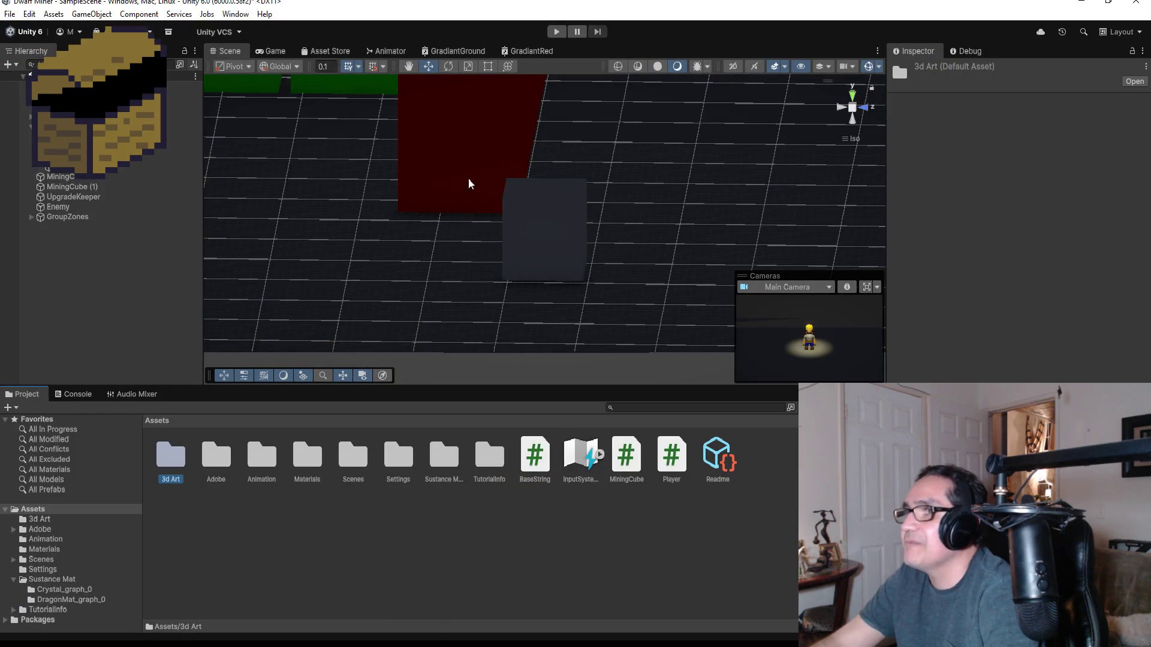
left_click(556, 215)
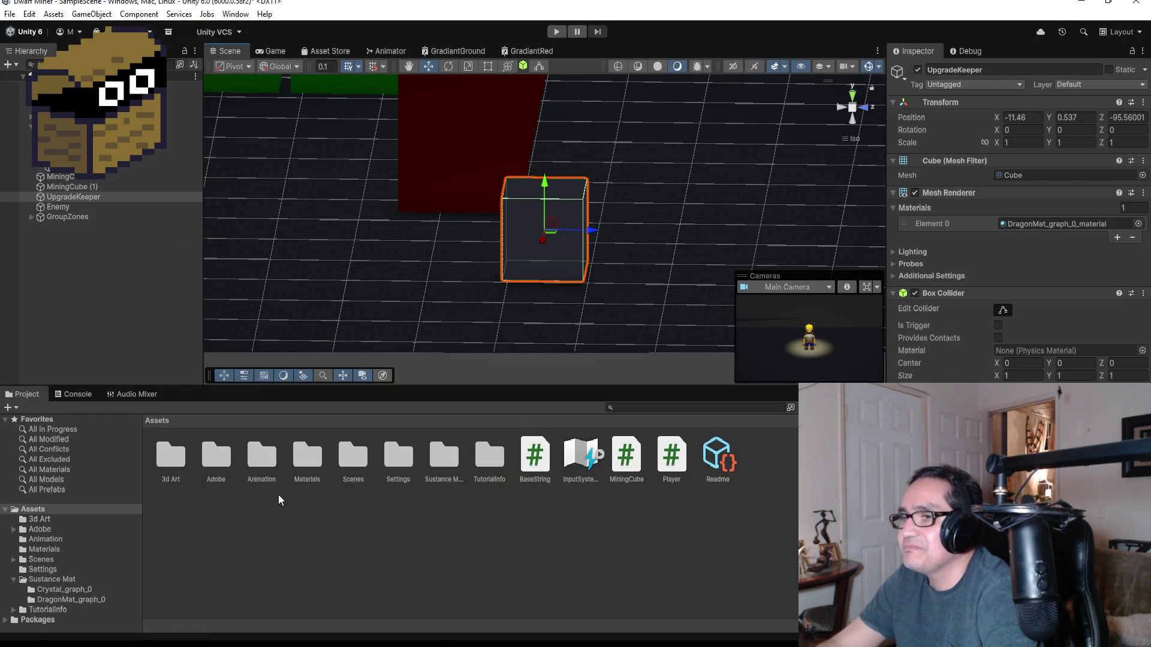
double_click(443, 457)
left_click(359, 463)
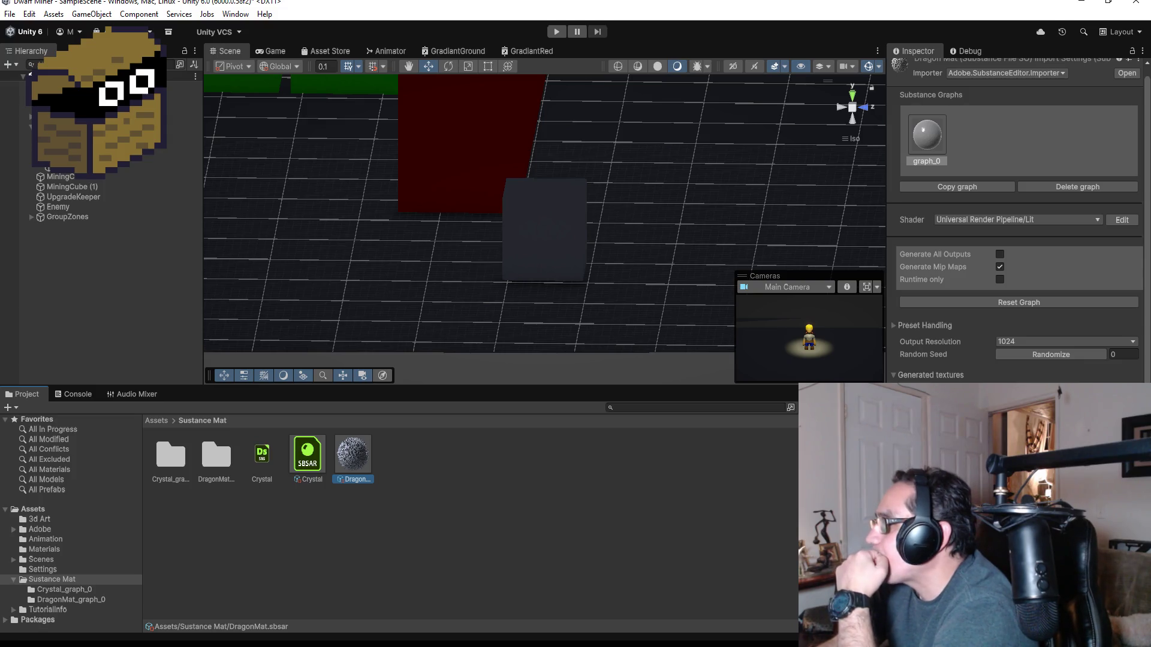
double_click(215, 455)
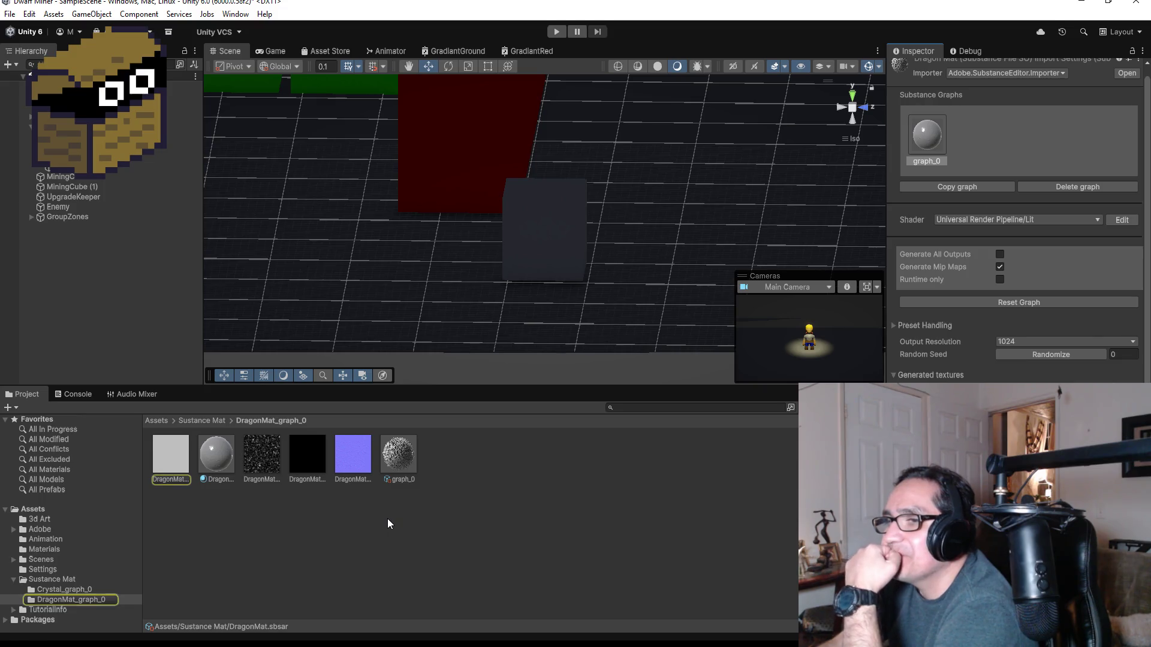
left_click(204, 421)
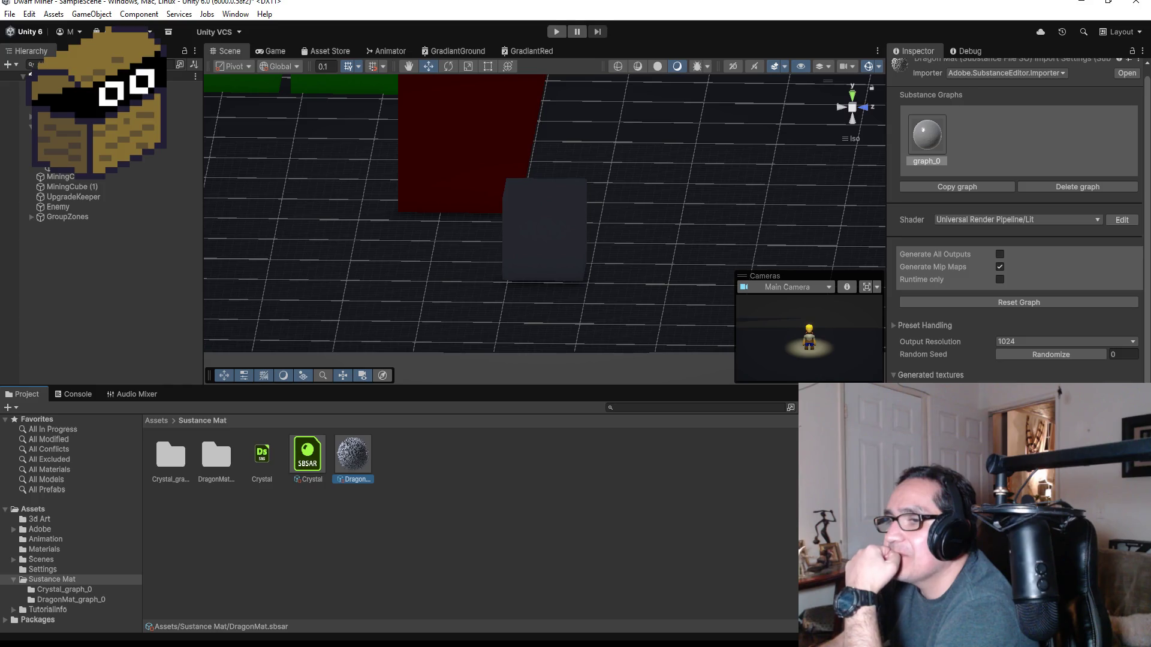
left_click(318, 460)
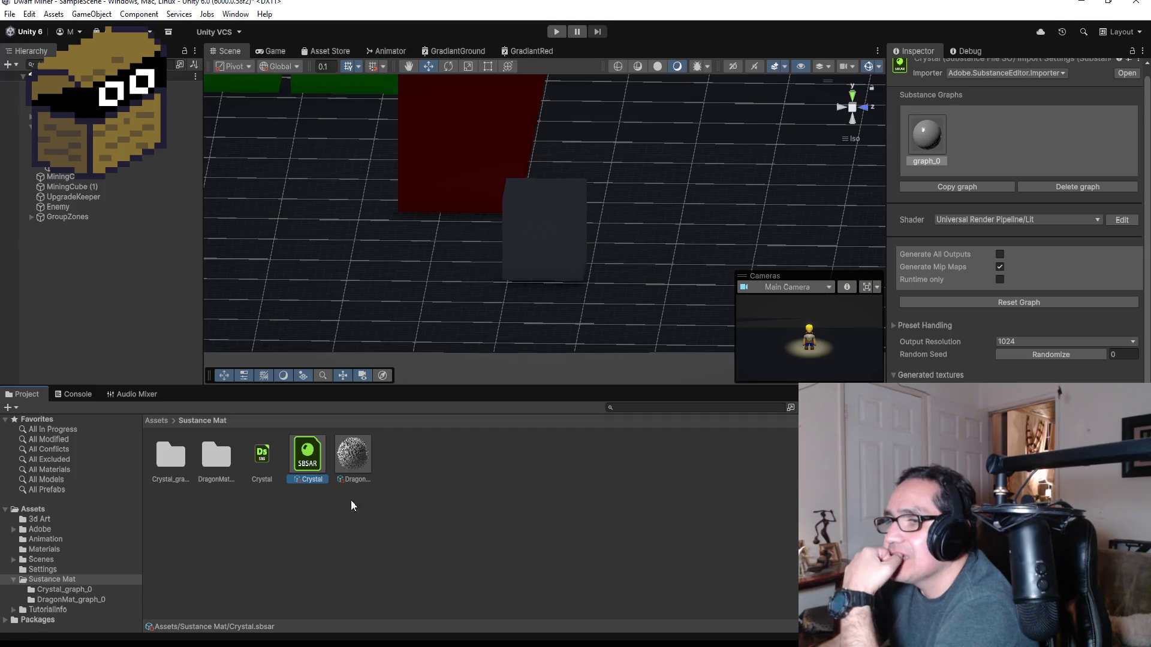
left_click(215, 462)
double_click(215, 459)
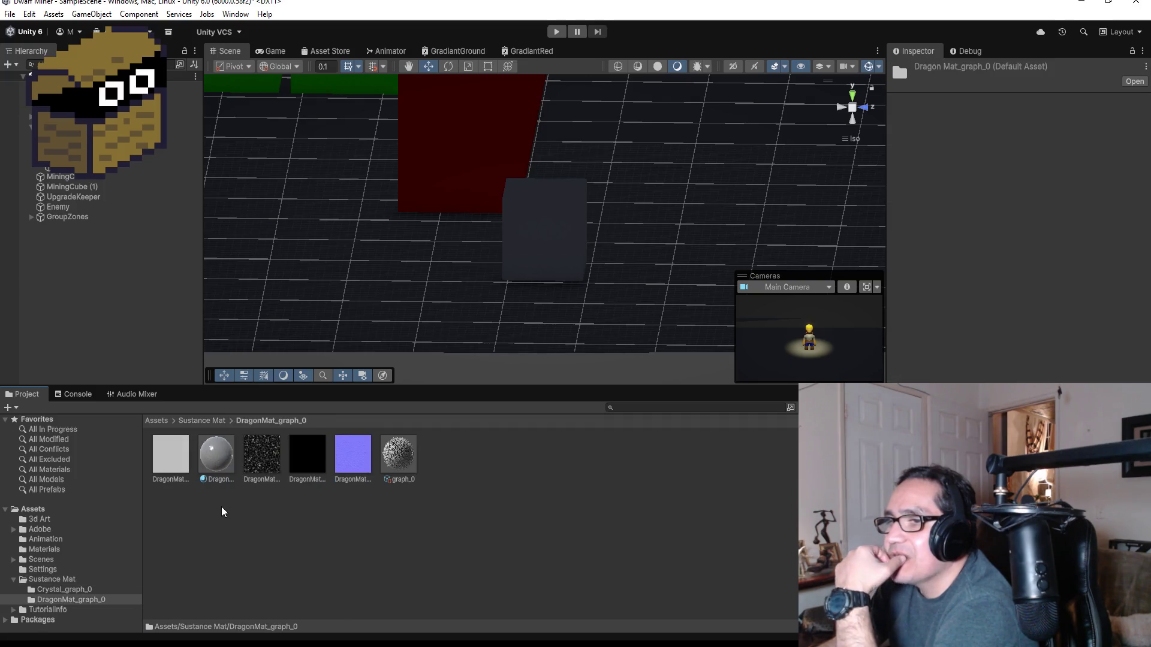
left_click(175, 459)
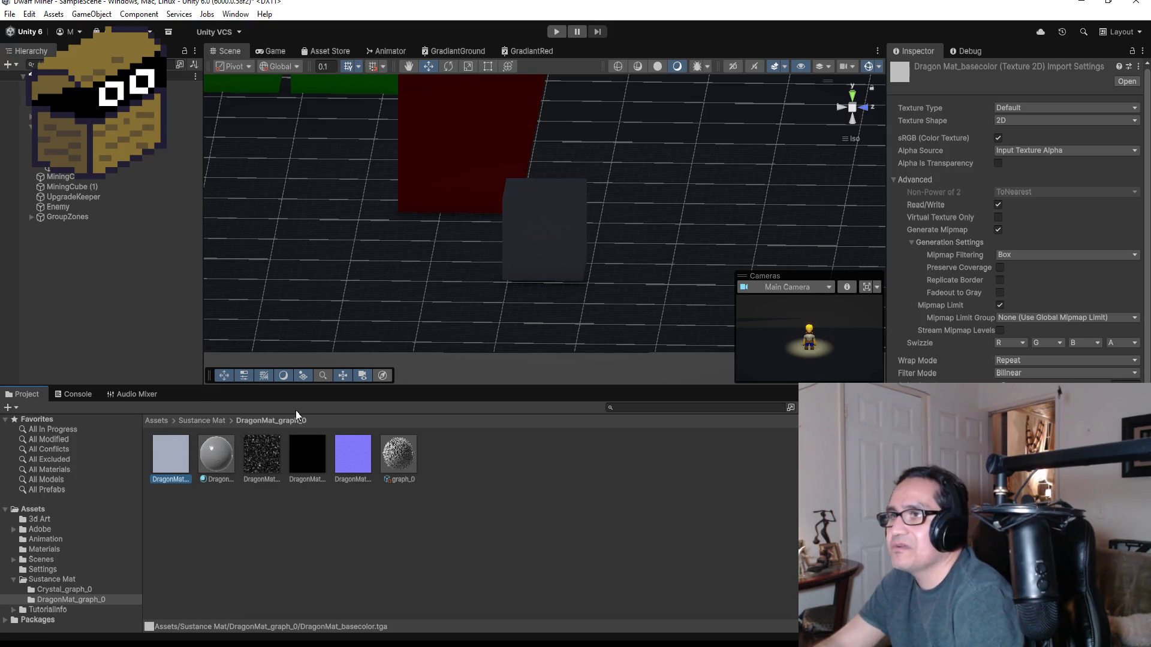
right_click(217, 528)
left_click(240, 532)
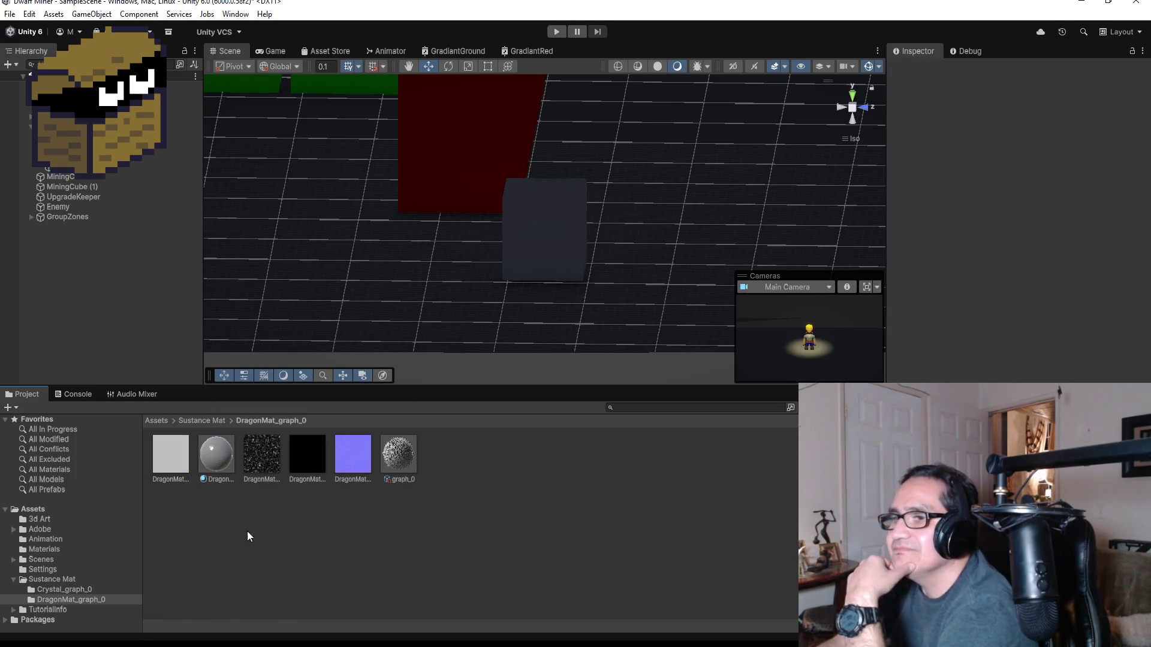
left_click(572, 226)
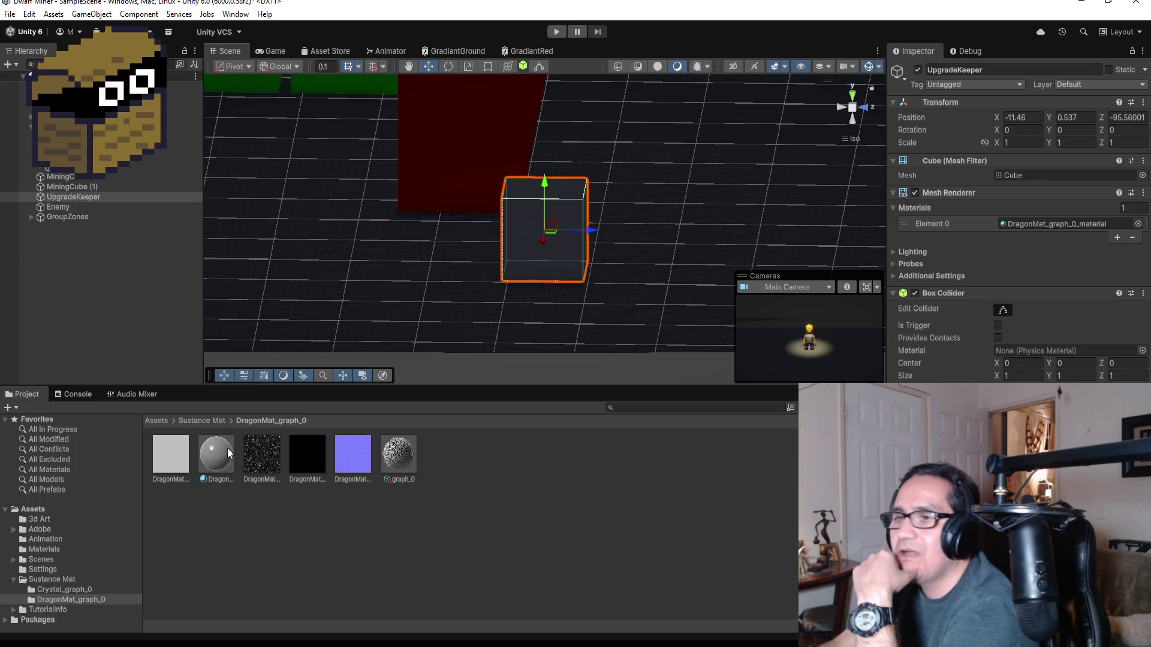
left_click(157, 420)
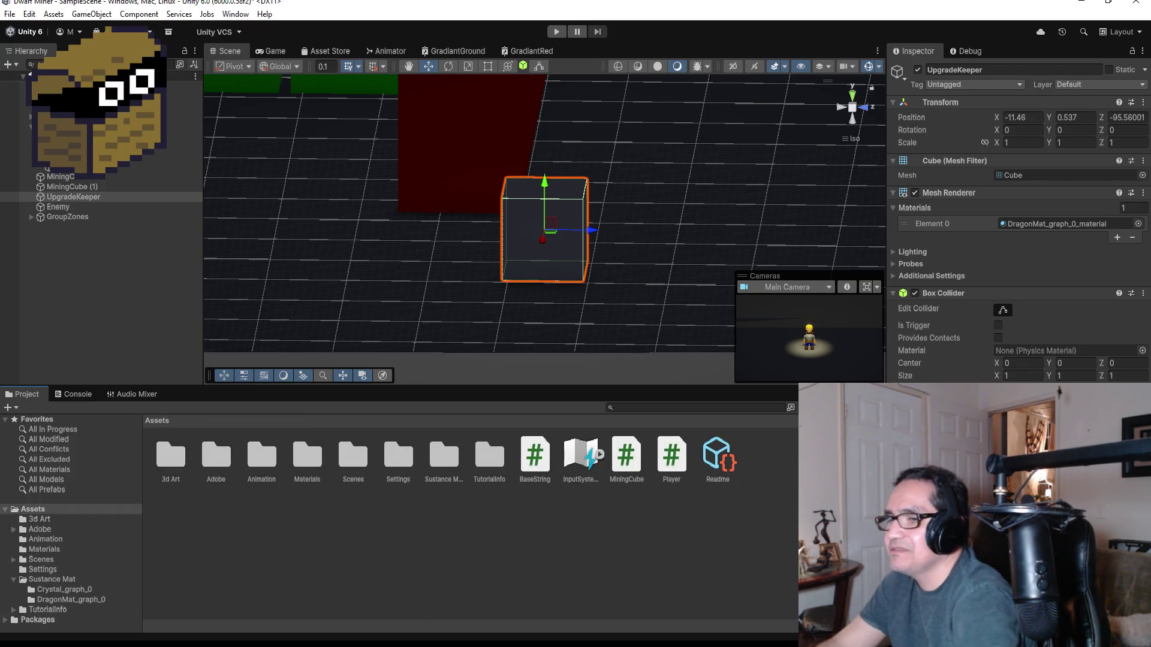
key("alt+Tab")
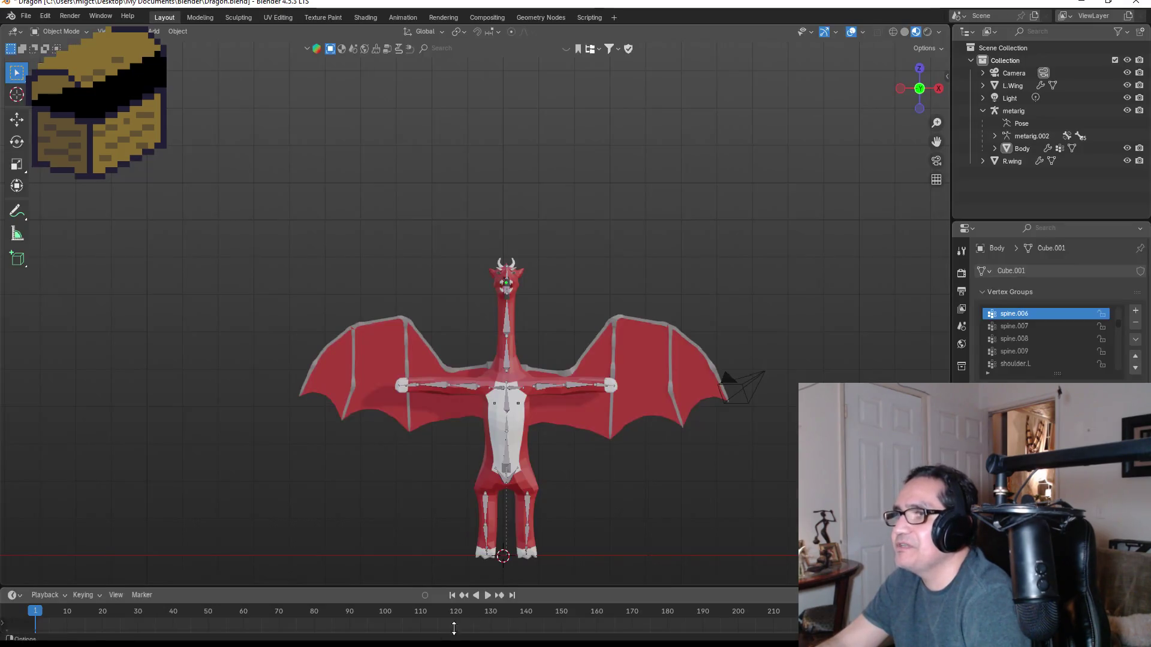
Step: Select L.Wing, toggle Edit Mode in and out, then add a Single Bone armature
scroll(688, 356, "up", 3)
left_click(731, 346)
key("Tab")
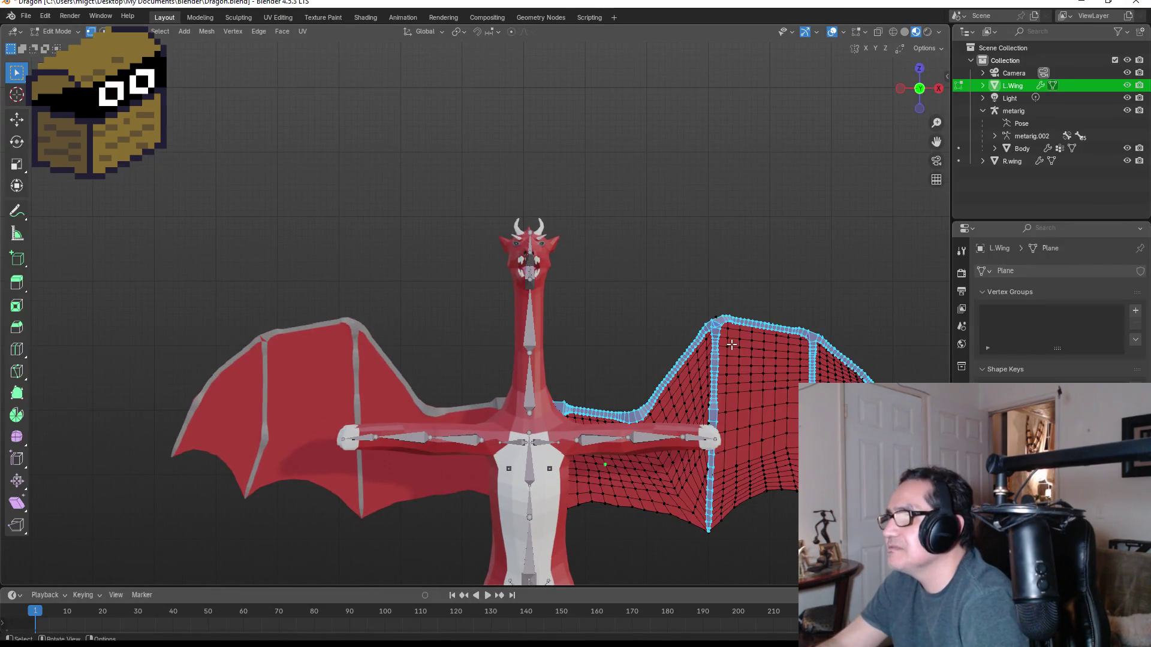
key("Tab")
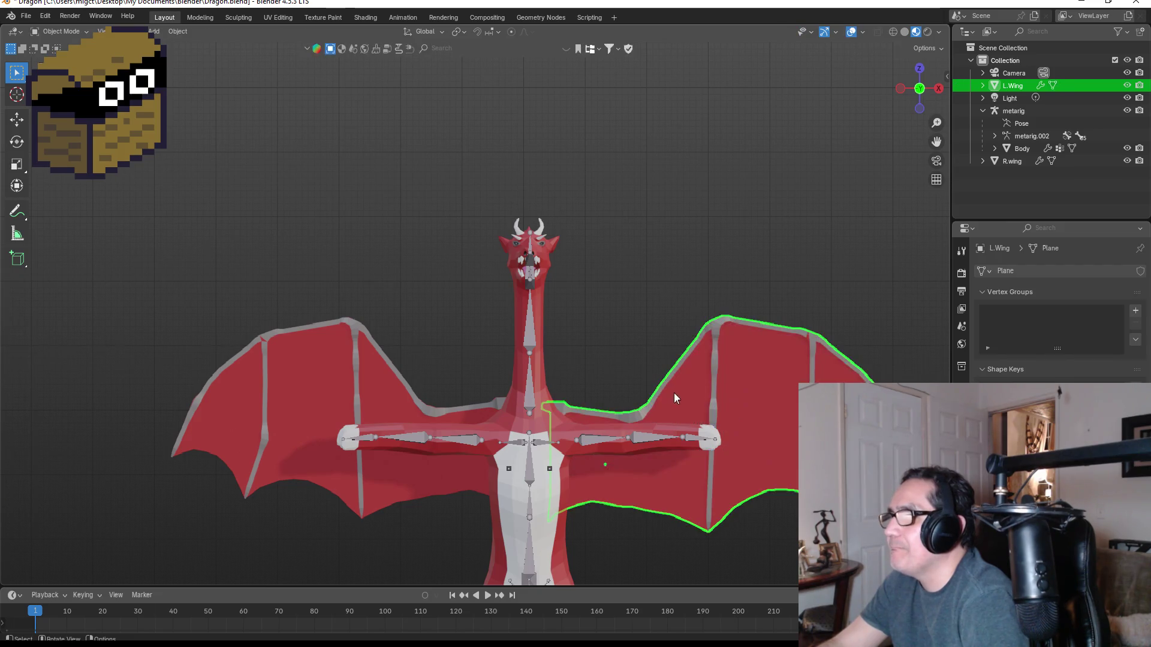
key("shift+a")
mouse_move(653, 318)
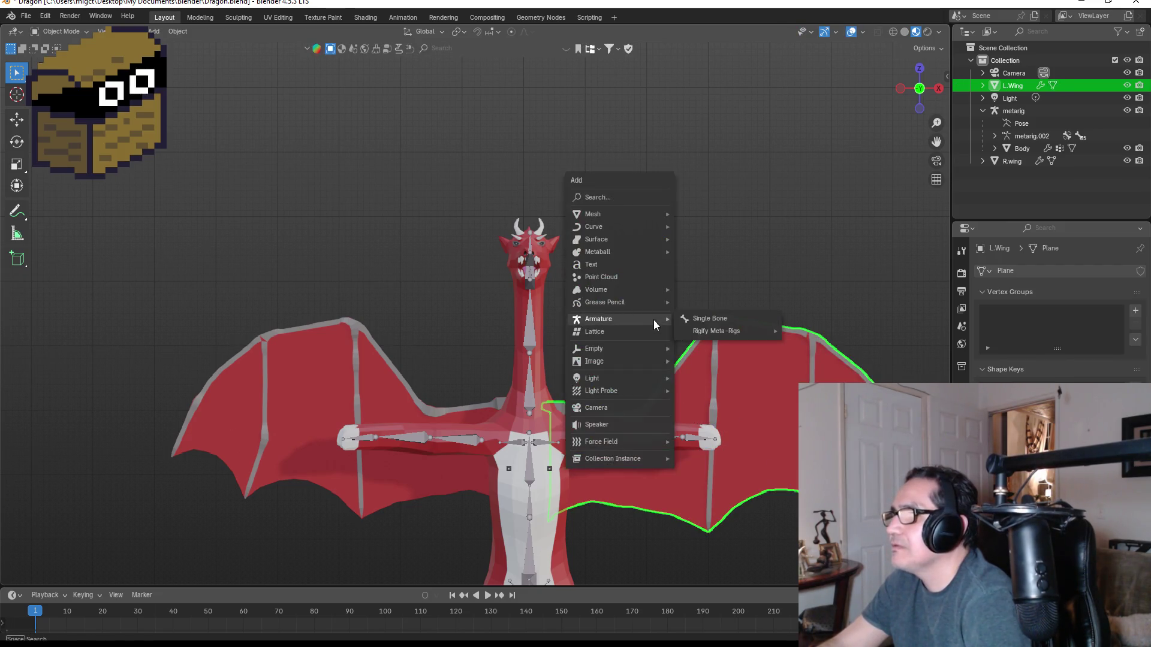
left_click(713, 319)
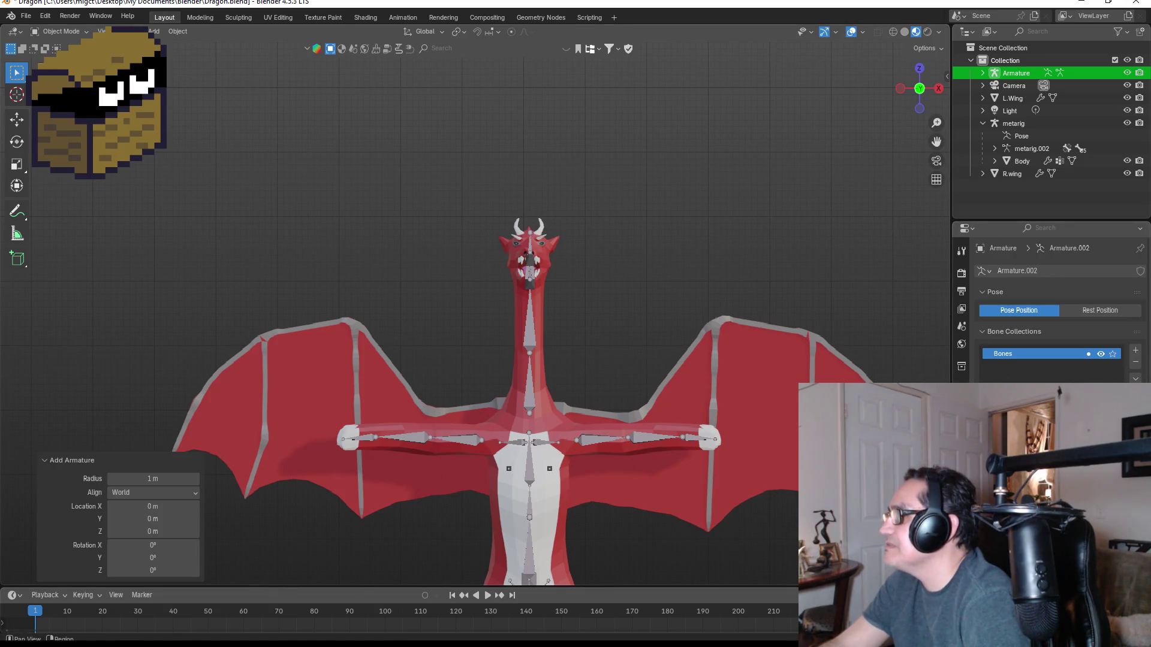
scroll(1055, 311, "down", 2)
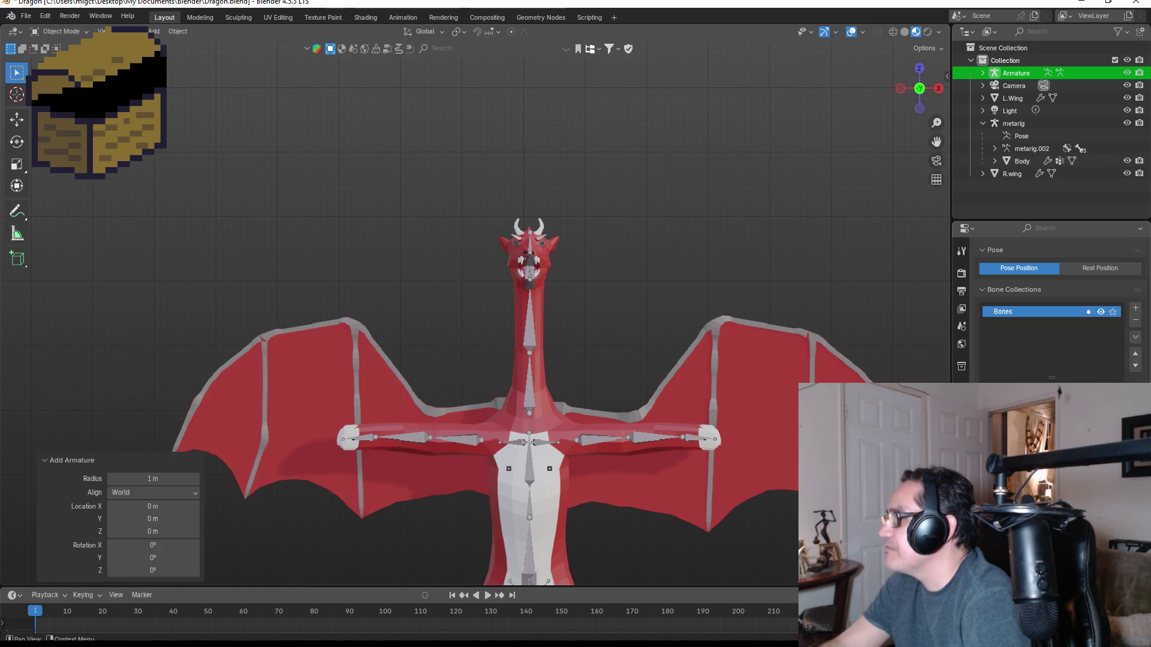
scroll(629, 458, "down", 5)
Step: Move the new armature into place and tilt the shoulder bone about 50°
key("g")
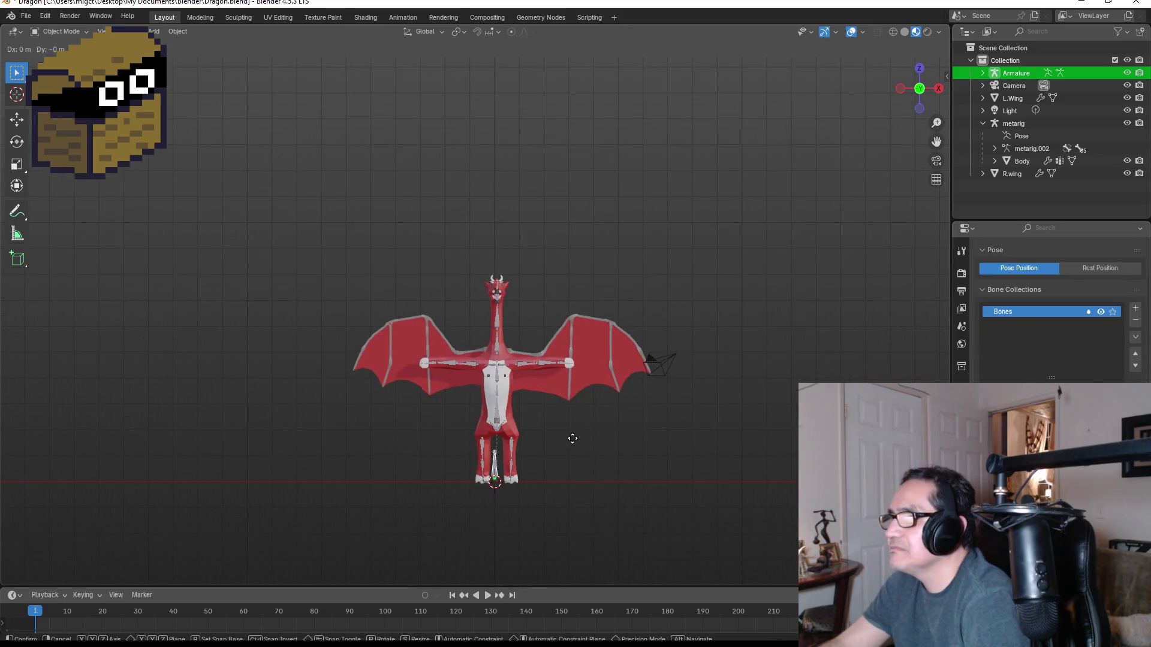
left_click(586, 317)
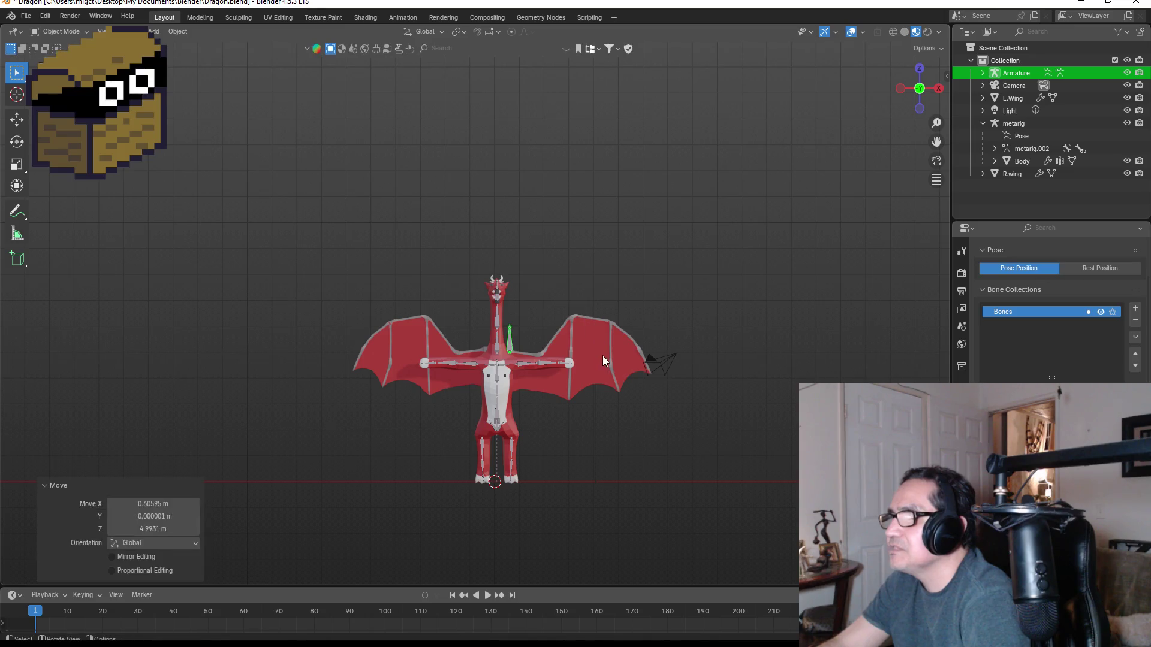
scroll(634, 386, "up", 3)
key("r")
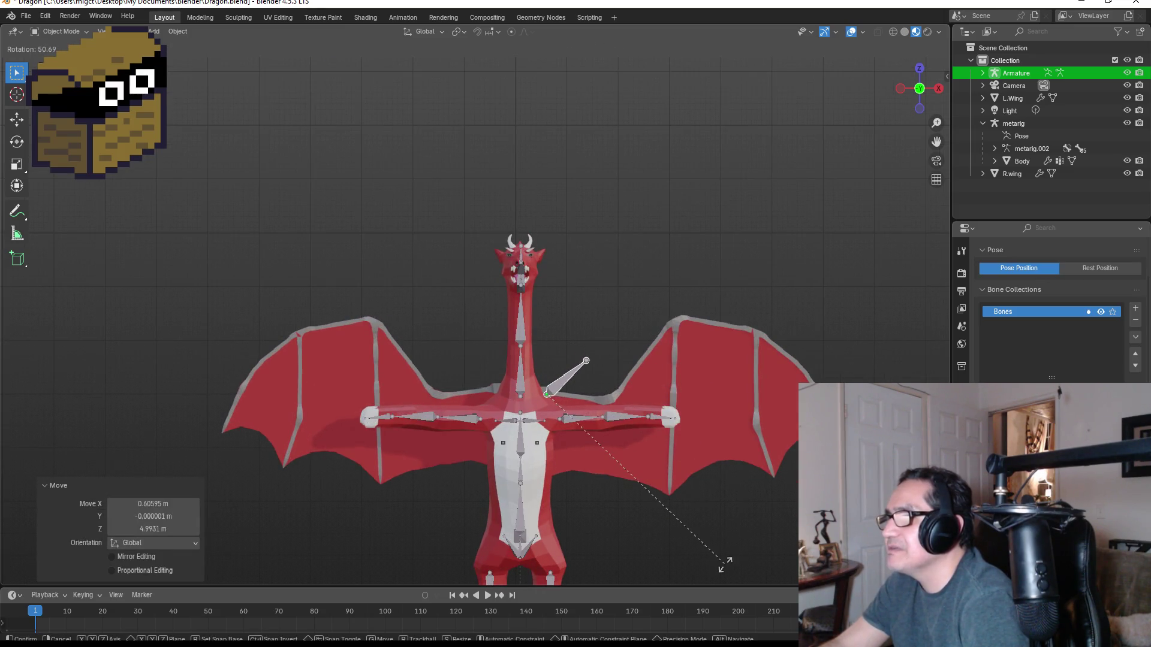
left_click(721, 567)
key("r")
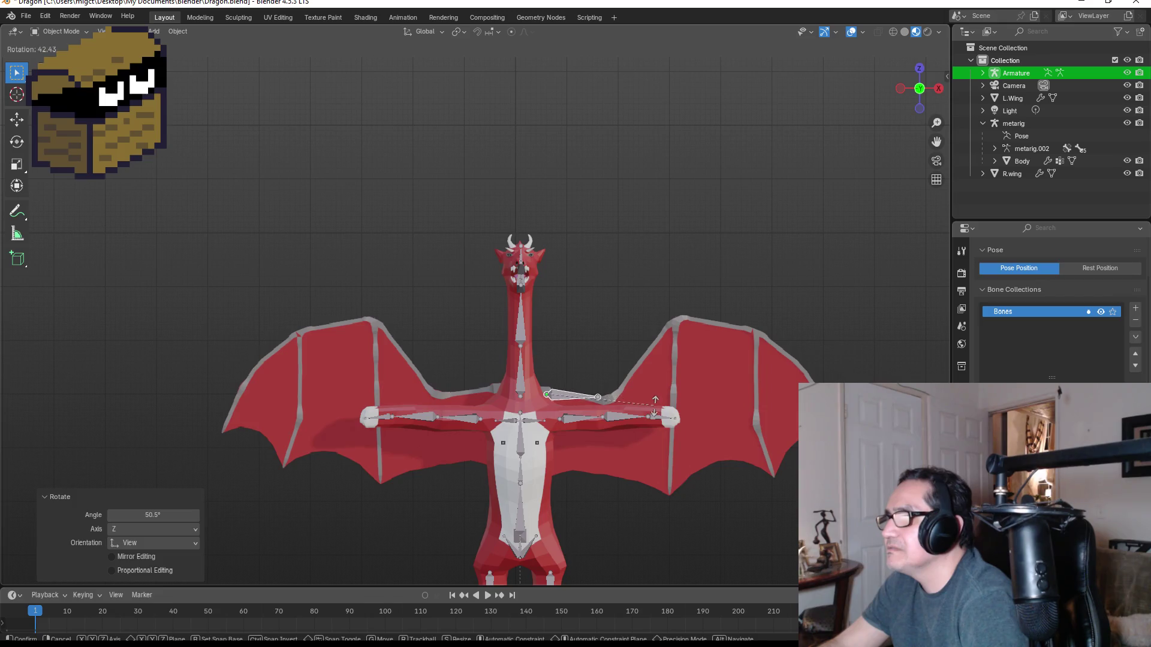
left_click(658, 416)
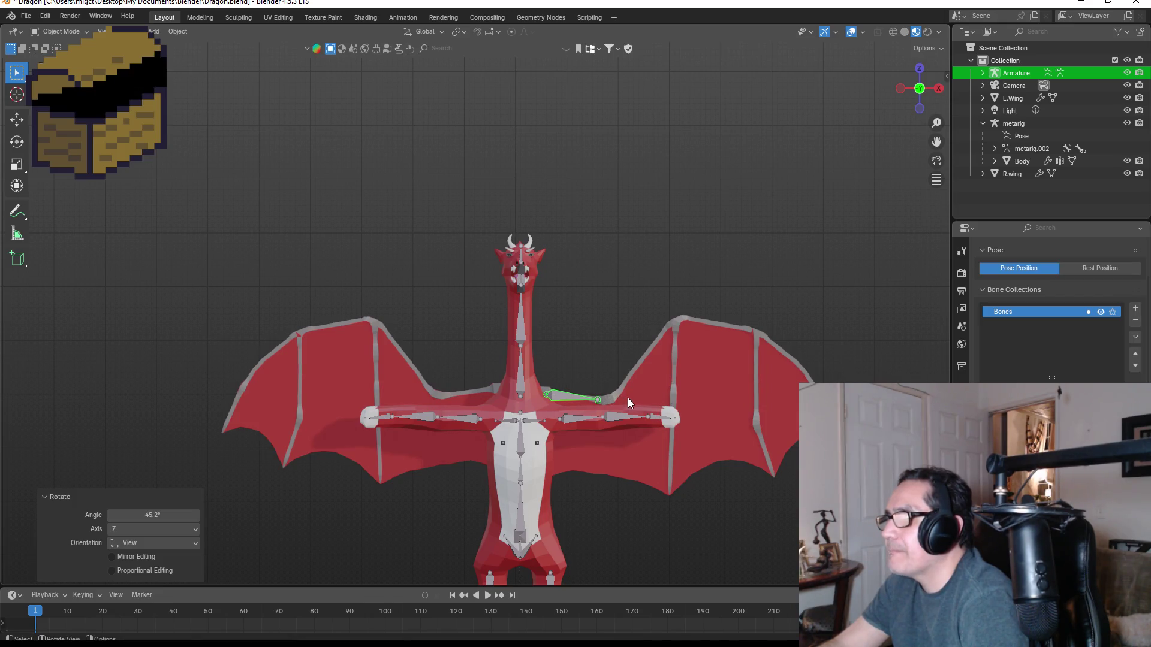
Step: In Edit Mode, resize the shoulder bone and reposition it using front and top views
key("Tab")
key("s")
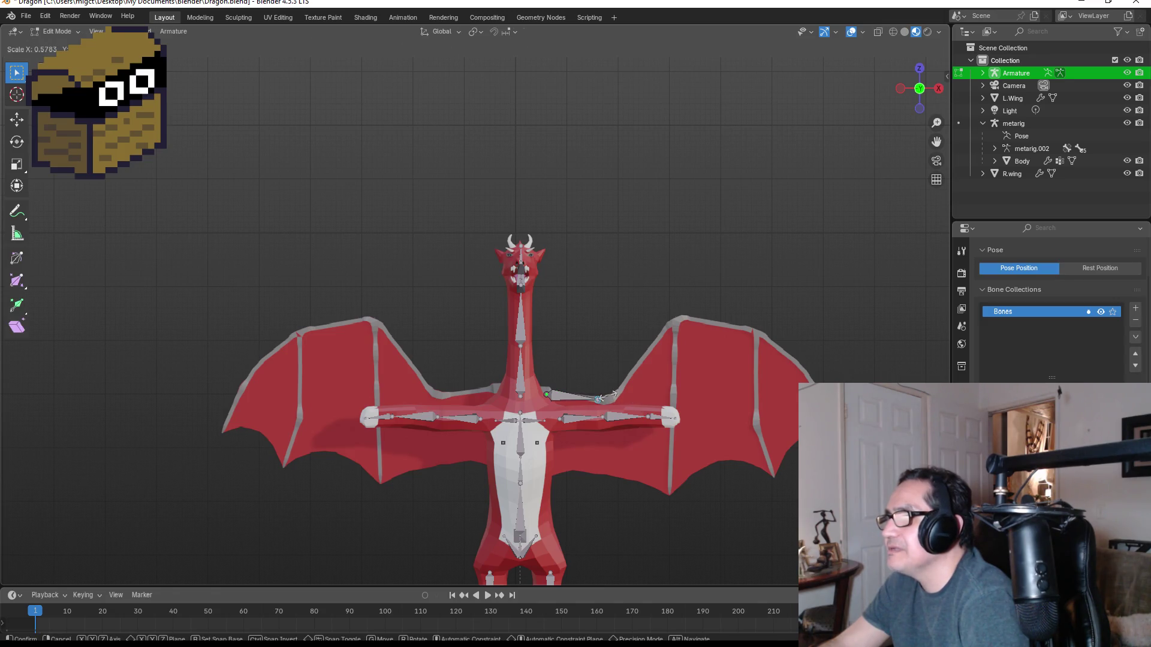
left_click(612, 393)
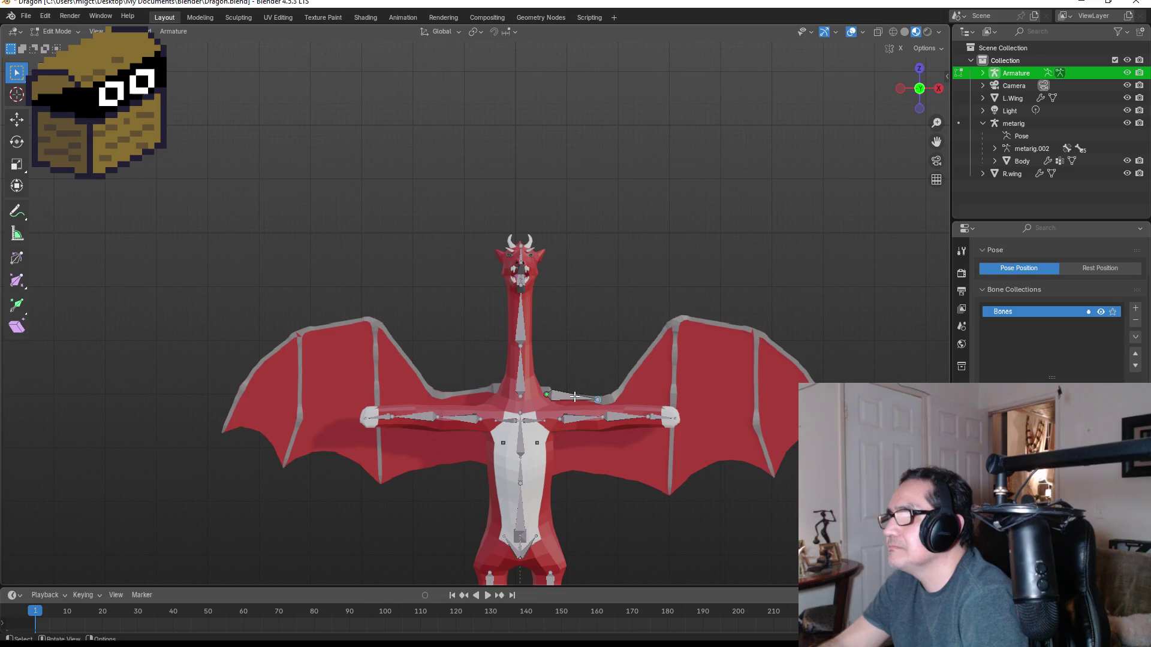
key("s")
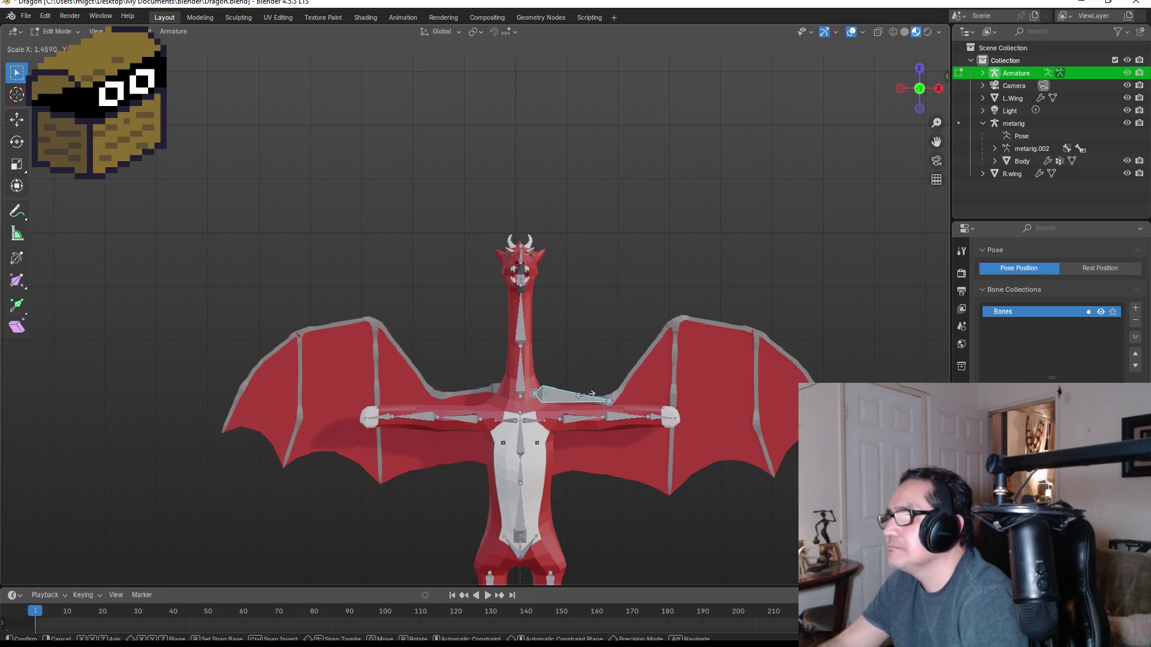
key("Escape")
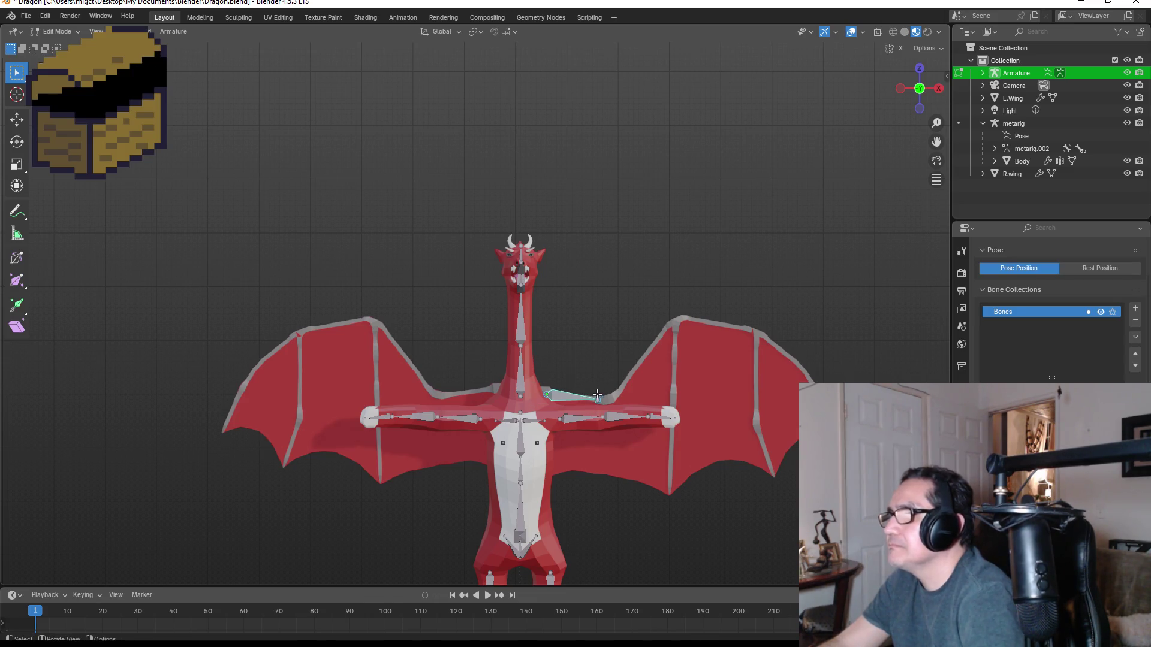
left_click_drag(743, 172, 621, 389)
key("KP_1")
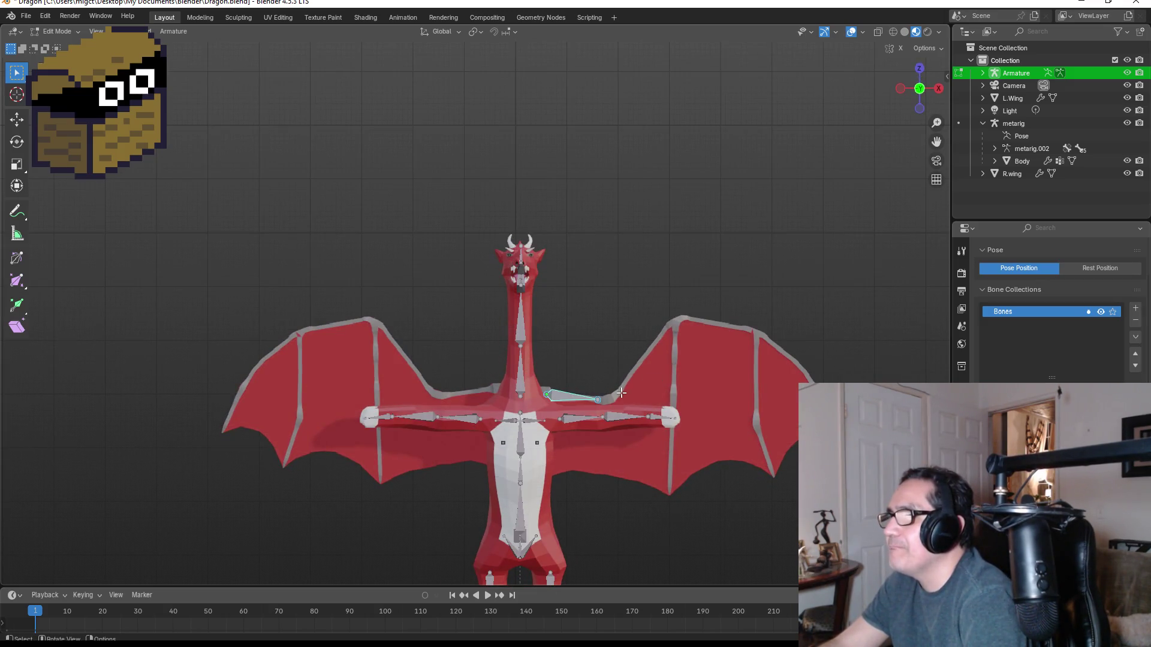
left_click(920, 69)
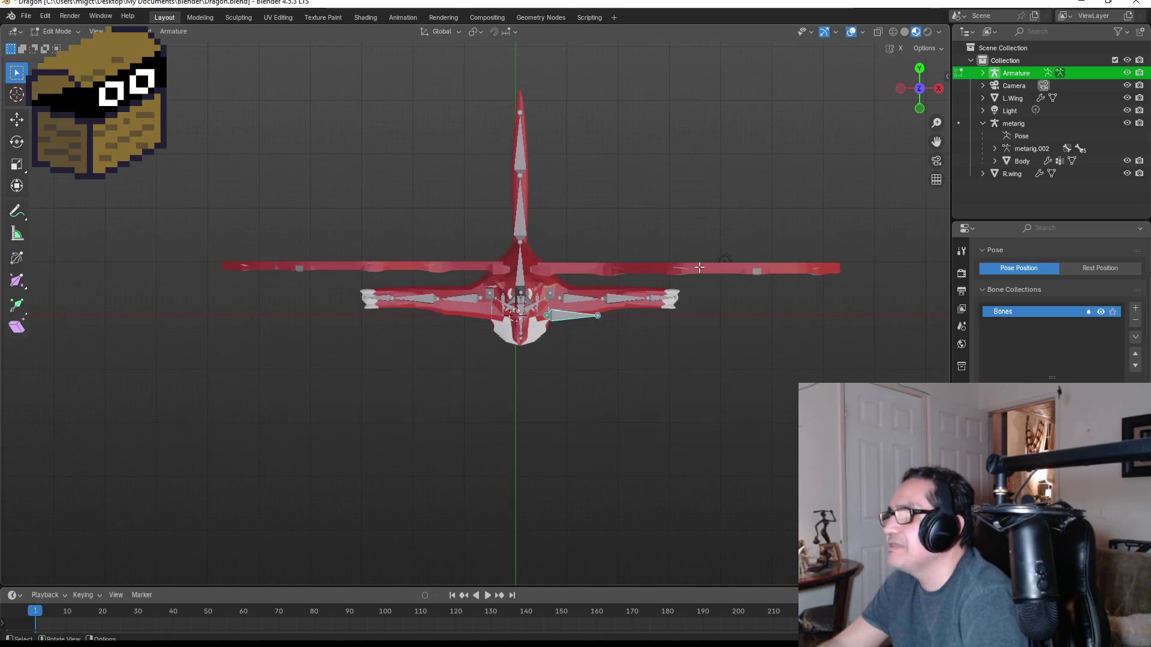
key("g")
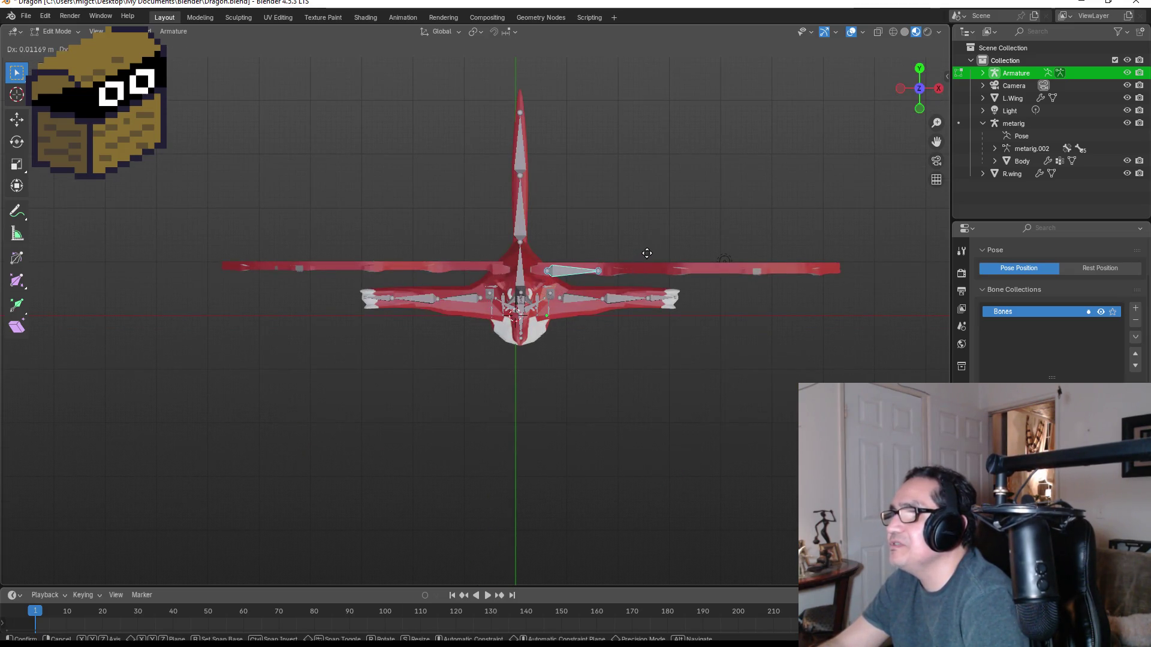
left_click(644, 251)
key("KP_1")
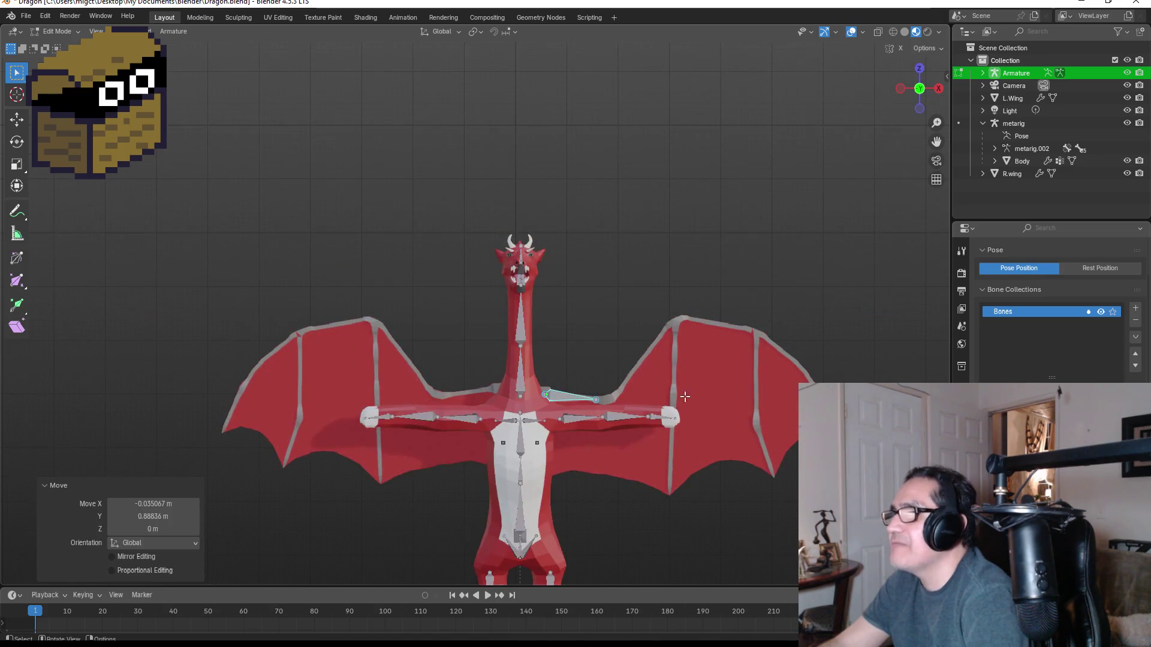
scroll(684, 406, "up", 2)
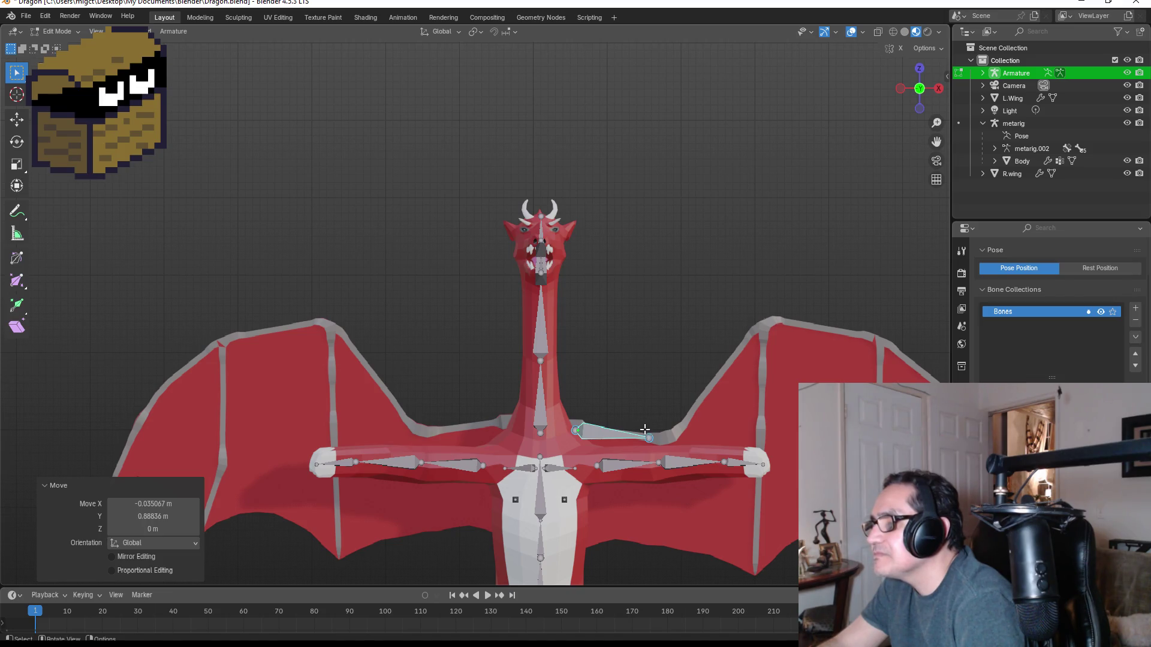
Step: Move the bone's tail and extrude bones up into the wing along its upper edge
left_click(649, 437)
key("g")
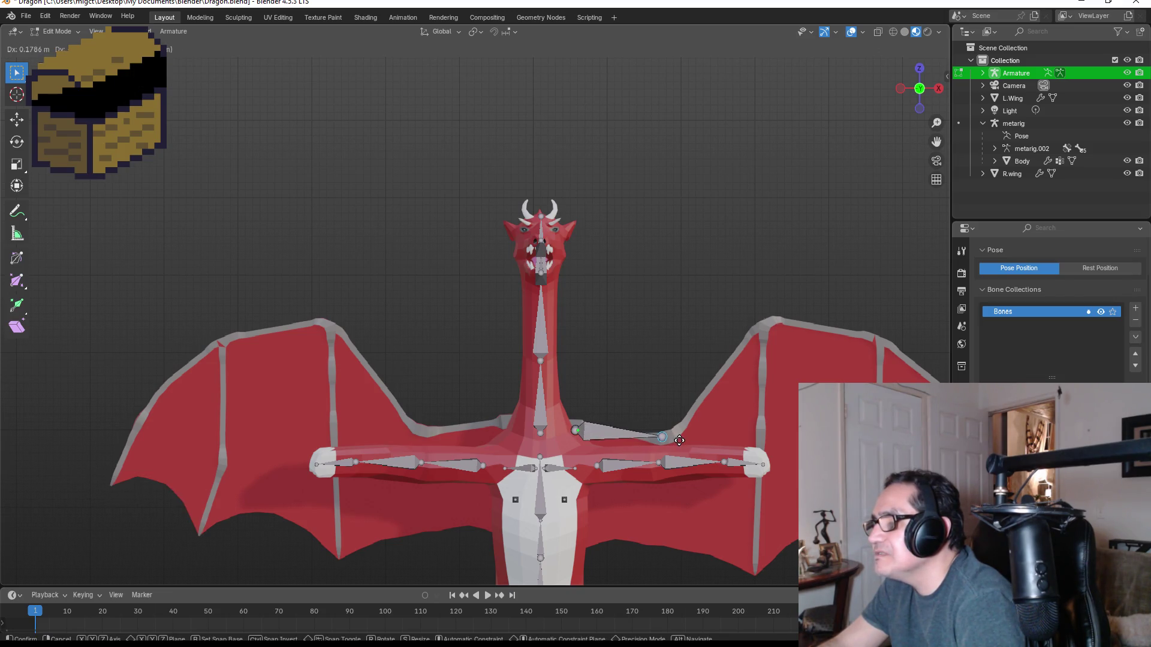
left_click(680, 441)
key("e")
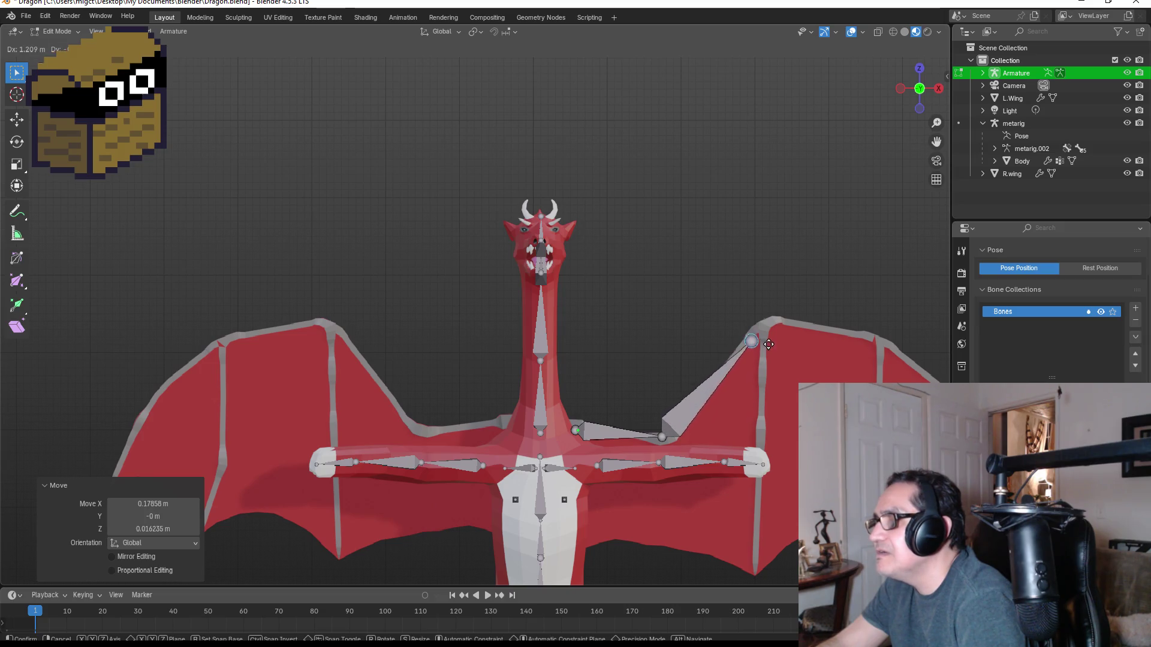
left_click(776, 334)
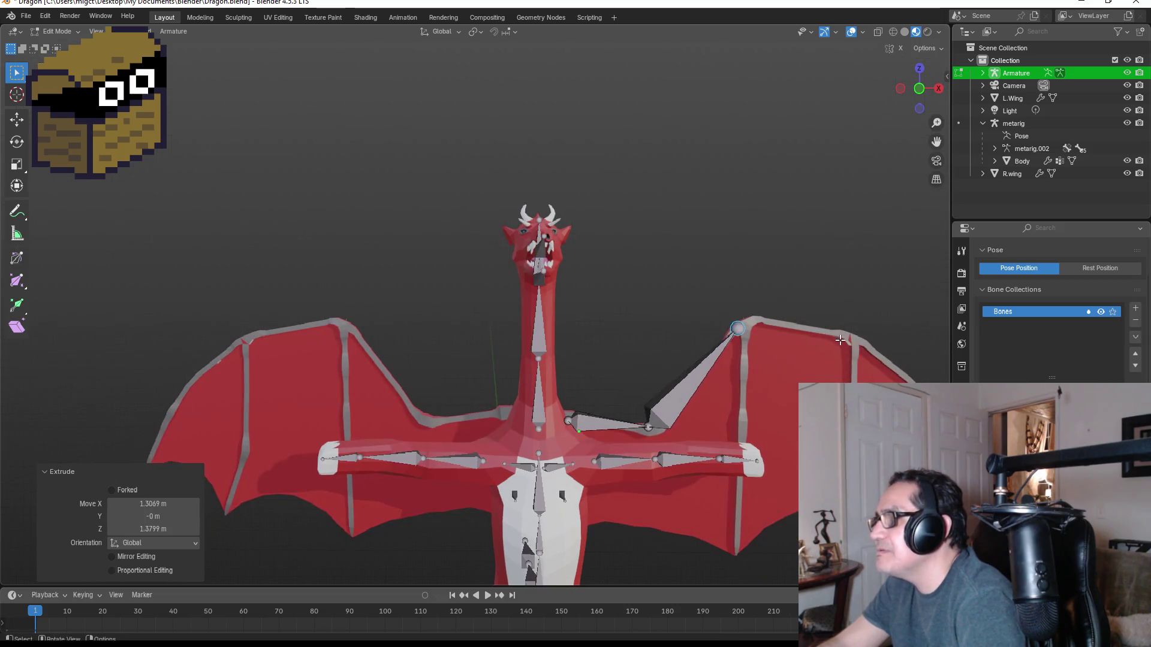
key("g")
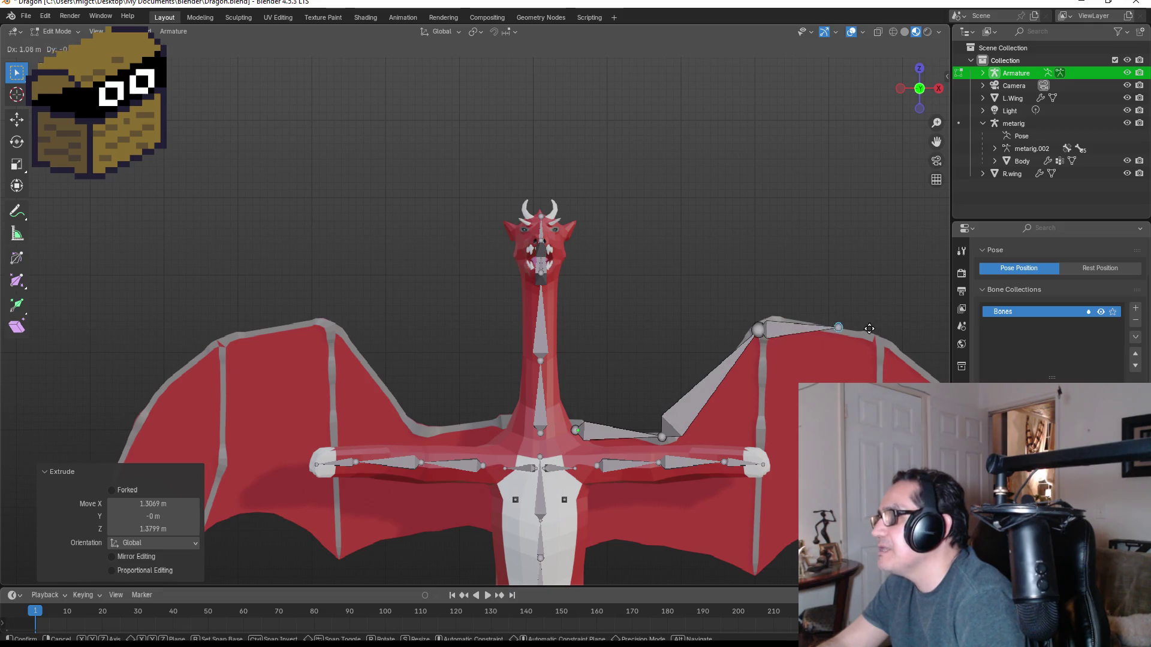
left_click(910, 340)
scroll(909, 341, "down", 1)
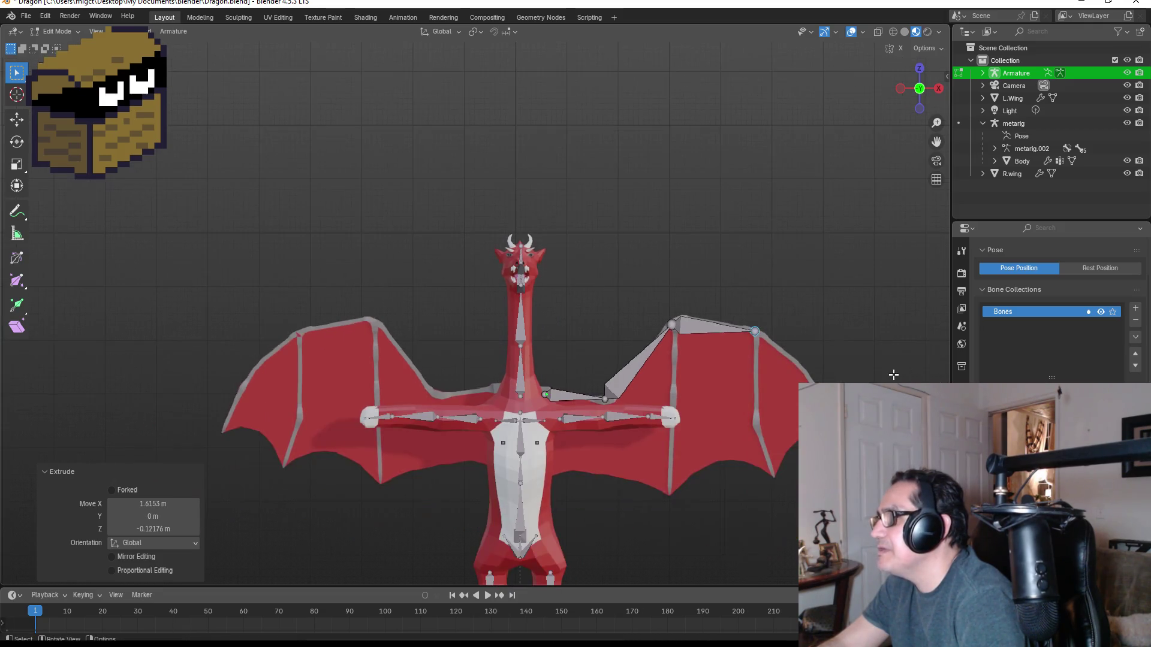
Step: Extrude strut bones straight down along Z from the wing-arm joint and wing tip
left_click(672, 326)
key("e")
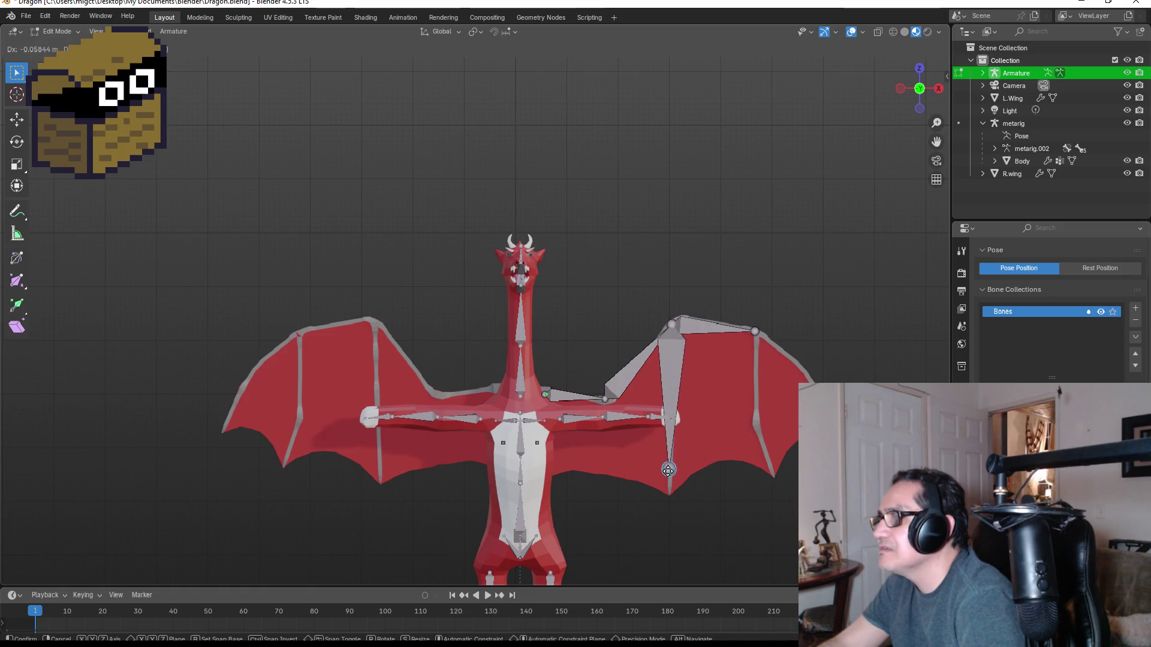
key("z")
left_click(672, 487)
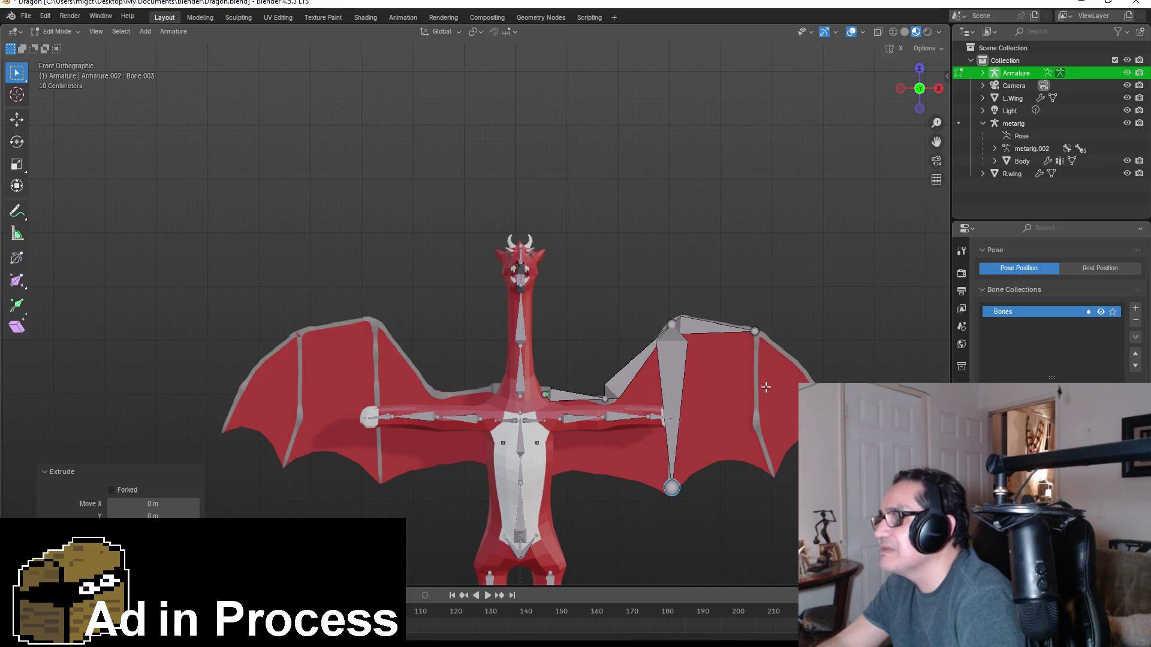
left_click(756, 330)
key("e")
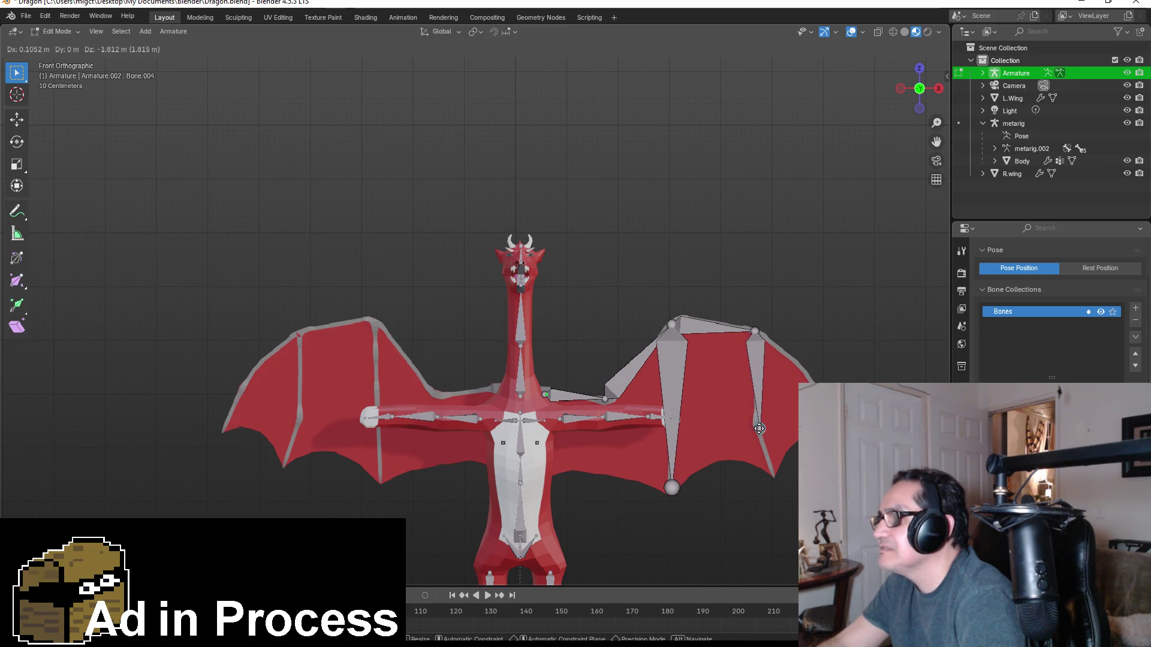
left_click(770, 472)
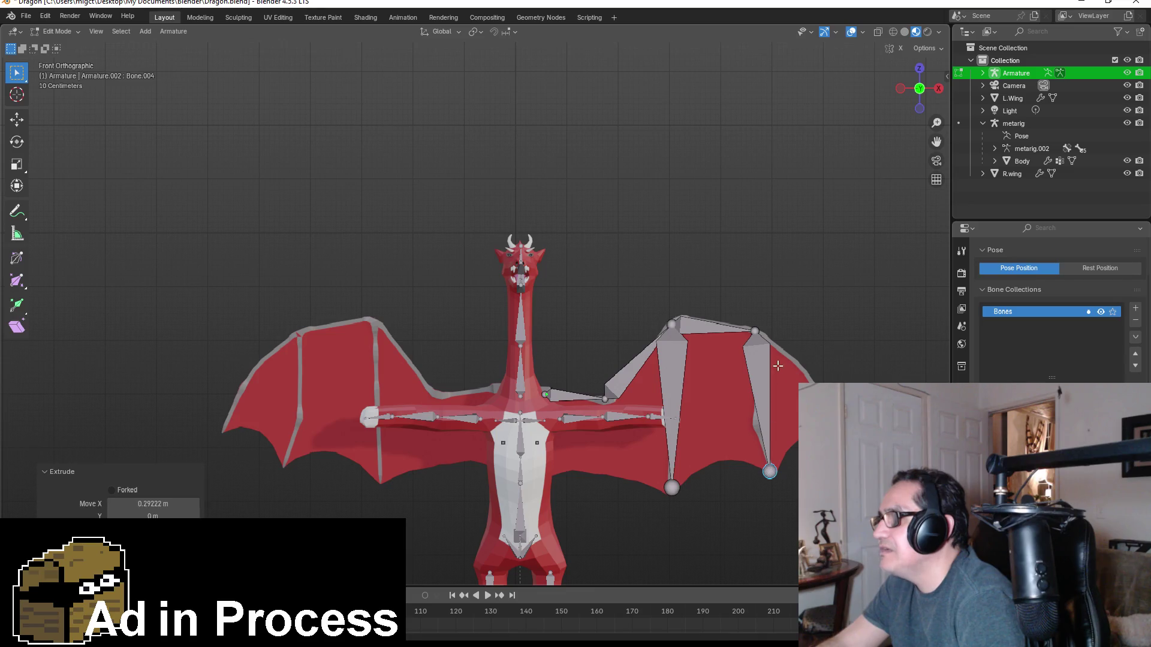
left_click(756, 330)
key("shift+e")
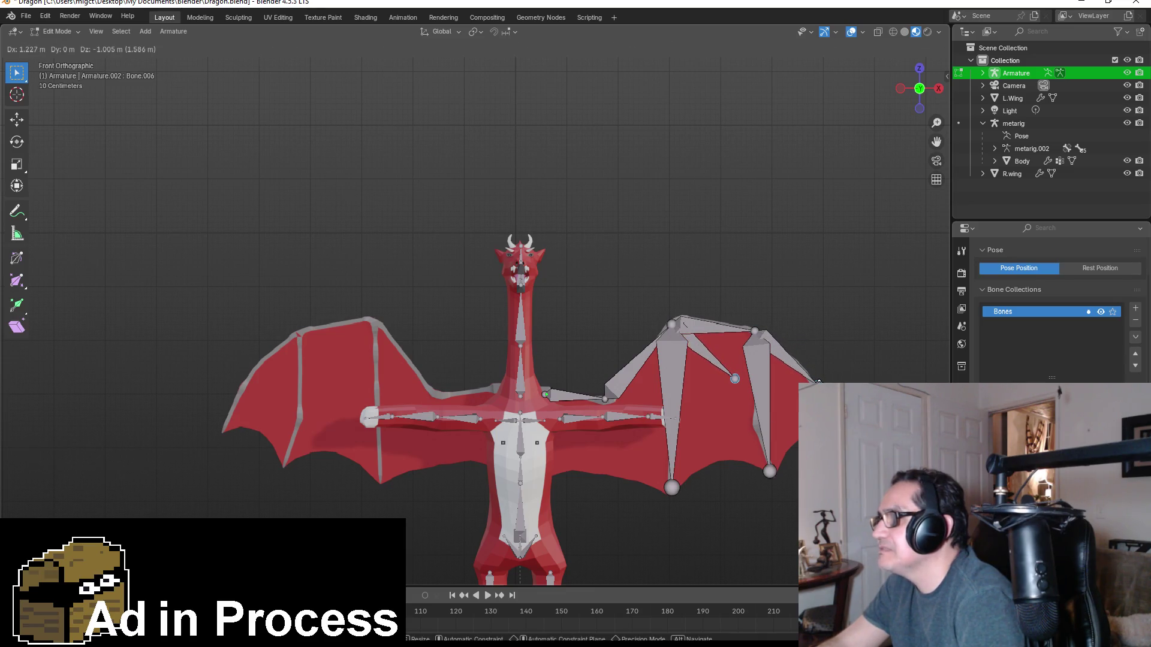
key("Escape")
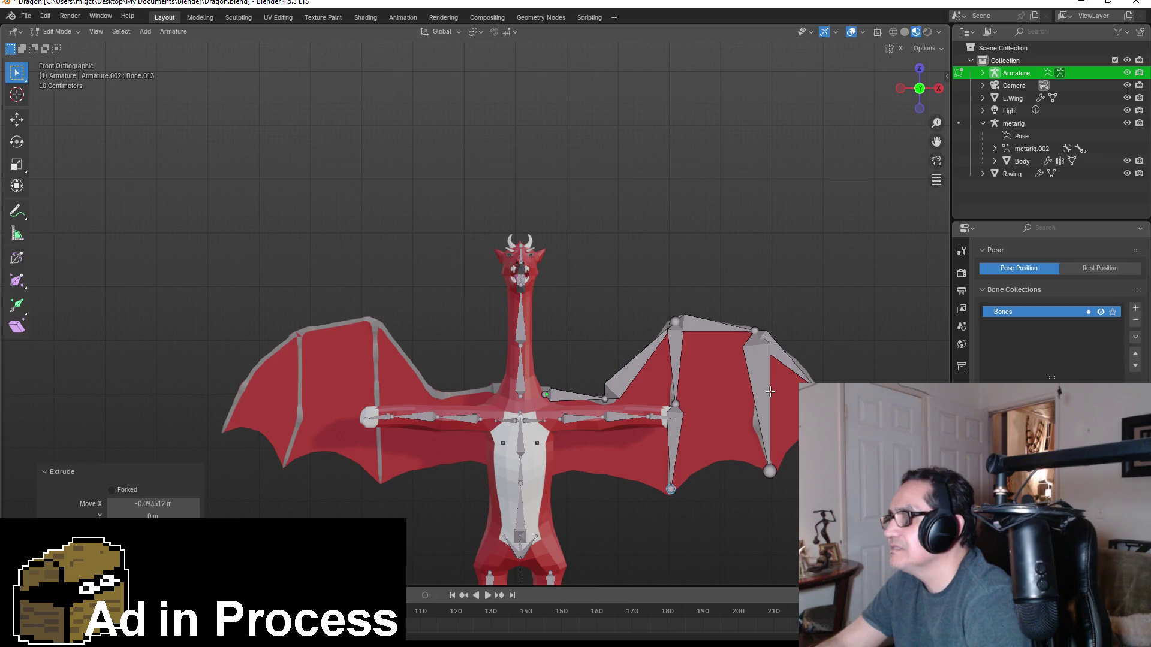
Step: Scale down the wing bones and reposition four joints to fit the wing struts
key("s")
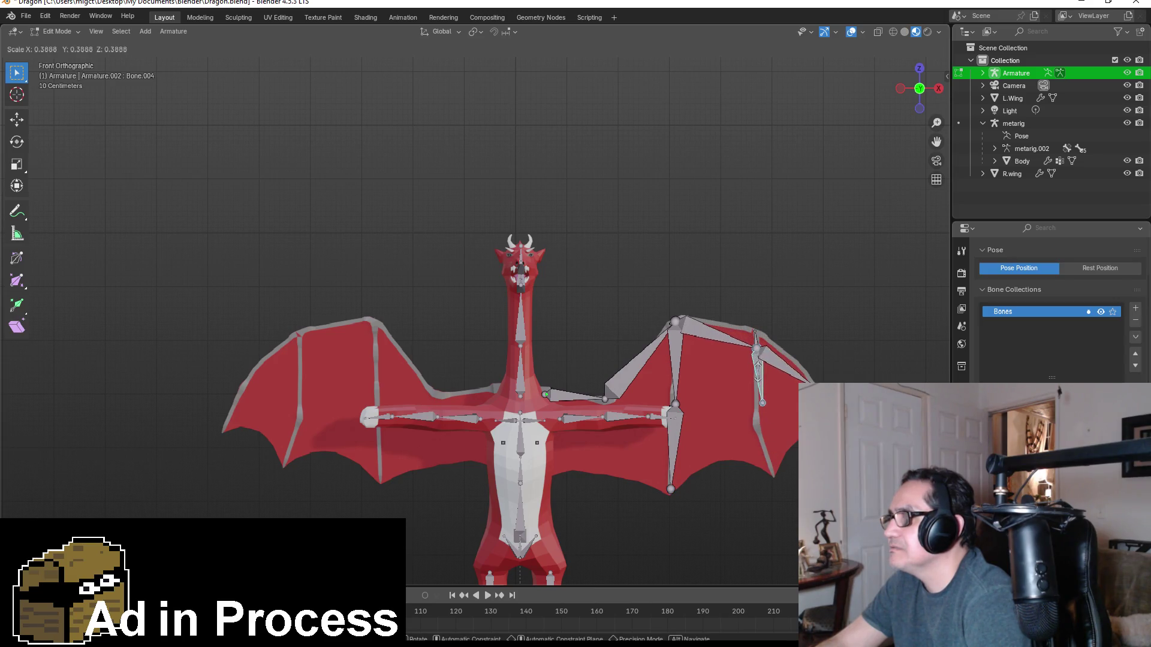
left_click(757, 368)
key("g")
left_click(754, 358)
key("g")
left_click(768, 411)
key("g")
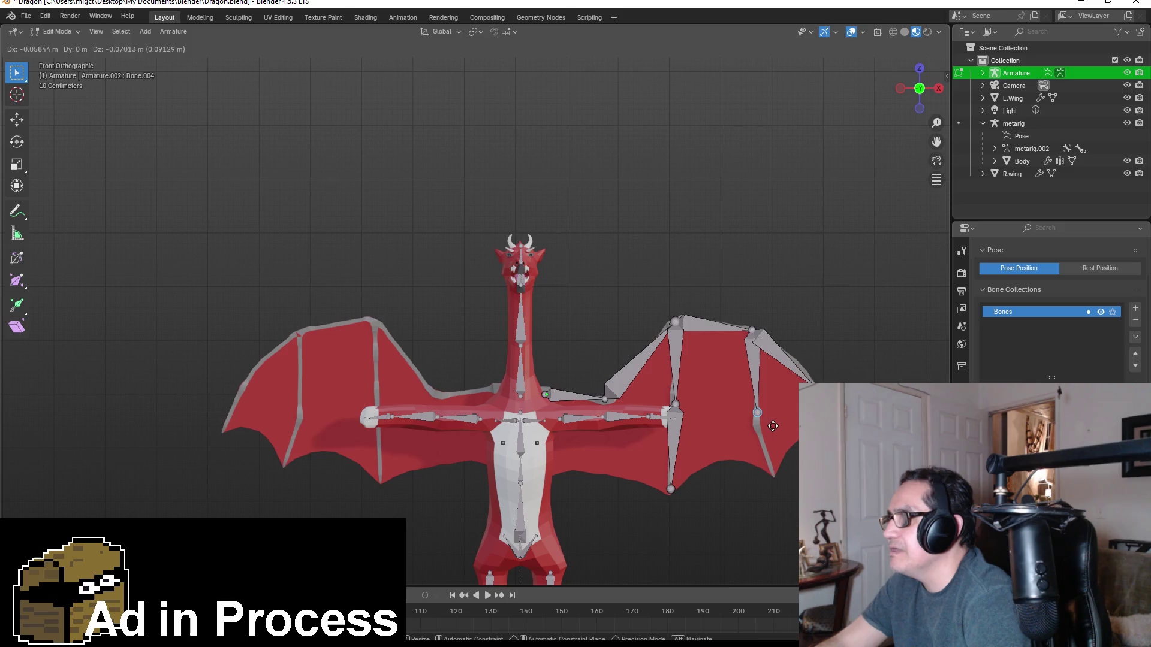
left_click(771, 433)
key("g")
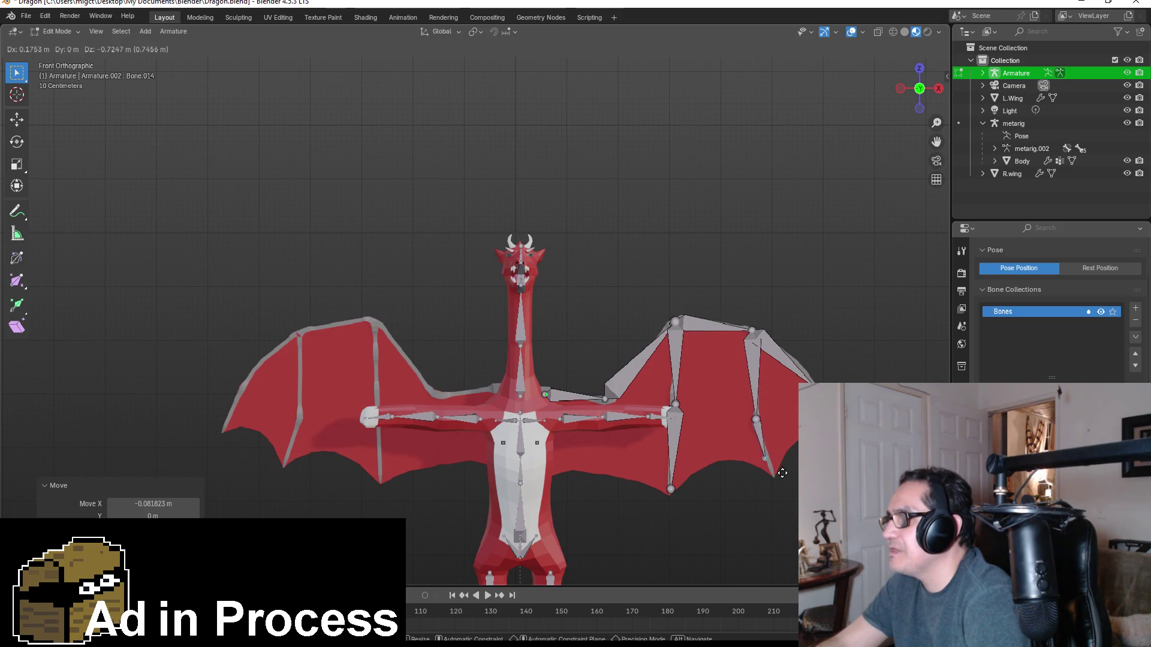
left_click(787, 485)
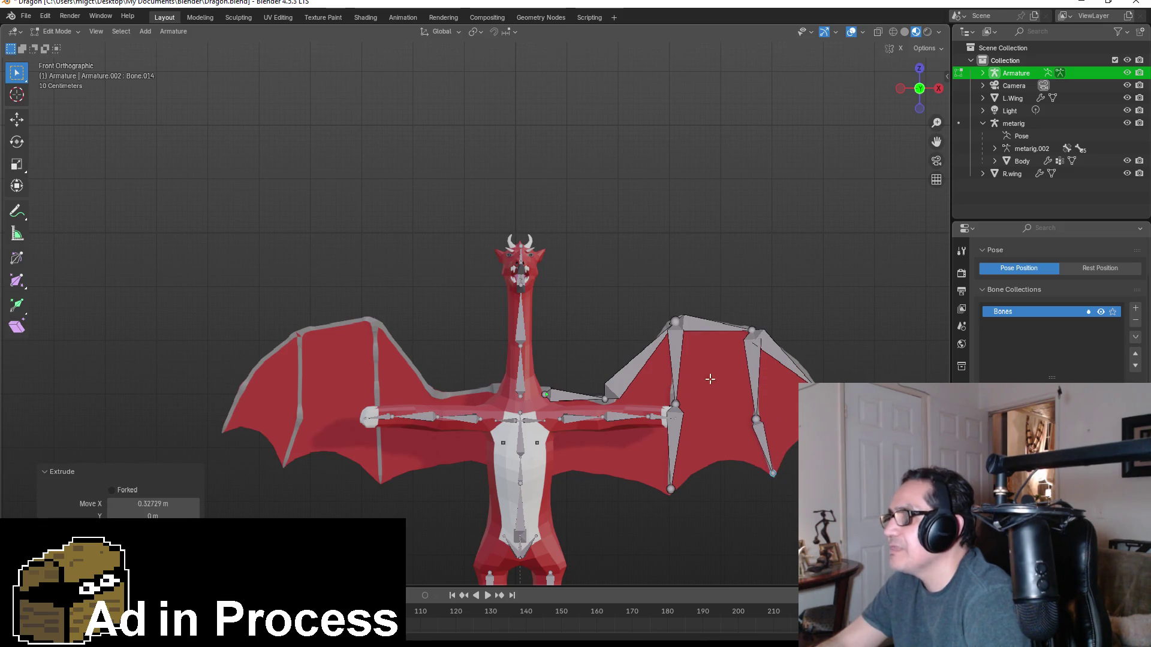
left_click(572, 400)
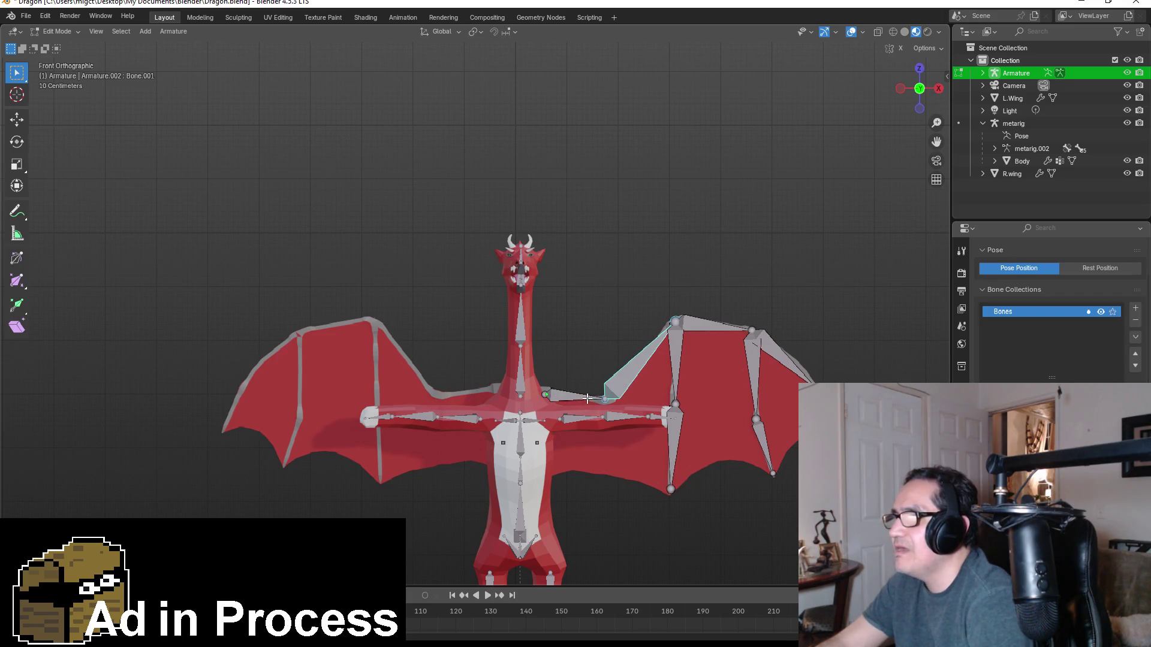
left_click(573, 396)
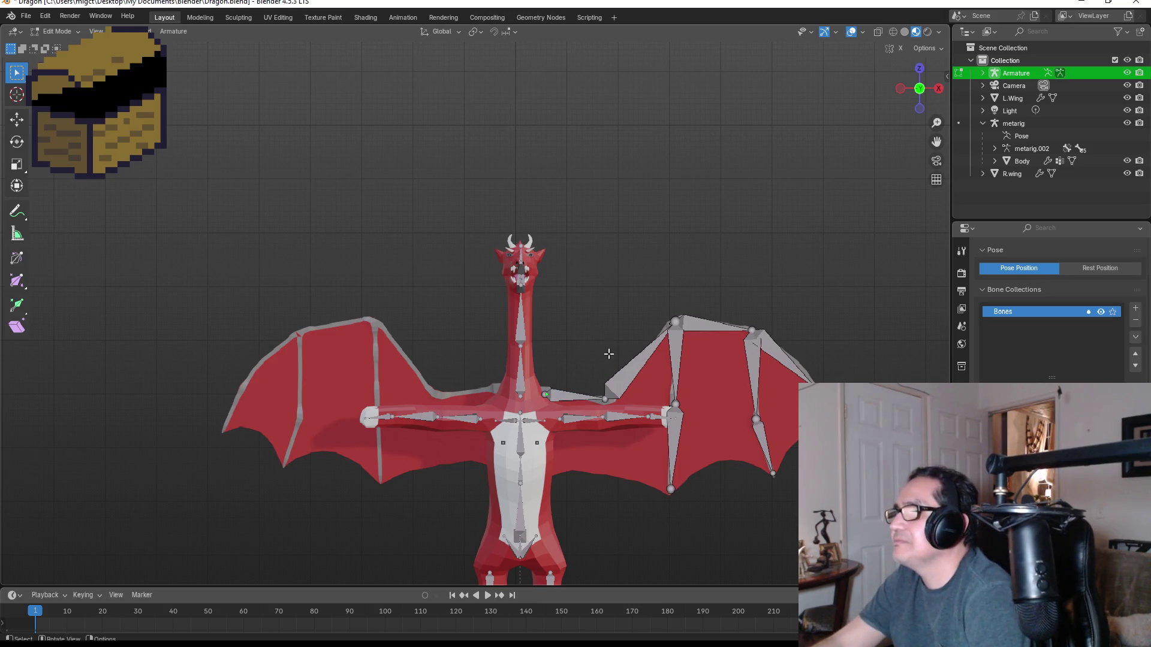
Step: Rename the shoulder bone to L.WingBone1, then correct a wing bone's name
key("Tab")
key("Tab")
left_click(574, 398)
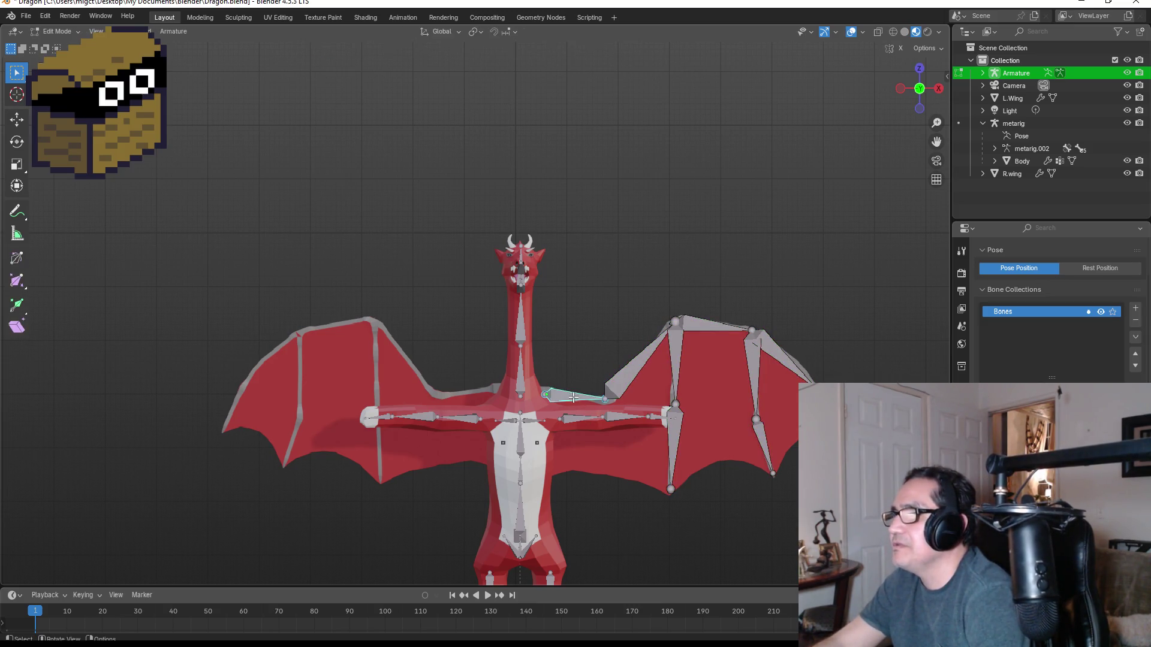
key("F2")
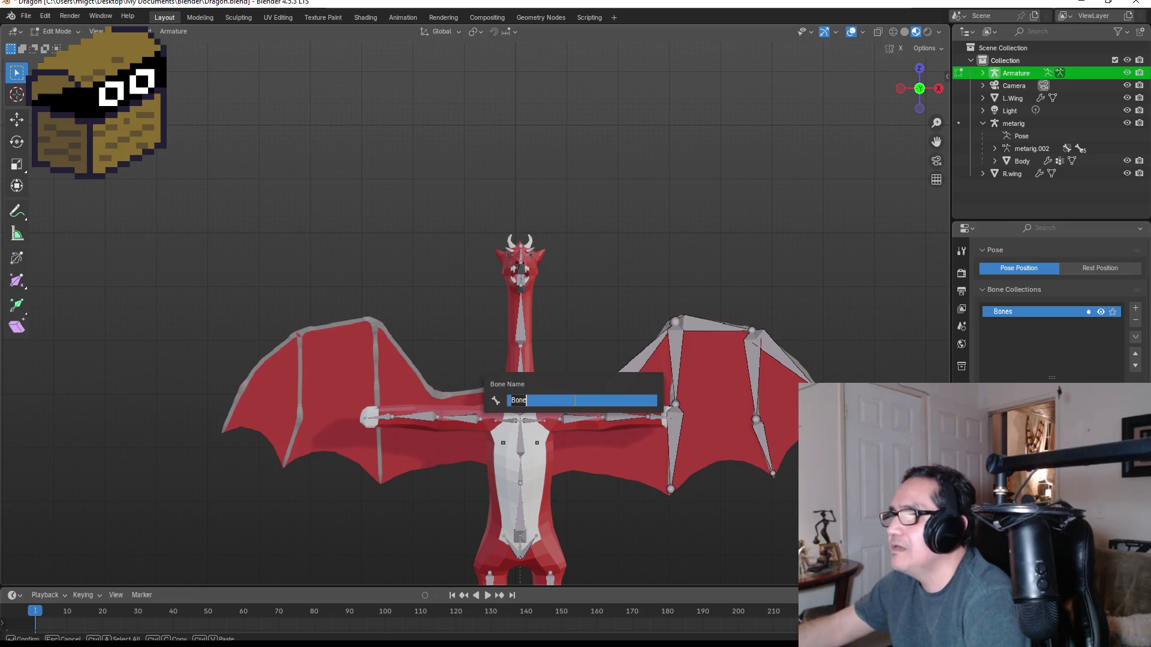
type("L")
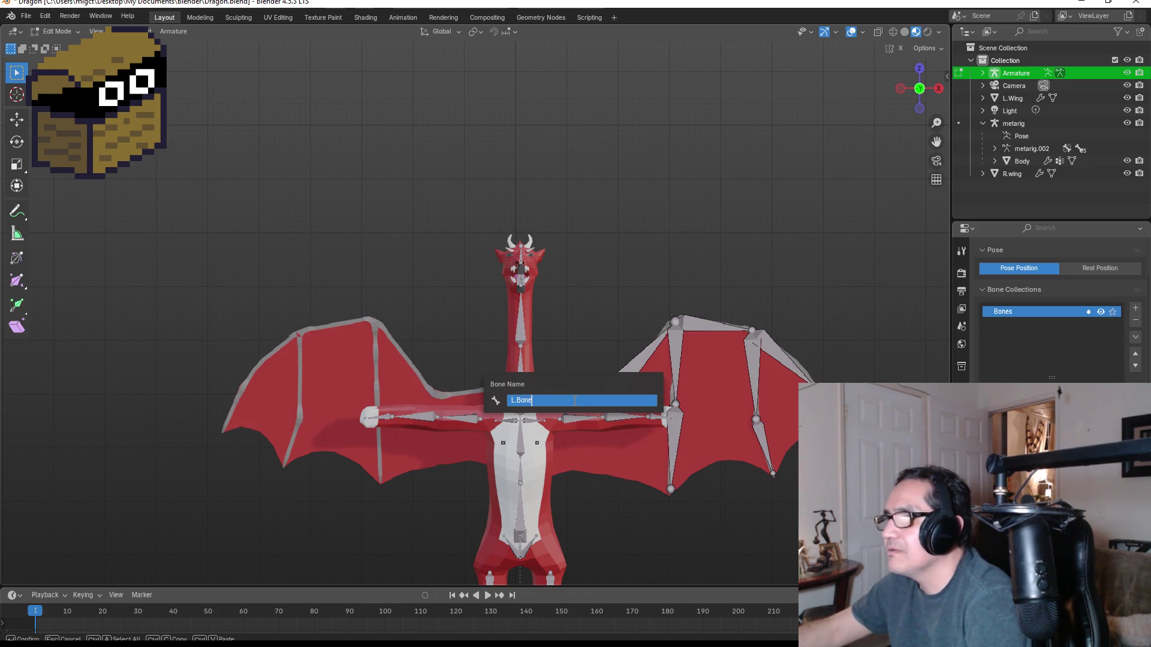
type(".Wing")
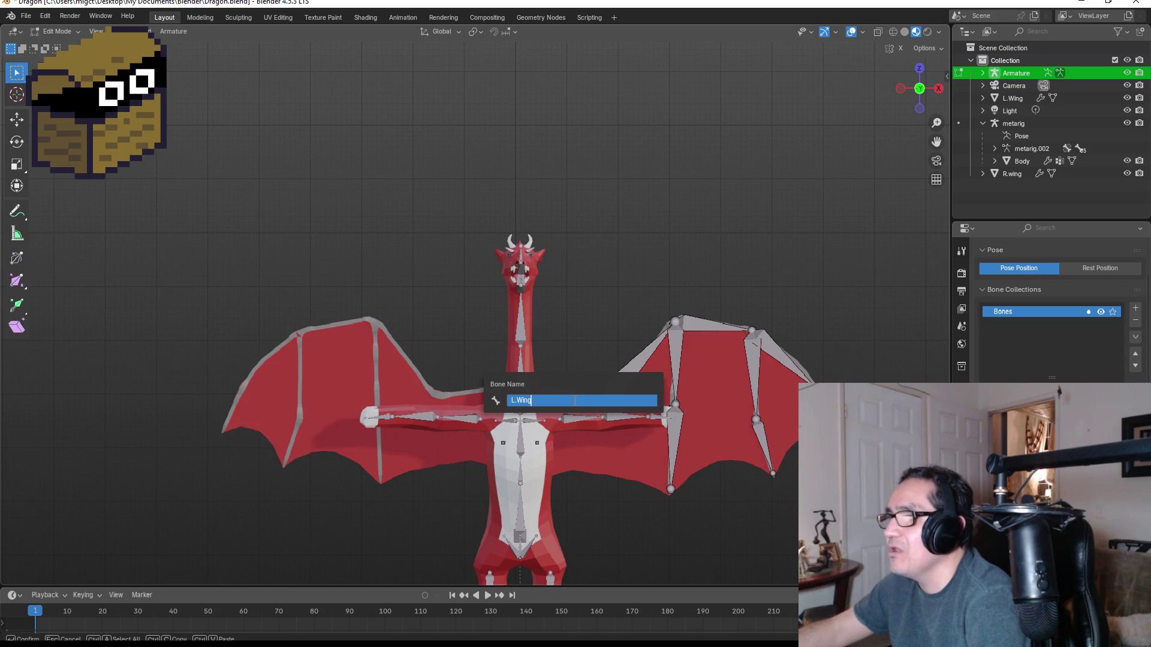
key("Return")
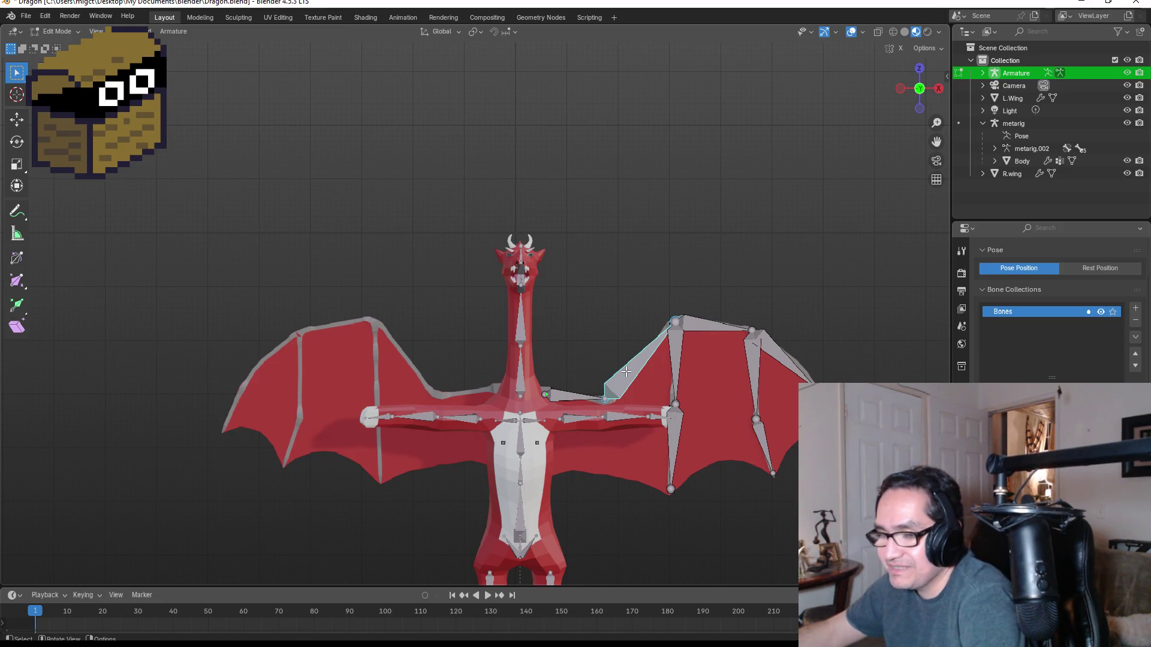
key("F2")
type("L.WingBonr")
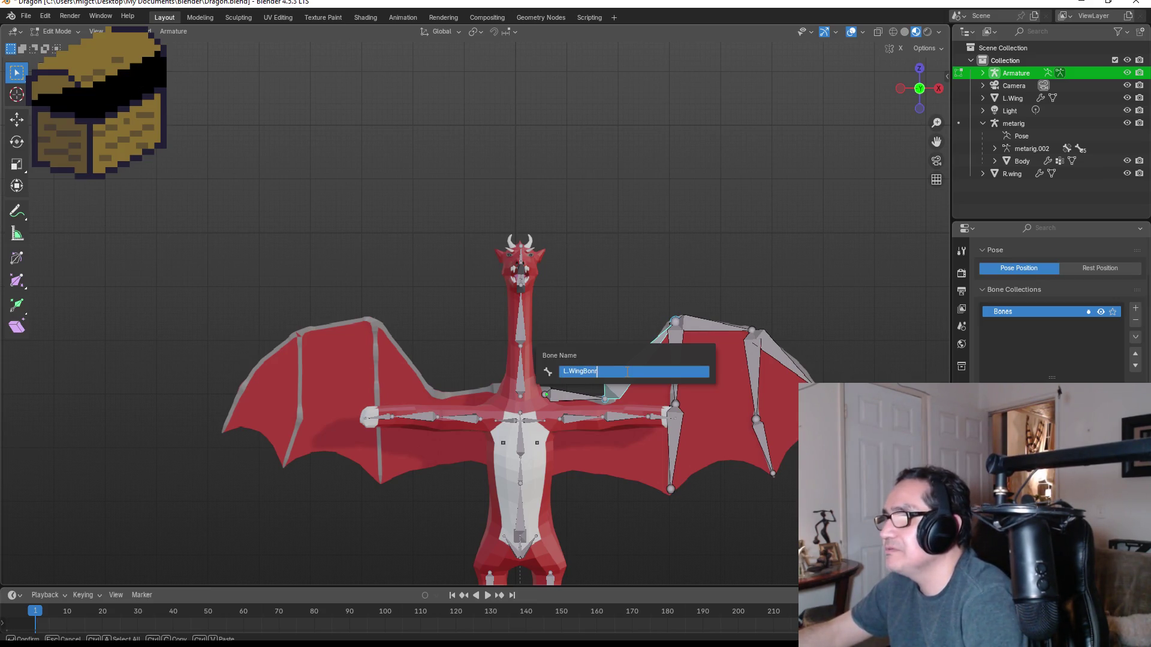
key("BackSpace")
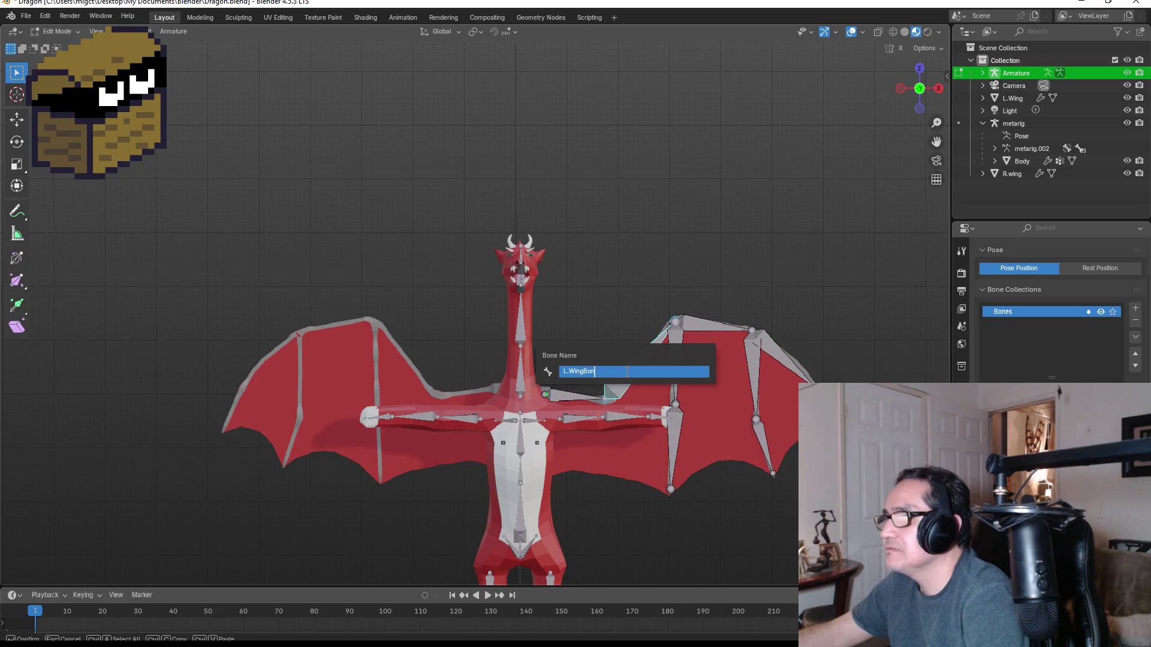
key("Return")
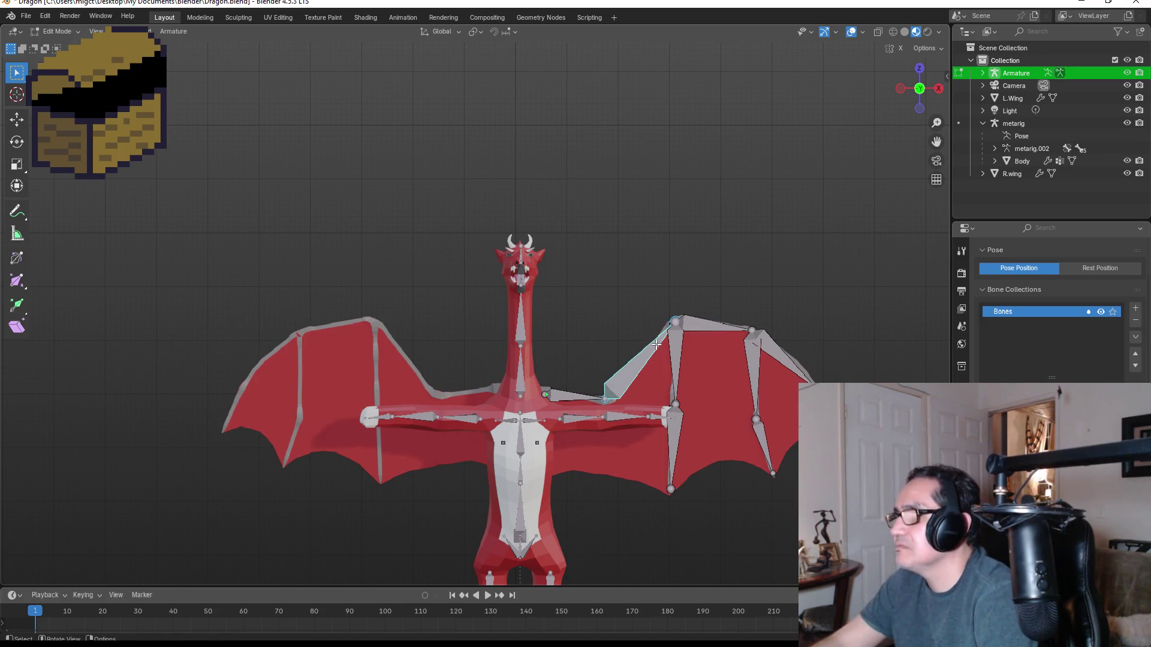
Step: Rename the upper and outer wing bones with numbered L.WingBone names
left_click(707, 327)
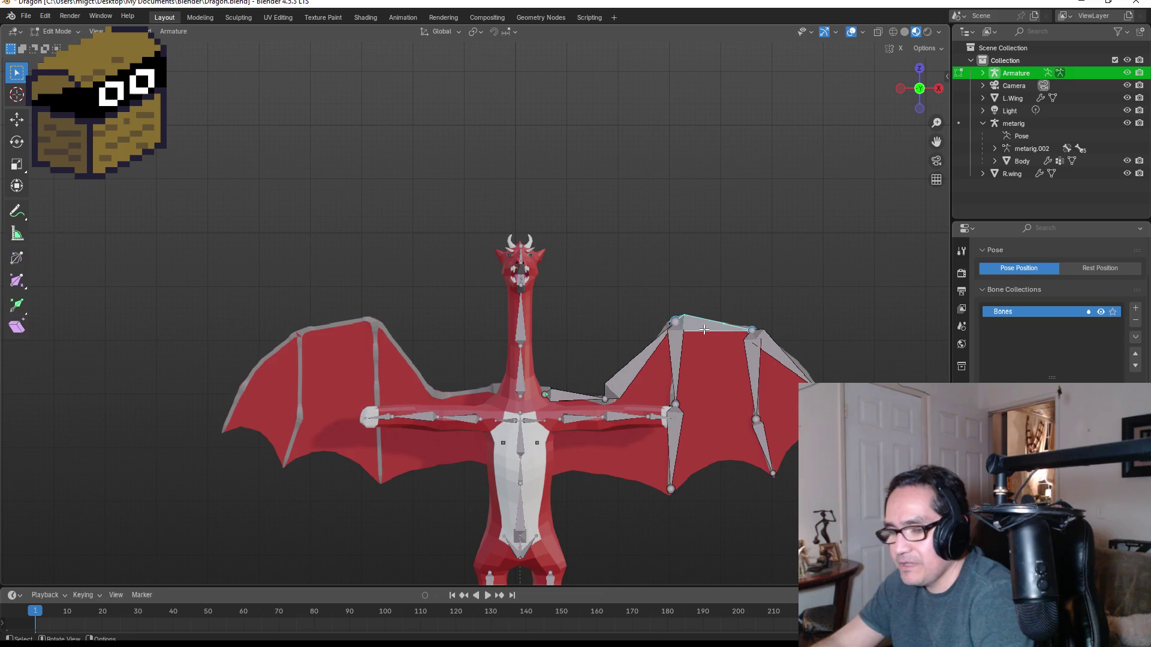
key("F2")
type("L")
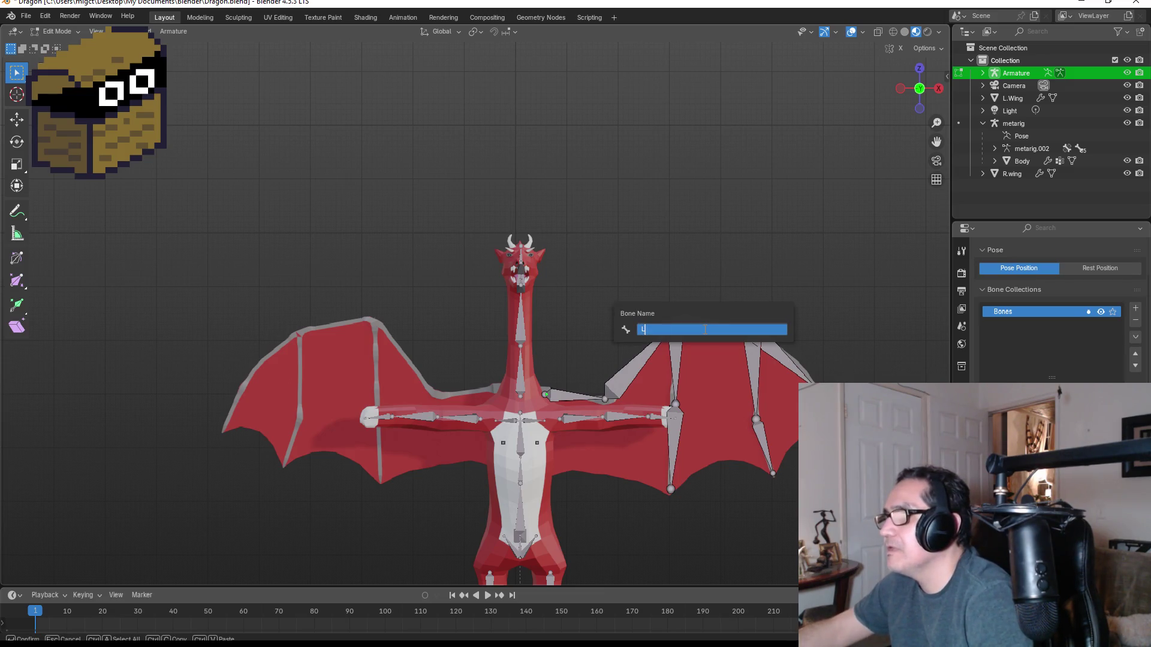
type(".We3")
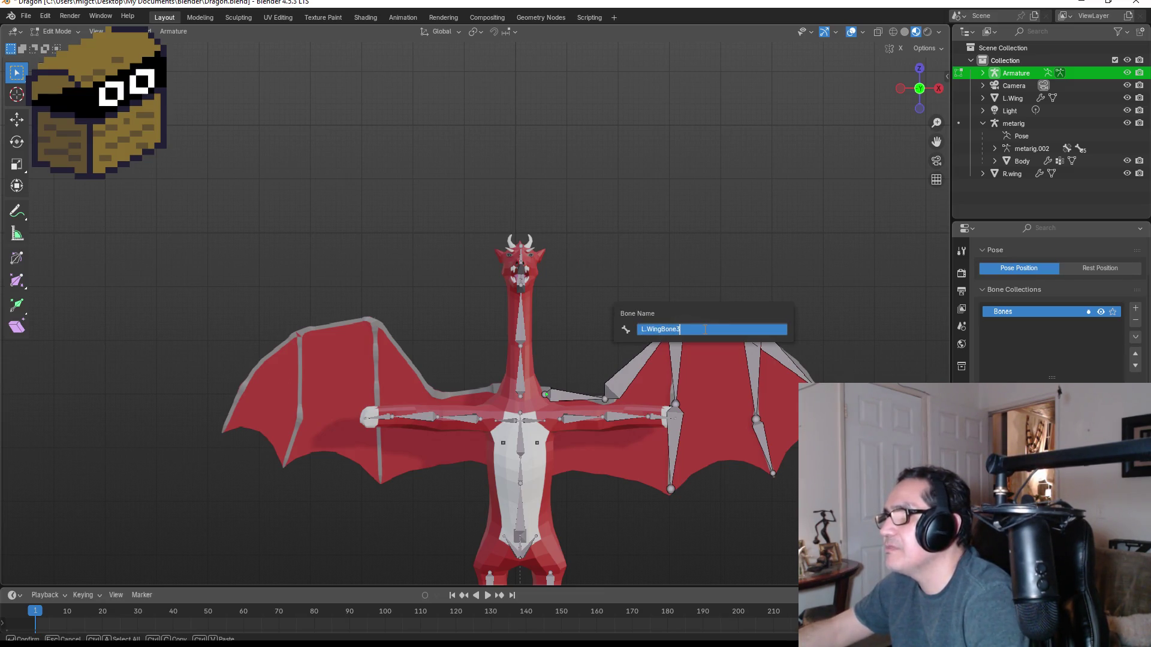
key("Return")
left_click(793, 364)
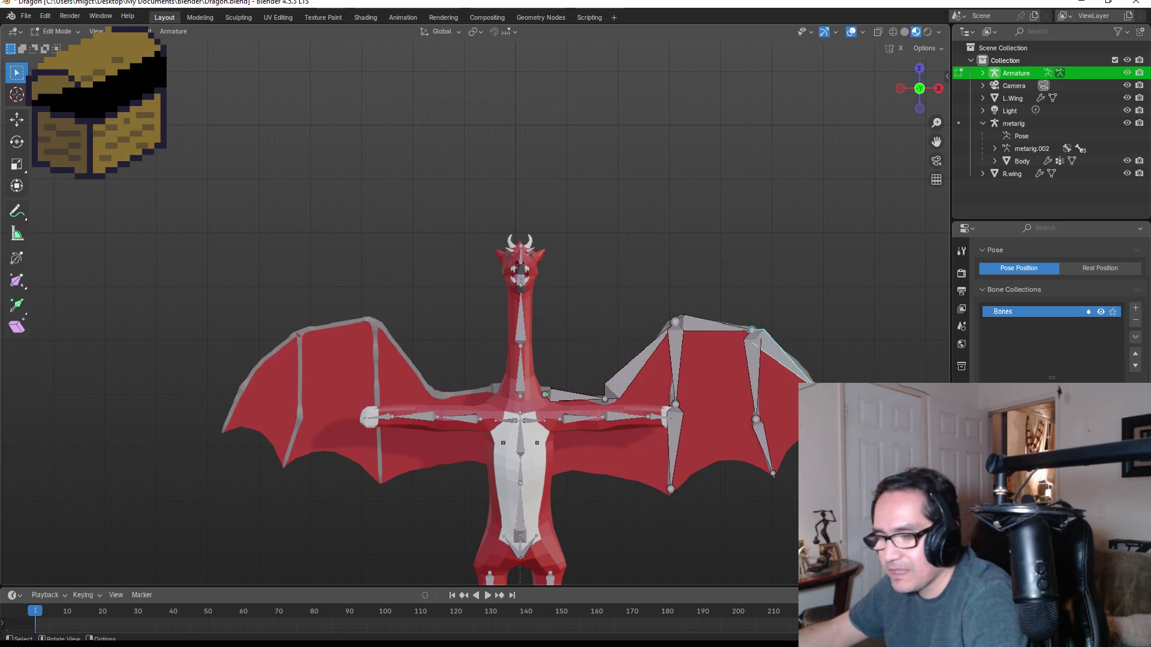
key("F2")
type("Wing")
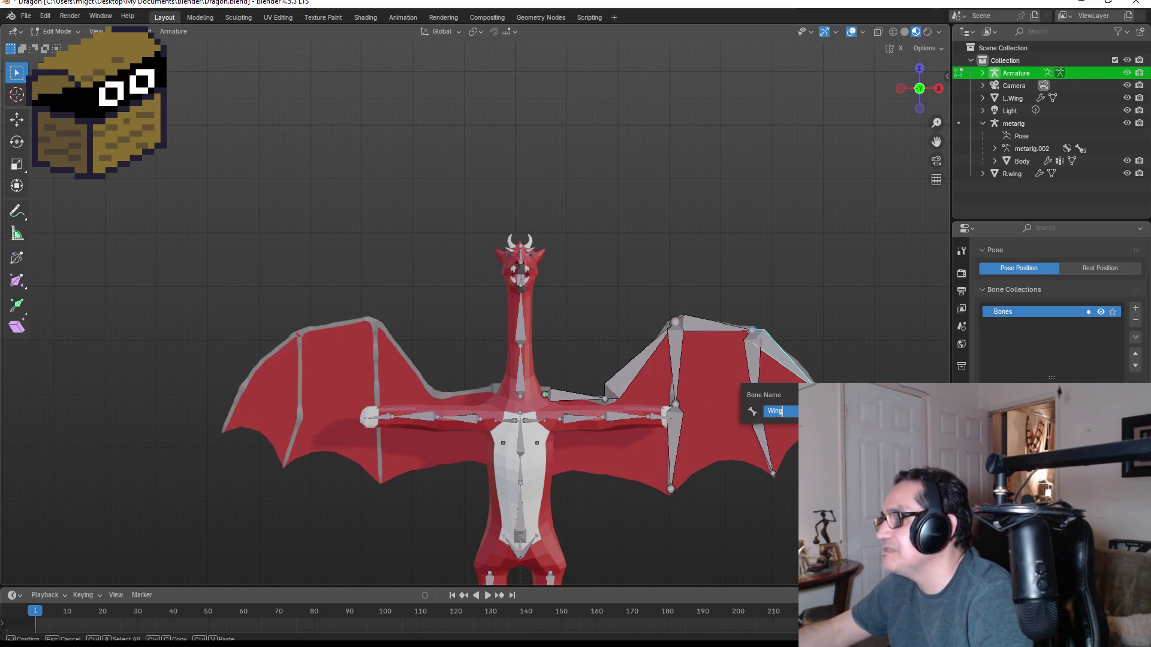
type(".Win")
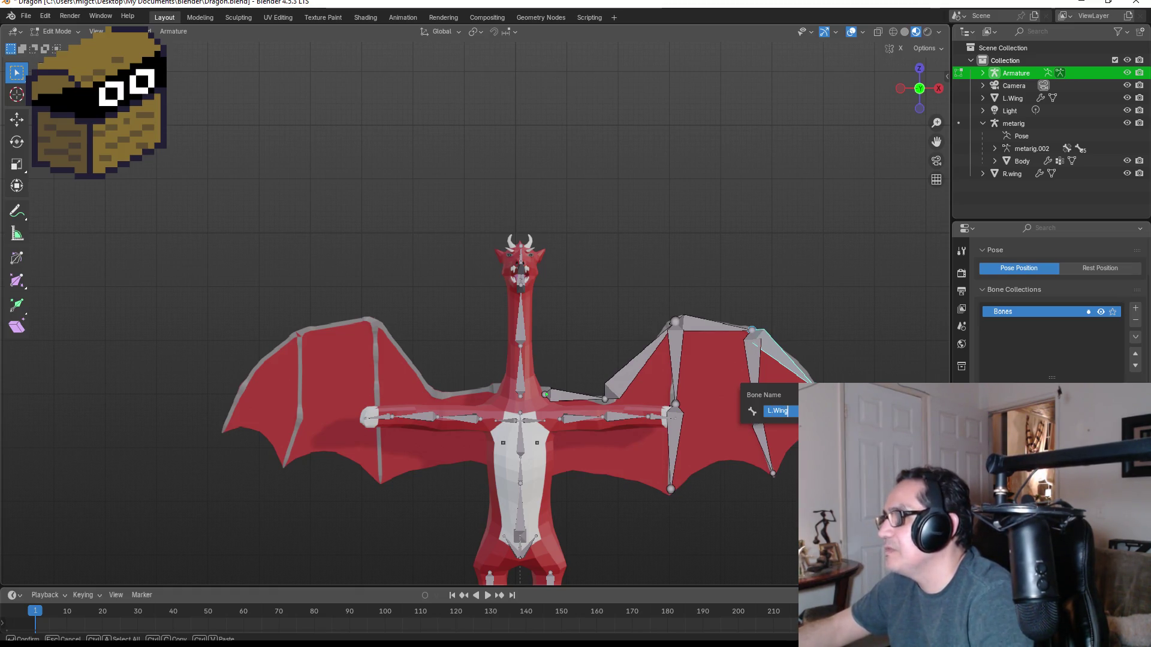
type("Bon")
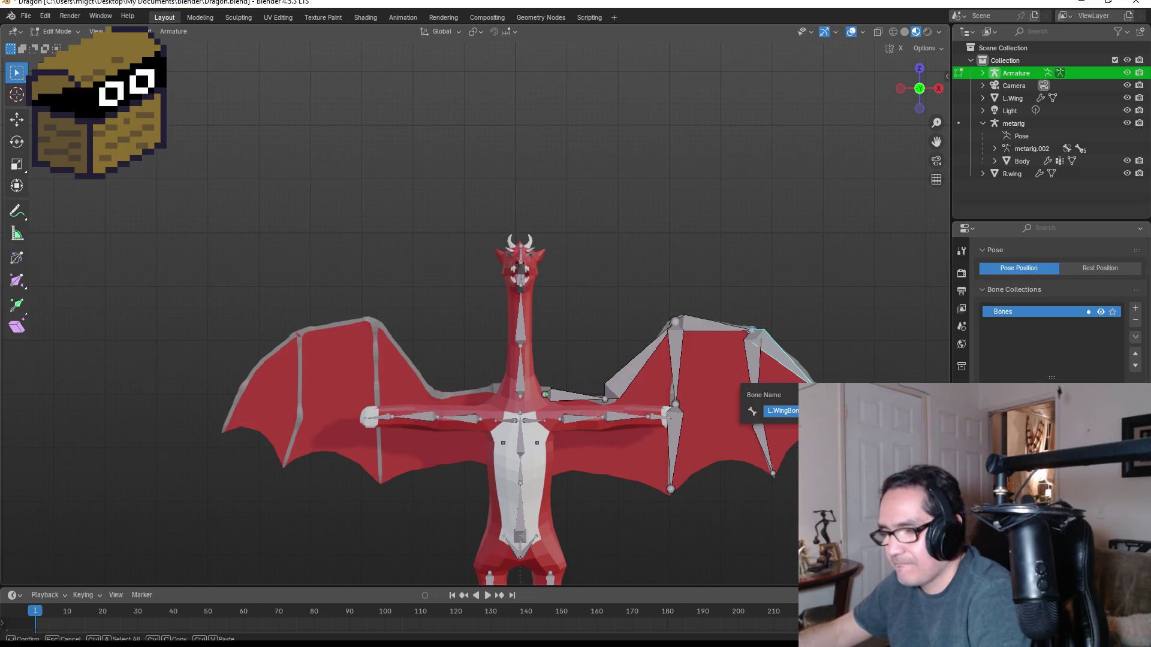
key("Return")
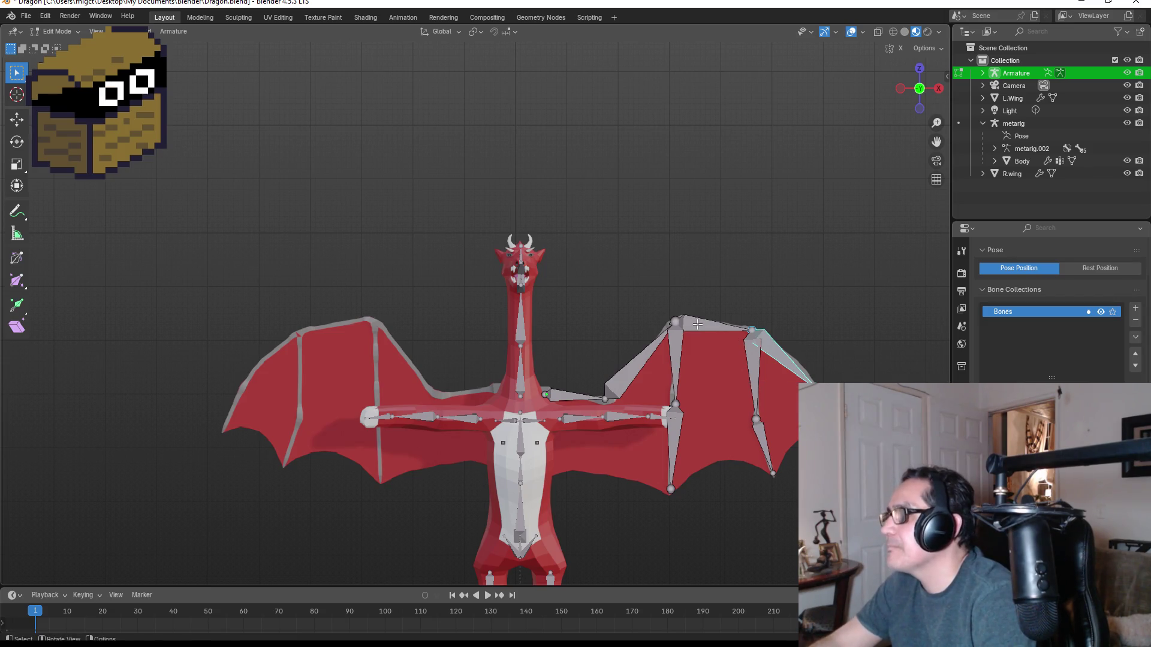
Step: Confirm the upper bone is L.WingBone3 and rename the outer wing bone L.WingBone5
left_click(698, 323)
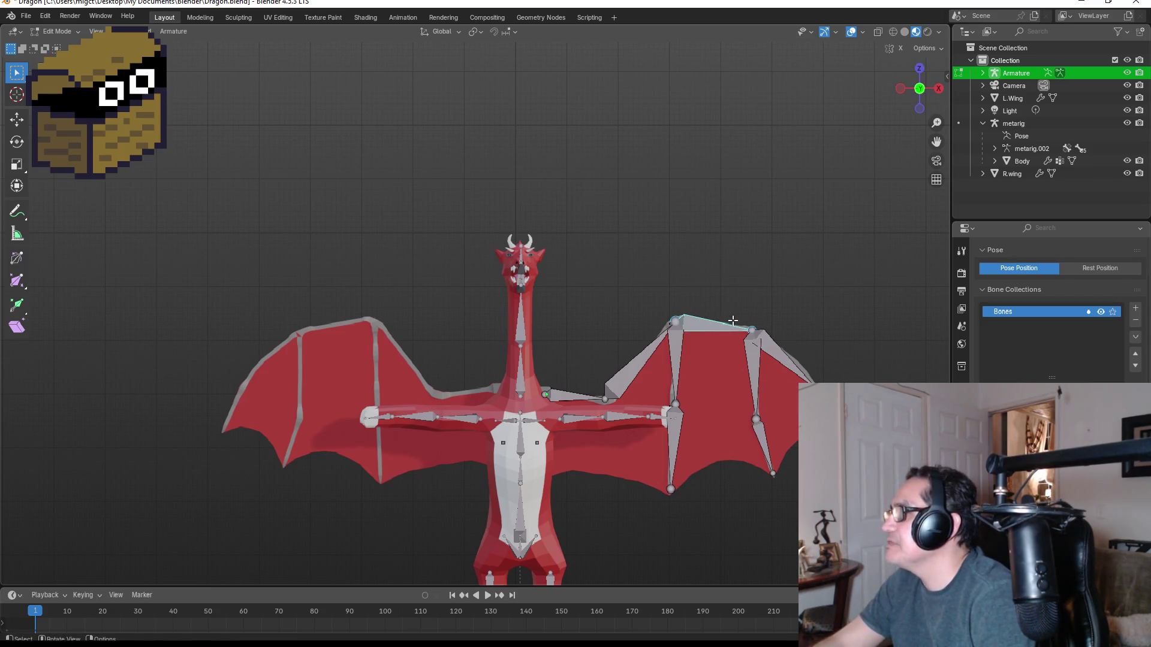
key("F2")
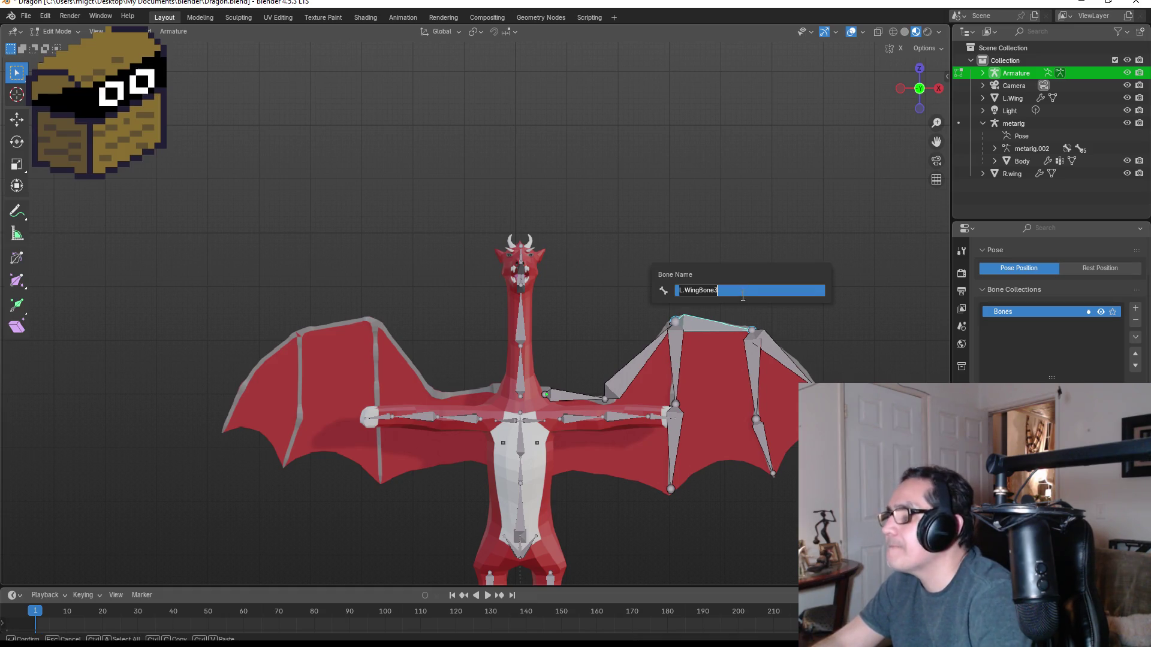
key("Return")
left_click(799, 362)
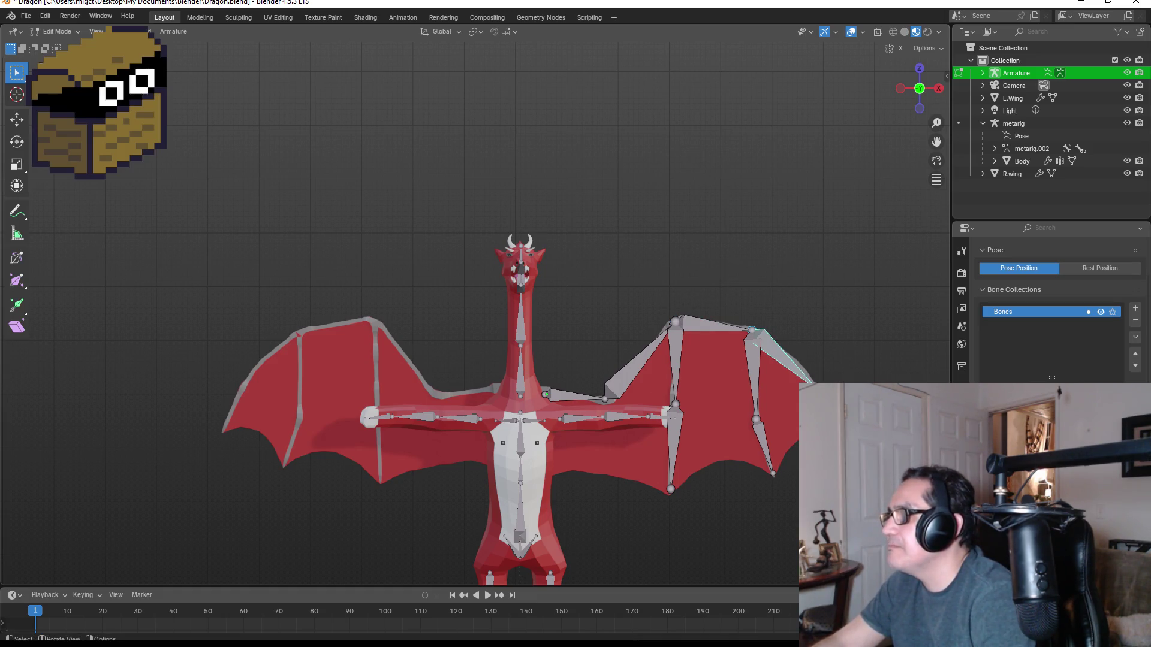
key("F2")
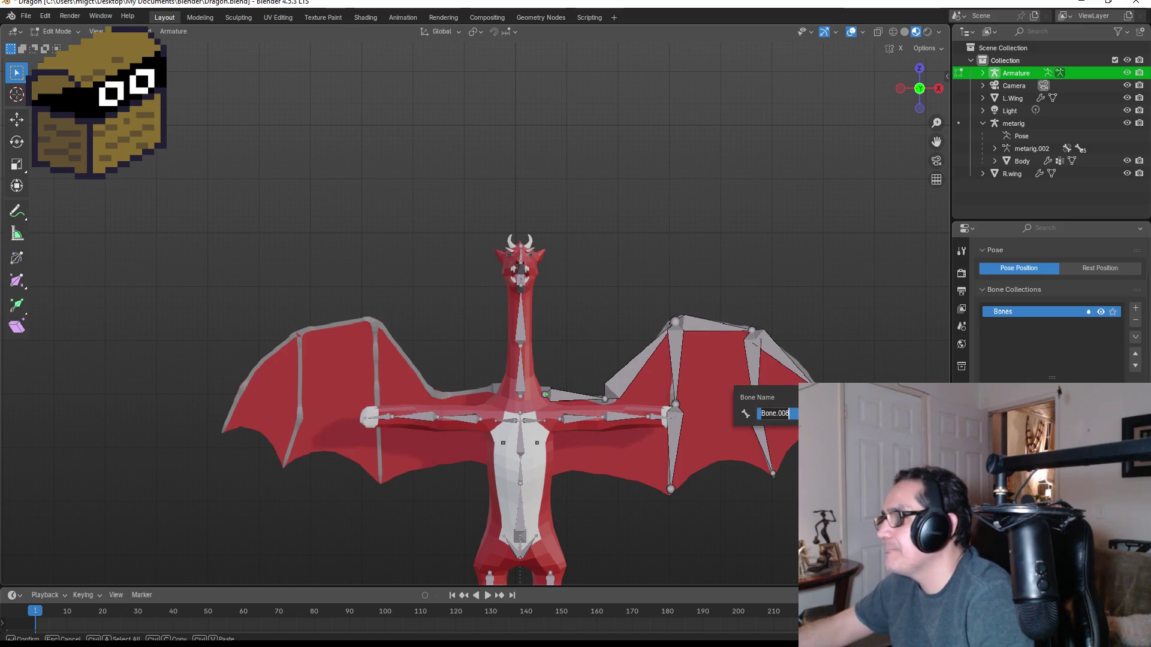
key("BackSpace")
key("BackSpace")
type(".WingBone")
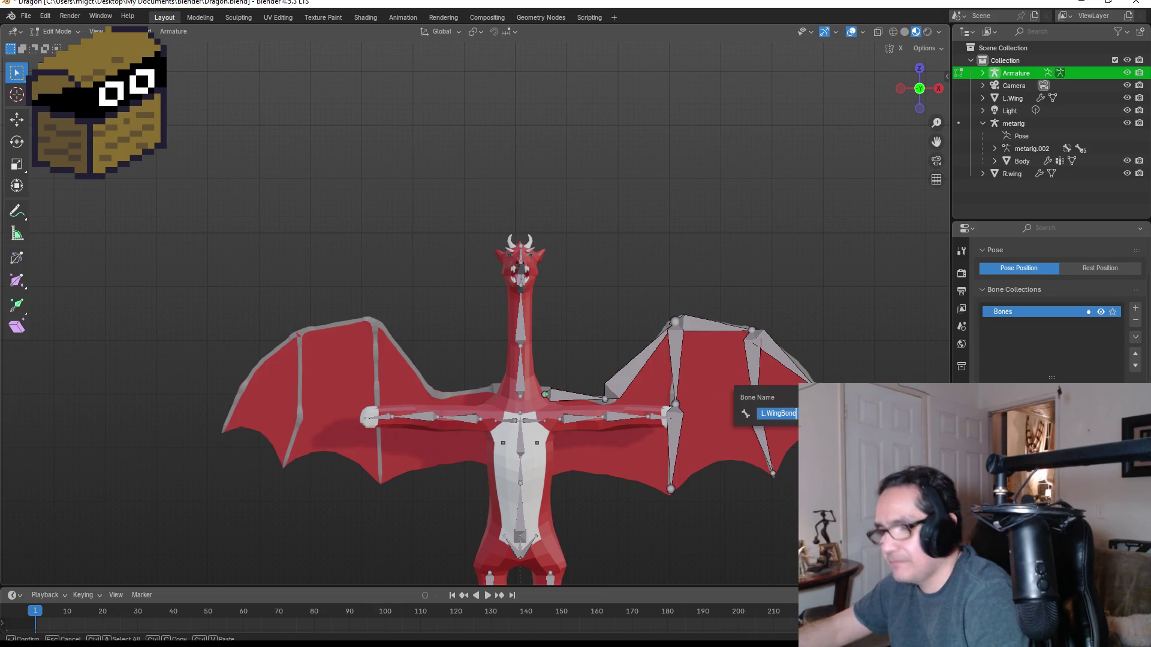
key("Return")
Step: Name further wing bones, including the lower one L.WingBone7 and the next L.WingBone8
left_click(678, 346)
key("F2")
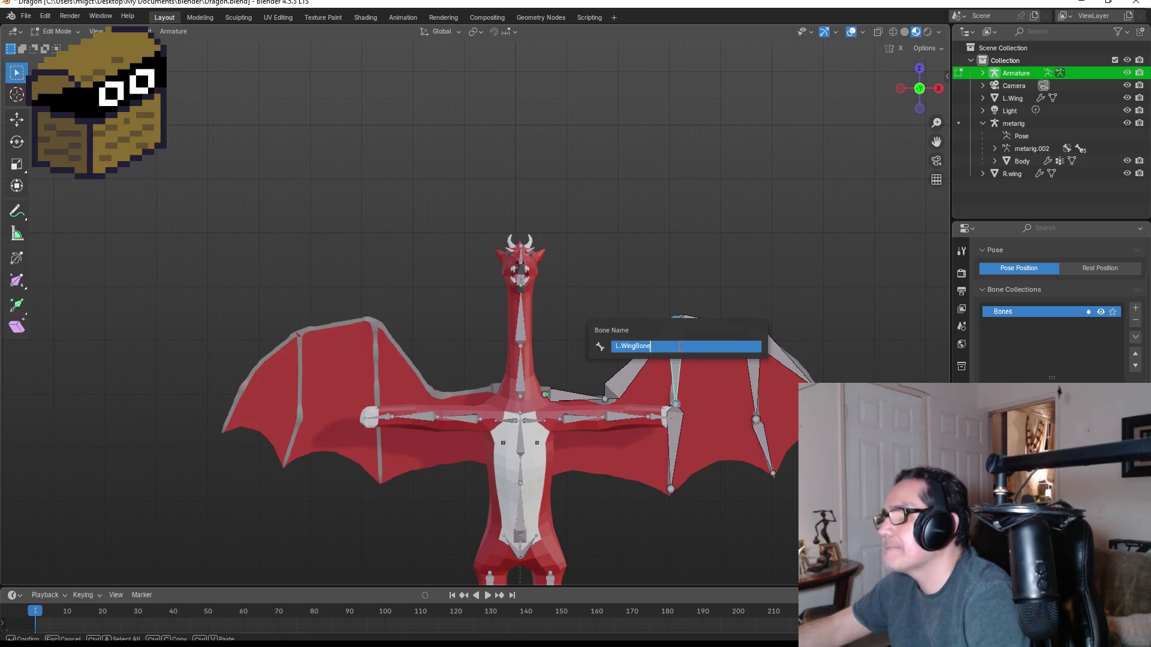
type("L.WingBone2")
key("Return")
left_click(679, 431)
key("F2")
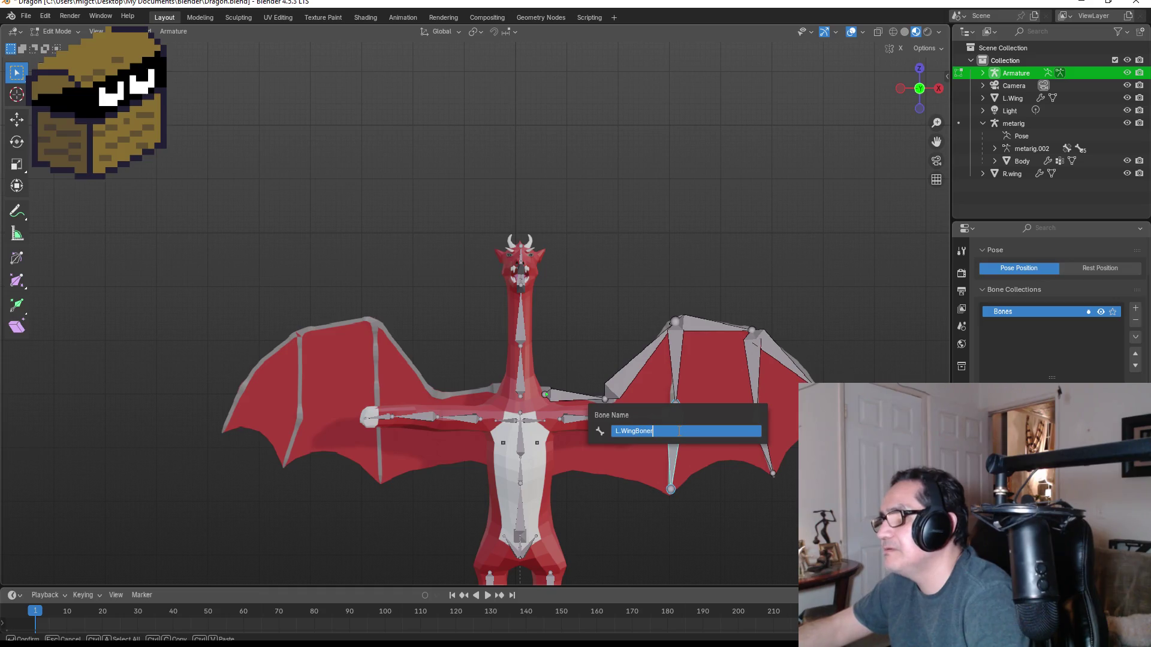
key("Return")
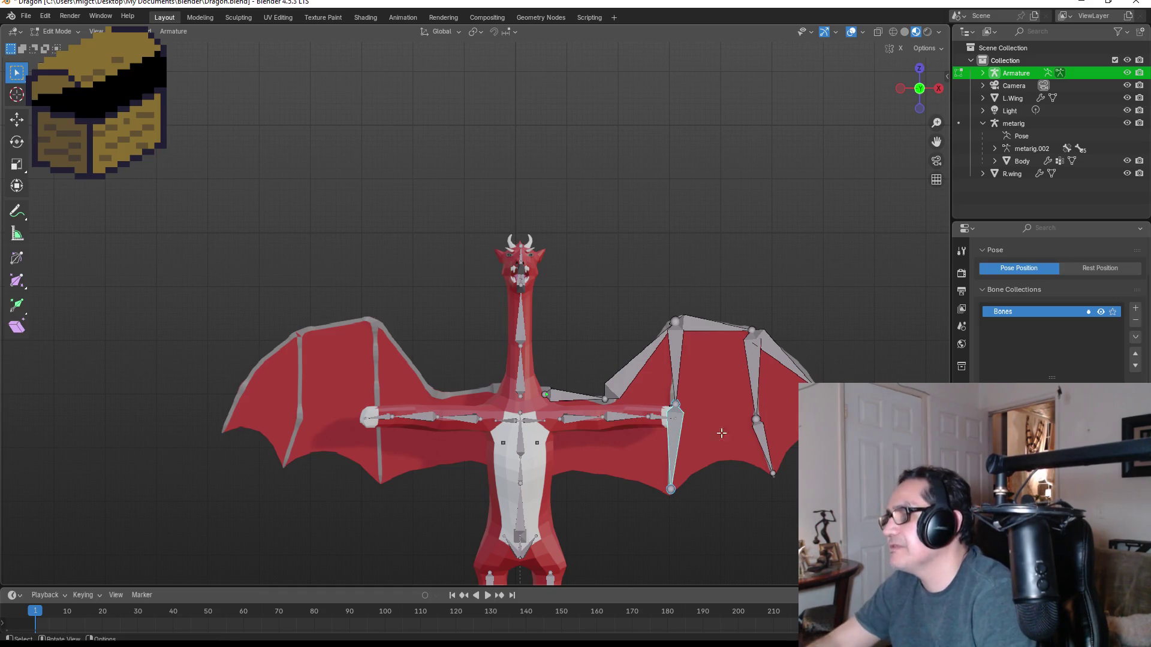
left_click(755, 361)
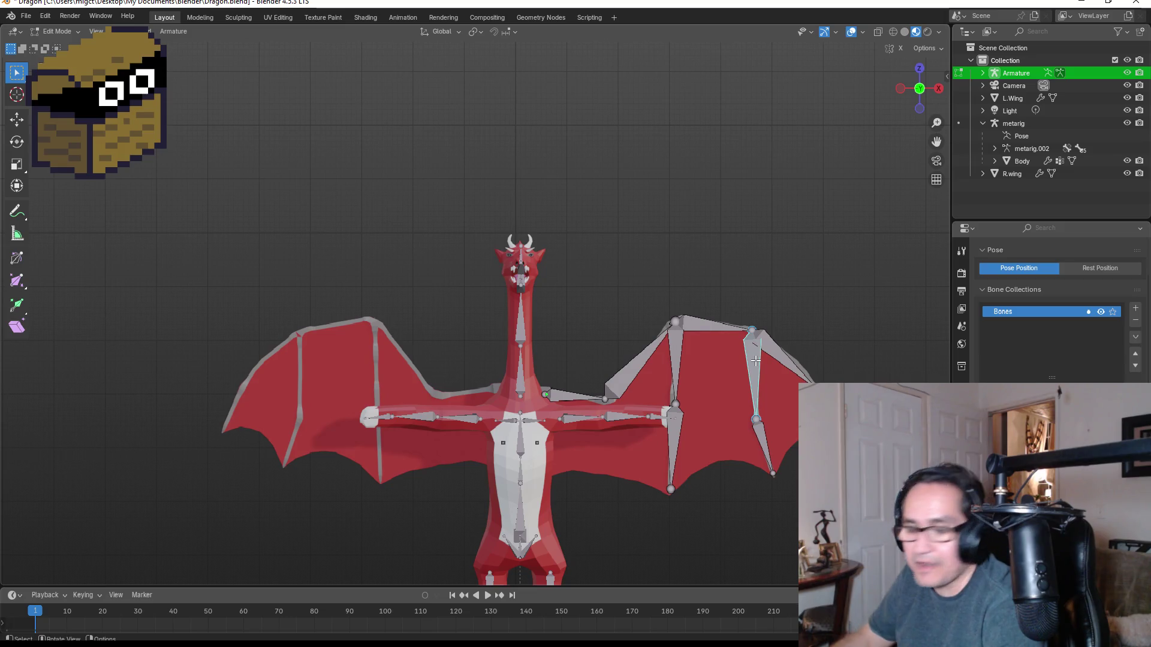
key("F2")
type("L")
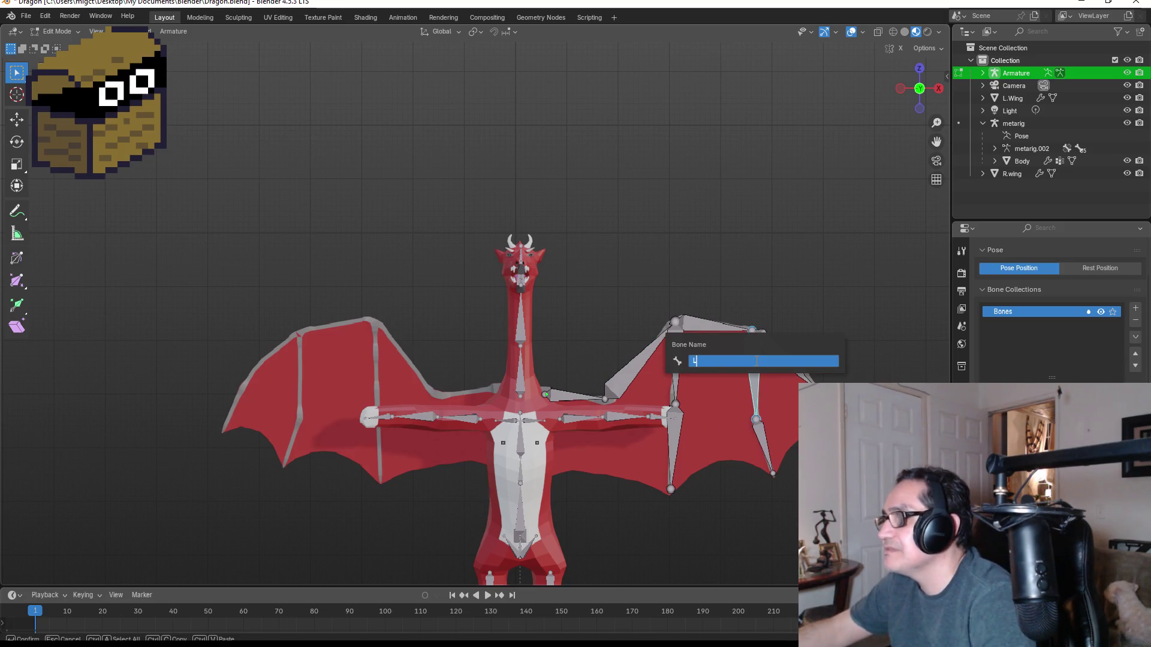
type("ne8")
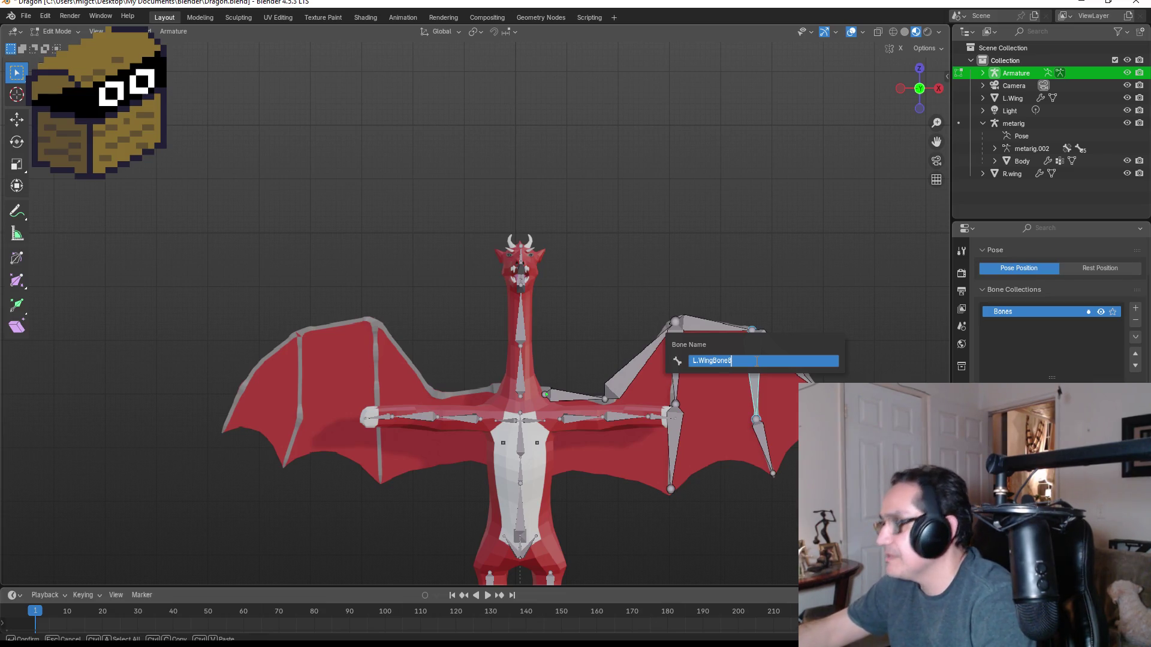
key("Return")
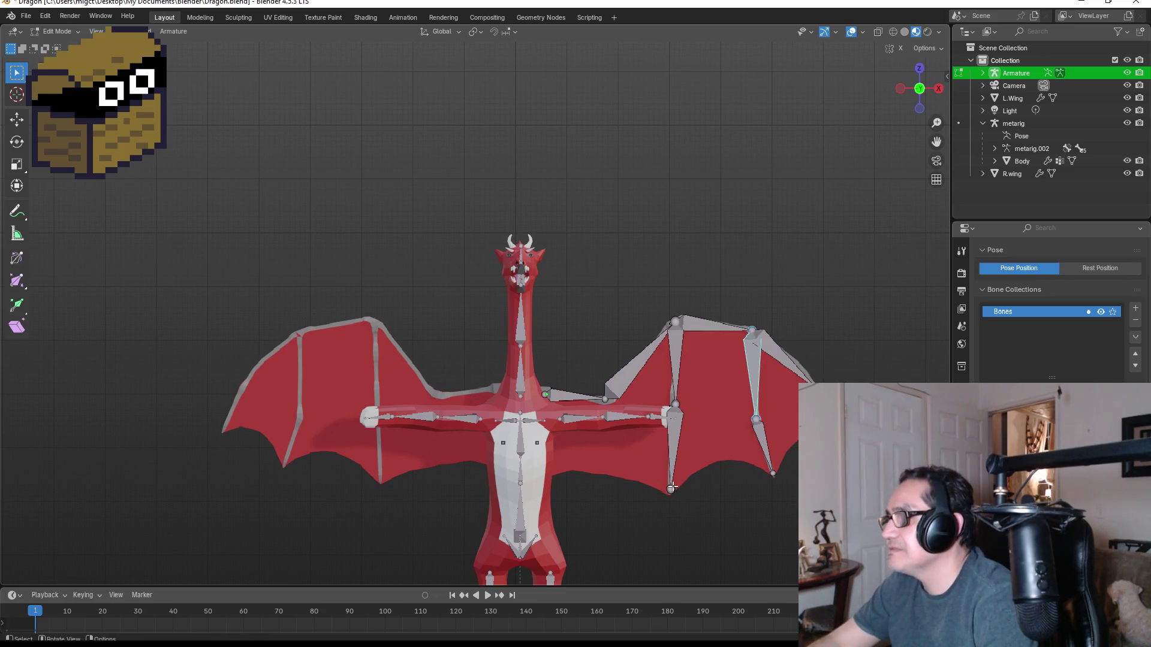
Step: Verify L.WingBone7 and L.WingBone8, then give the last lower wing bone its L.WingBone name
left_click(682, 434)
key("F2")
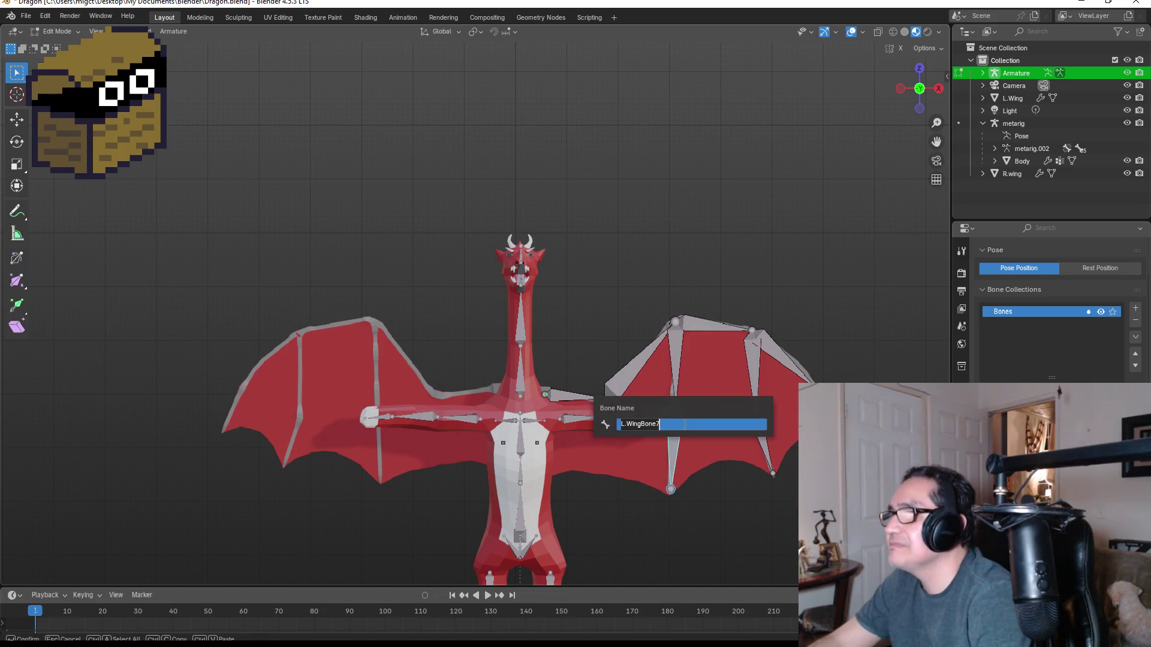
key("Return")
left_click(754, 359)
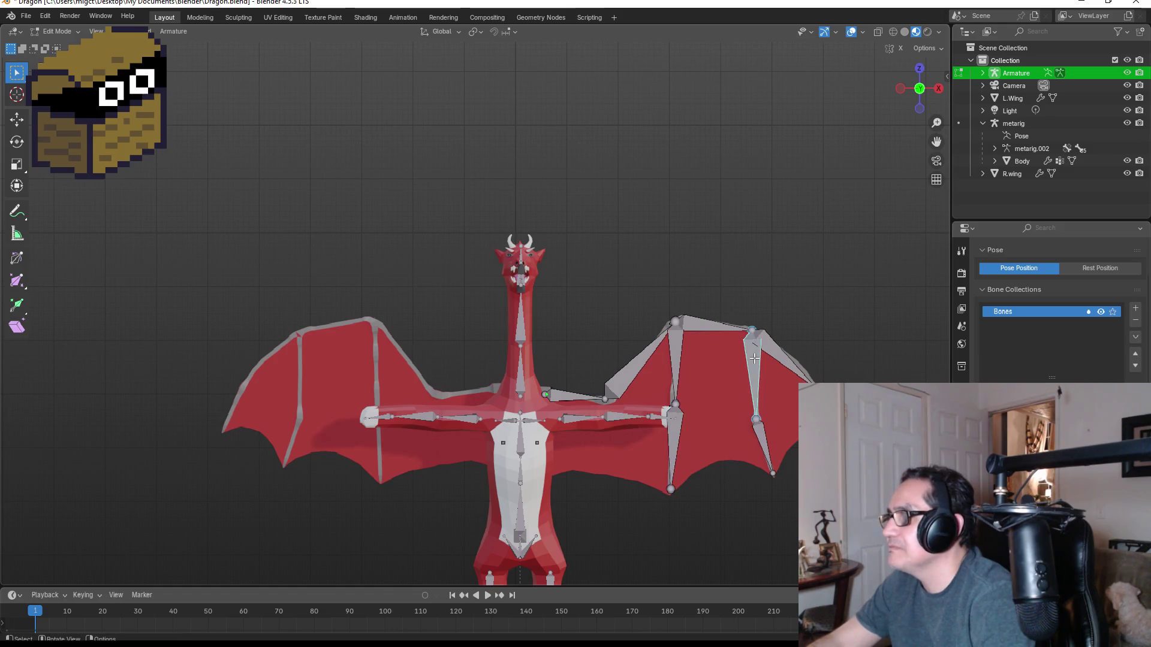
key("F2")
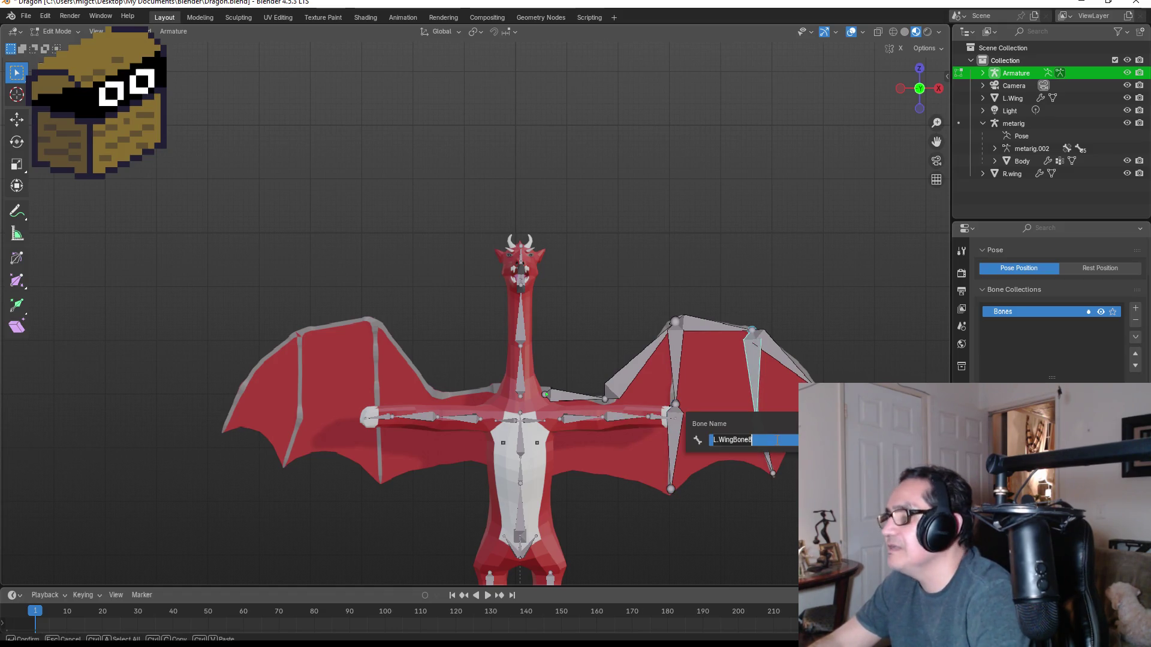
key("Return")
left_click(761, 438)
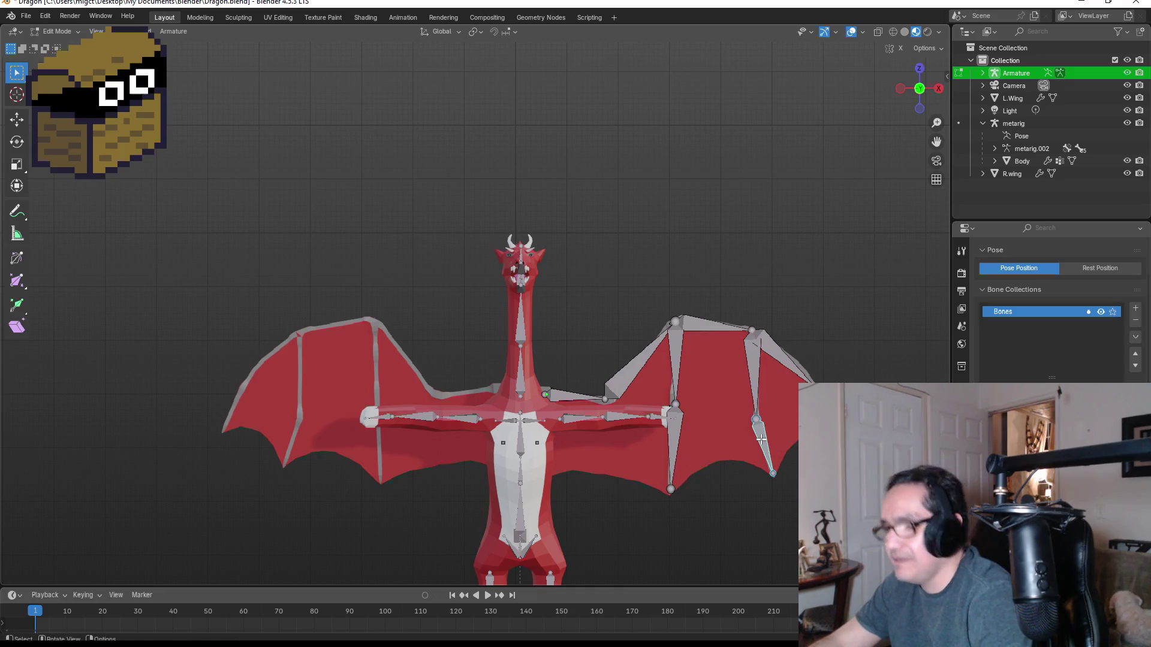
key("F2")
type("L.WingBone9")
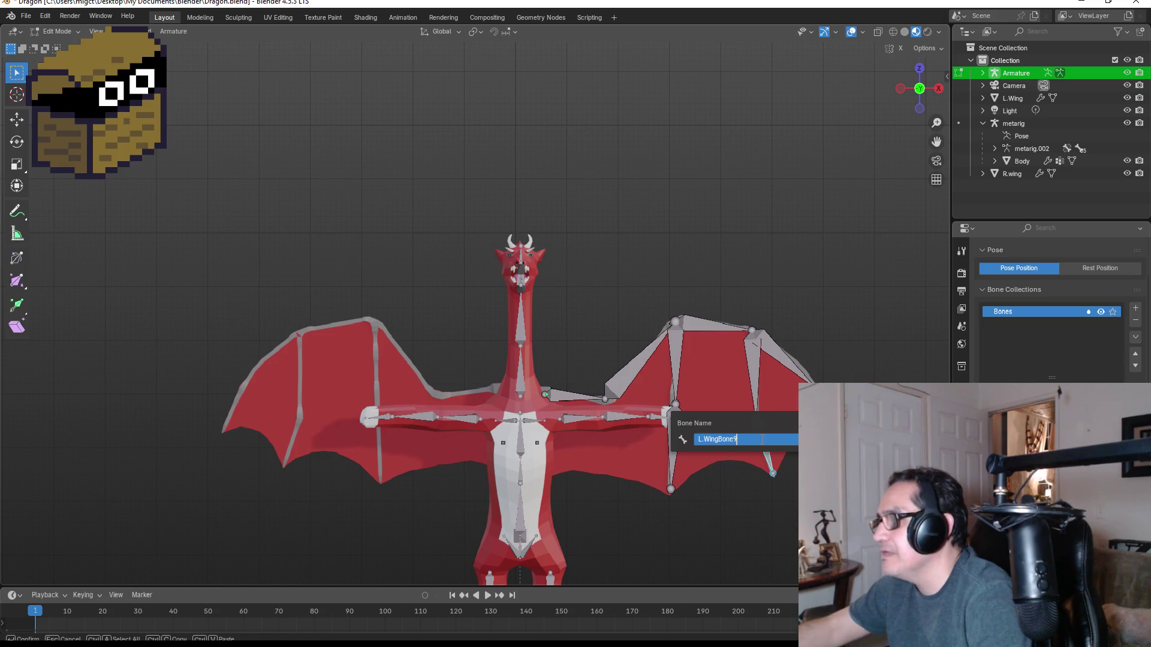
key("Return")
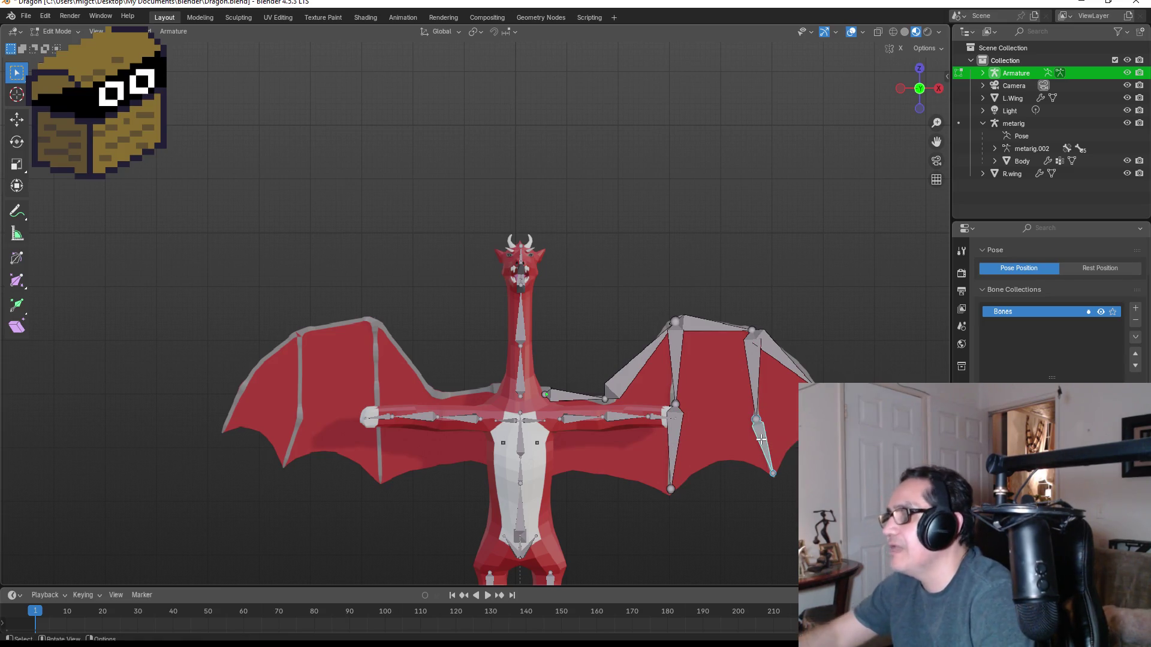
Step: Select the linked wing bone chain and Symmetrize it, leaving direction -X to +X
key("l")
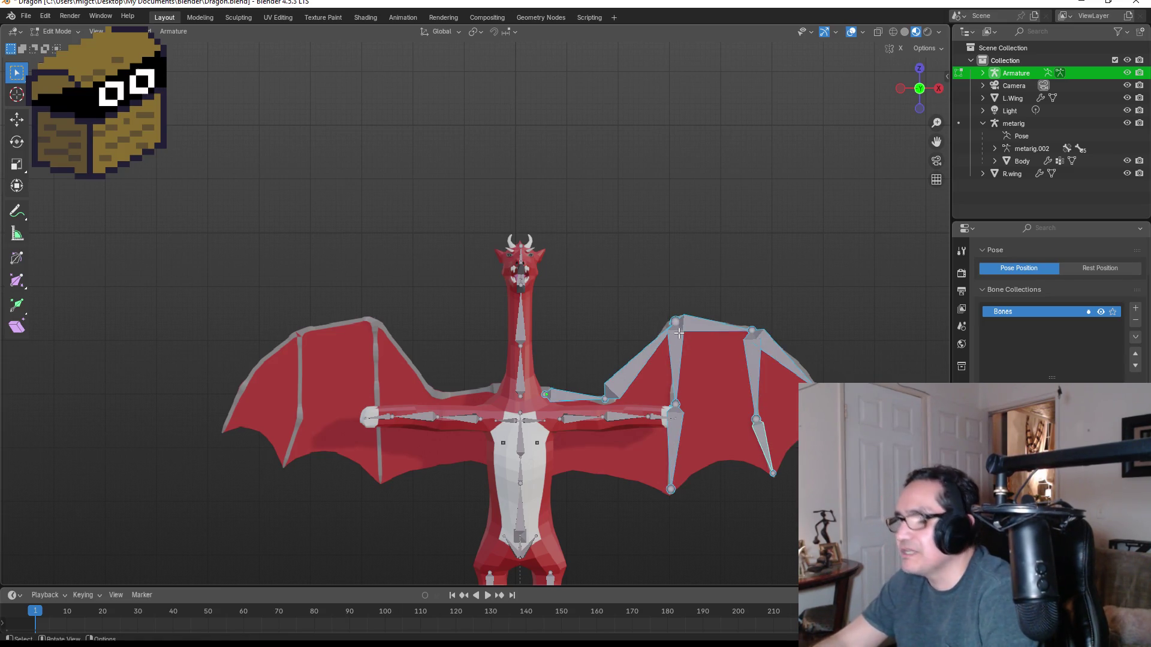
key("F3")
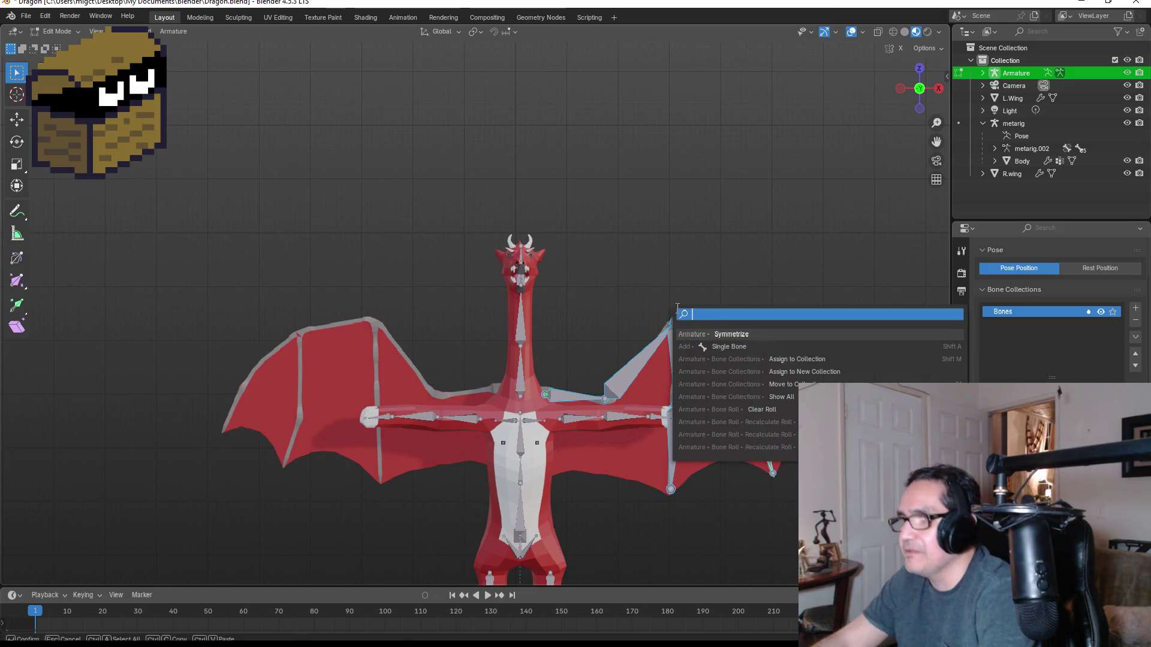
left_click(752, 333)
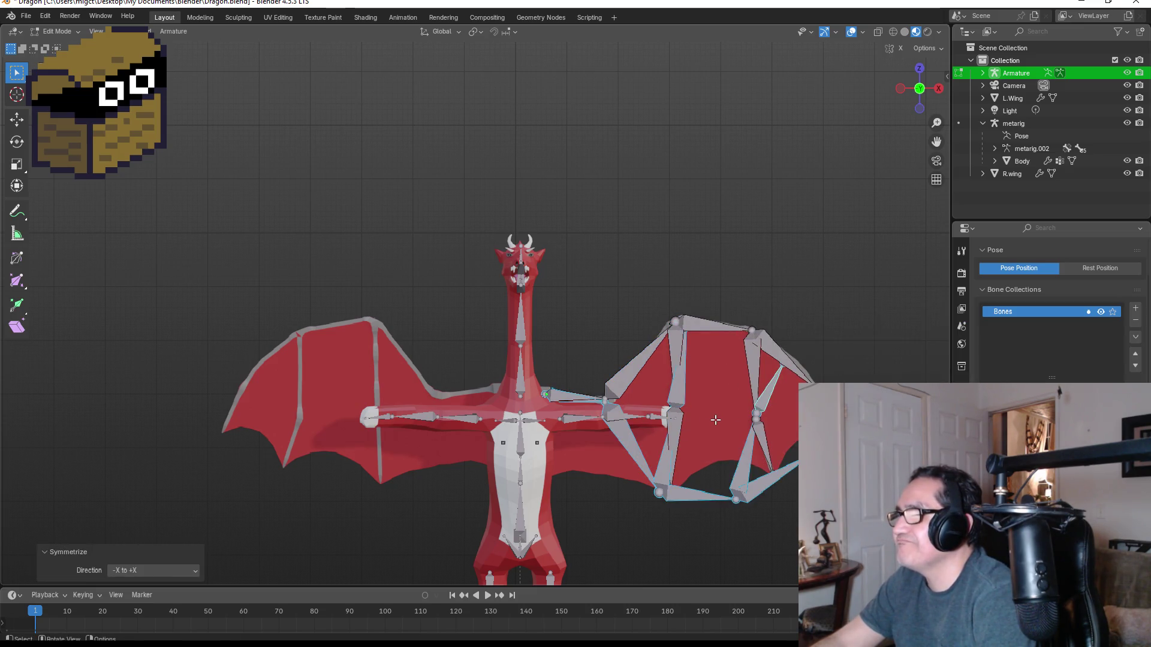
left_click(183, 575)
left_click(165, 599)
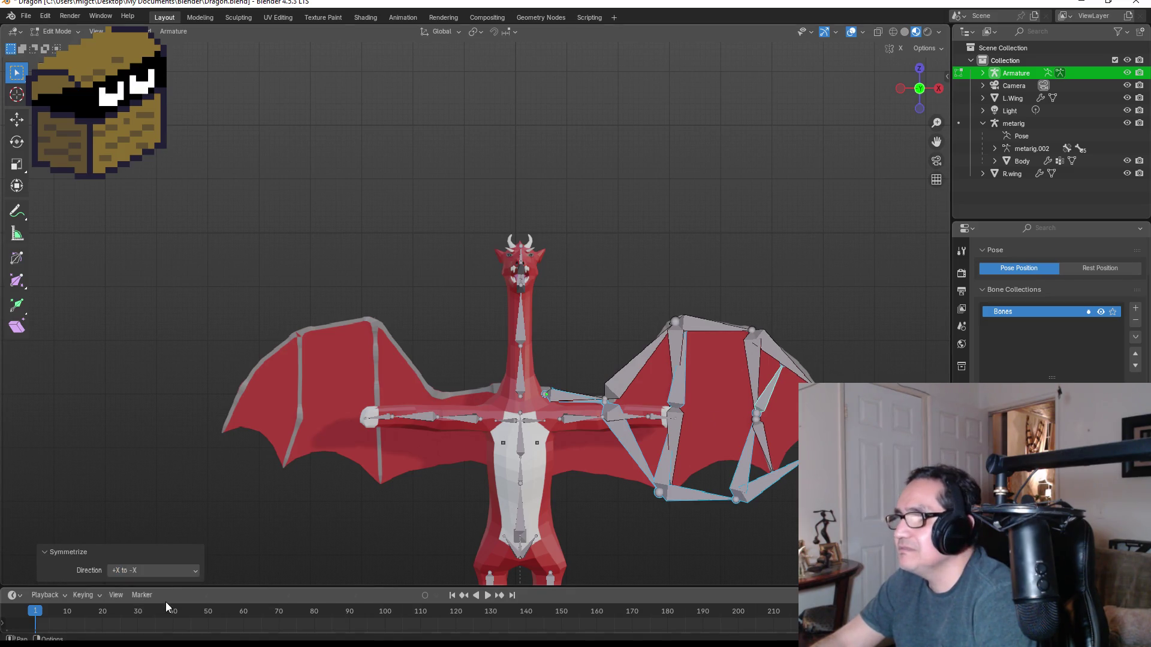
left_click(181, 574)
left_click(165, 585)
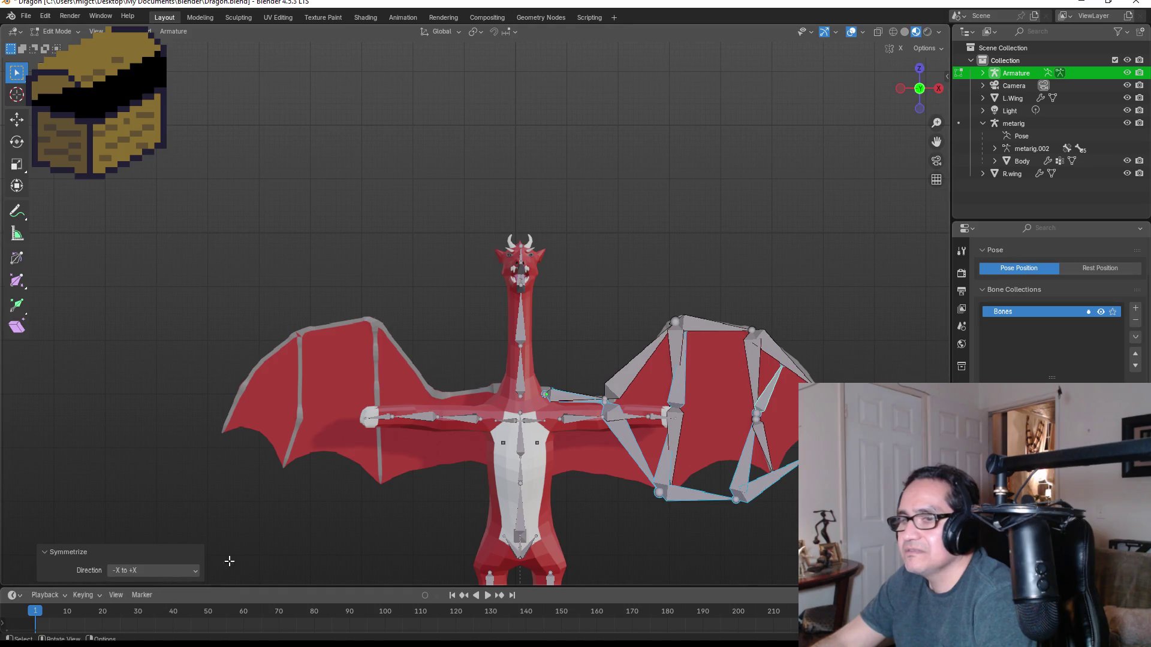
Step: Move the copied wing bones, turn them 171°, and drop them onto the left wing
key("g")
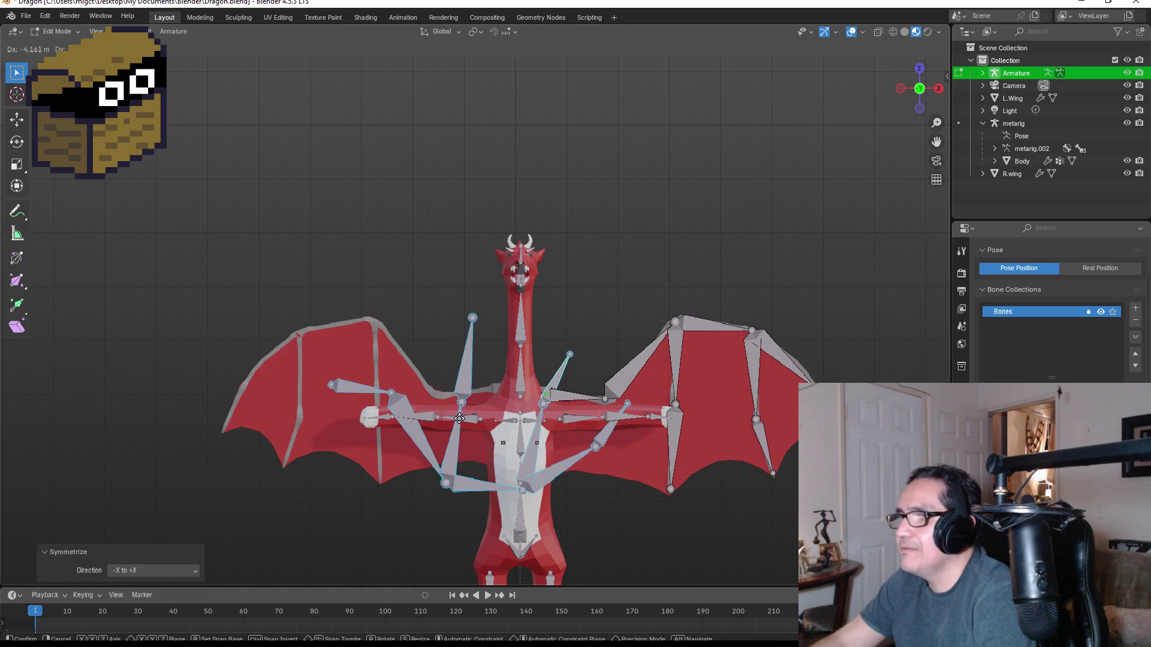
left_click(466, 412)
key("r")
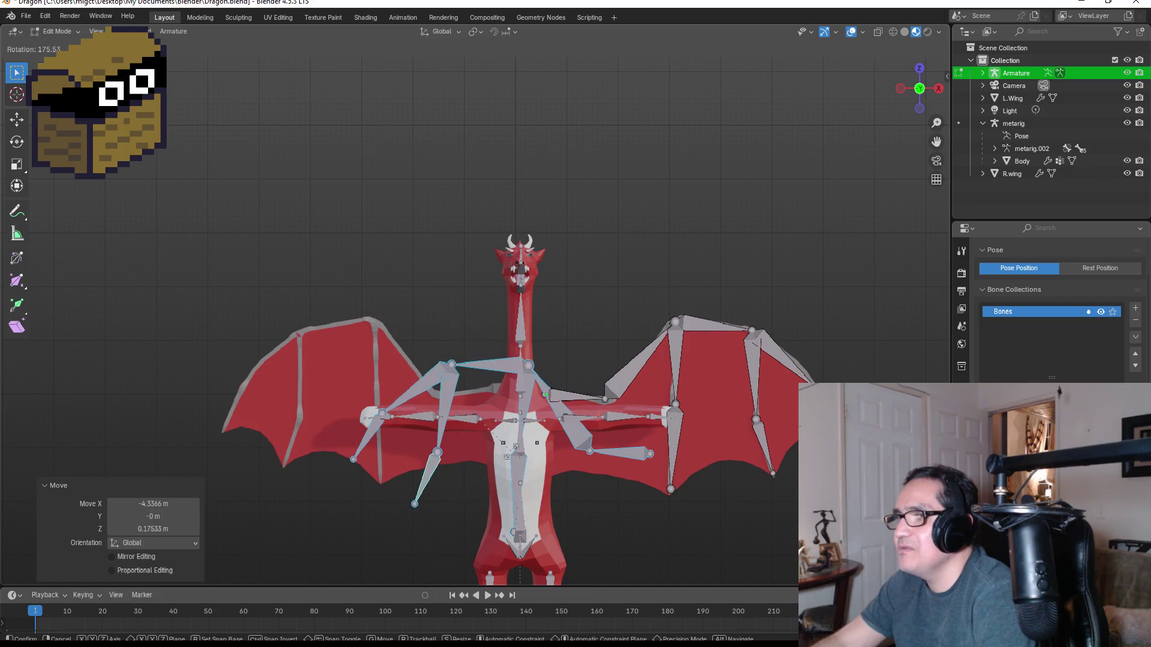
key("Return")
key("g")
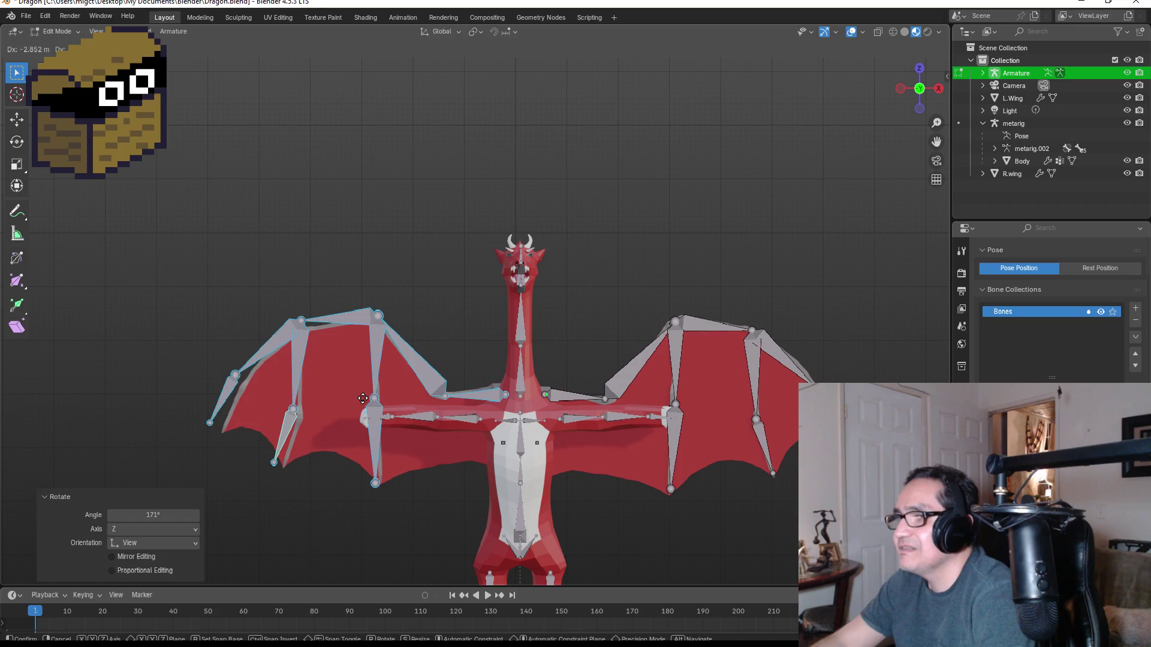
left_click(368, 399)
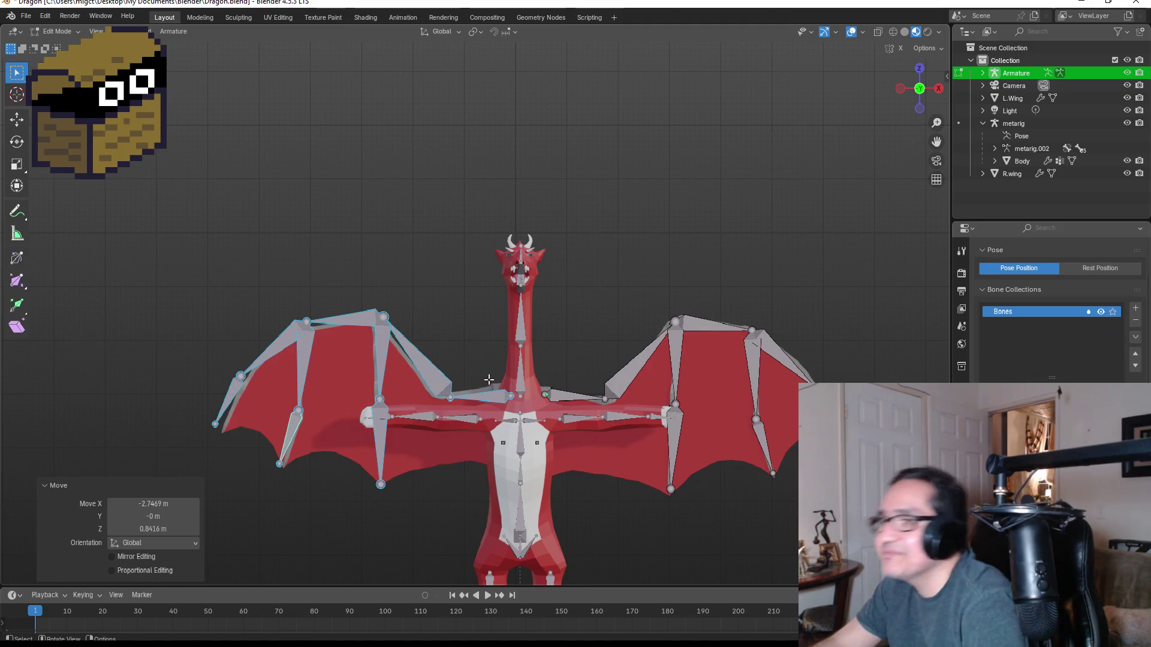
scroll(510, 359, "up", 3)
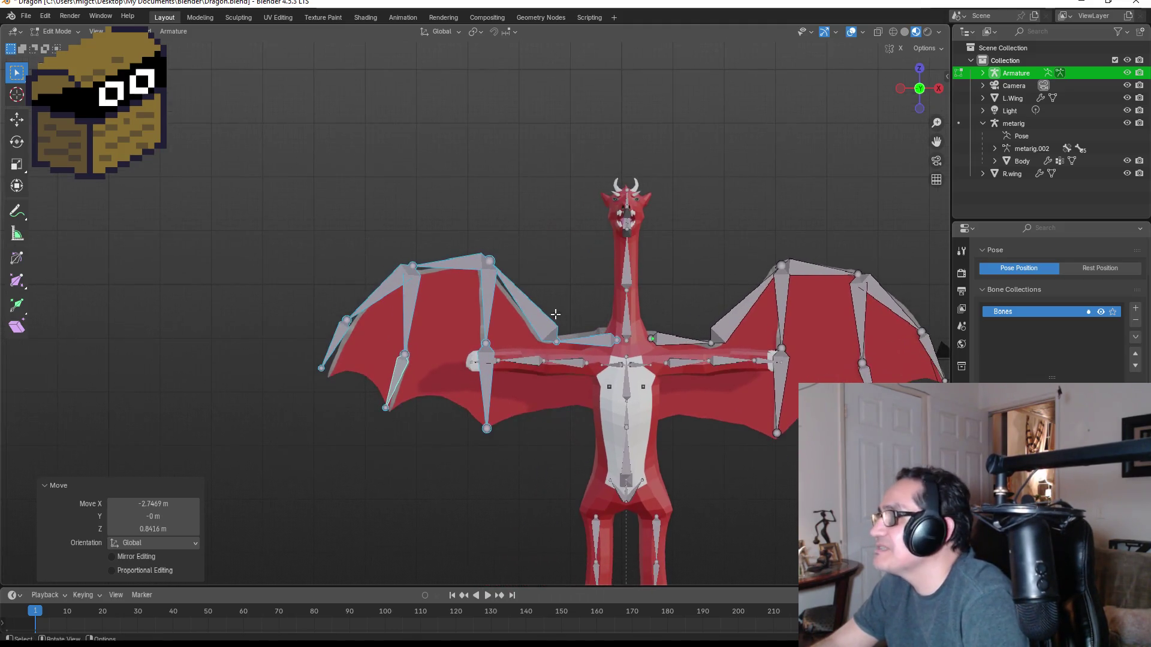
key("g")
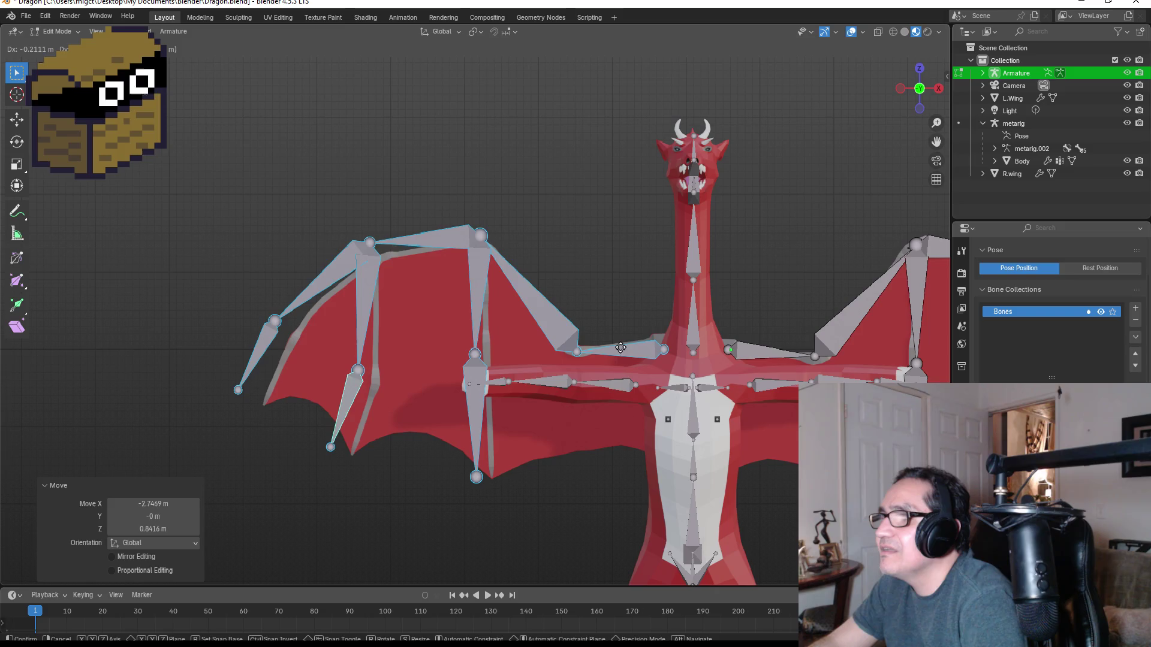
left_click(617, 350)
Step: Reposition the first wing joint, the wingtip and the lower-edge joints onto the left wing's edges
left_click(272, 321)
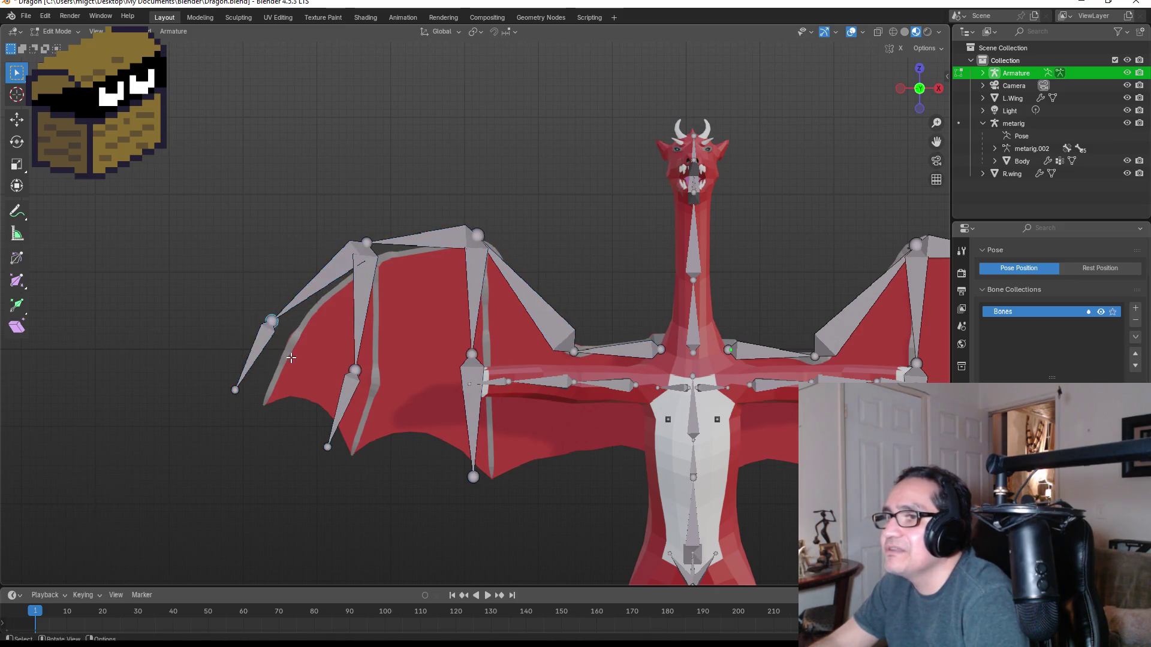
key("g")
left_click(314, 368)
left_click_drag(205, 351, 273, 410)
key("g")
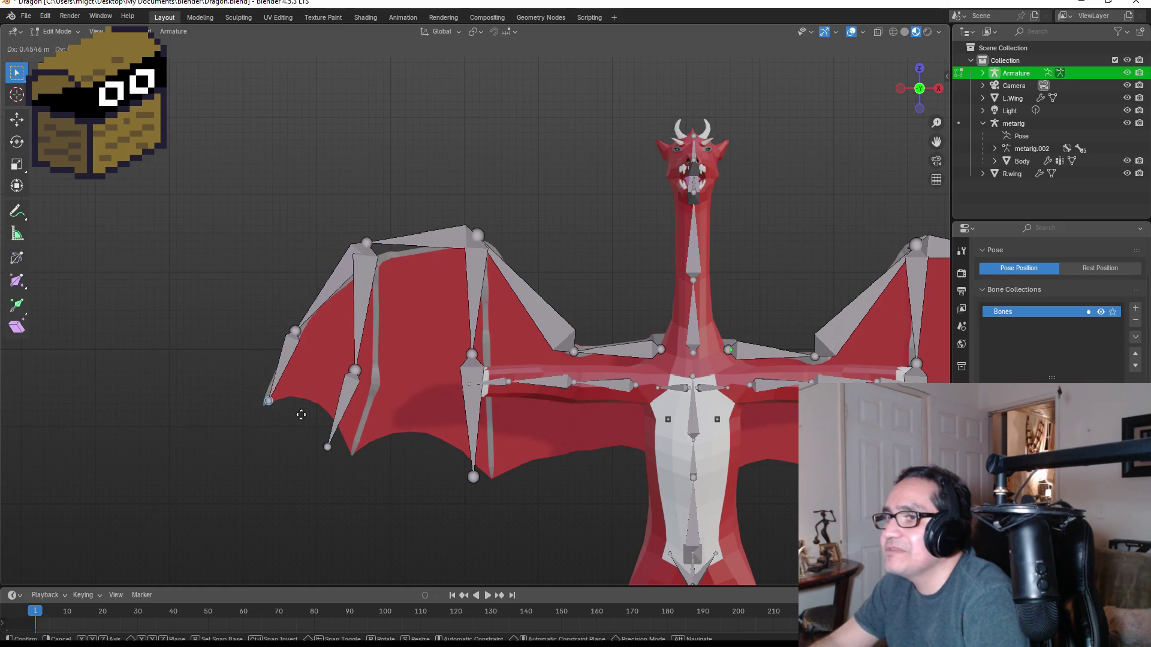
left_click(300, 414)
left_click(355, 369)
key("g")
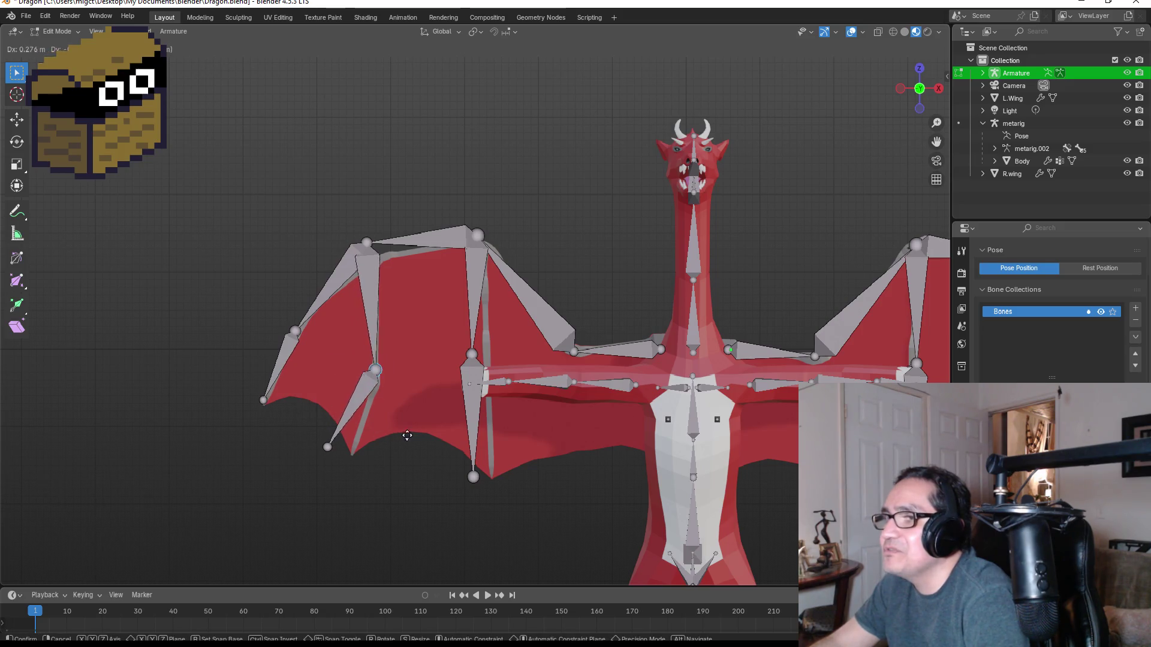
left_click(410, 437)
left_click_drag(307, 430, 369, 476)
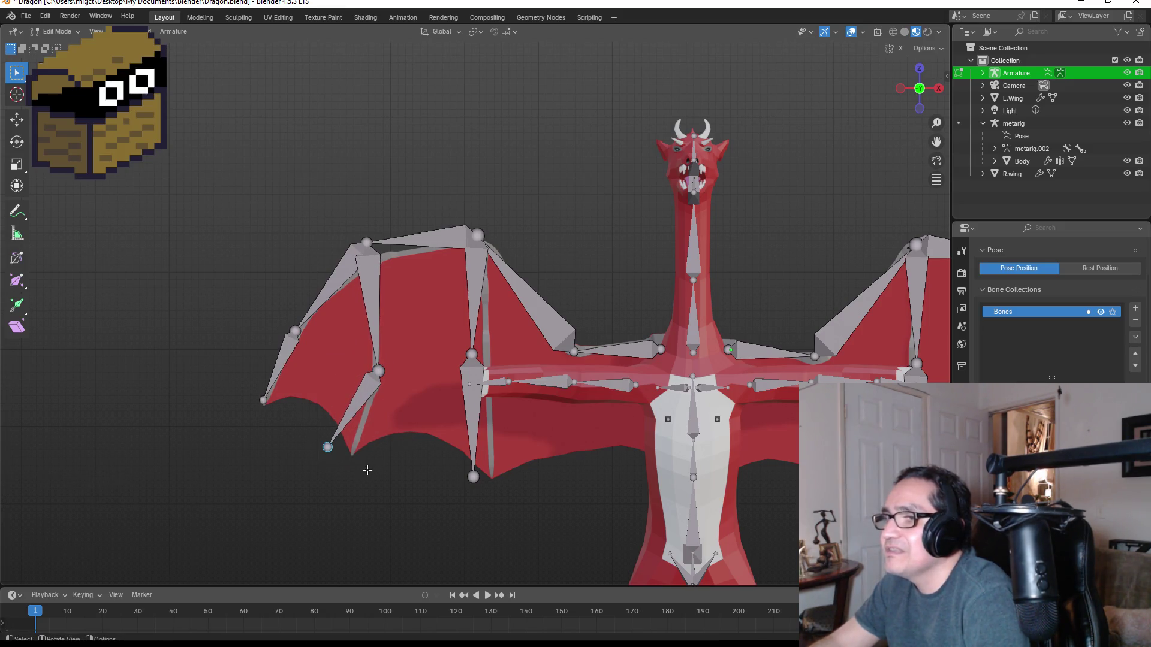
key("g")
left_click(402, 473)
Step: Fit the remaining lower-edge, mid-wing and upper joints to the wing, then return to Object Mode
left_click_drag(454, 457, 525, 502)
key("g")
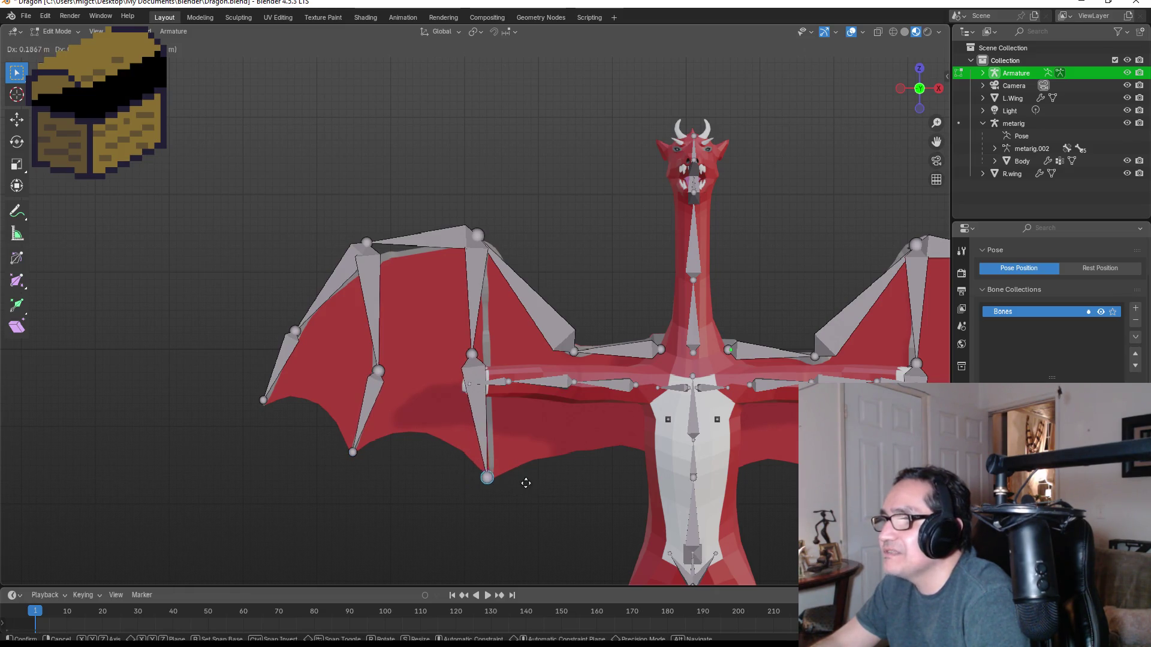
left_click(526, 480)
left_click_drag(431, 329, 518, 362)
key("g")
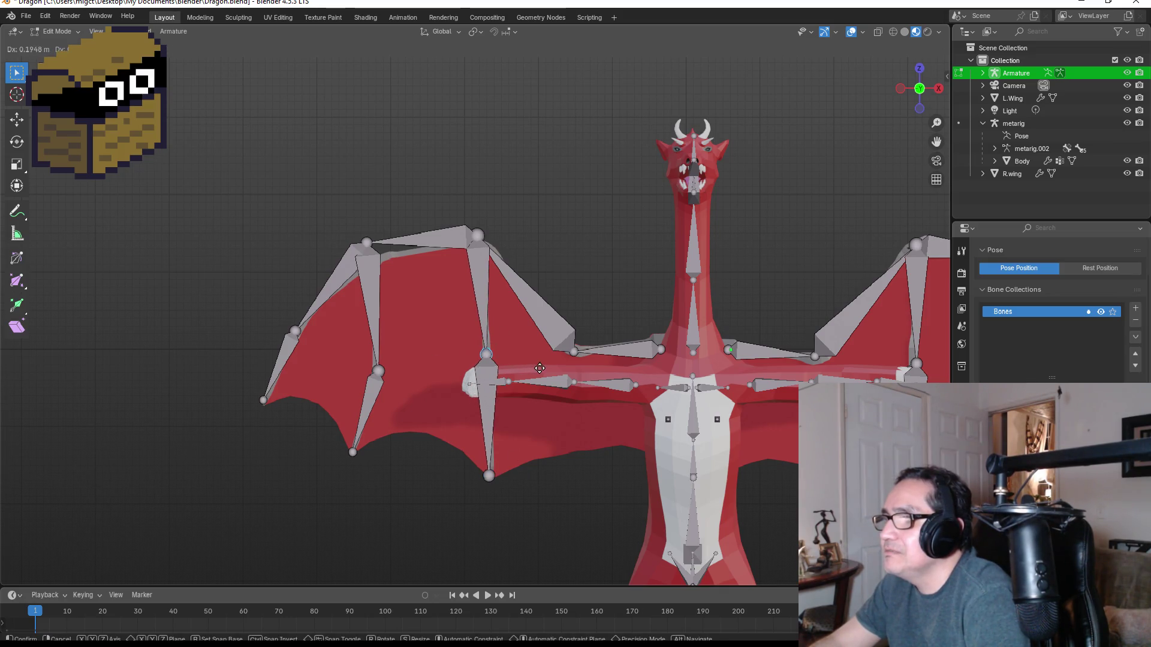
left_click(553, 368)
left_click_drag(457, 200, 510, 243)
key("g")
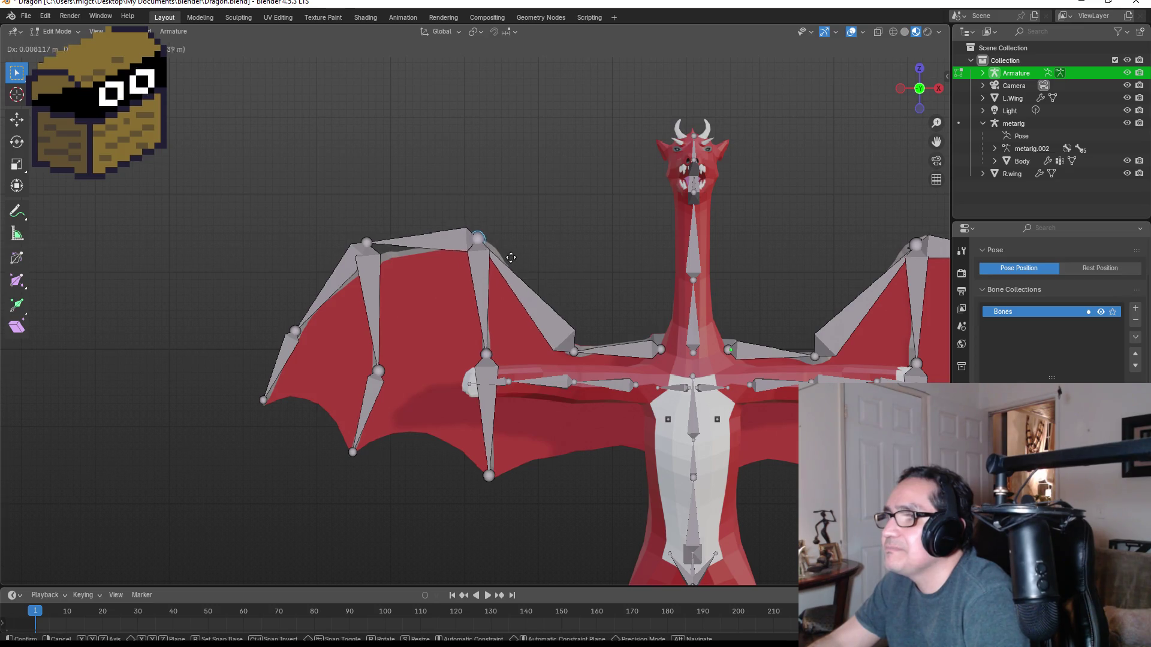
left_click(513, 262)
left_click_drag(331, 219, 391, 267)
key("g")
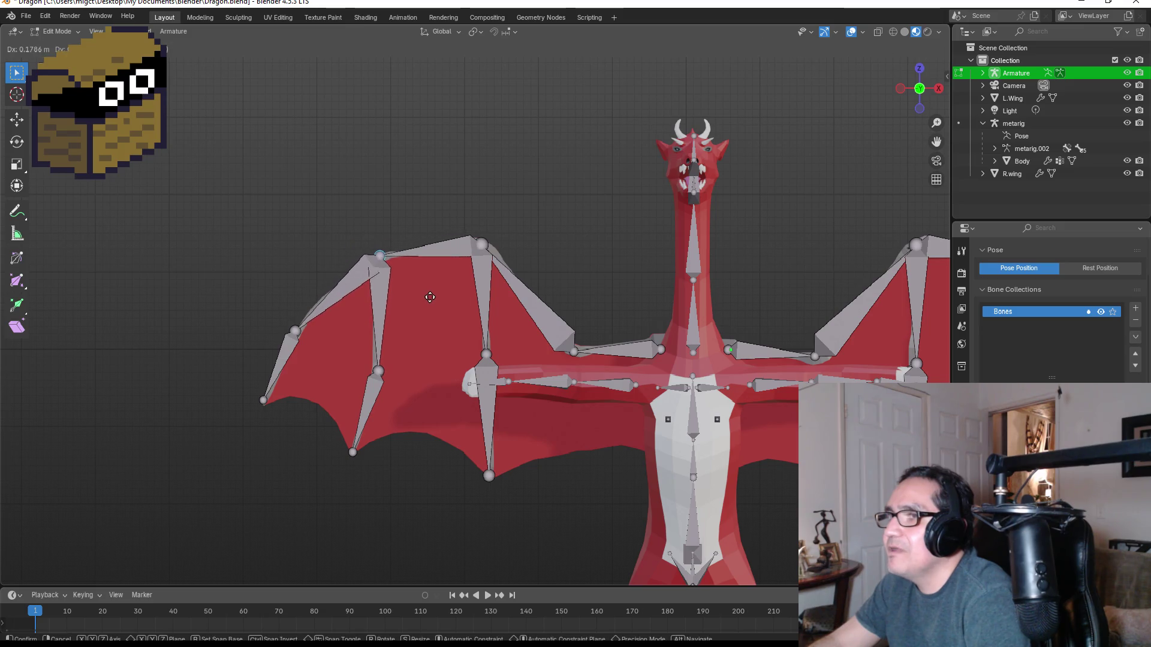
left_click(431, 298)
scroll(553, 268, "down", 2)
key("Tab")
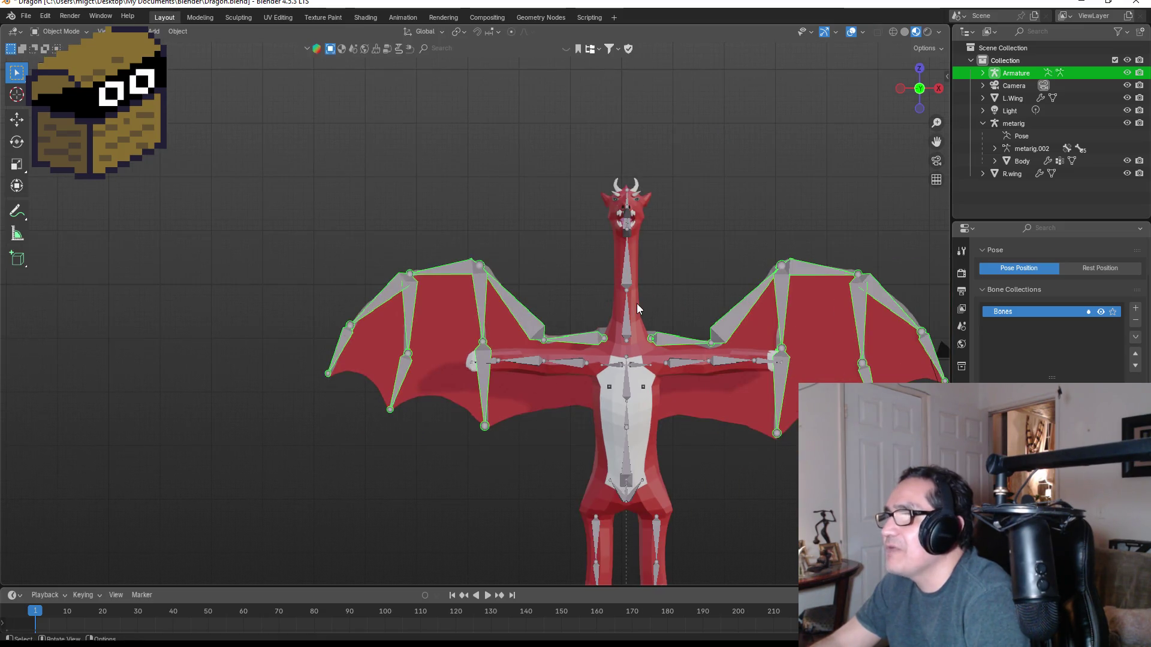
scroll(703, 279, "down", 1)
mouse_move(768, 243)
left_mouse_down()
mouse_move(541, 279)
mouse_move(566, 282)
left_mouse_up()
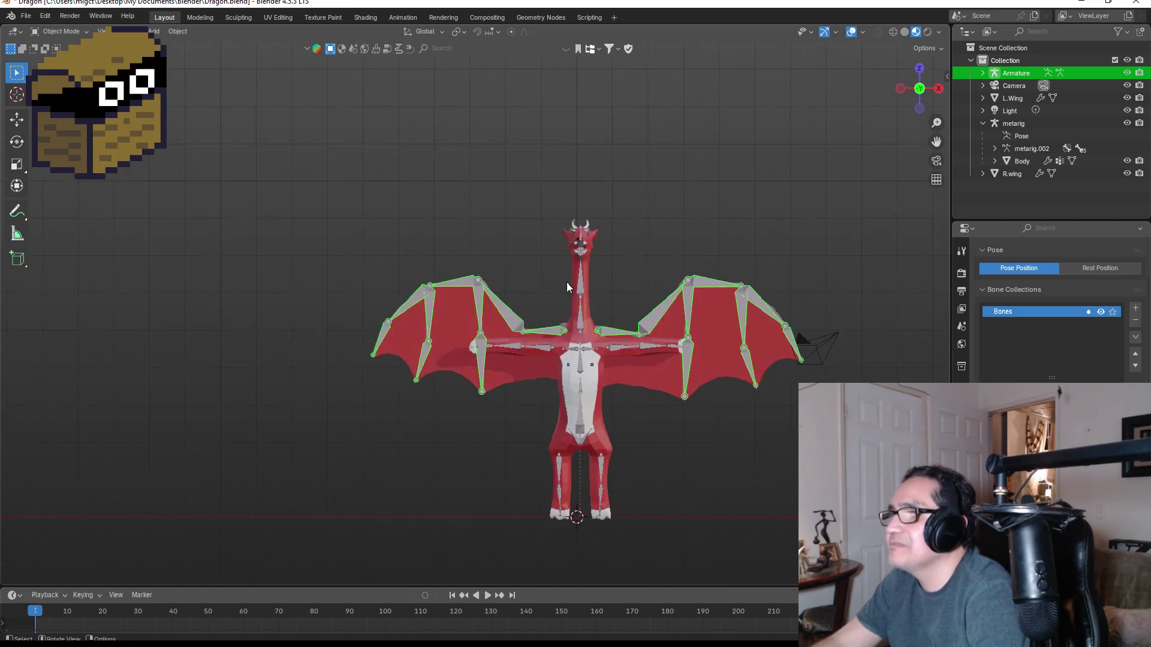
key("Tab")
left_click(510, 310)
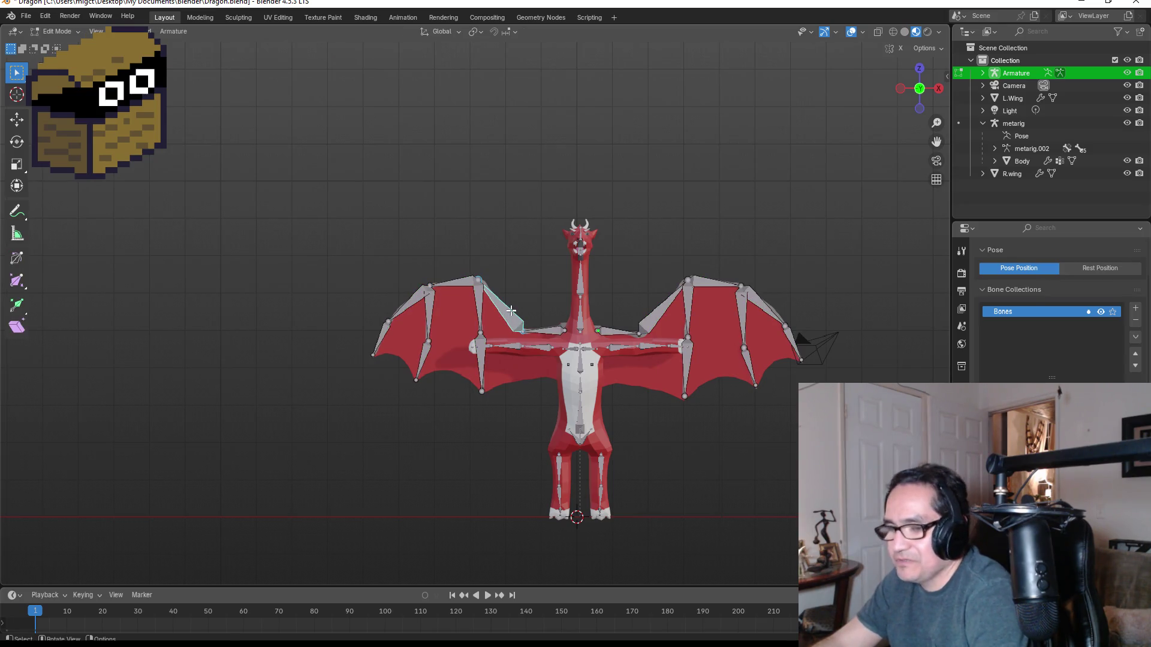
key("F2")
key("Return")
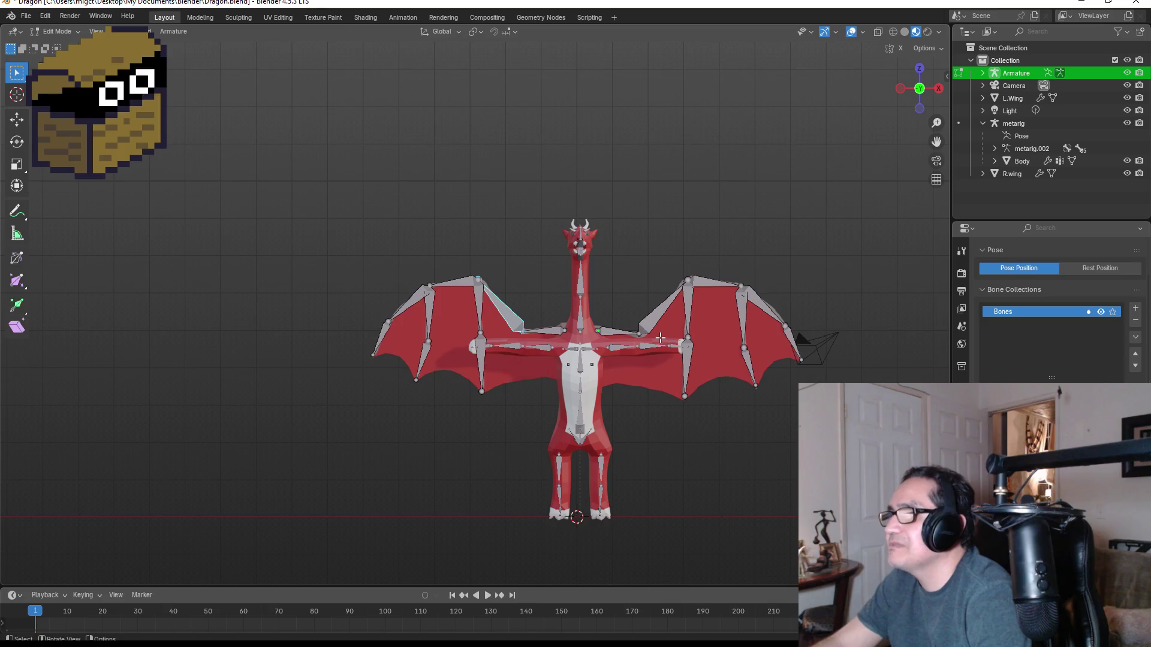
key("Tab")
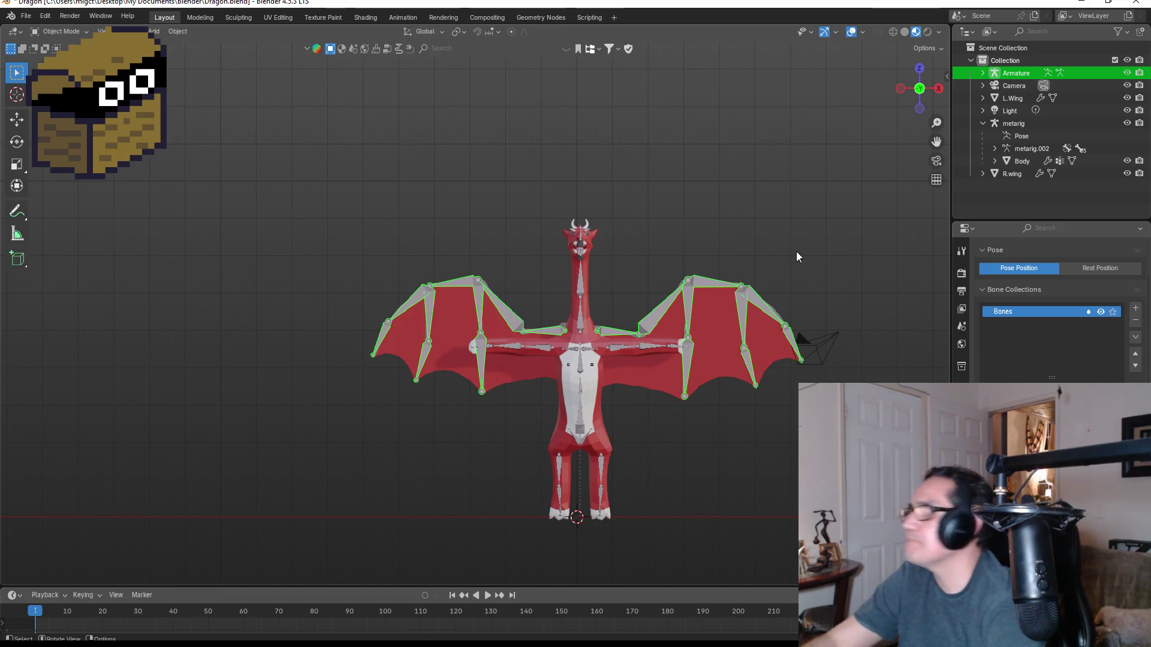
Step: Select L.Wing and R.wing, join them with Ctrl+J, and rename the result Wings
left_click(1015, 99)
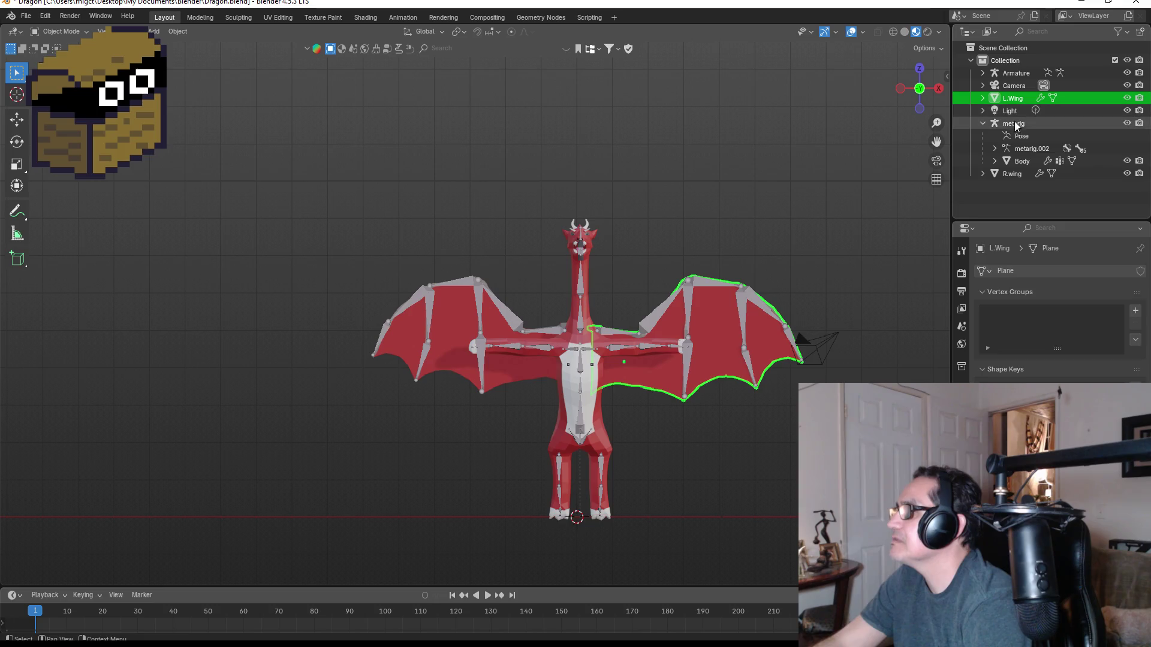
left_click(982, 124)
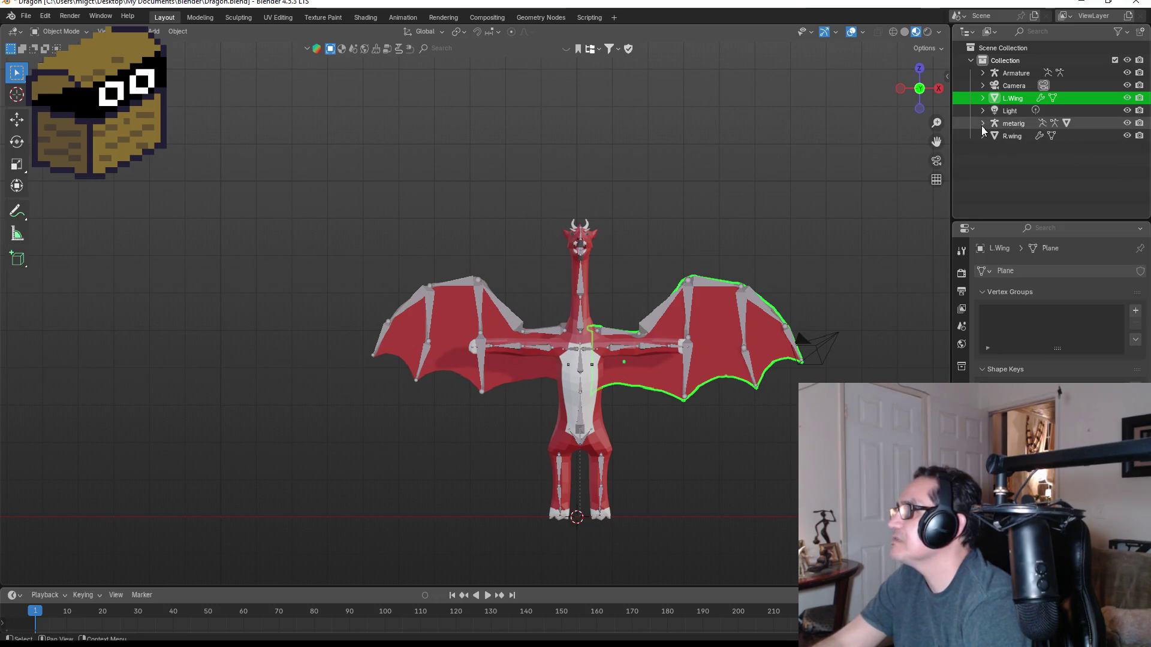
left_click(1008, 137)
left_click(1012, 98, "ctrl")
left_click(1012, 100)
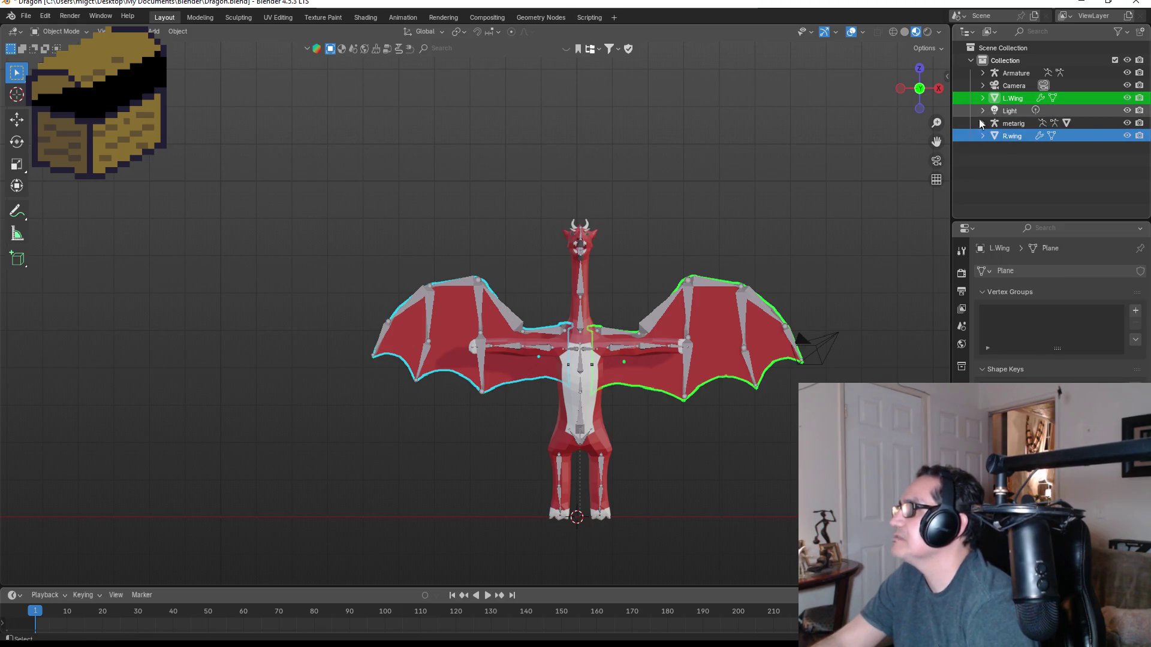
left_click(1013, 137, "ctrl")
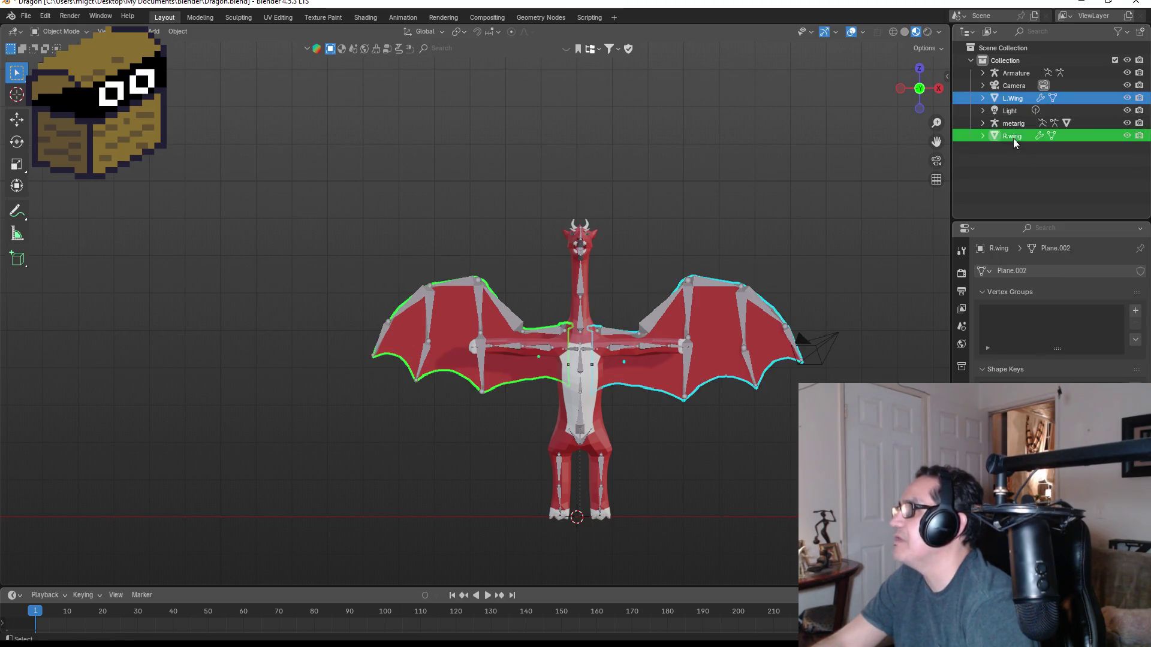
key("ctrl+j")
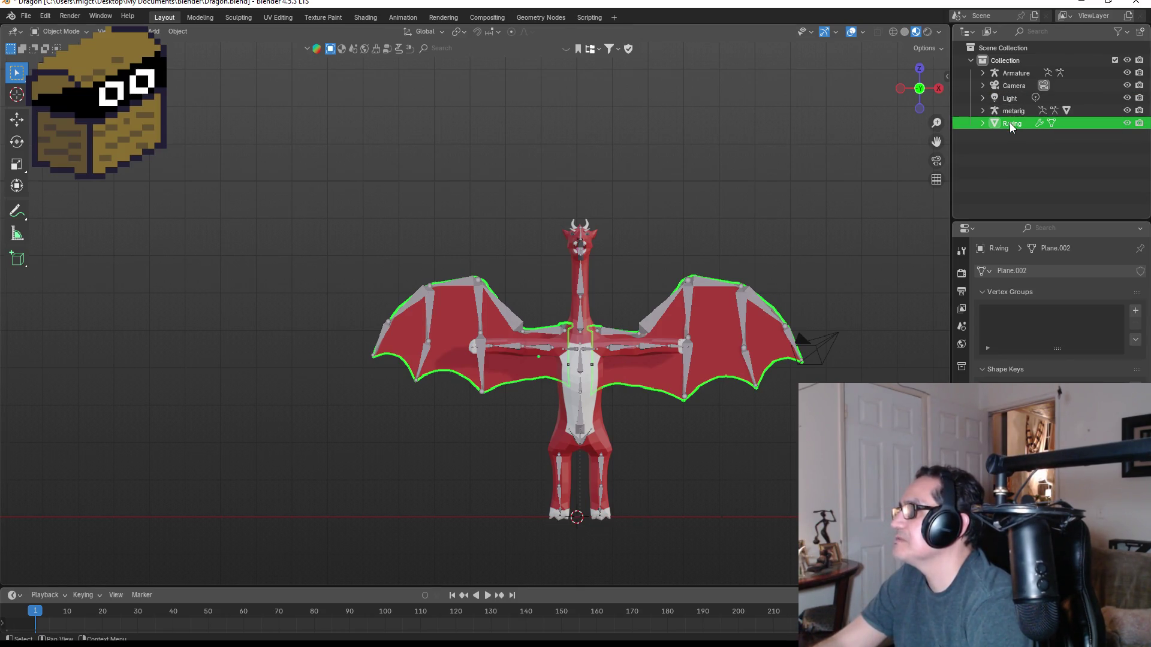
key("F2")
type("Wing")
key("Return")
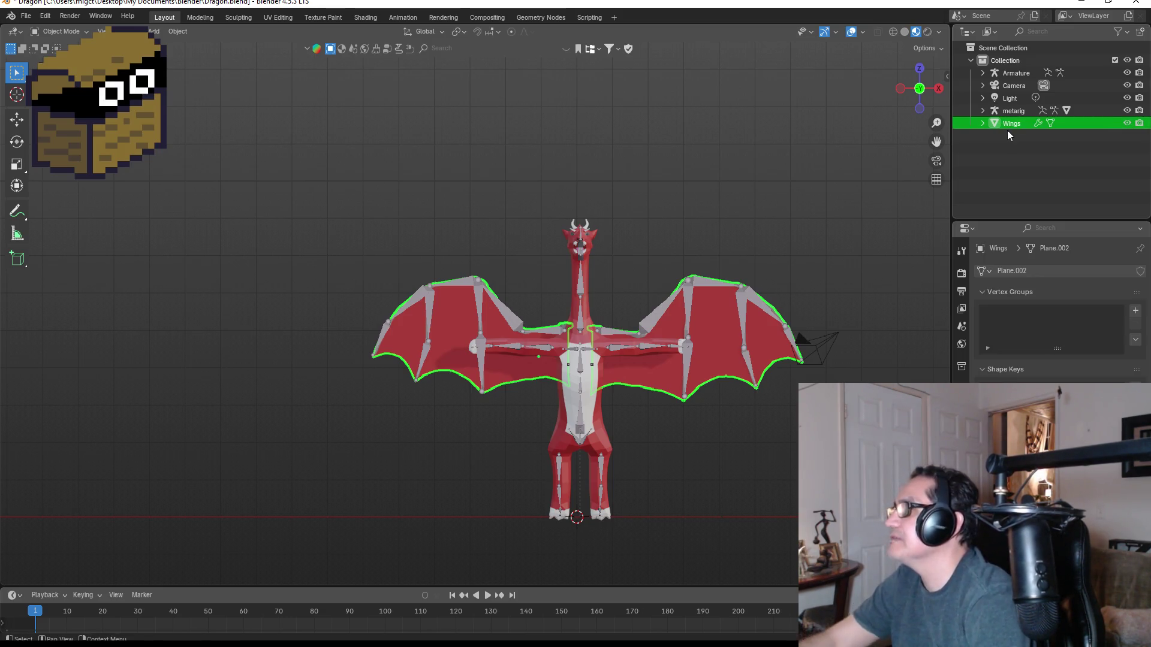
Step: Save Dragon.blend and add the armature to the selection
left_click(24, 16)
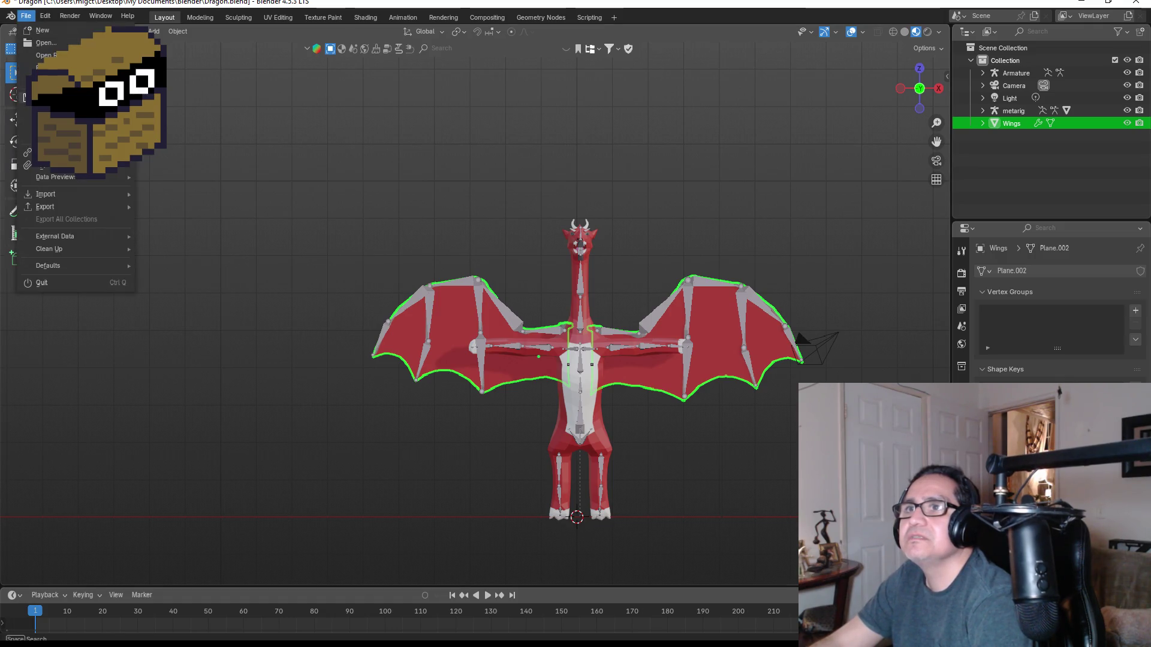
left_click(54, 96)
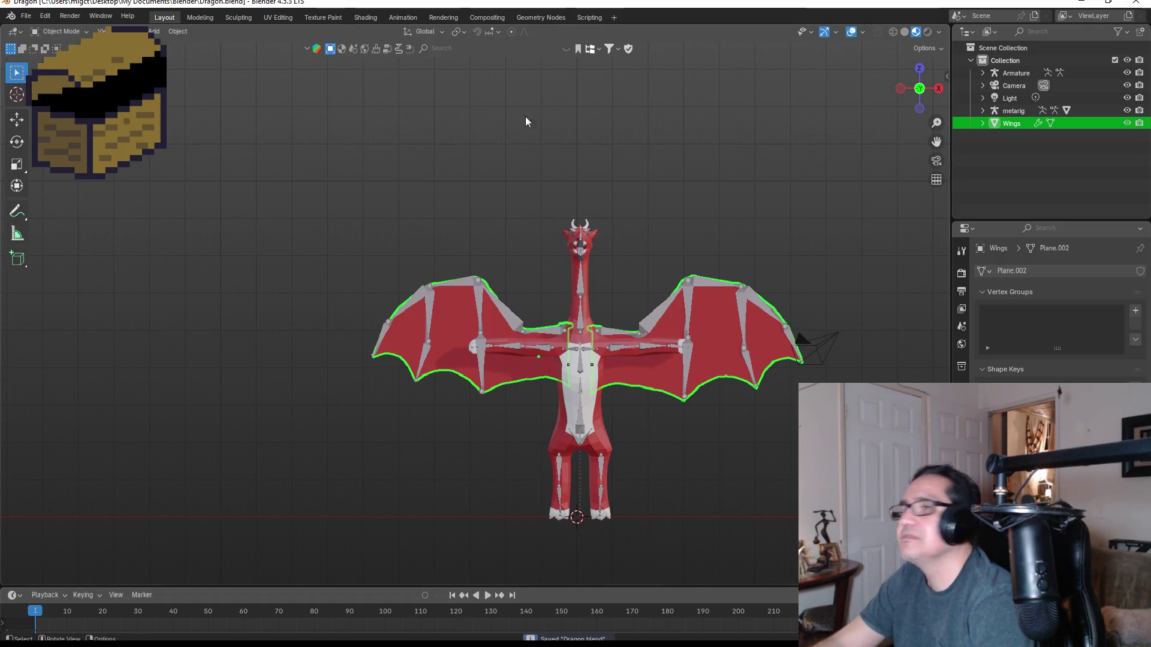
left_click(1008, 77)
Step: Parent Wings to the armature With Automatic Weights, then switch to Pose Mode
left_click(1016, 126, "ctrl")
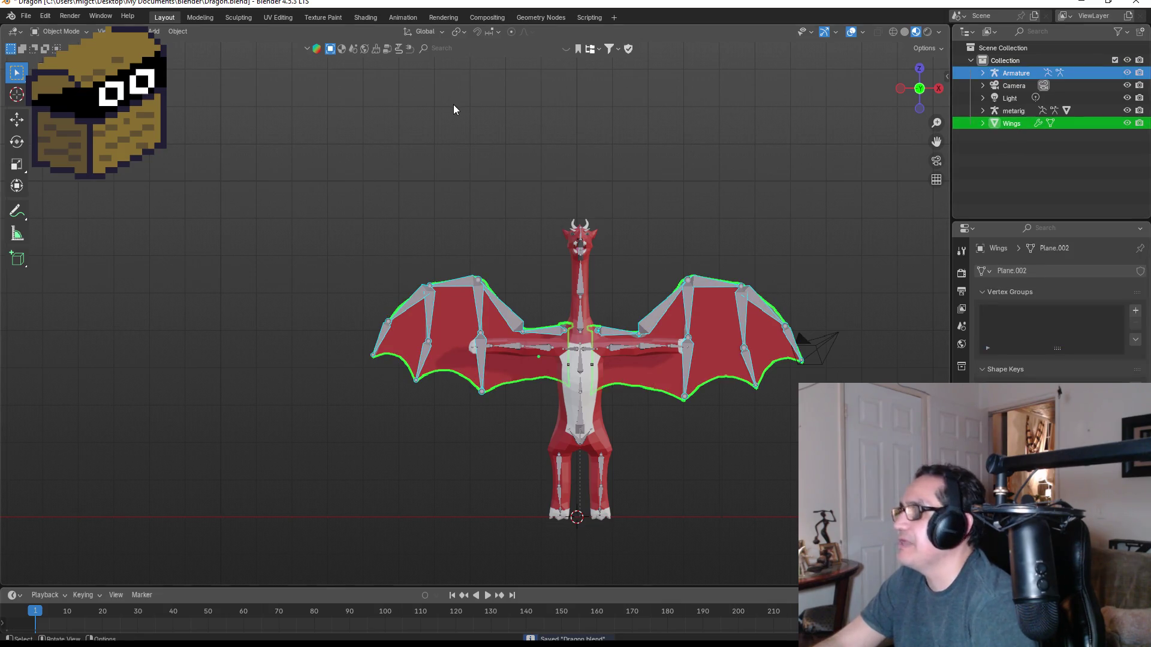
key("ctrl+p")
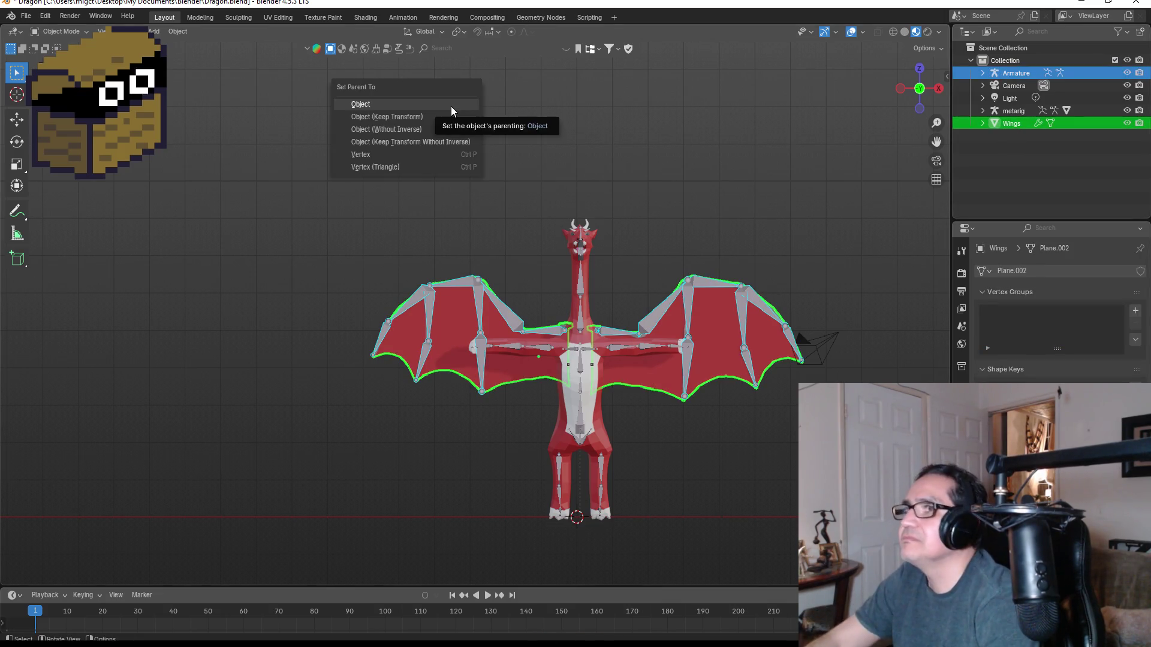
left_click(1014, 73)
left_click(1016, 125, "ctrl")
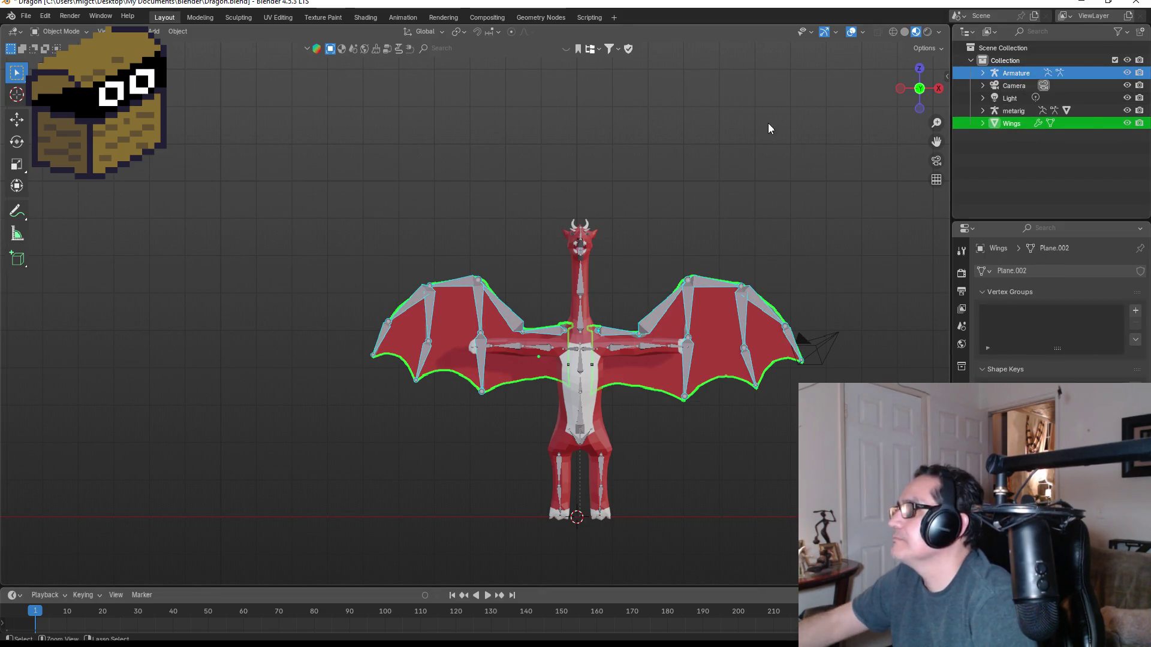
key("ctrl+p")
left_click(1007, 125)
left_click(1022, 73, "ctrl")
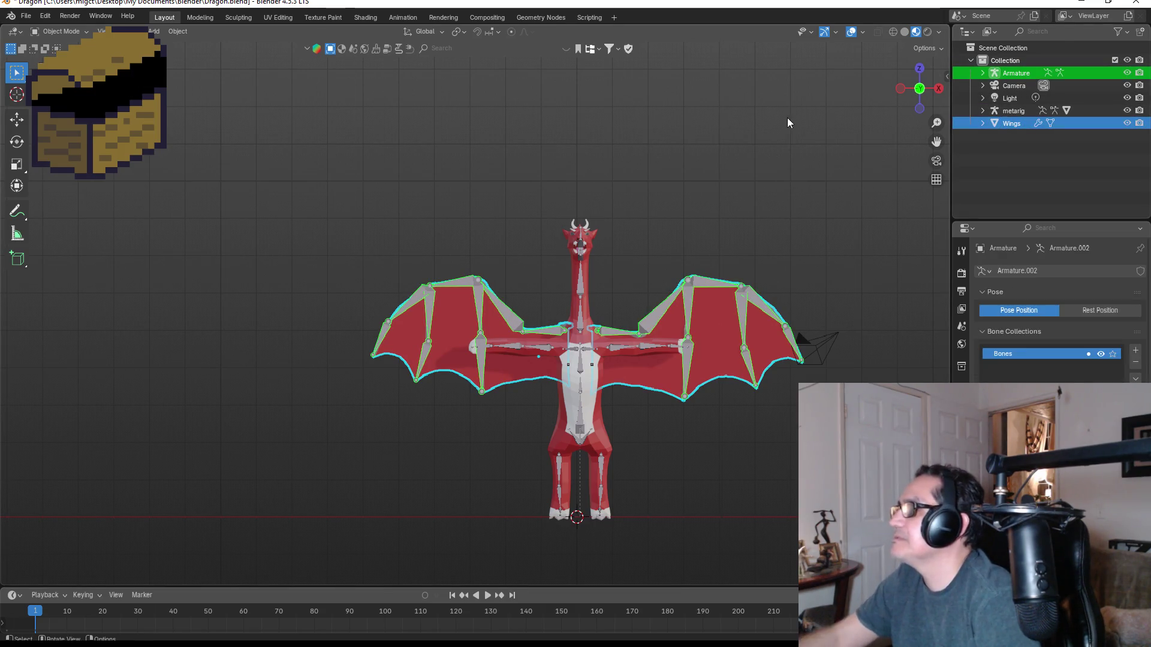
key("ctrl+p")
left_click(776, 128)
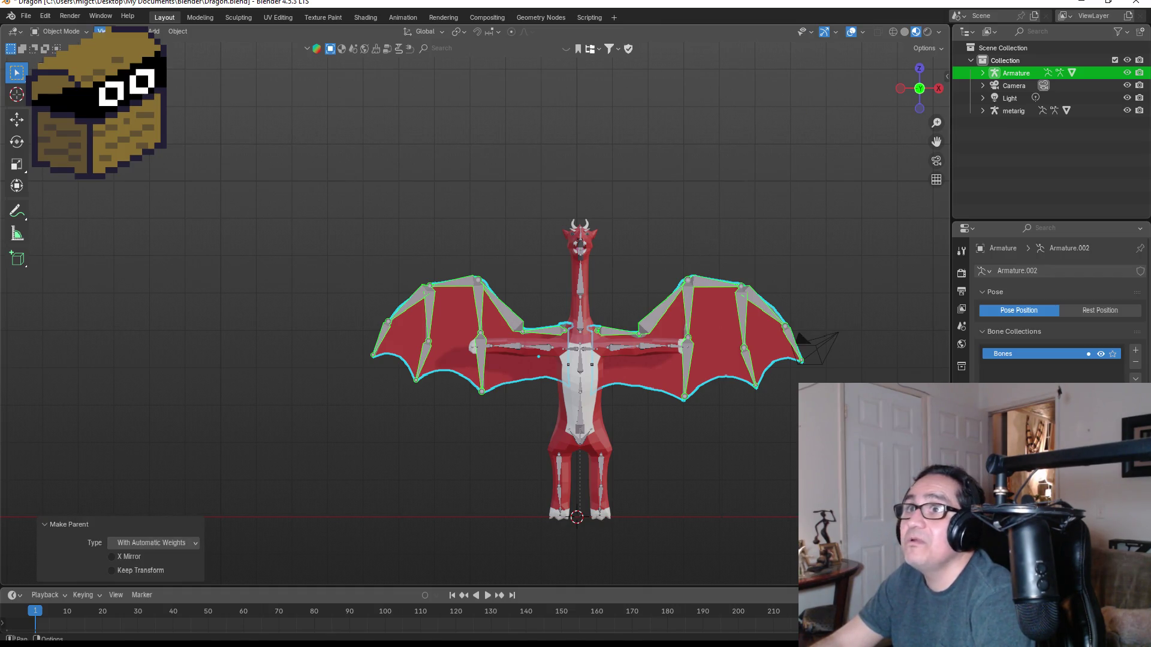
left_click(78, 31)
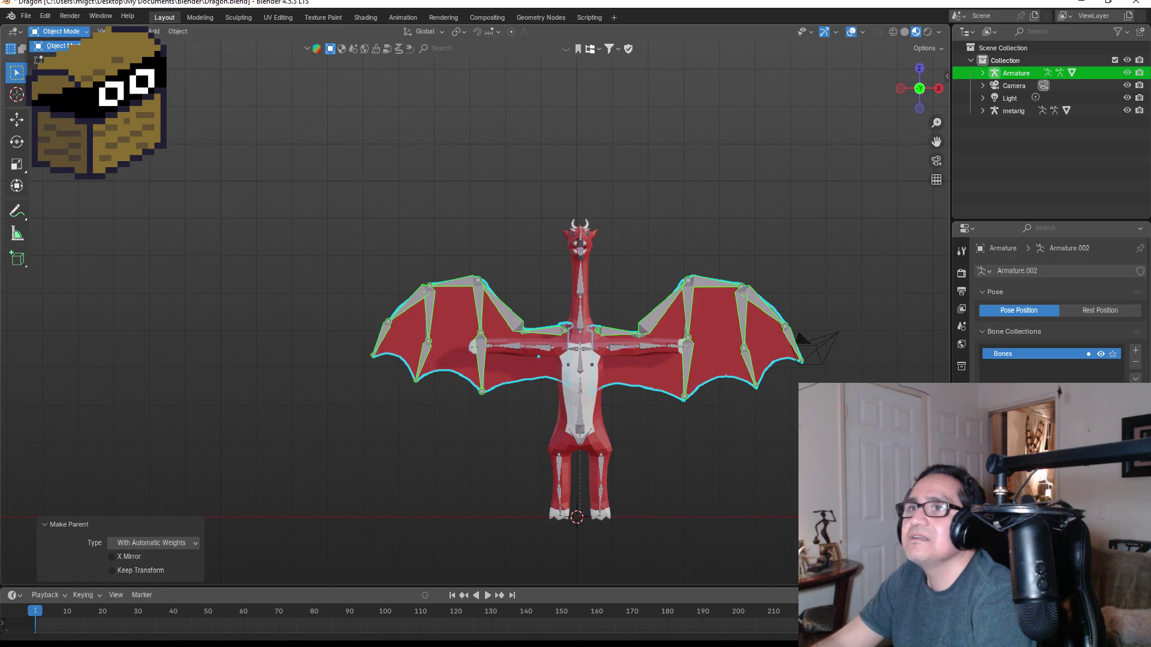
left_click(57, 72)
Step: Rotate the right forearm and upper right-wing bones, lifting the right wing to -35.2°
left_click(667, 302)
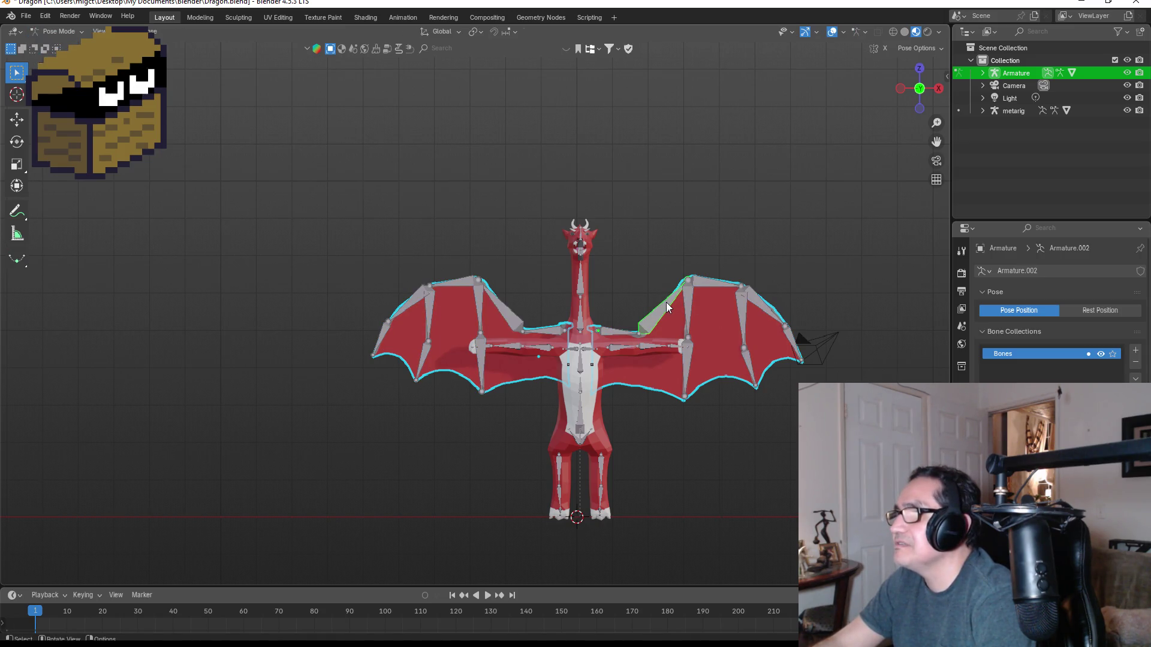
key("r")
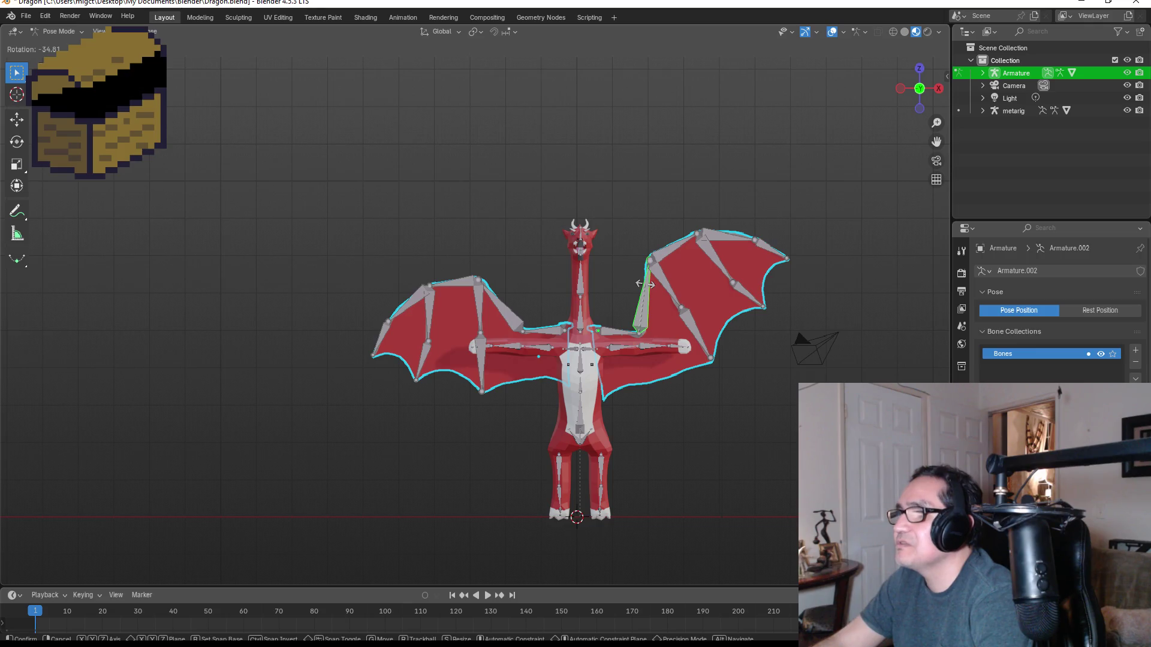
left_click(646, 284)
left_click(680, 236)
key("r")
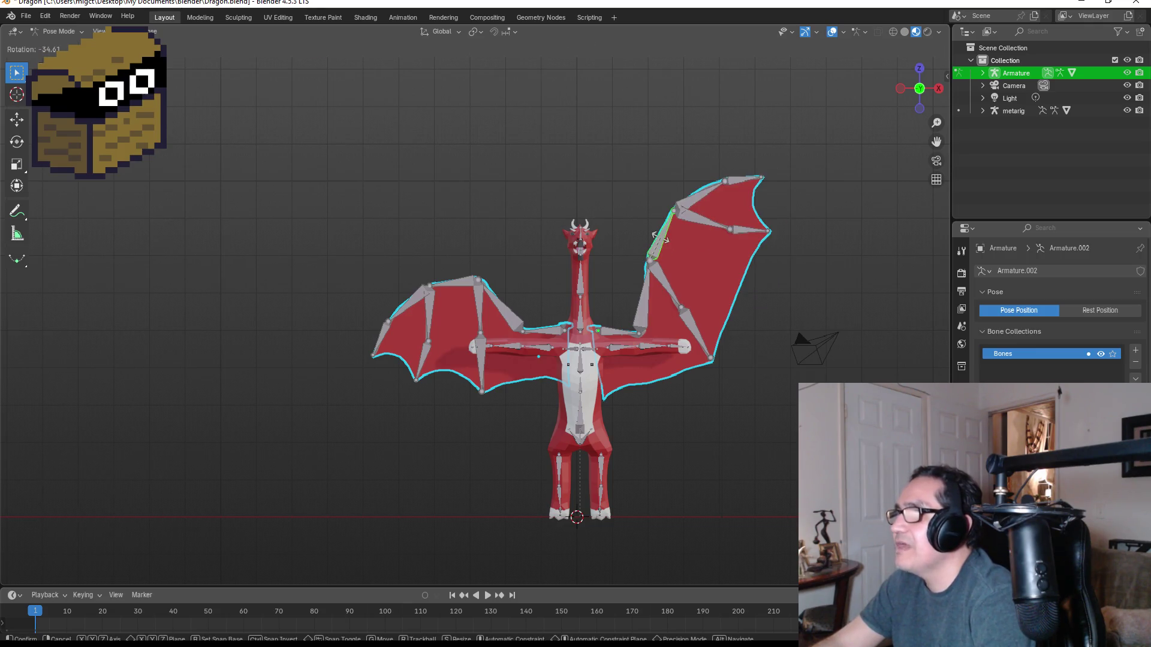
left_click(660, 238)
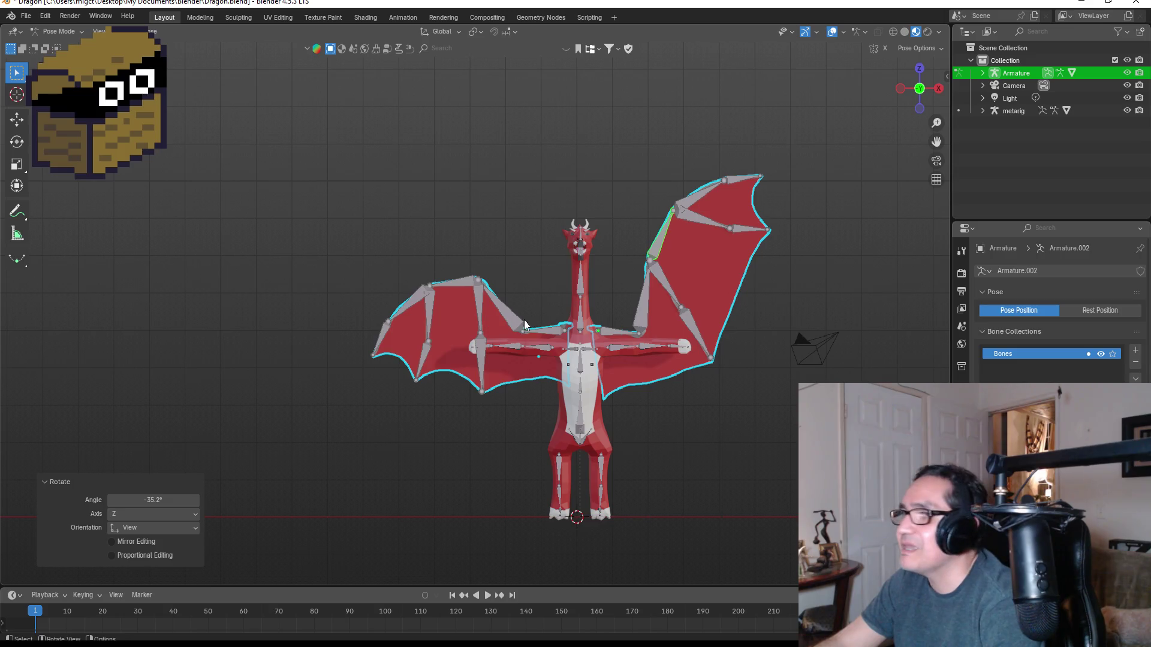
Step: Rotate the left forearm and inner wing bones, raising the left wing to 6.1° and 41°
left_click(503, 314)
key("r")
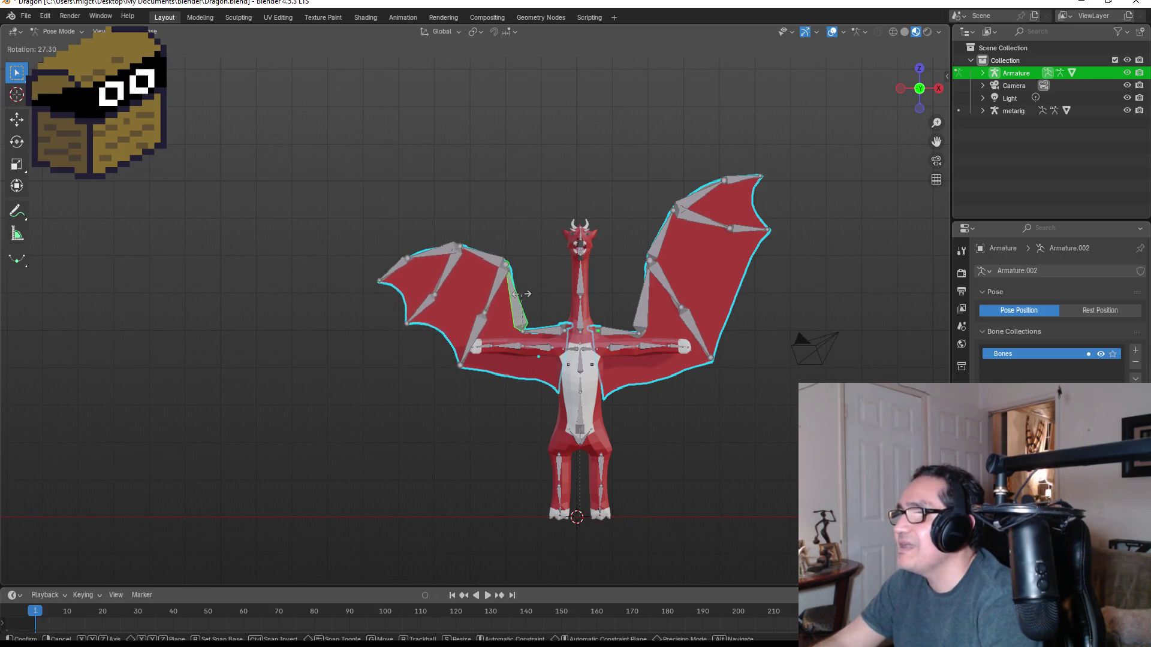
left_click(523, 292)
left_click(543, 327)
key("r")
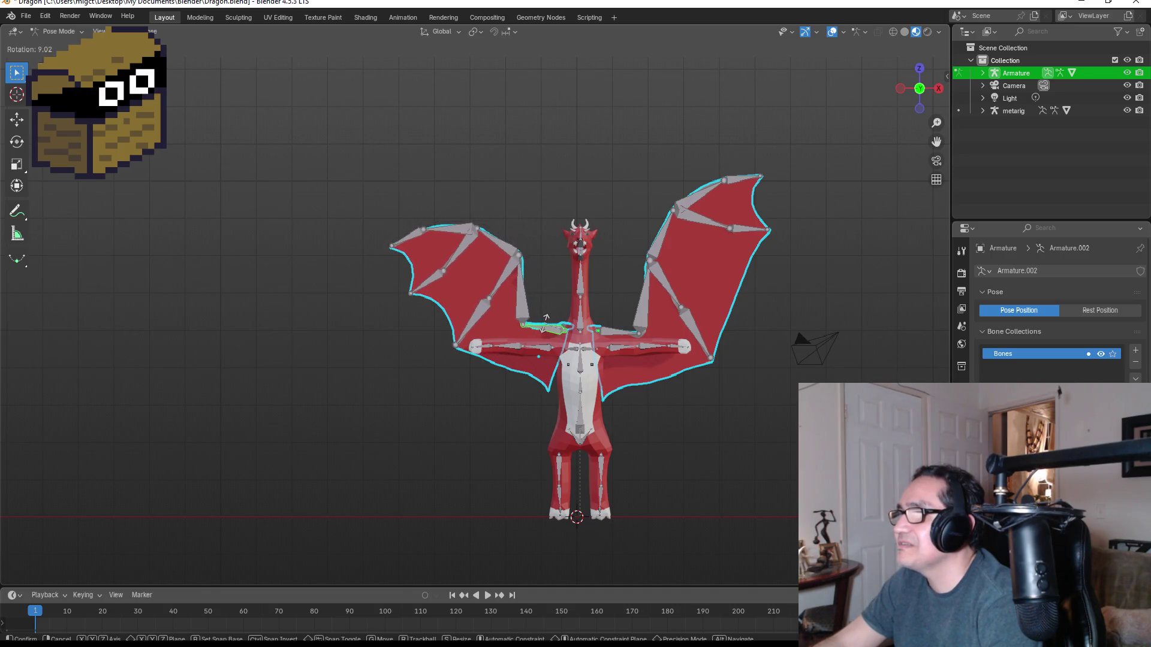
left_click(530, 287)
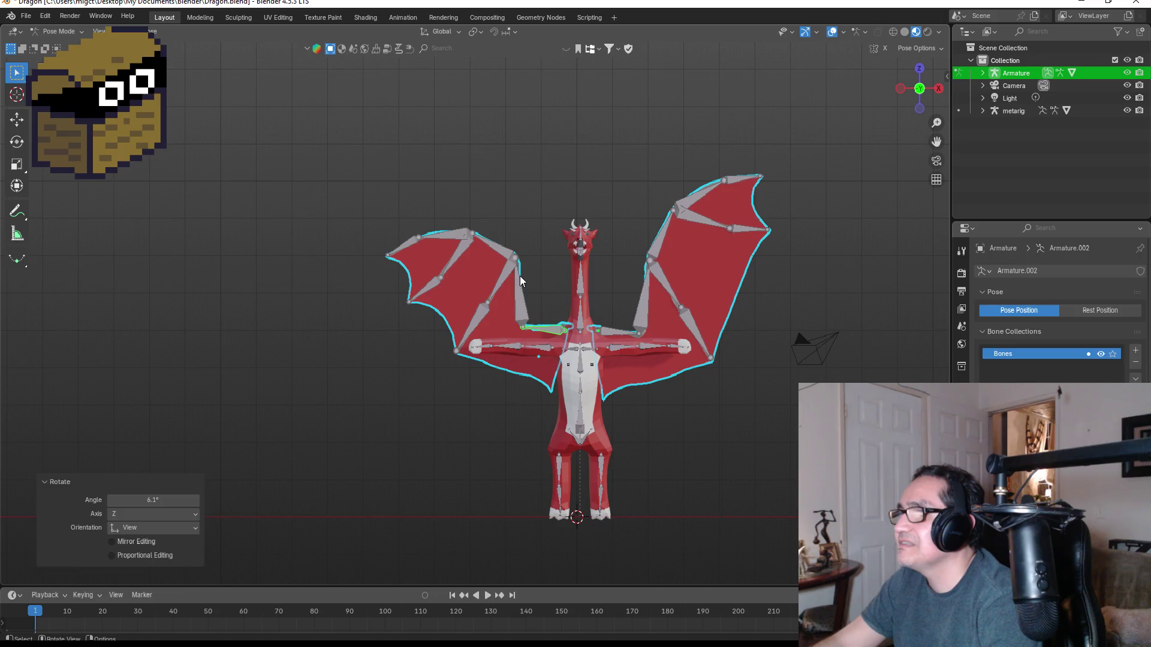
left_click(520, 276)
key("r")
left_click(513, 246)
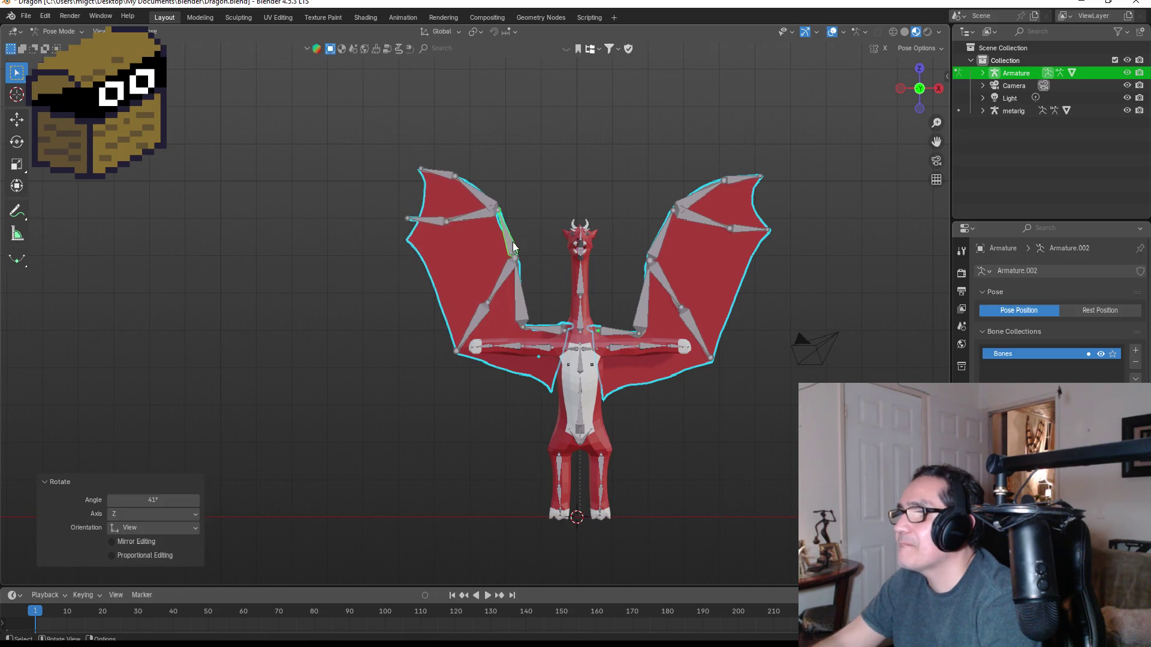
Step: Inspect the posed wings from several angles and cancel a trial wing-root rotation
left_click_drag(824, 286, 619, 304)
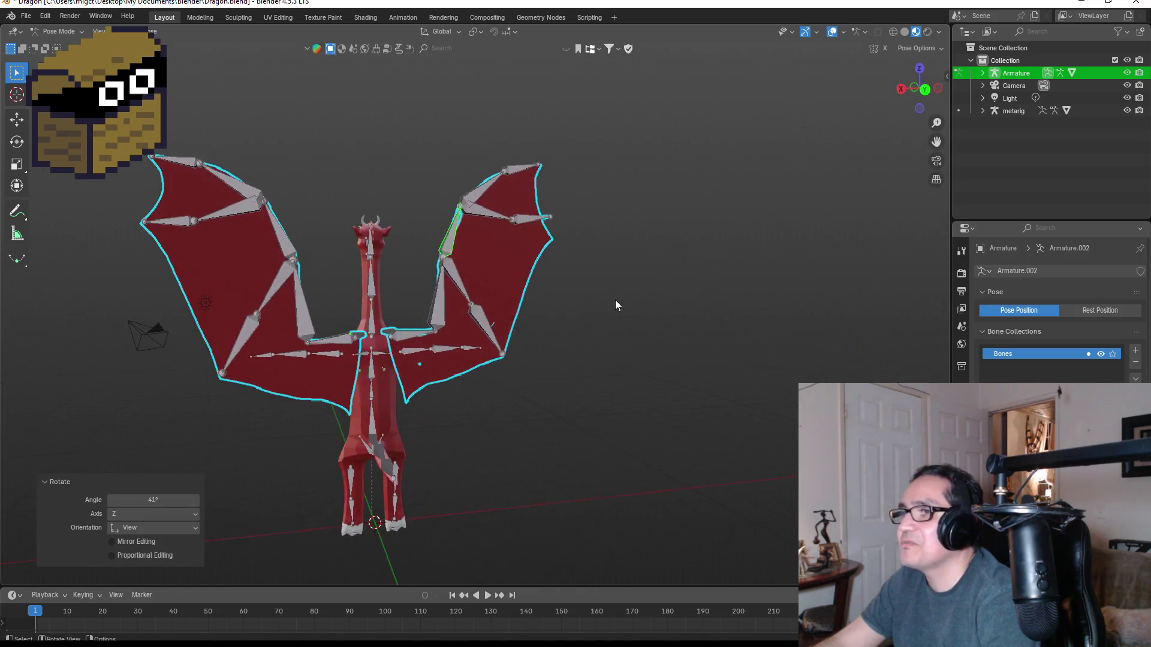
key("KP_1")
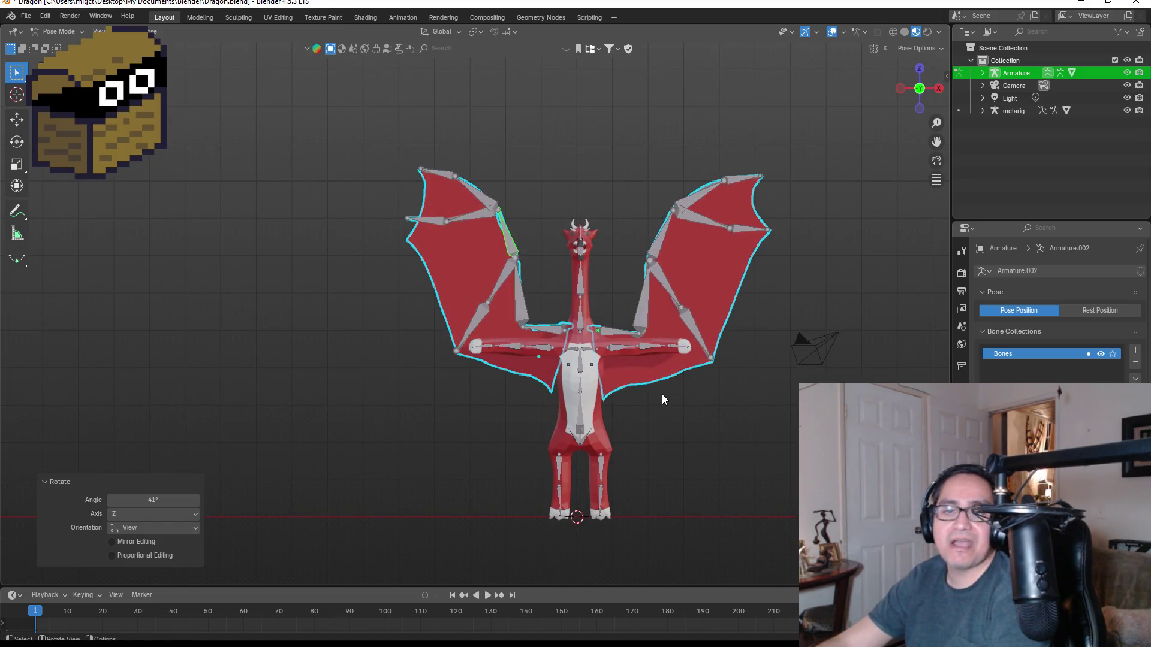
mouse_move(790, 351)
left_mouse_down()
mouse_move(570, 374)
mouse_move(771, 337)
left_mouse_up()
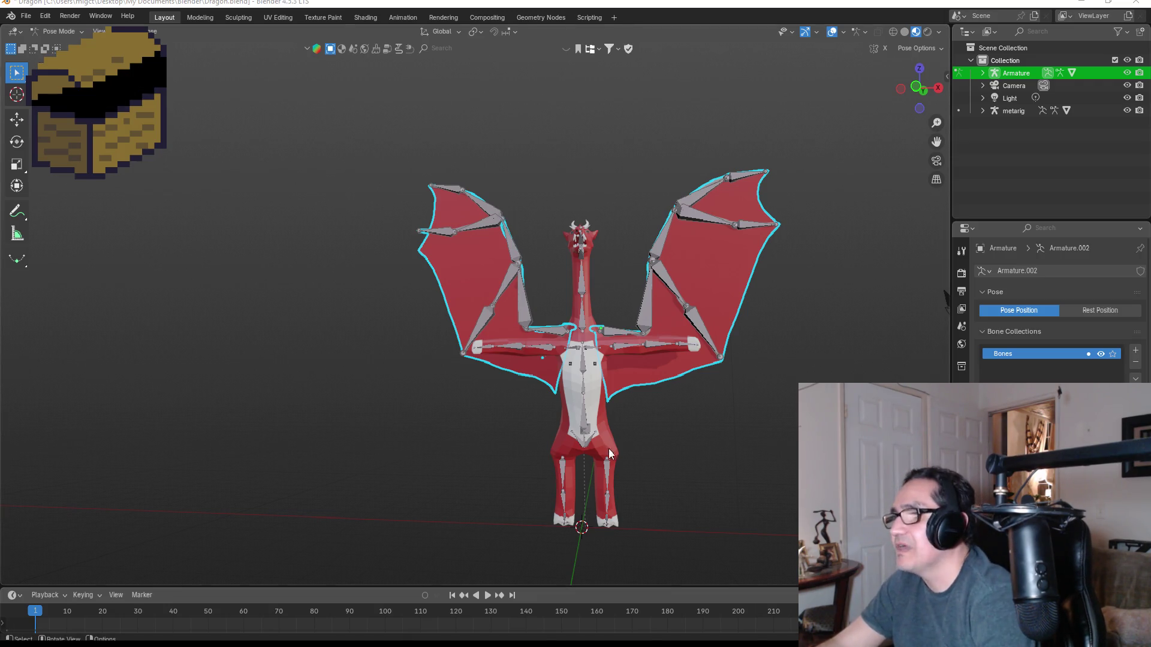
mouse_move(776, 437)
left_mouse_down()
mouse_move(613, 440)
mouse_move(728, 419)
mouse_move(722, 400)
mouse_move(572, 301)
mouse_move(675, 276)
mouse_move(695, 347)
mouse_move(845, 340)
mouse_move(537, 338)
mouse_move(605, 345)
left_mouse_up()
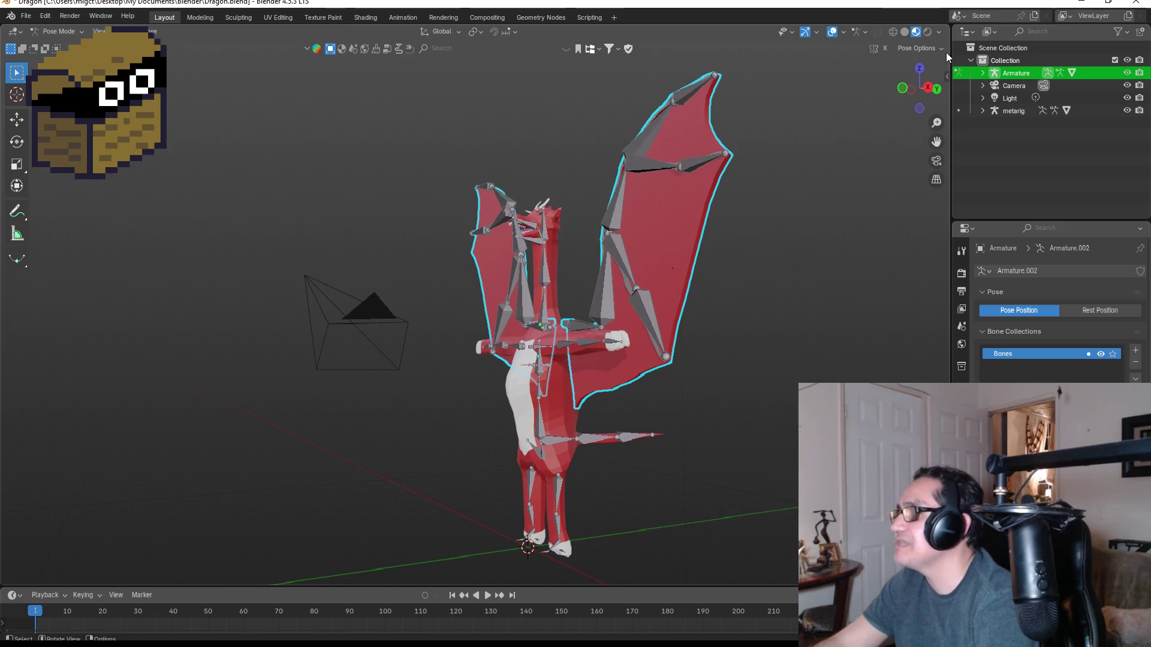
left_click(583, 333)
key("r")
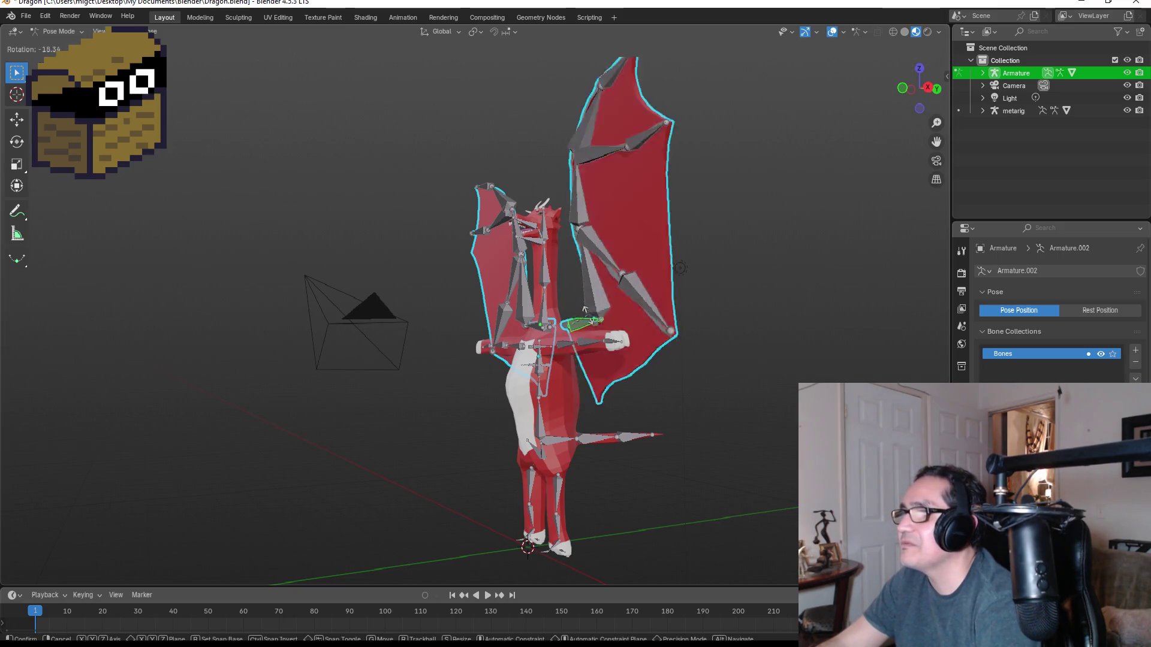
right_click(609, 316)
Step: Freely swing the left and right wing bones outward, deselect, and enter Edit Mode
left_click_drag(654, 214, 824, 265)
key("r")
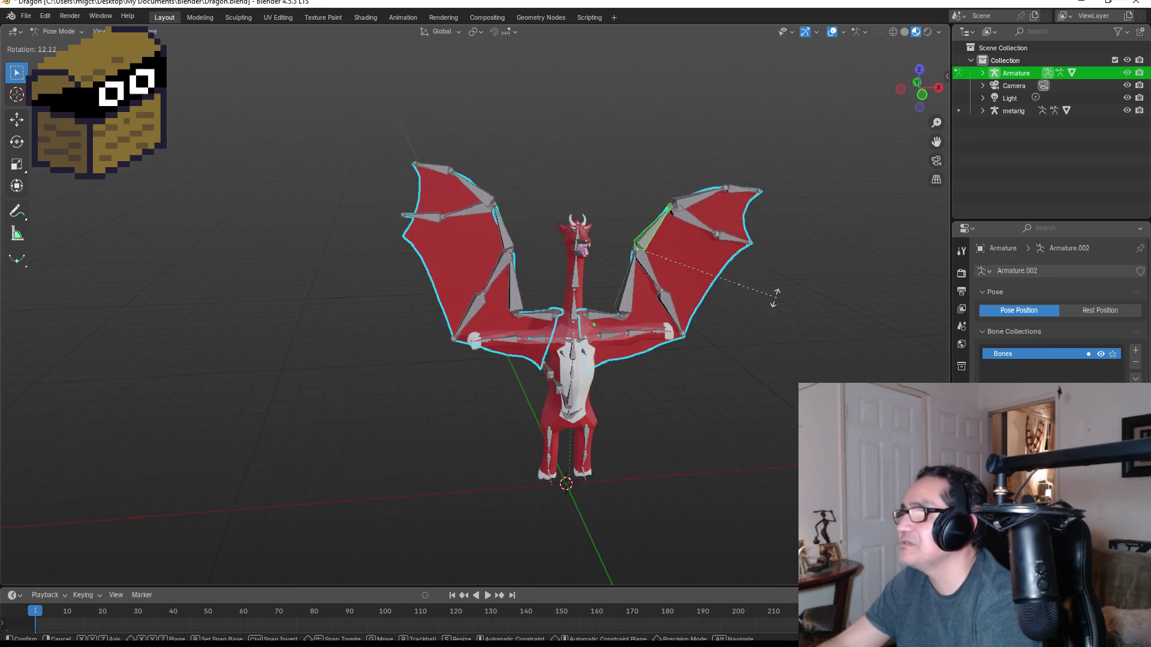
left_click(761, 273)
left_click(502, 238)
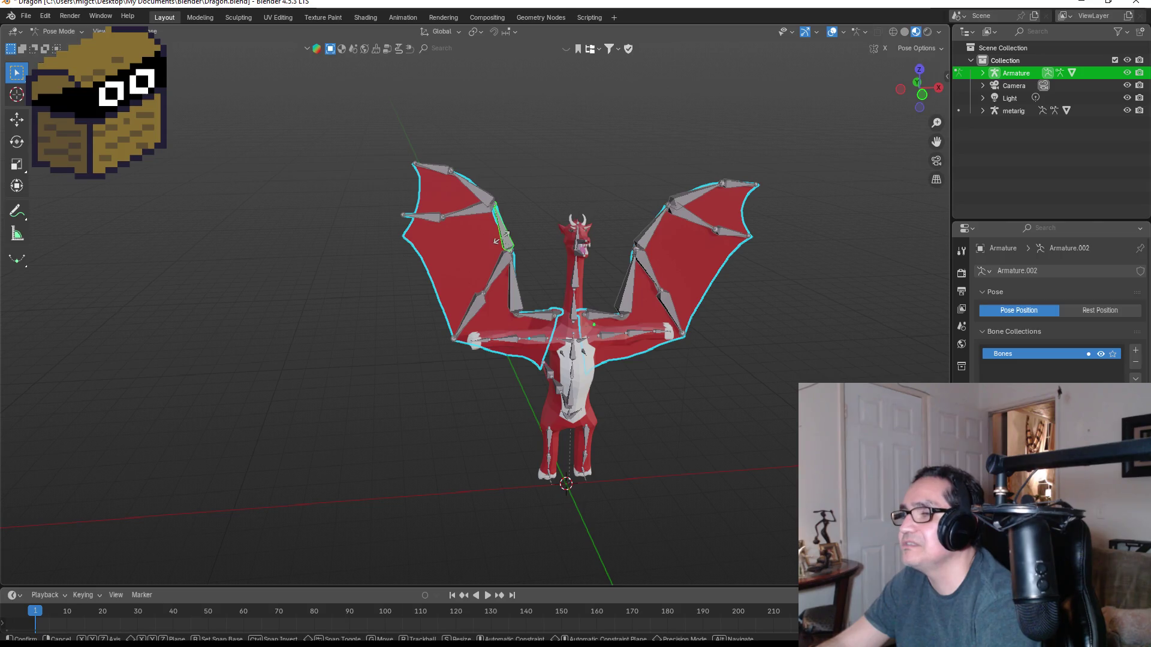
key("r")
key("r")
left_click(557, 290)
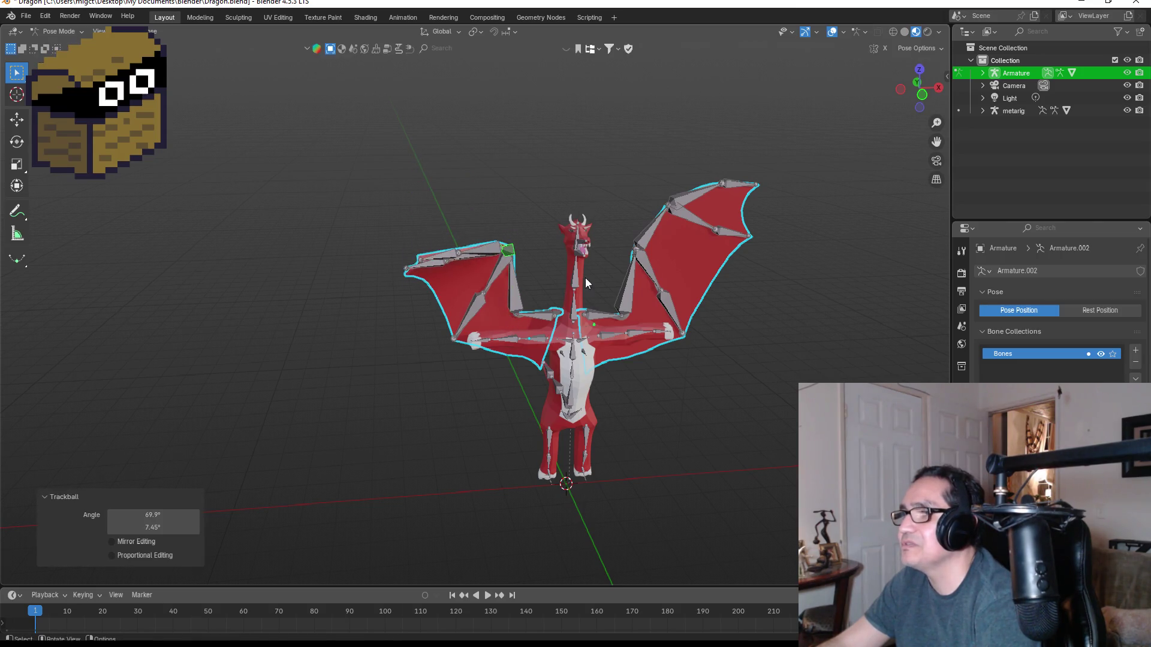
left_click(658, 220)
key("r")
key("r")
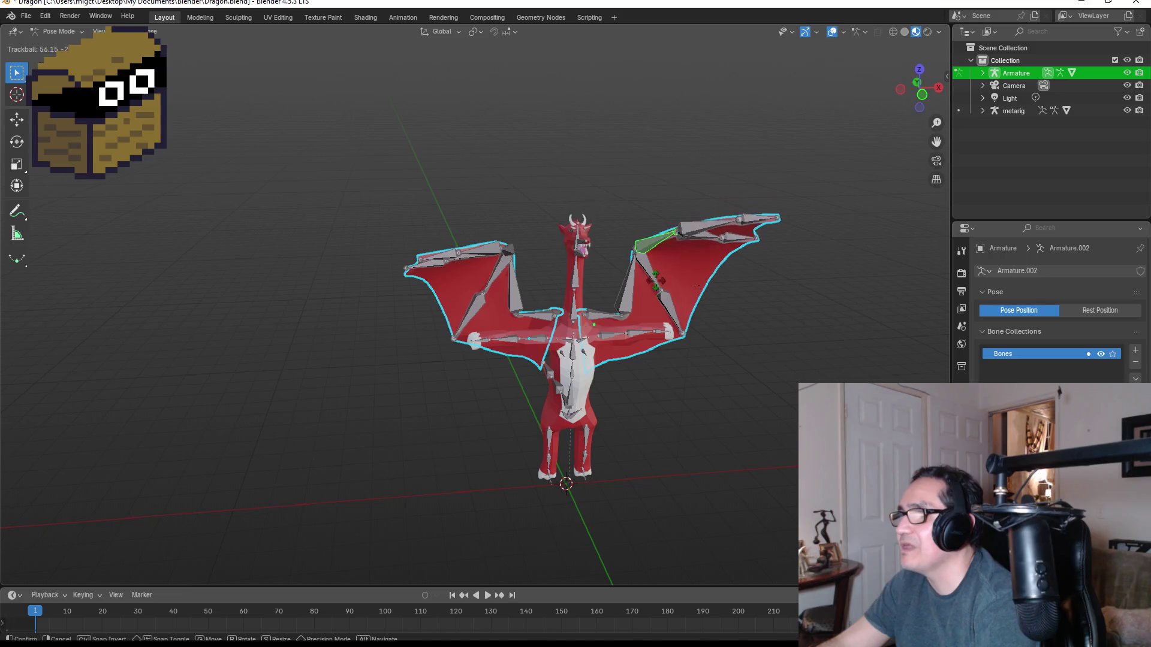
left_click(609, 313)
mouse_move(609, 313)
left_mouse_down()
mouse_move(505, 293)
mouse_move(552, 297)
left_mouse_up()
left_click(551, 298)
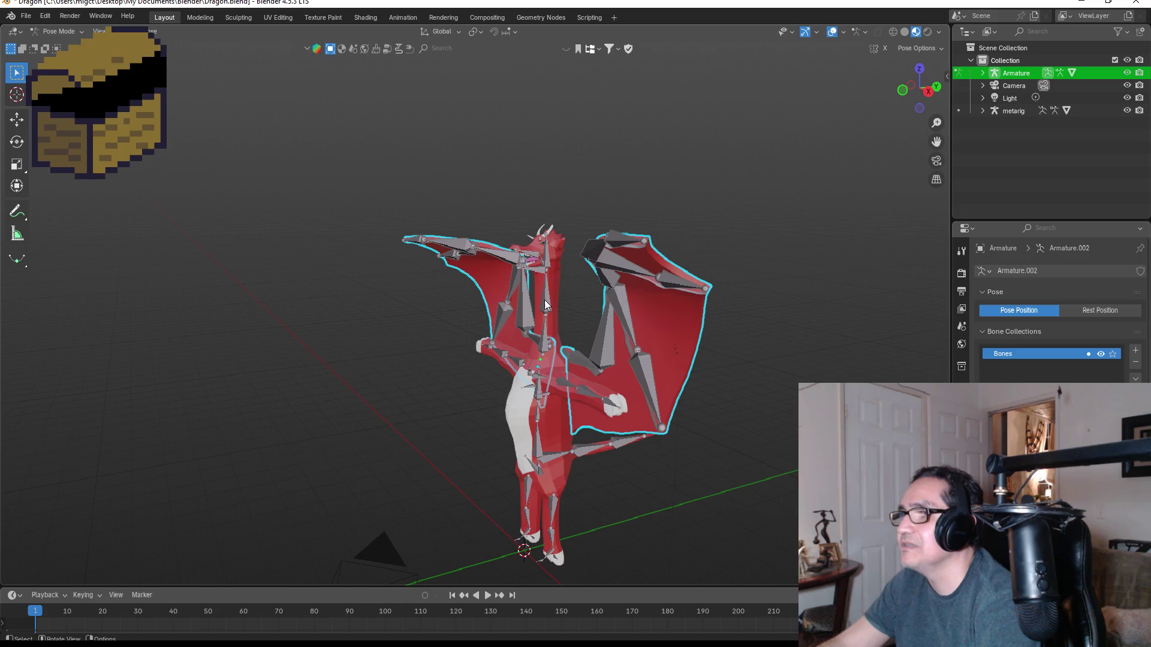
key("Tab")
scroll(546, 300, "up", 4)
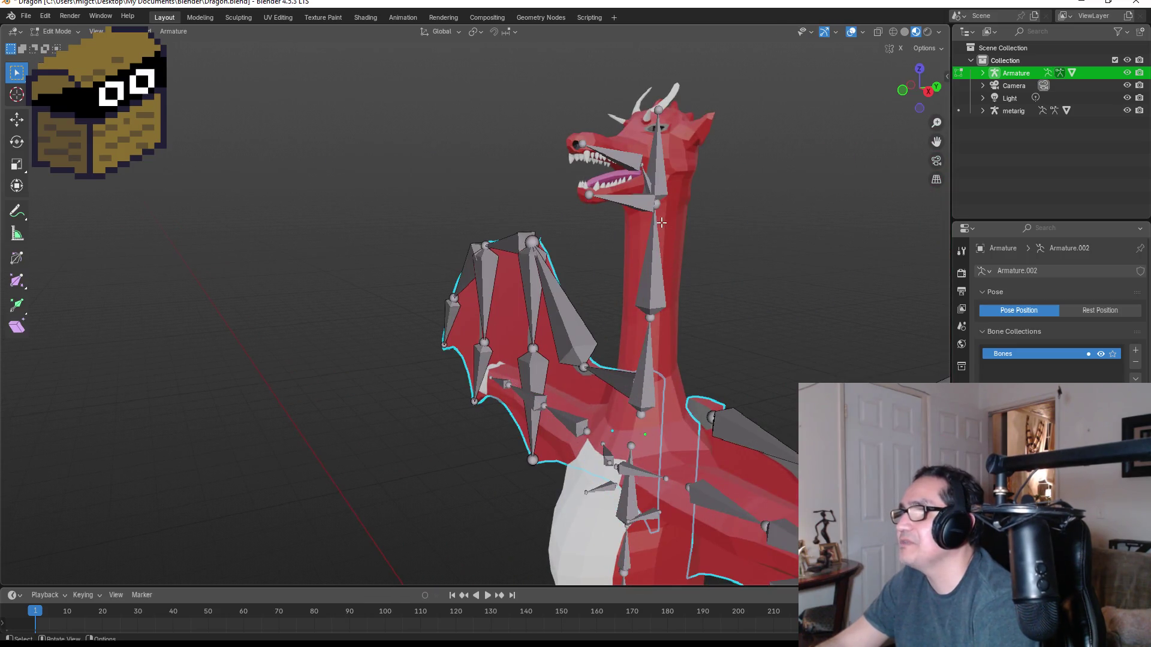
Step: Compare the posed wings with the rest pose, then expand Armature and make Armature.002 active
key("Tab")
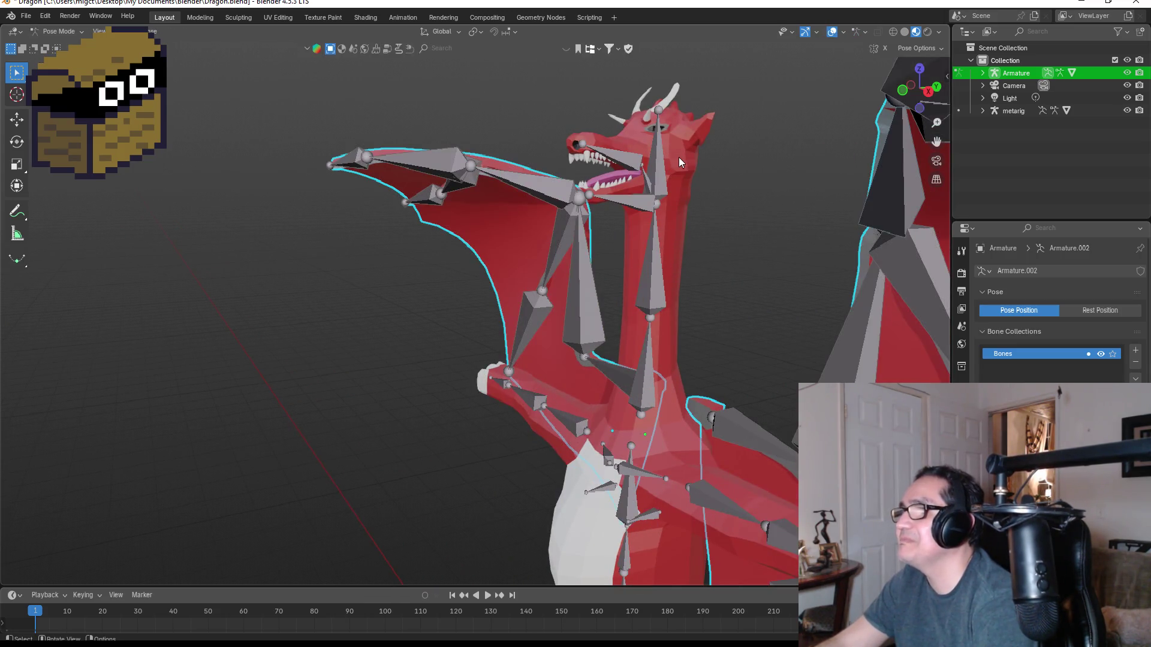
key("Tab")
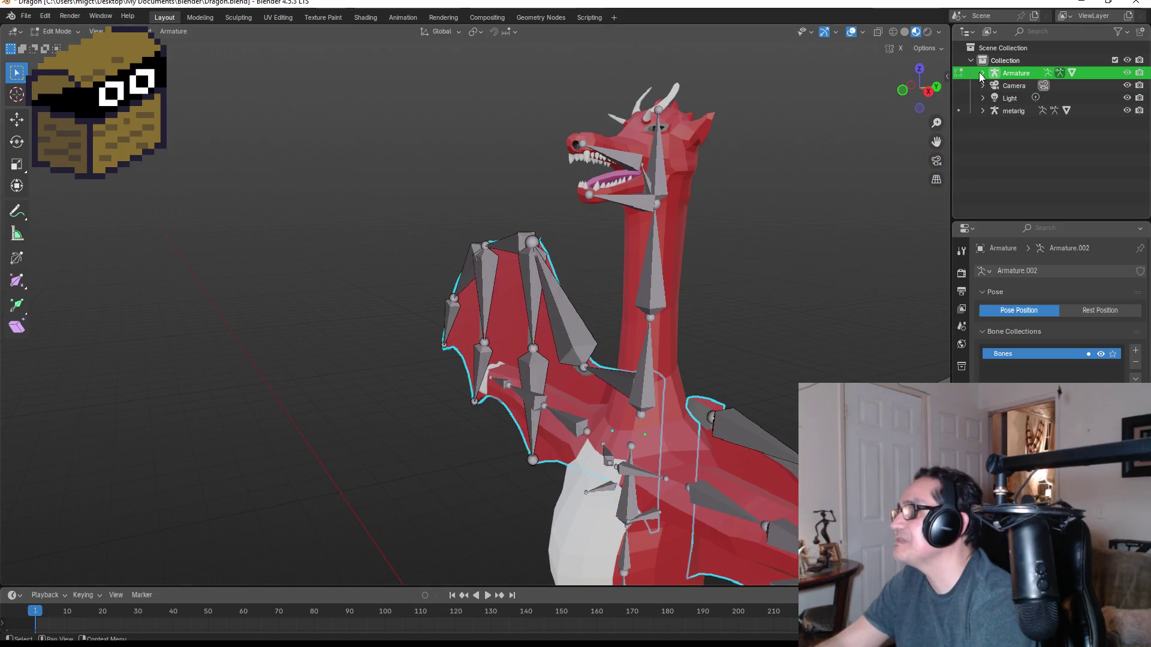
left_click(983, 73)
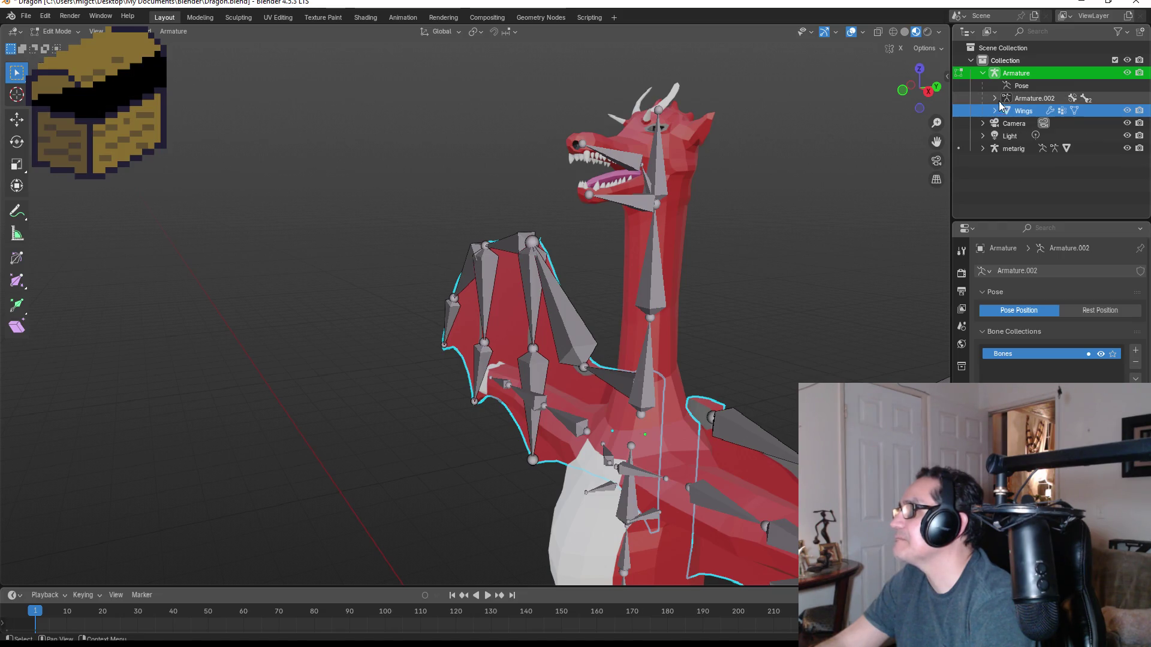
left_click(995, 99)
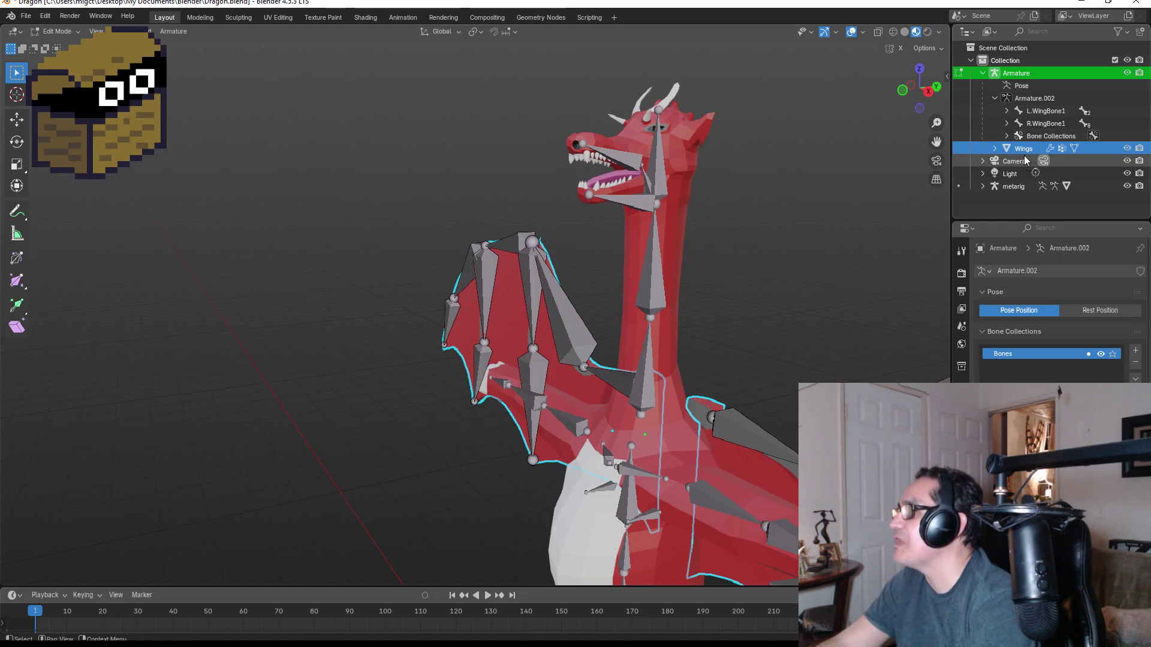
left_click(1034, 98)
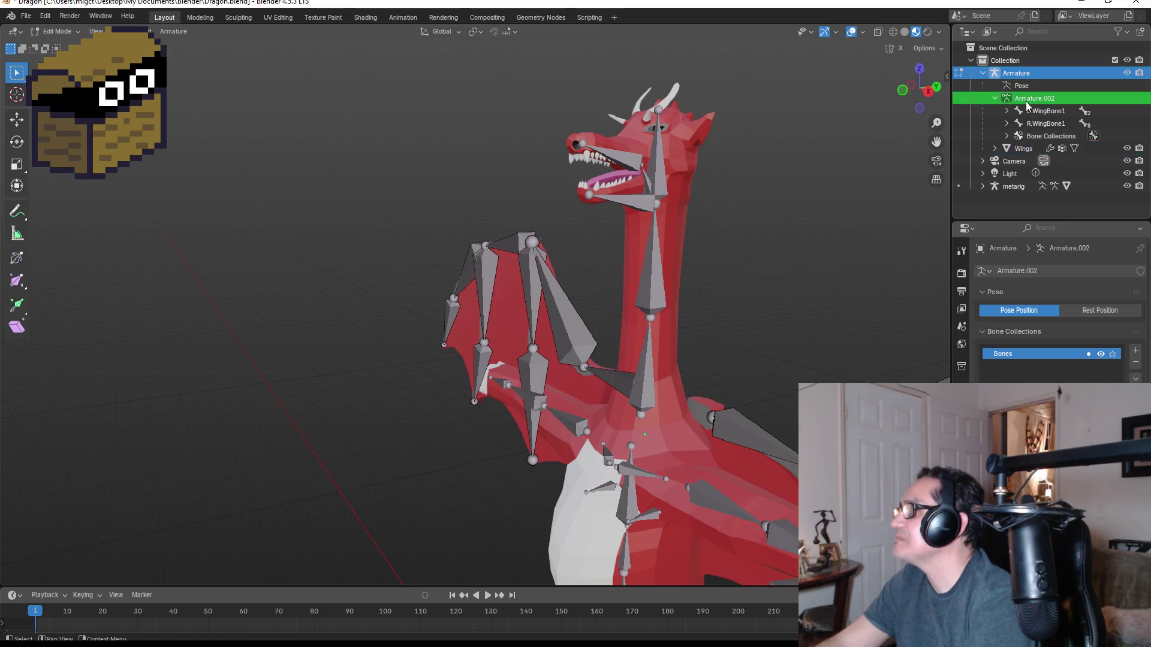
Step: Collapse Armature.002 and Armature, then switch the metarig into Pose Mode with Ctrl+Tab
left_click(994, 99)
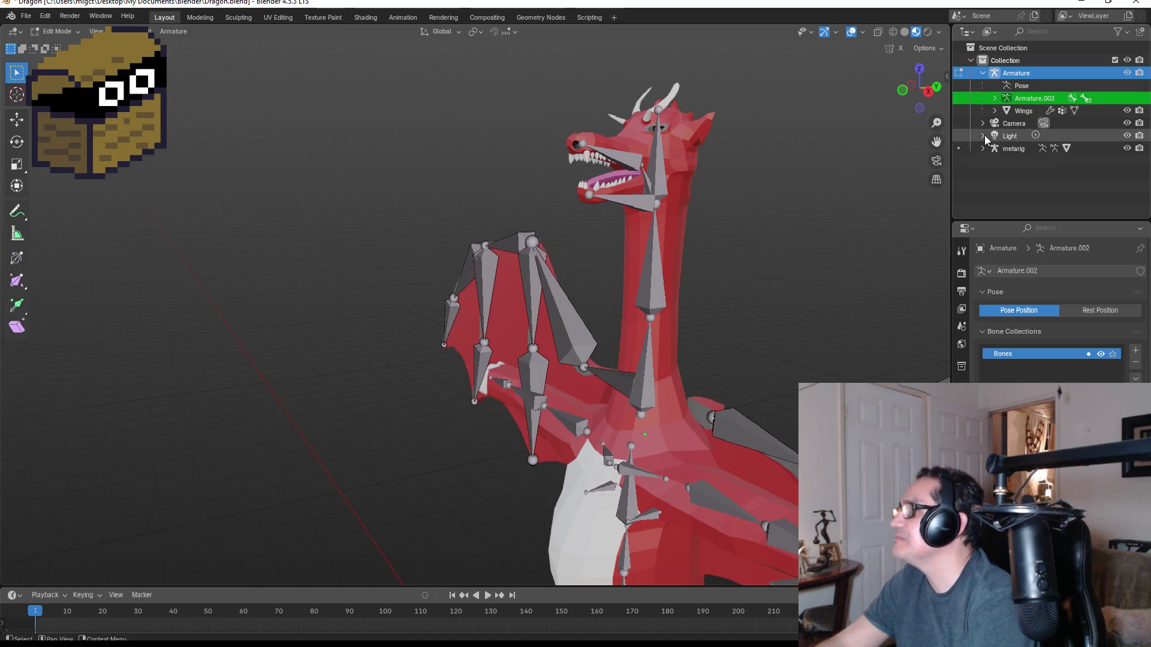
left_click(982, 73)
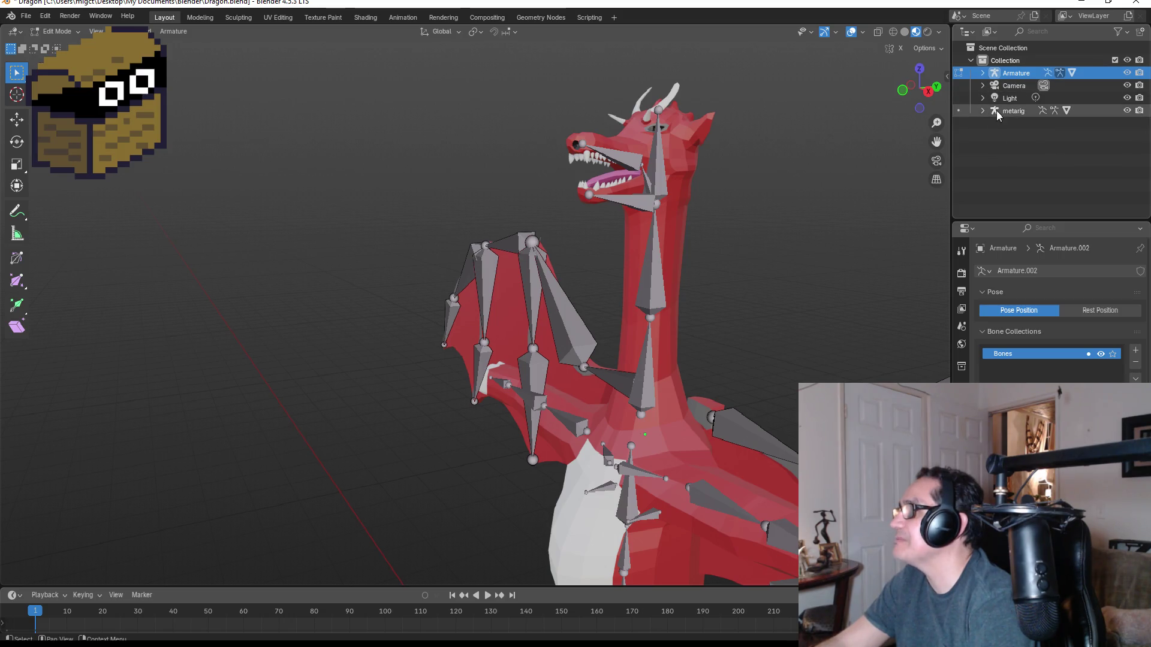
left_click(995, 111)
key("ctrl+Tab")
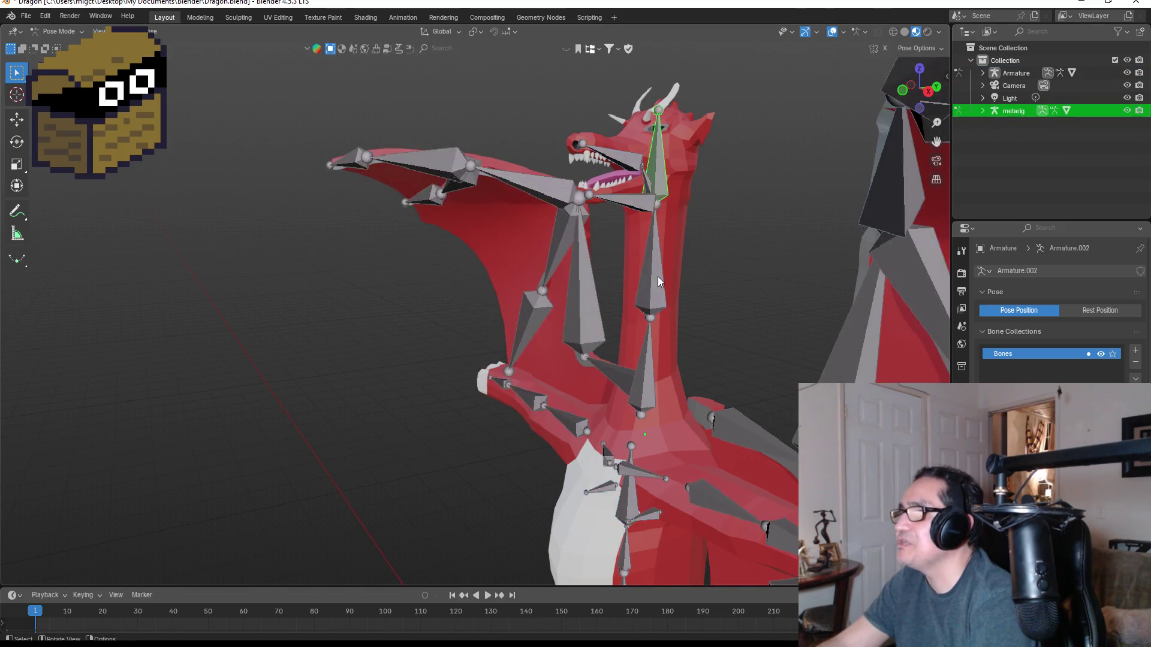
Step: Rotate the dragon's neck bone to check that the mesh follows it
left_click(656, 271)
mouse_move(725, 282)
left_mouse_down()
mouse_move(708, 278)
mouse_move(794, 280)
left_mouse_up()
scroll(795, 281, "down", 4)
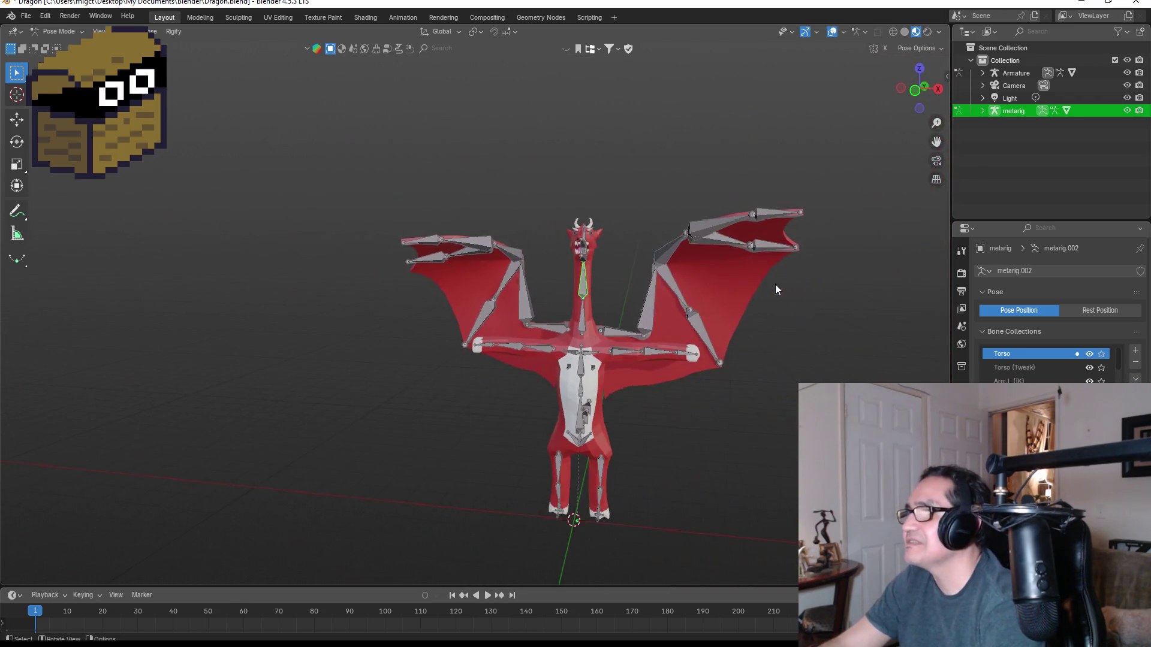
mouse_move(726, 288)
left_mouse_down()
mouse_move(725, 299)
mouse_move(564, 295)
left_mouse_up()
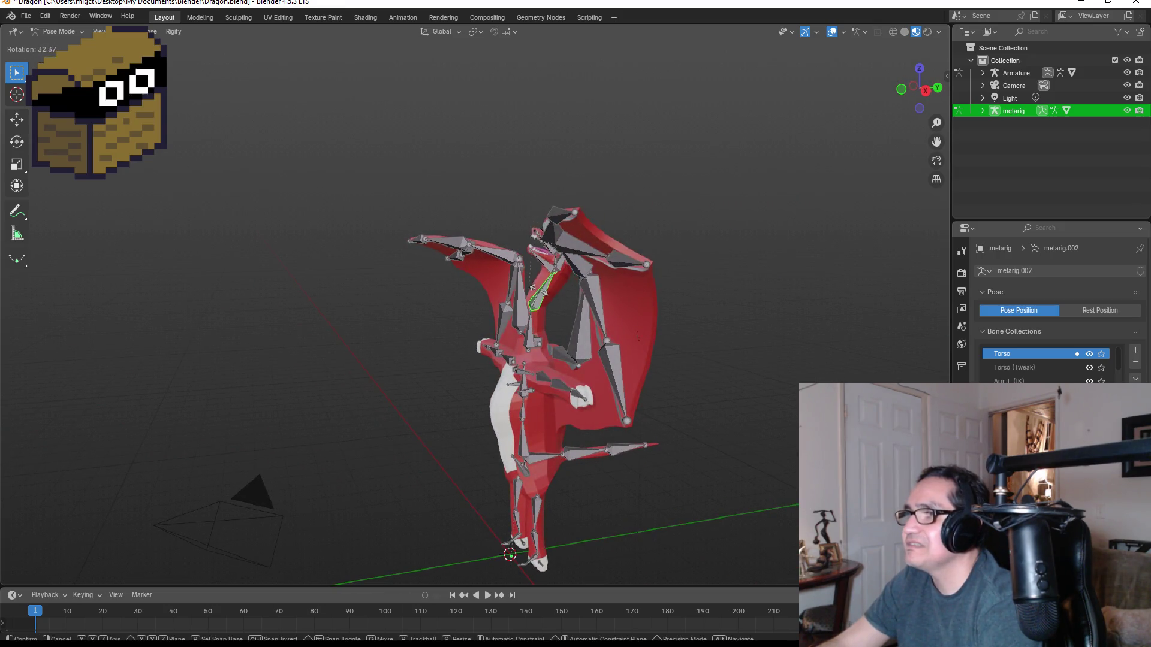
scroll(511, 251, "up", 4)
left_click_drag(510, 251, 793, 283)
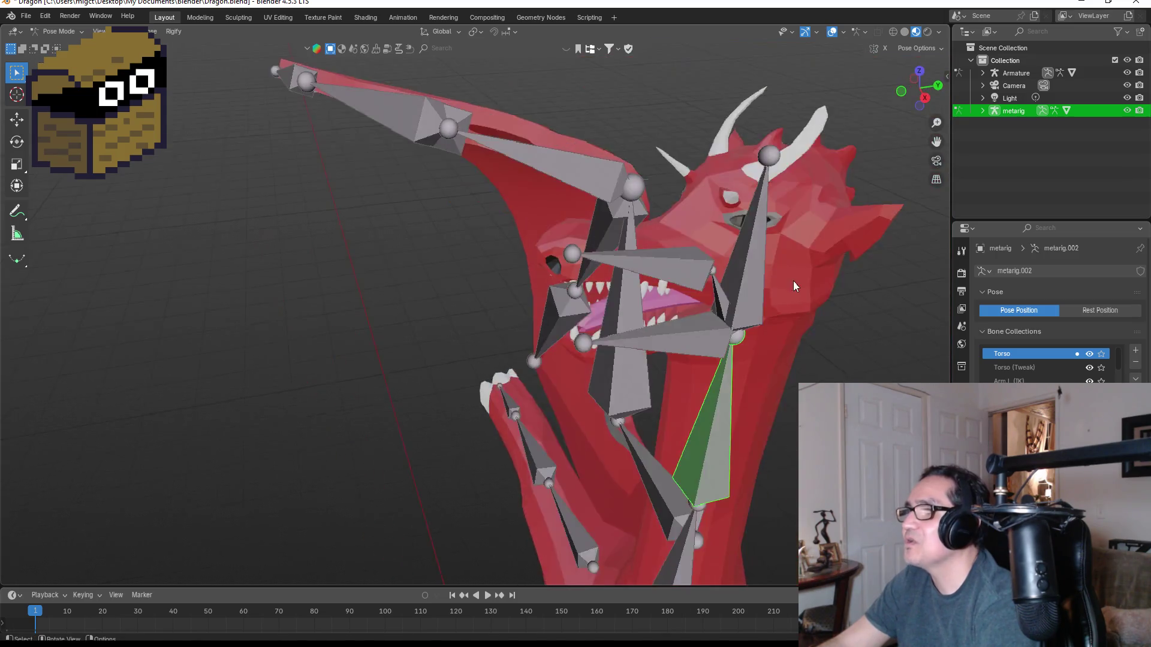
scroll(773, 293, "down", 6)
left_click_drag(539, 311, 676, 273)
scroll(613, 353, "up", 3)
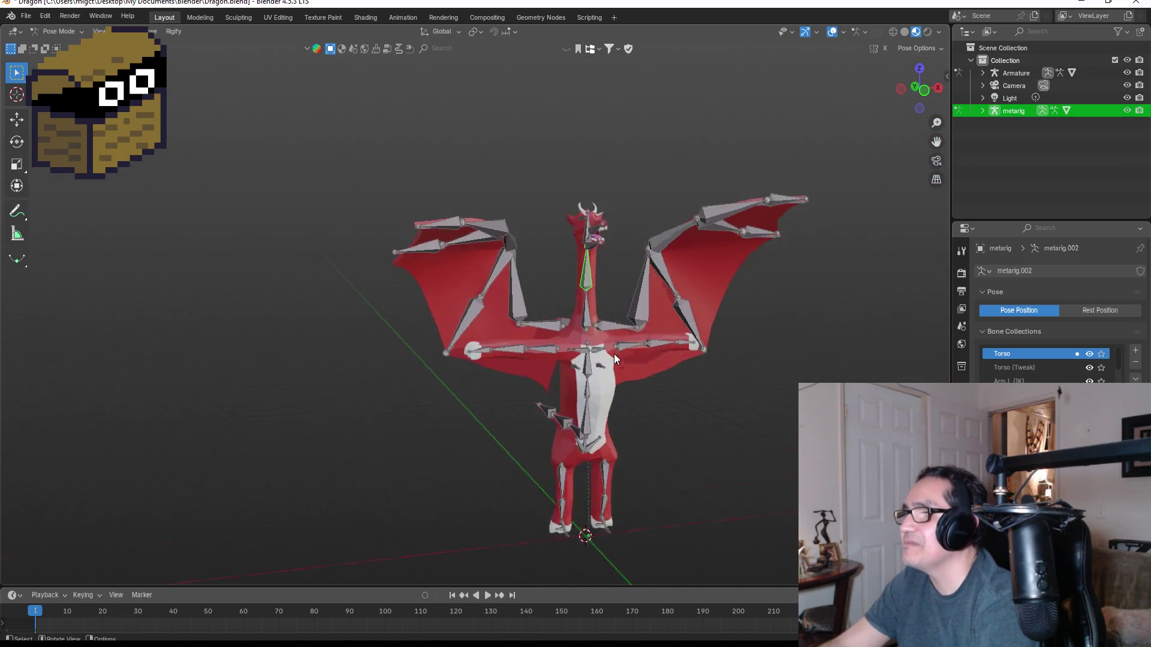
mouse_move(689, 408)
left_mouse_down()
mouse_move(714, 380)
mouse_move(653, 370)
mouse_move(667, 391)
mouse_move(752, 397)
mouse_move(692, 395)
left_mouse_up()
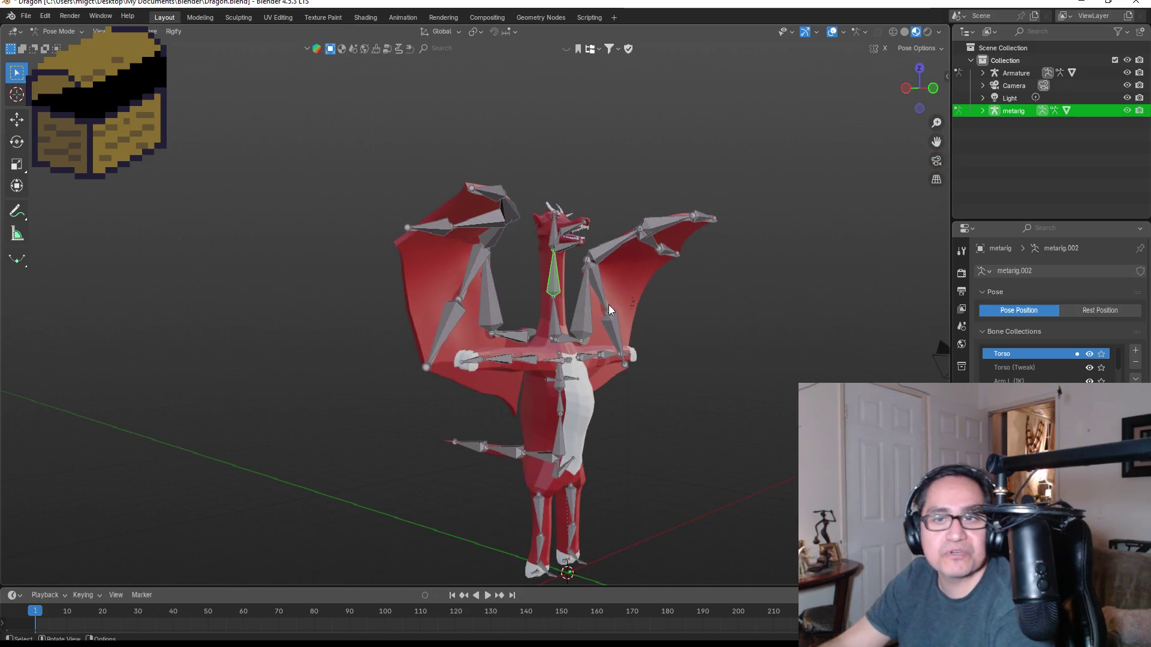
scroll(609, 309, "up", 2)
mouse_move(641, 292)
left_mouse_down()
mouse_move(502, 293)
mouse_move(517, 300)
left_mouse_up()
scroll(595, 297, "up", 2)
scroll(517, 300, "up", 2)
scroll(517, 299, "down", 4)
mouse_move(649, 299)
left_mouse_down()
mouse_move(750, 317)
mouse_move(823, 301)
mouse_move(657, 308)
left_mouse_up()
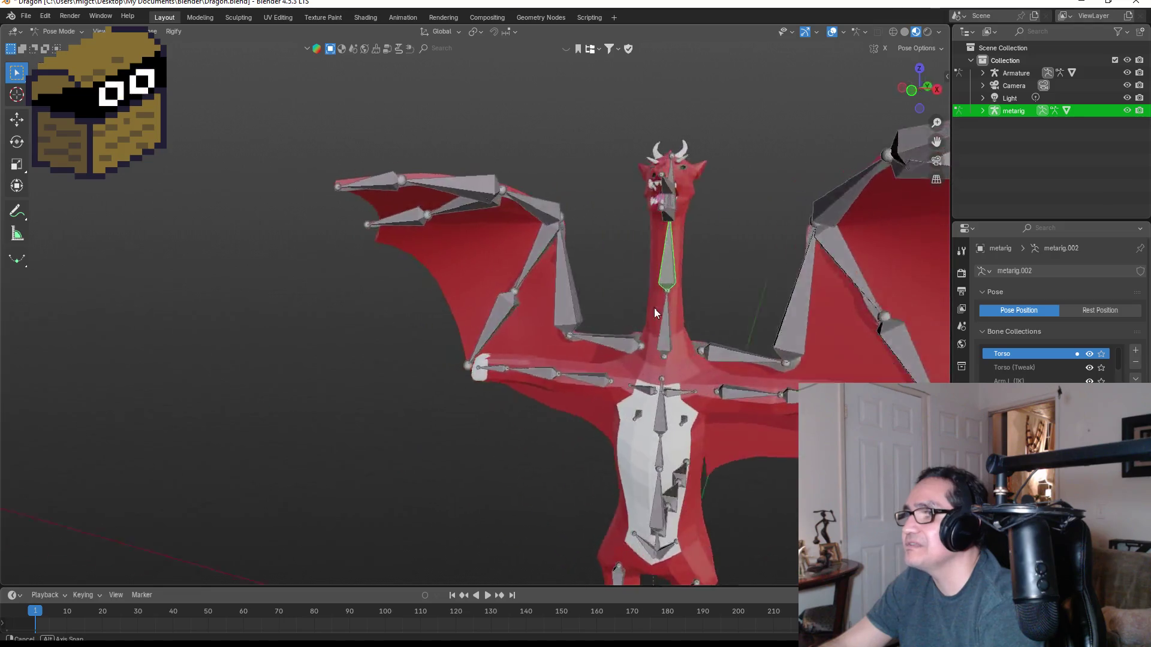
scroll(578, 319, "up", 3)
key("r")
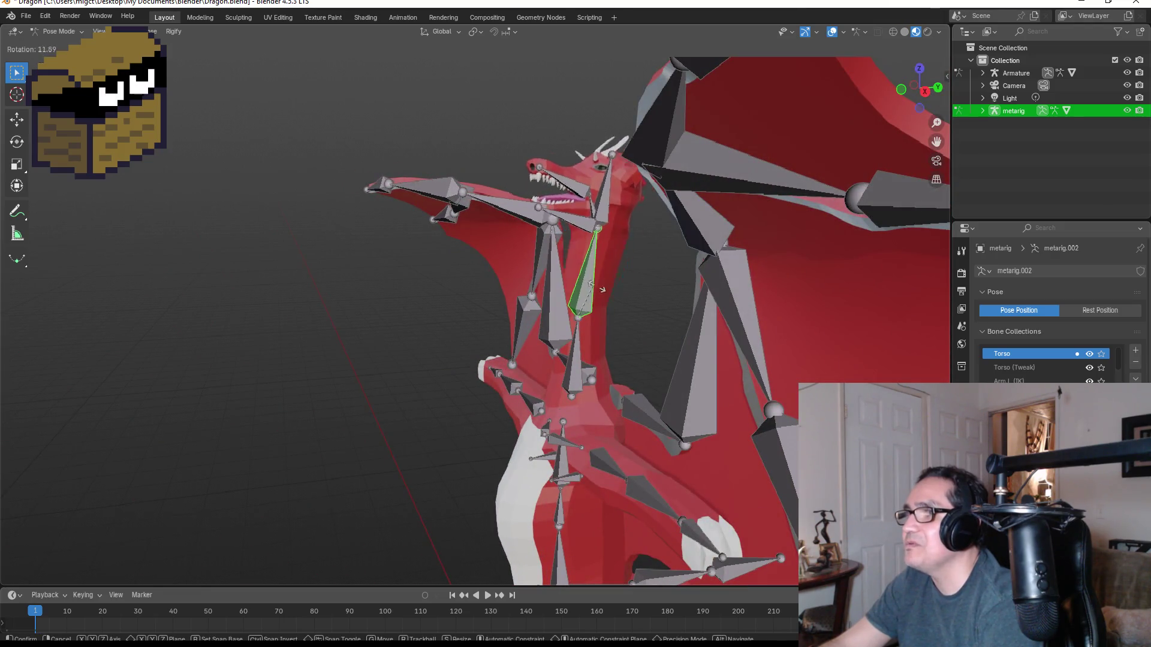
left_click(563, 267)
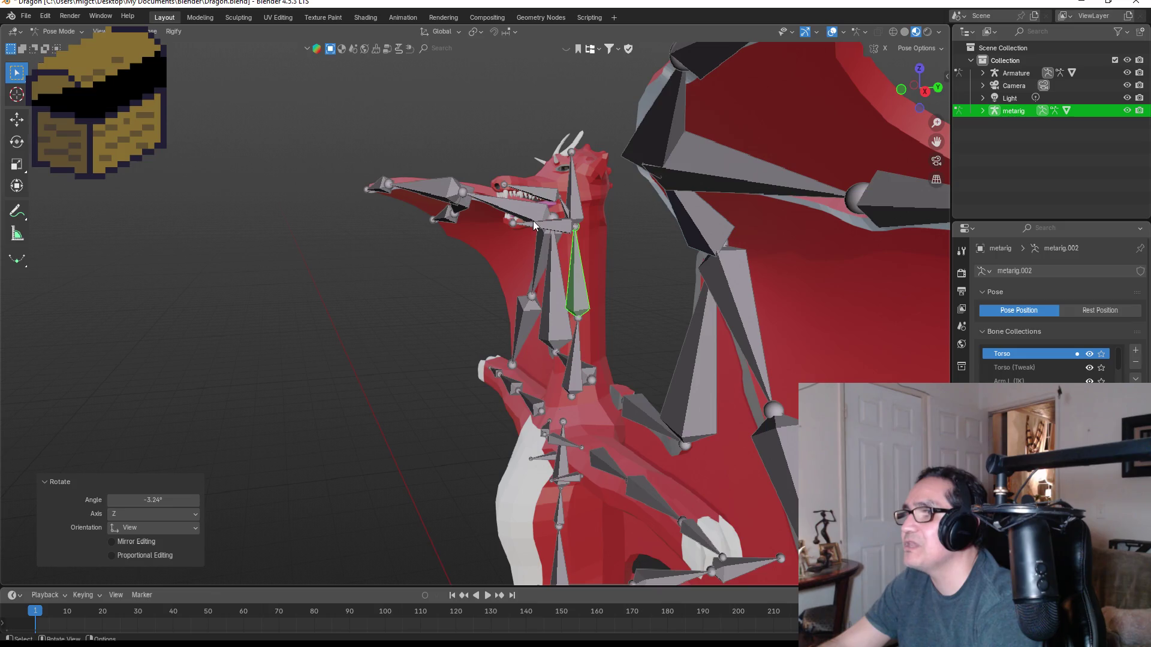
Step: Open the dragon's jaw by rotating the jaw bone to 21.4°
left_click(534, 225)
key("r")
left_click(548, 248)
mouse_move(549, 249)
left_mouse_down()
mouse_move(633, 207)
mouse_move(686, 208)
mouse_move(592, 232)
left_mouse_up()
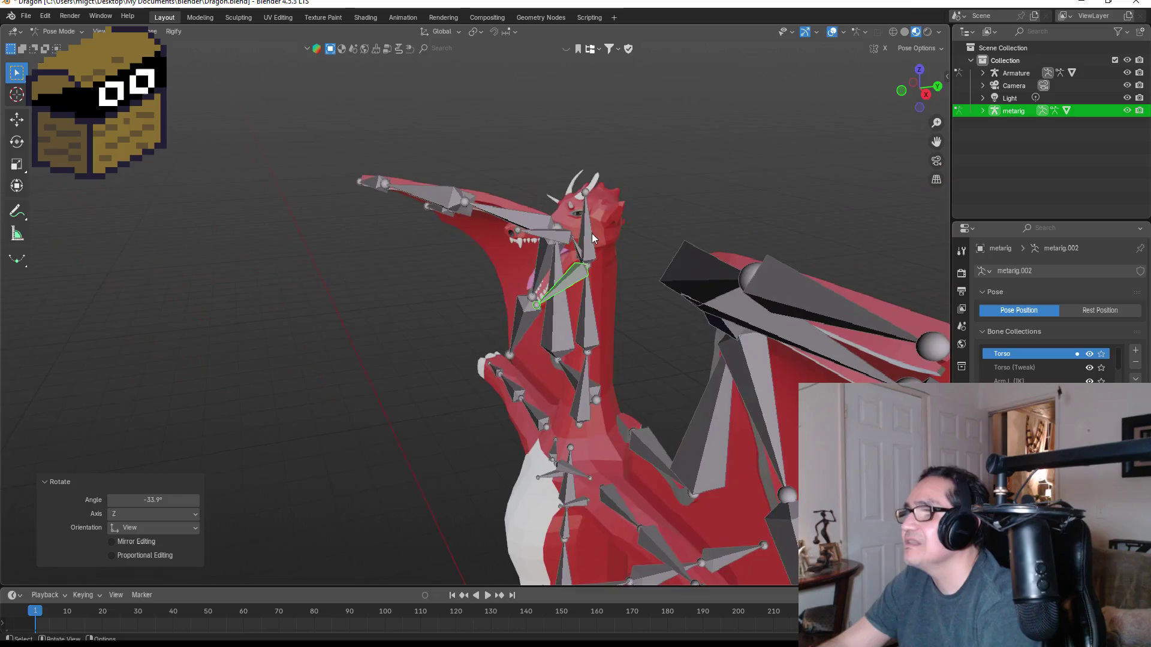
key("KP_3")
scroll(470, 203, "up", 2)
left_click_drag(480, 207, 475, 207)
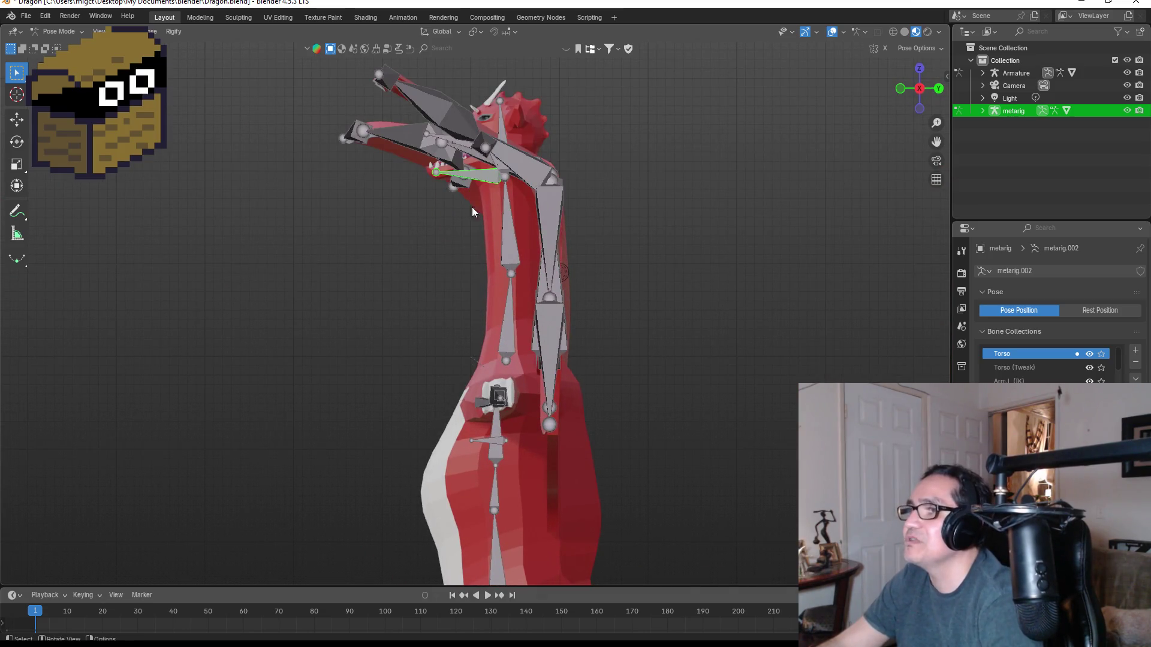
scroll(480, 177, "up", 3)
scroll(544, 158, "down", 1)
key("r")
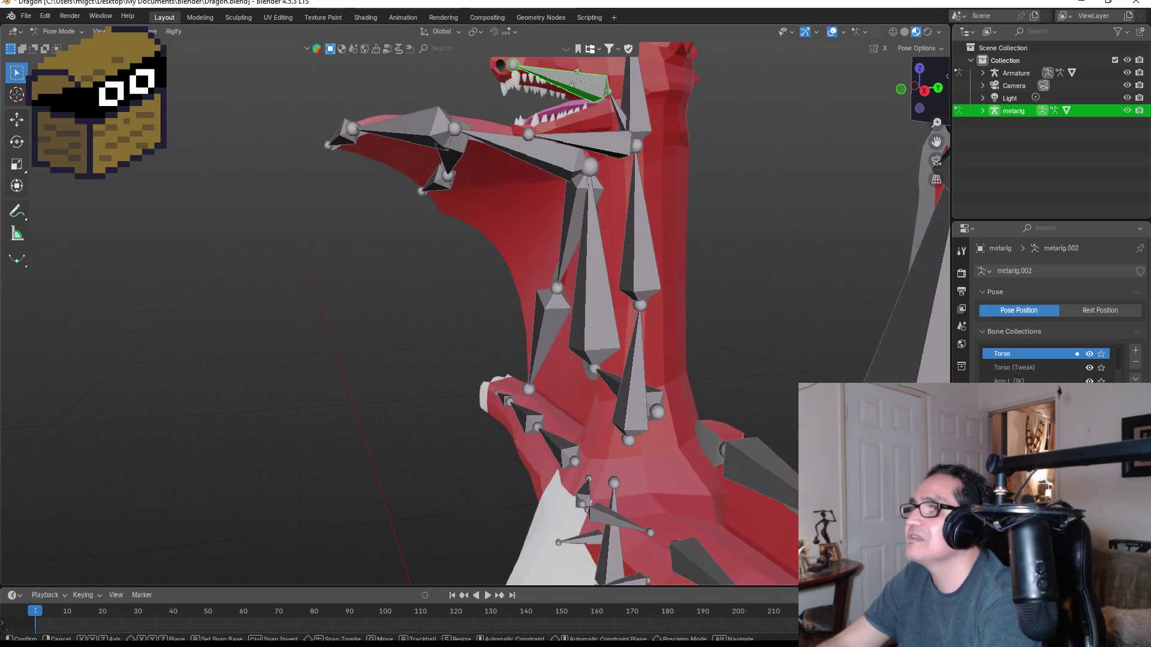
left_click(580, 129)
scroll(580, 131, "down", 2)
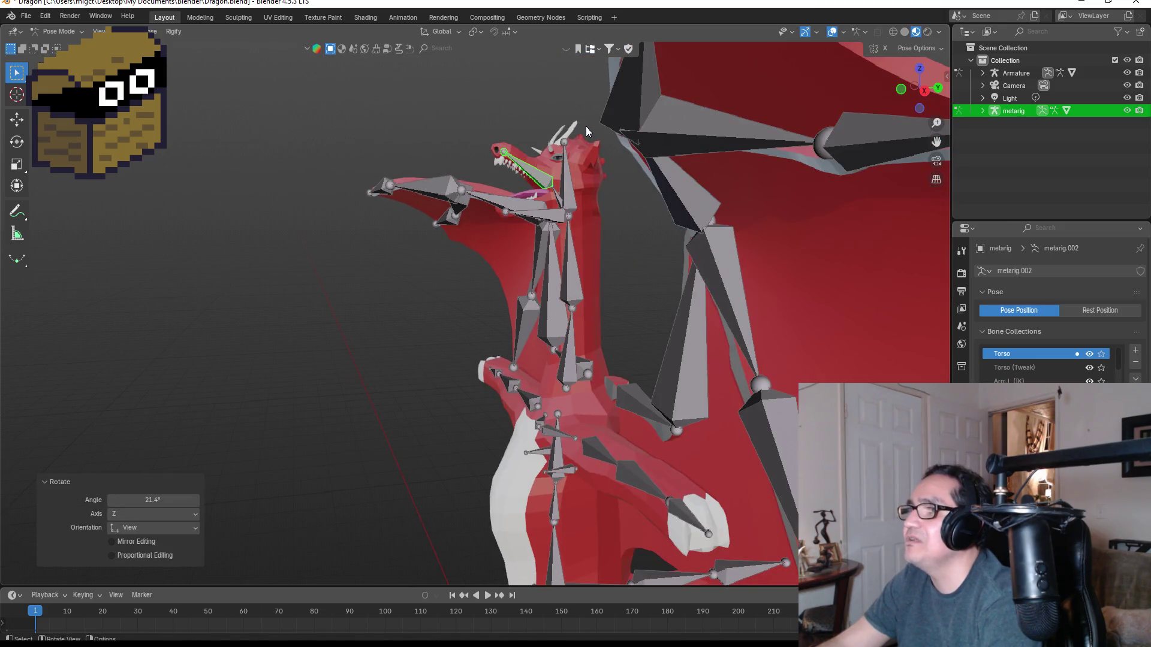
left_click_drag(586, 126, 580, 223)
scroll(552, 270, "up", 2)
mouse_move(544, 358)
left_mouse_down()
mouse_move(614, 370)
mouse_move(534, 314)
left_mouse_up()
Step: Rotate a tail bone by -32.5°, then return the rig to Edit Mode
left_click(724, 389)
key("r")
right_click(724, 398)
mouse_move(724, 398)
left_mouse_down()
mouse_move(770, 447)
mouse_move(599, 485)
left_mouse_up()
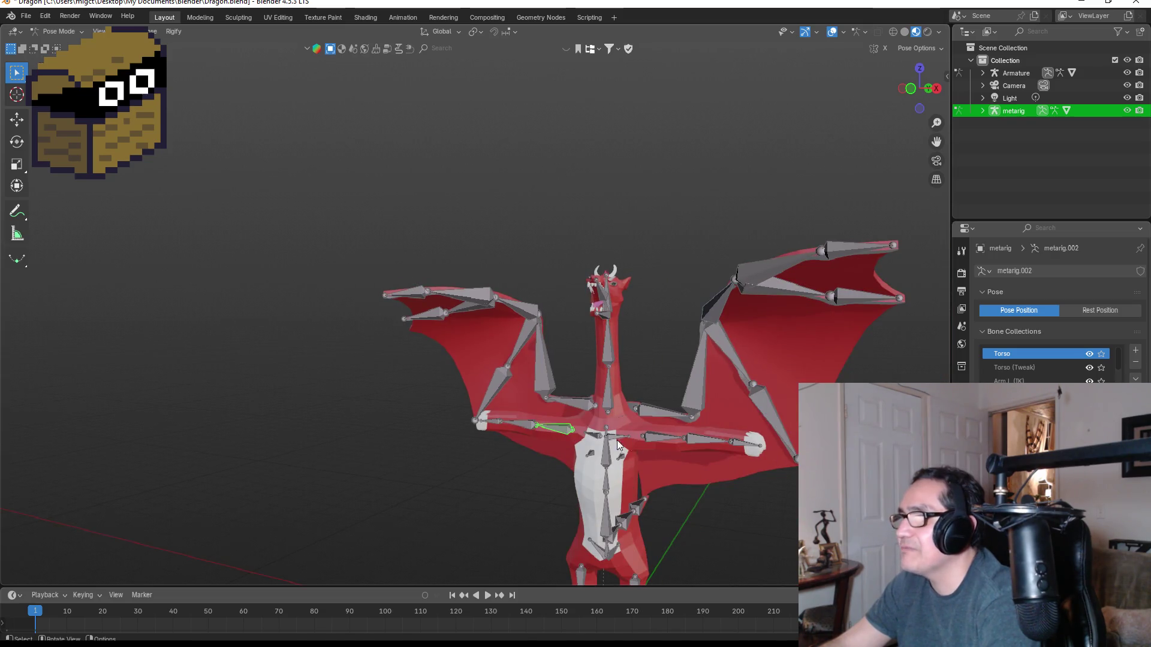
mouse_move(625, 492)
left_mouse_down()
mouse_move(656, 480)
mouse_move(541, 485)
left_mouse_up()
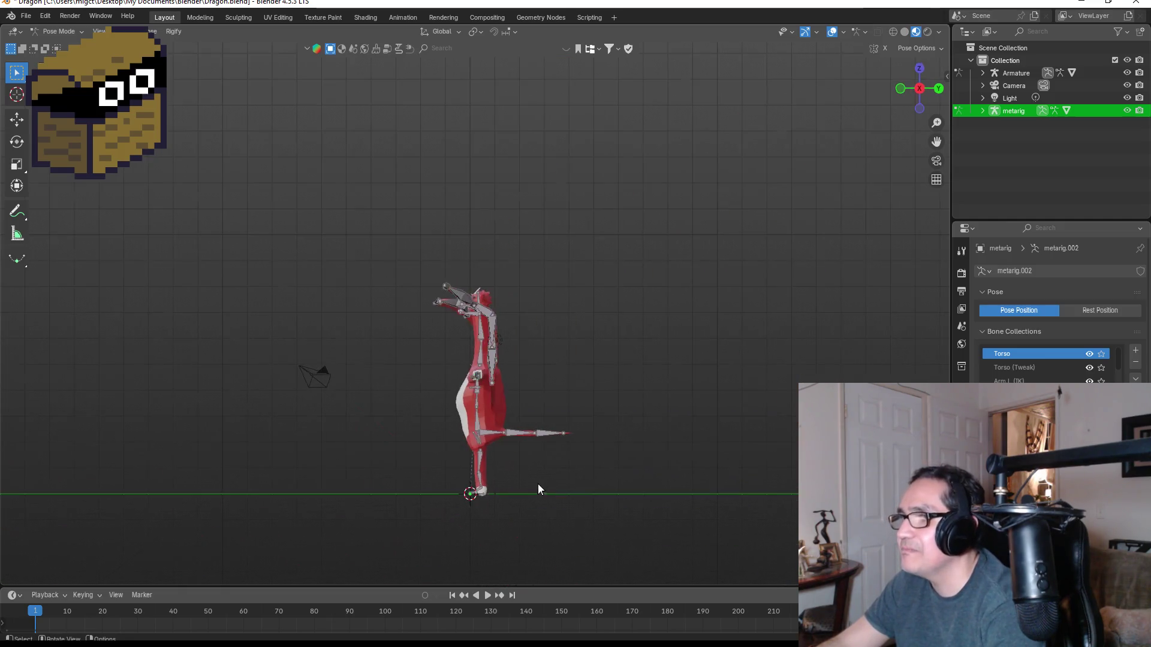
left_click_drag(434, 422, 484, 415)
left_click(549, 449)
key("r")
left_click(543, 444)
left_click_drag(624, 382, 711, 372)
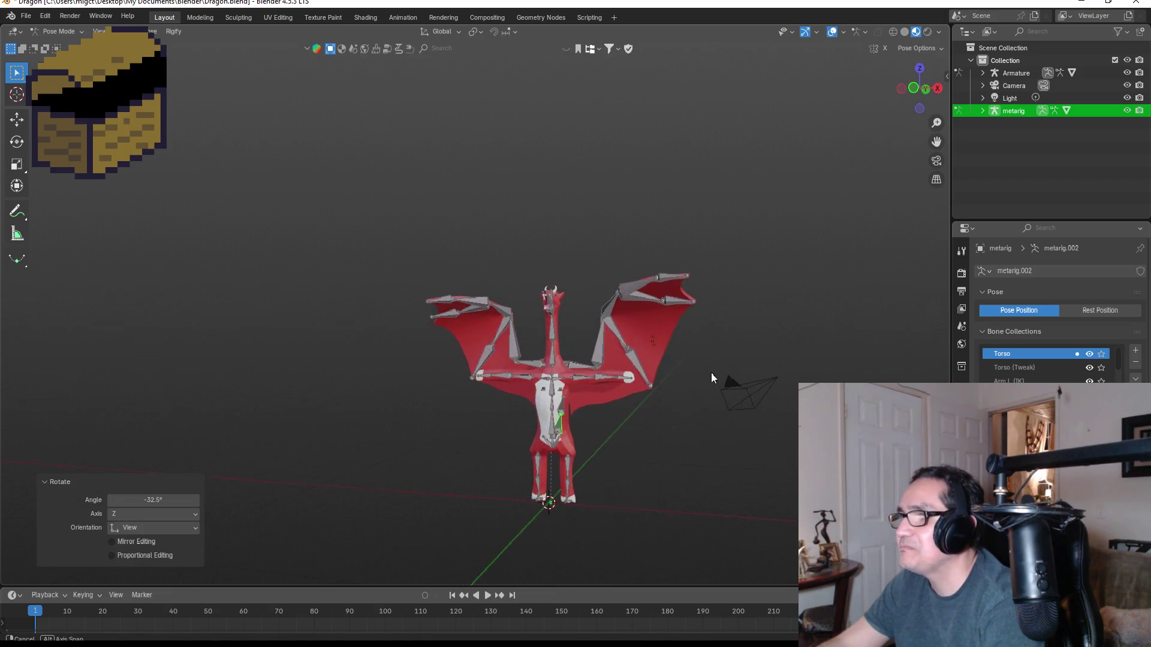
scroll(671, 388, "up", 2)
key("Tab")
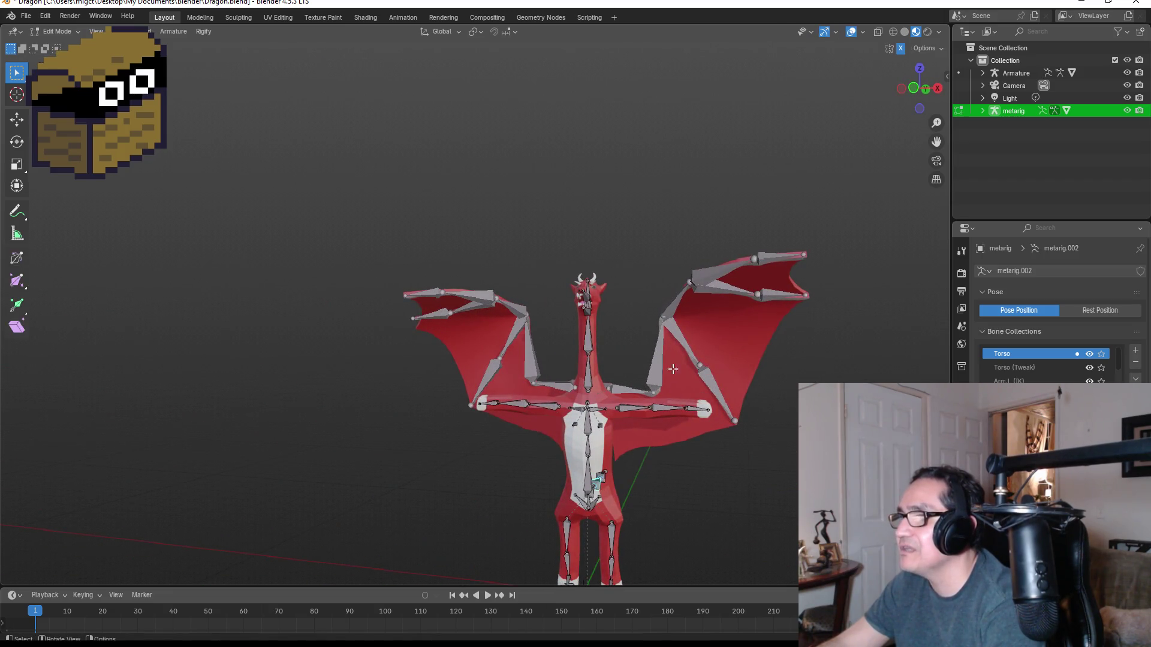
Step: Hide the metarig and Armature in the Outliner so only the dragon mesh shows
left_click(982, 110)
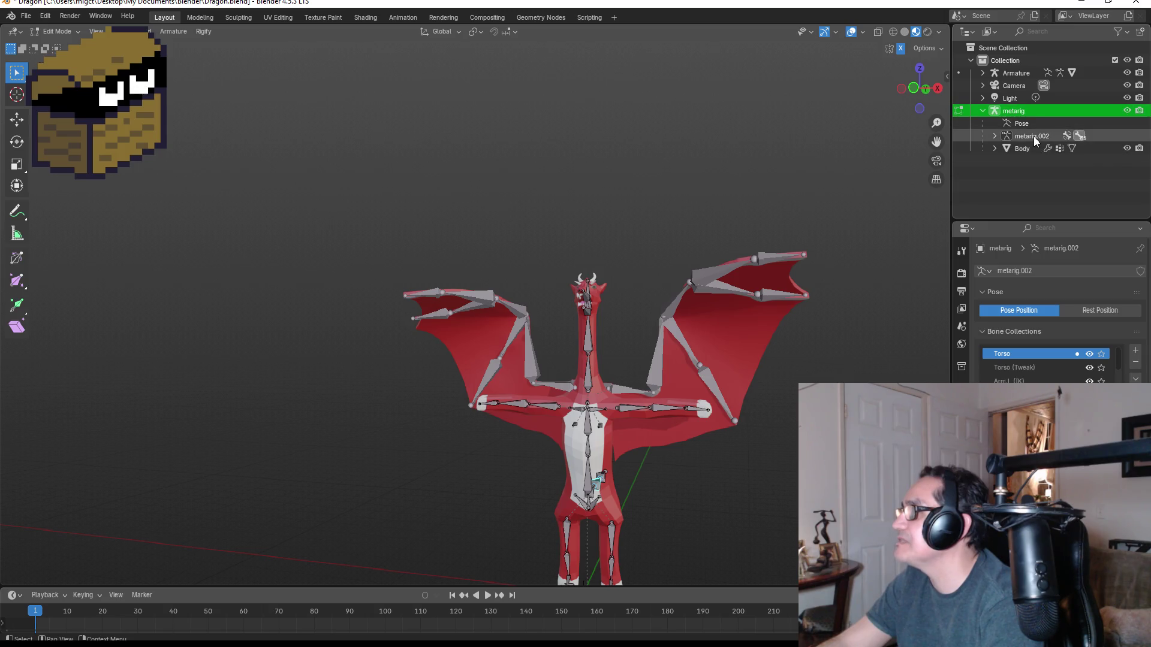
left_click(1127, 110)
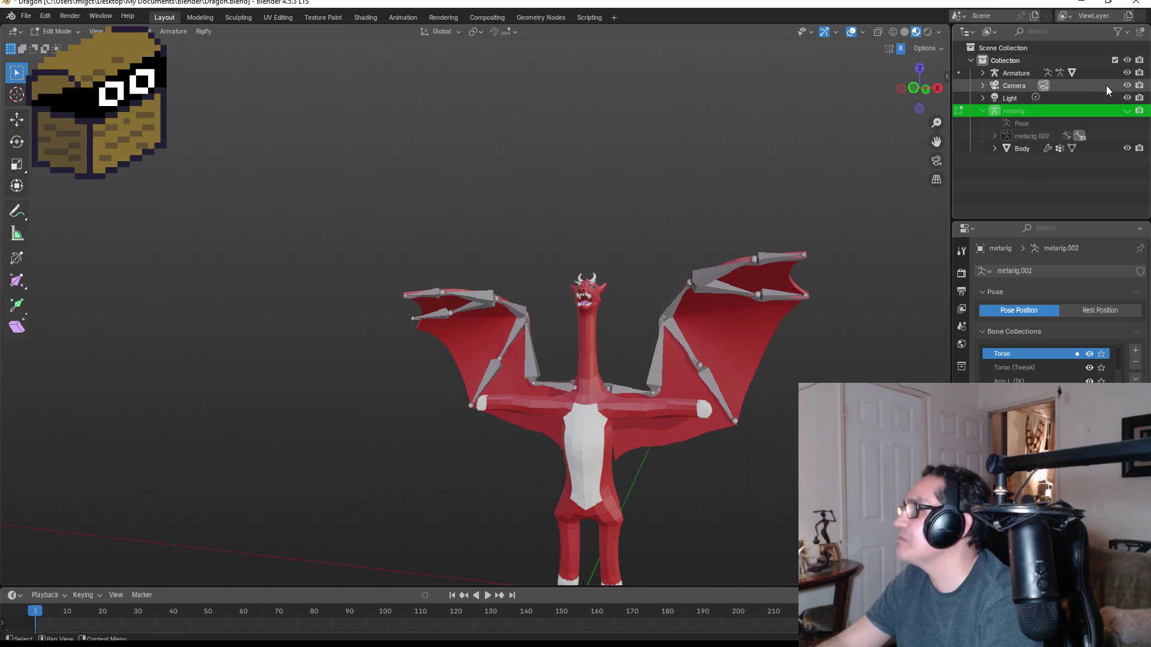
left_click(1127, 73)
Step: Inspect the red dragon mesh from several angles and save Dragon.blend
mouse_move(709, 228)
left_mouse_down()
mouse_move(760, 219)
mouse_move(737, 257)
mouse_move(688, 231)
mouse_move(696, 210)
mouse_move(590, 288)
mouse_move(693, 282)
mouse_move(668, 377)
mouse_move(683, 376)
left_mouse_up()
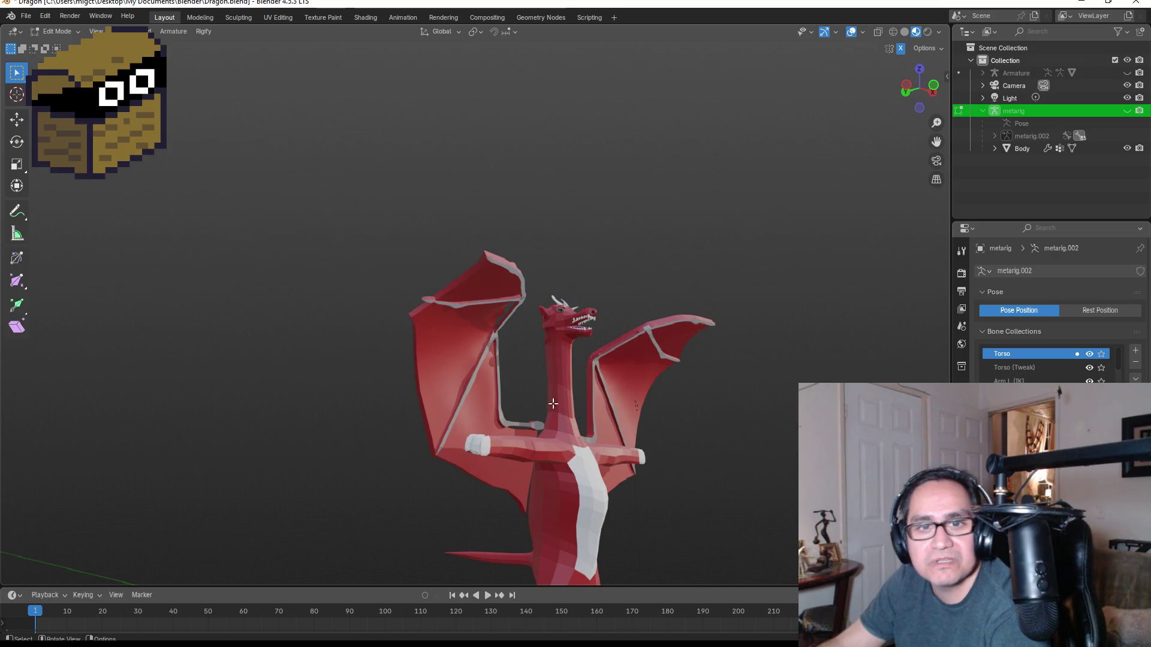
mouse_move(590, 436)
left_mouse_down()
mouse_move(560, 419)
mouse_move(543, 446)
left_mouse_up()
scroll(491, 269, "up", 3)
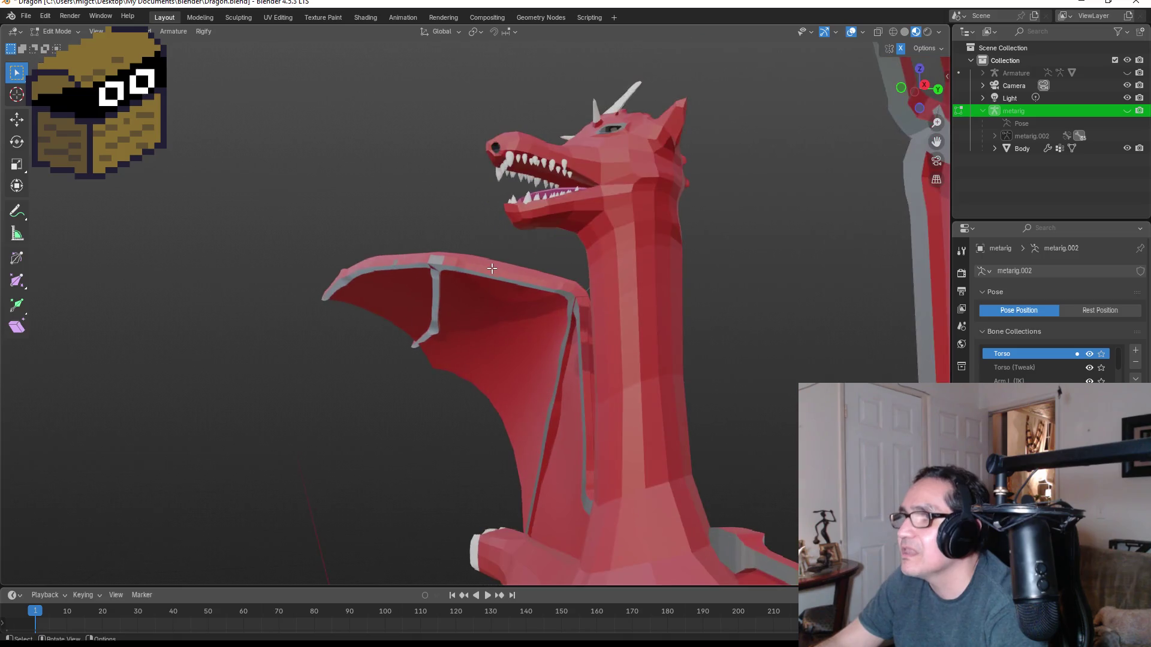
left_click_drag(609, 211, 578, 262)
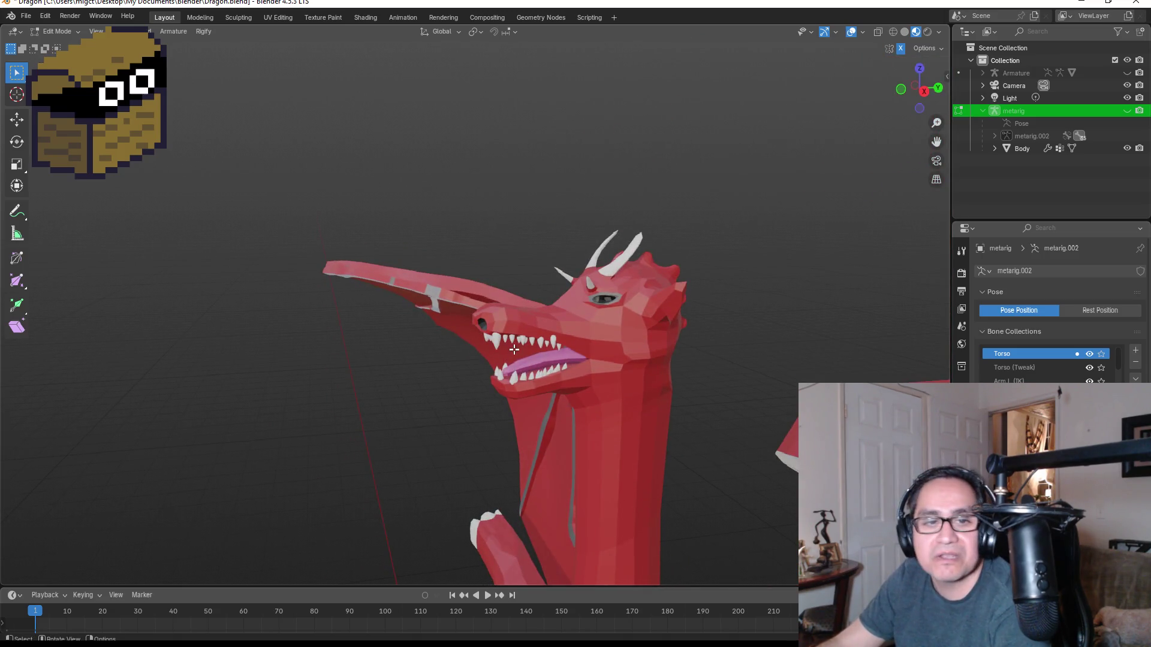
scroll(576, 317, "down", 2)
scroll(638, 350, "up", 4)
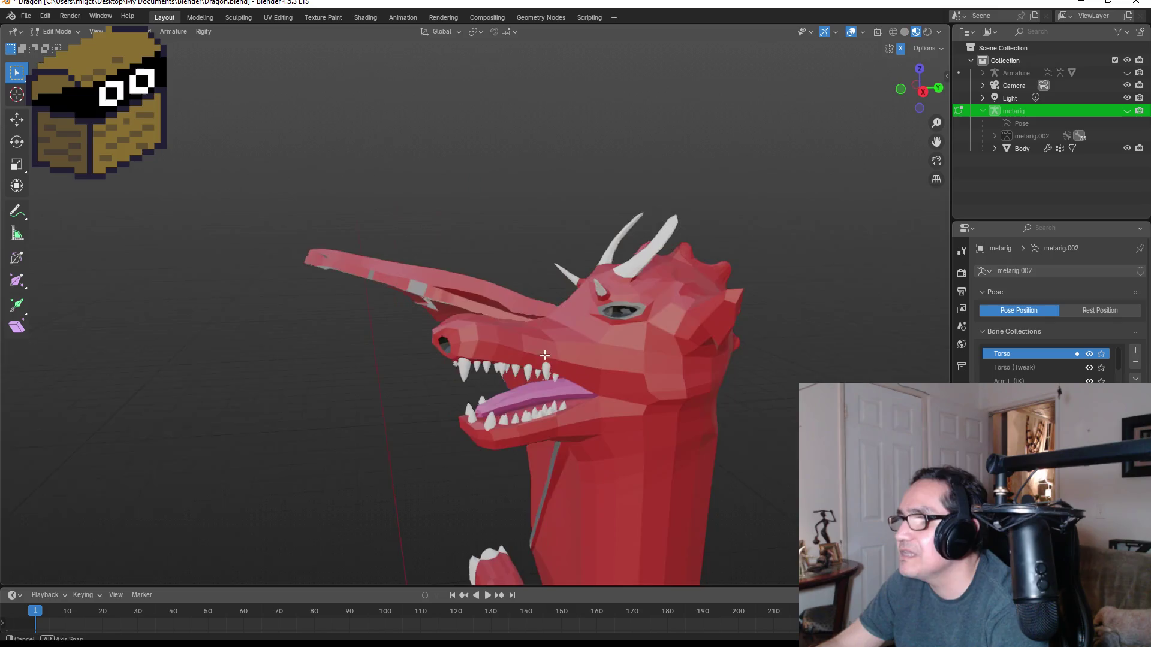
mouse_move(638, 350)
left_mouse_down()
mouse_move(771, 331)
mouse_move(816, 304)
mouse_move(871, 306)
mouse_move(649, 349)
mouse_move(627, 339)
mouse_move(509, 342)
mouse_move(592, 372)
left_mouse_up()
scroll(599, 378, "down", 3)
left_click_drag(655, 394, 642, 455)
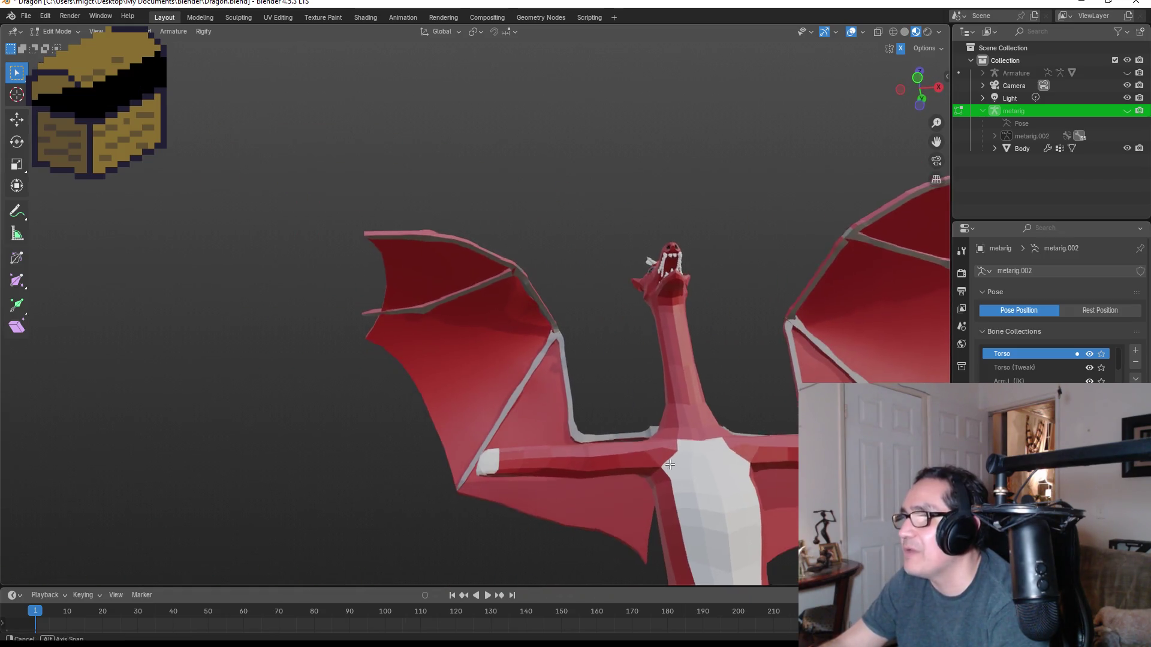
scroll(641, 462, "up", 2)
scroll(641, 462, "down", 6)
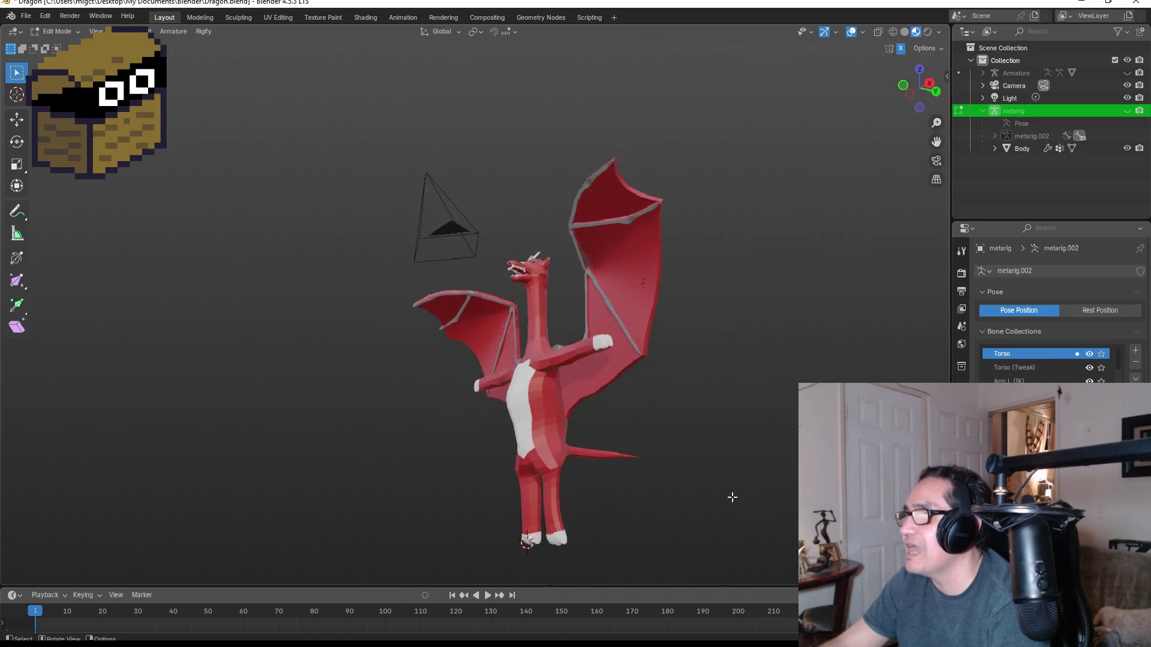
mouse_move(608, 431)
left_mouse_down()
mouse_move(577, 424)
mouse_move(582, 461)
mouse_move(570, 478)
left_mouse_up()
scroll(580, 443, "up", 3)
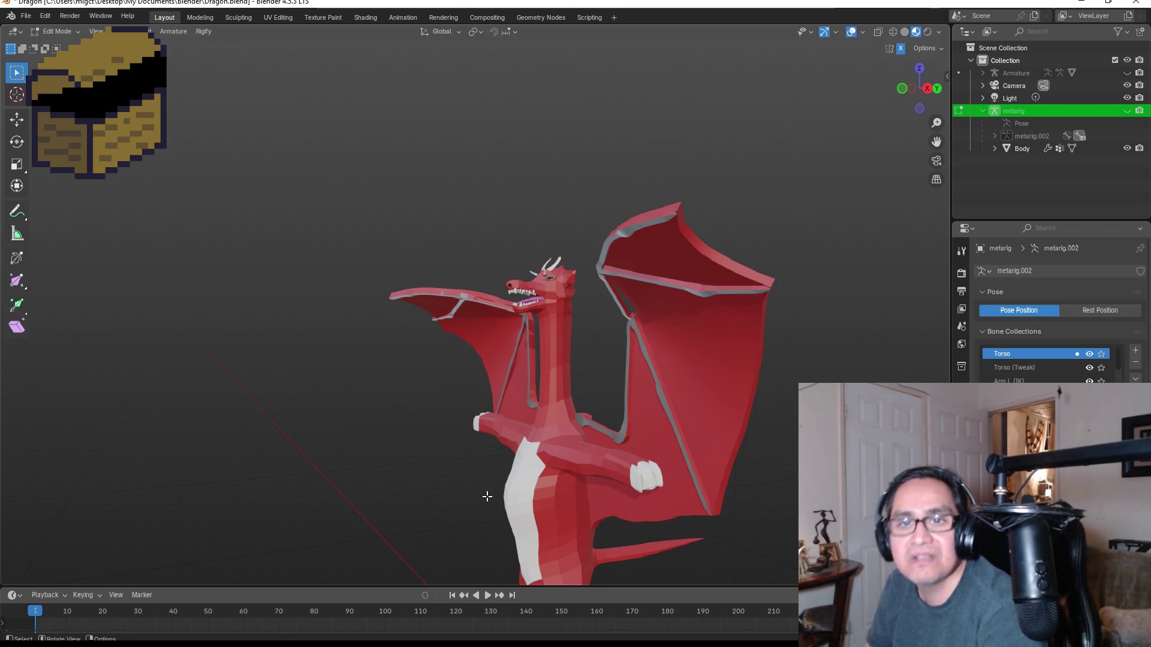
mouse_move(487, 496)
left_mouse_down()
mouse_move(585, 368)
mouse_move(657, 375)
mouse_move(486, 306)
left_mouse_up()
left_click(25, 16)
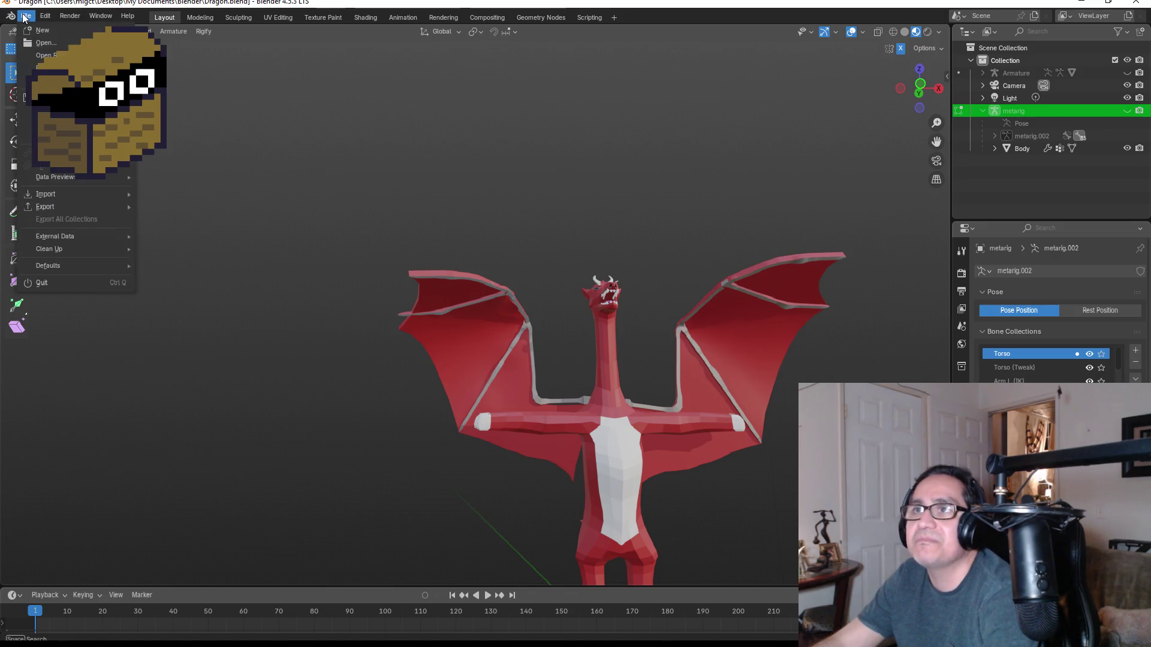
key("ctrl+s")
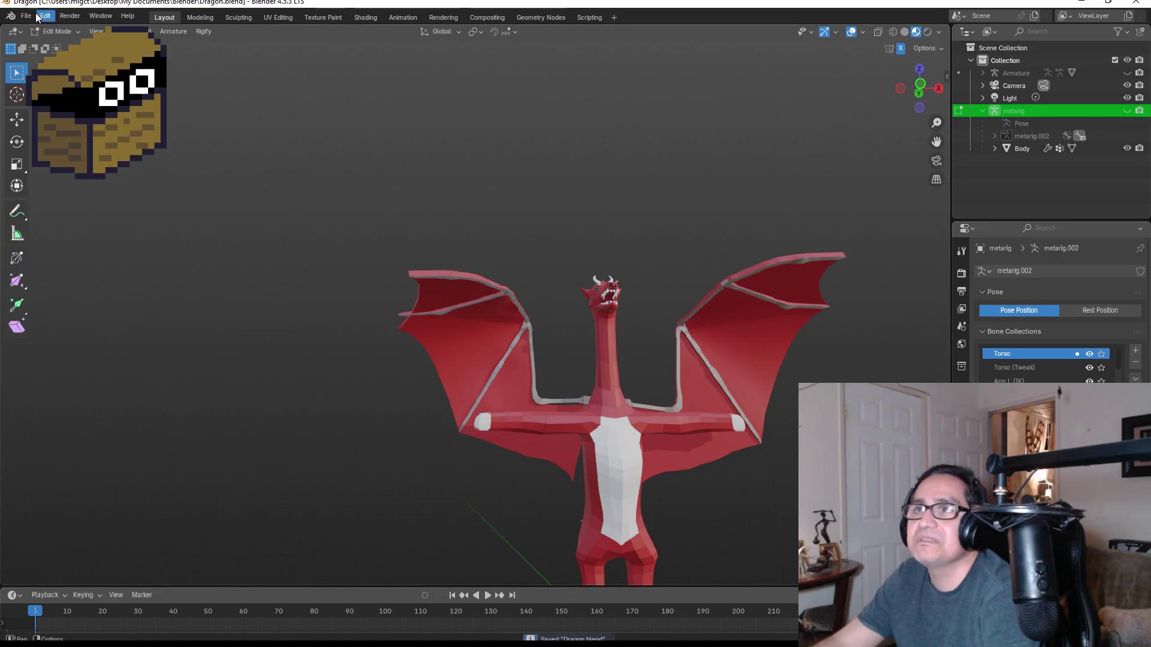
Step: Start an FBX export targeting the Dwarf Miner\Assets\3d Art folder
left_click(24, 18)
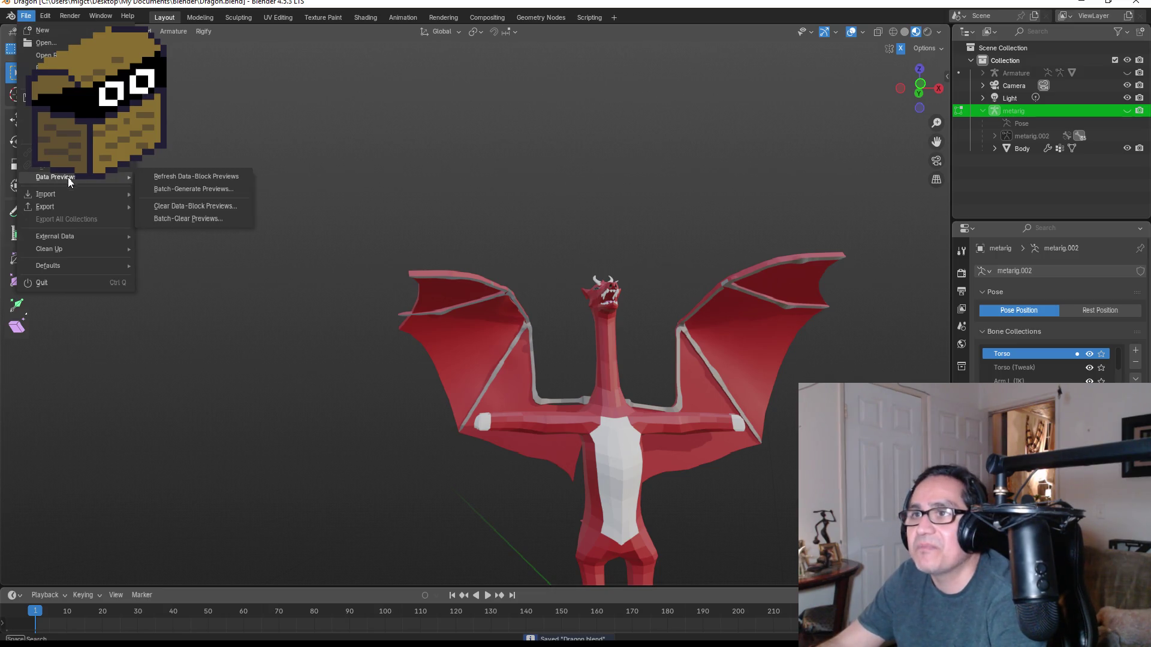
mouse_move(72, 207)
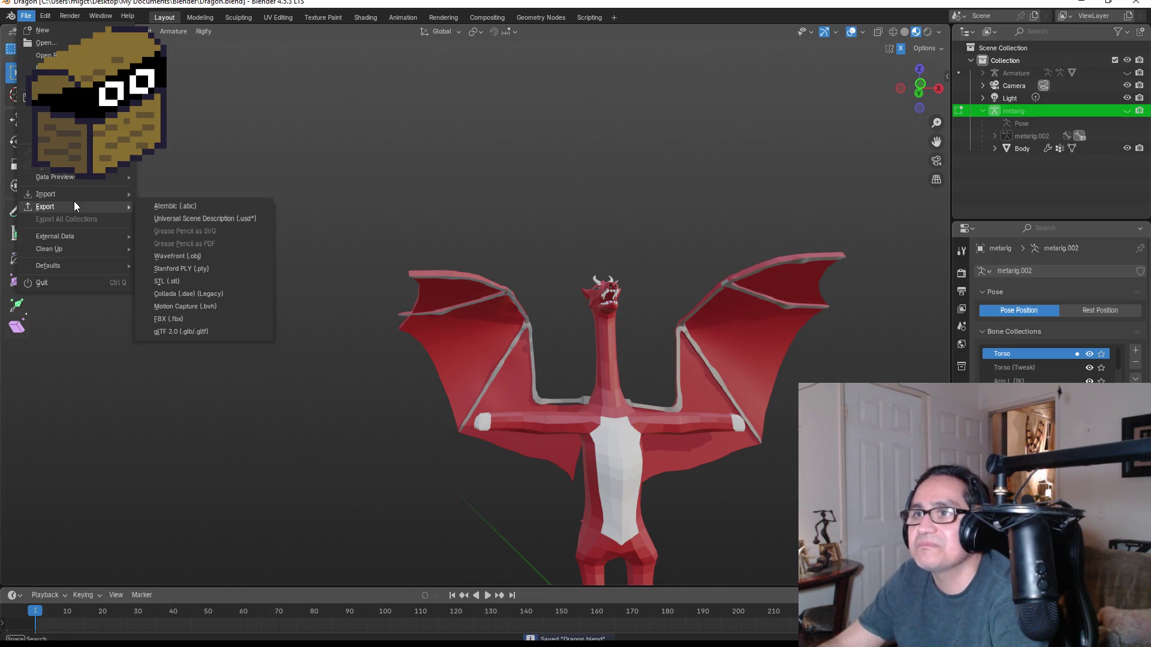
left_click(177, 318)
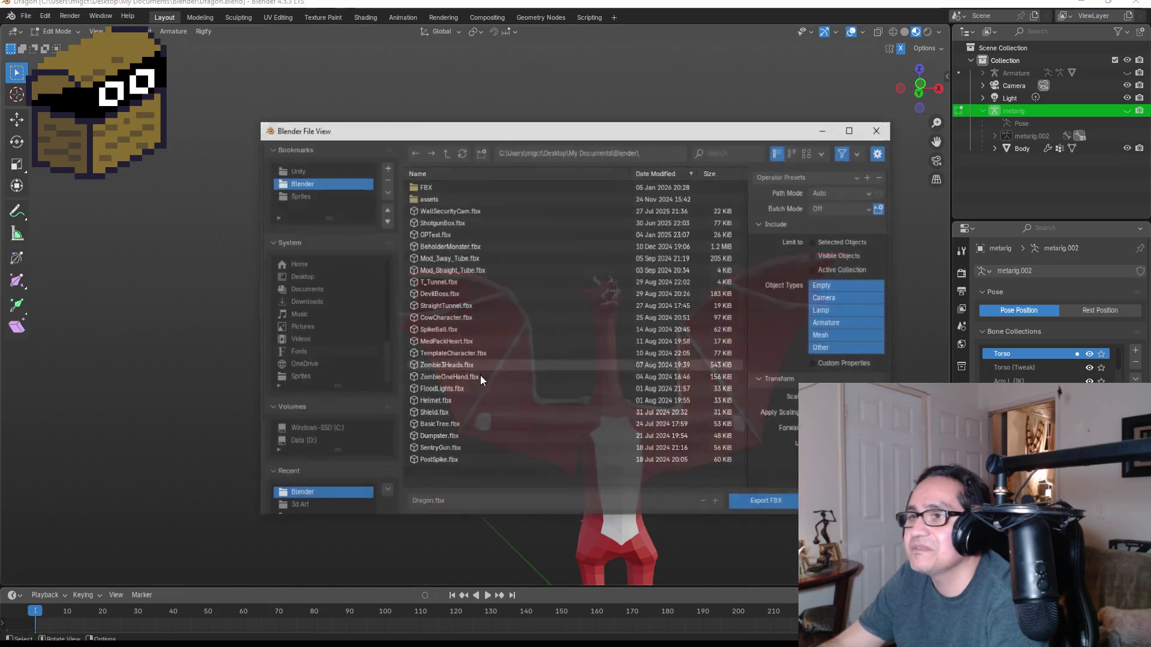
left_click(306, 169)
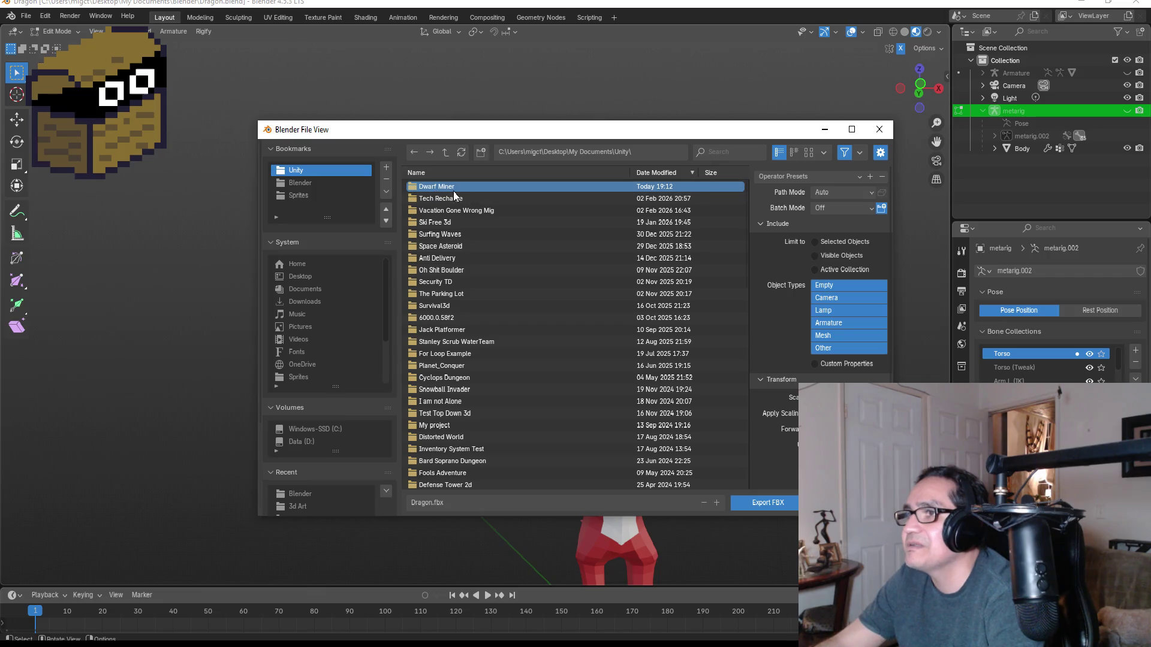
double_click(433, 189)
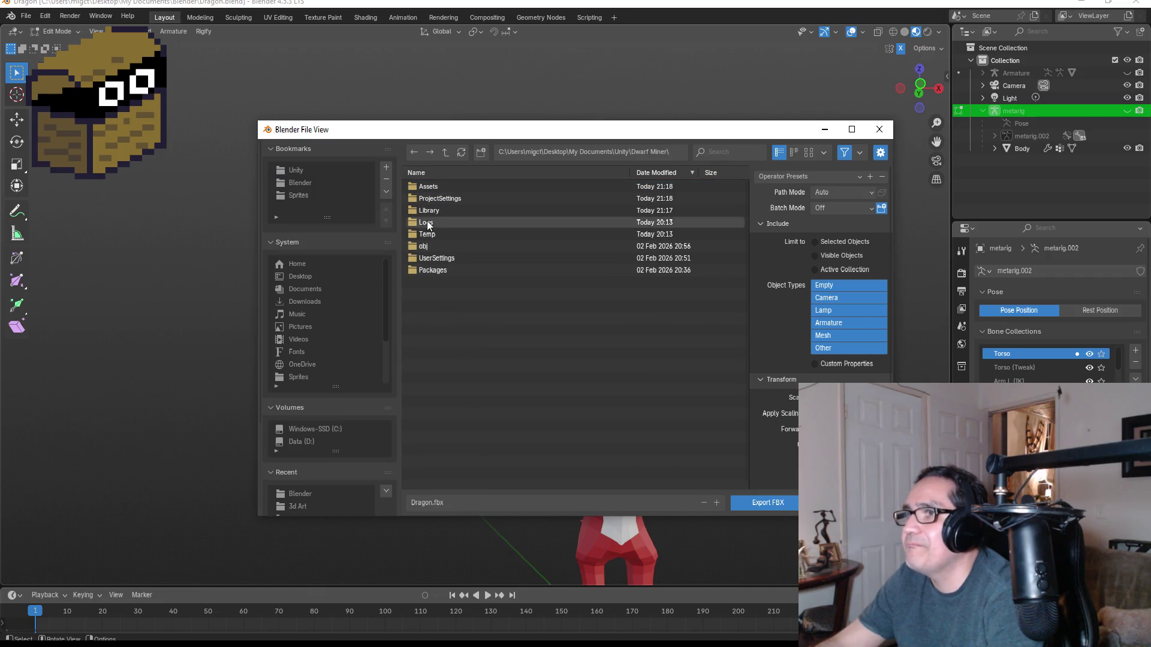
double_click(431, 186)
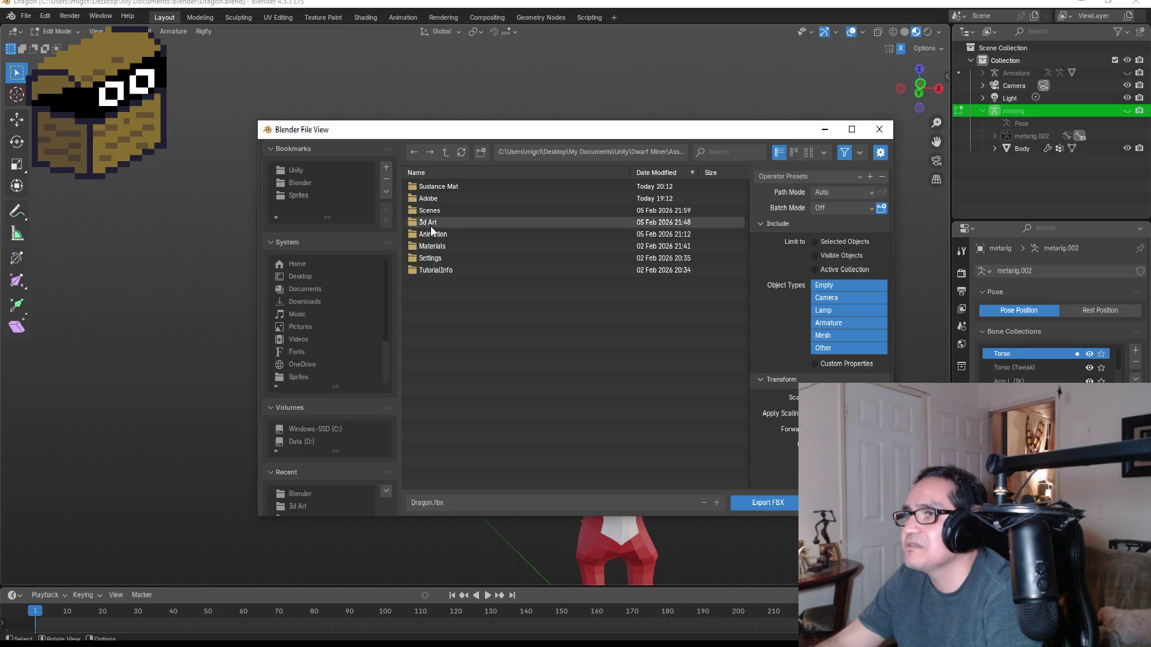
double_click(429, 223)
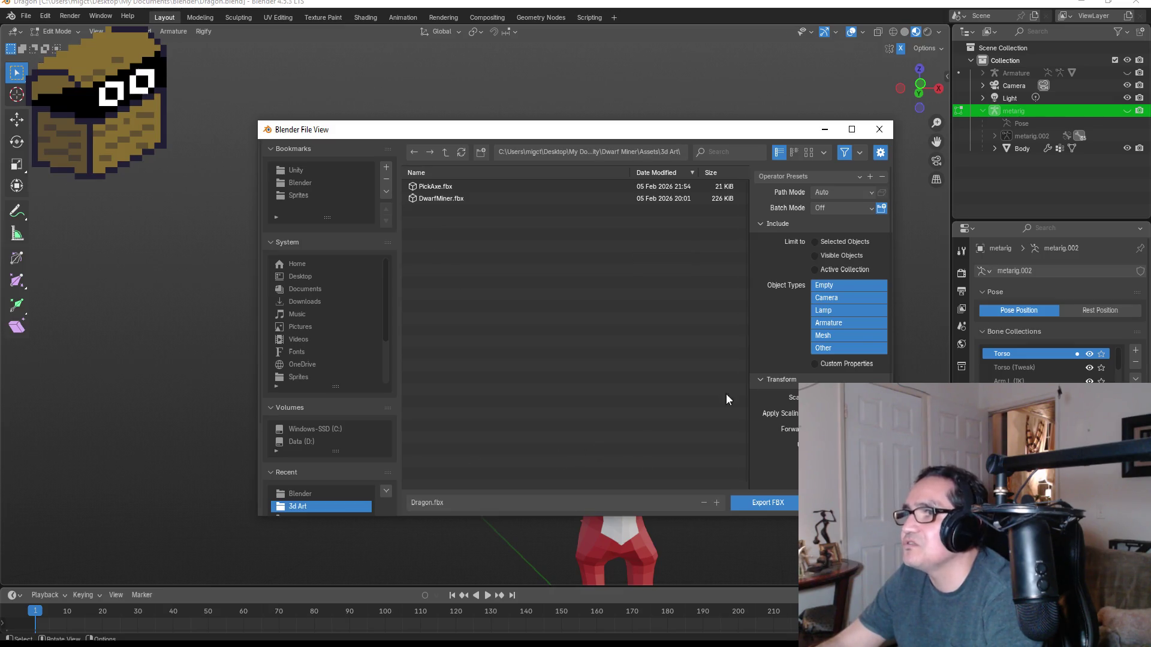
Step: Exclude Camera and Lamp objects and export Dragon.fbx
left_click(796, 175)
left_click(806, 210)
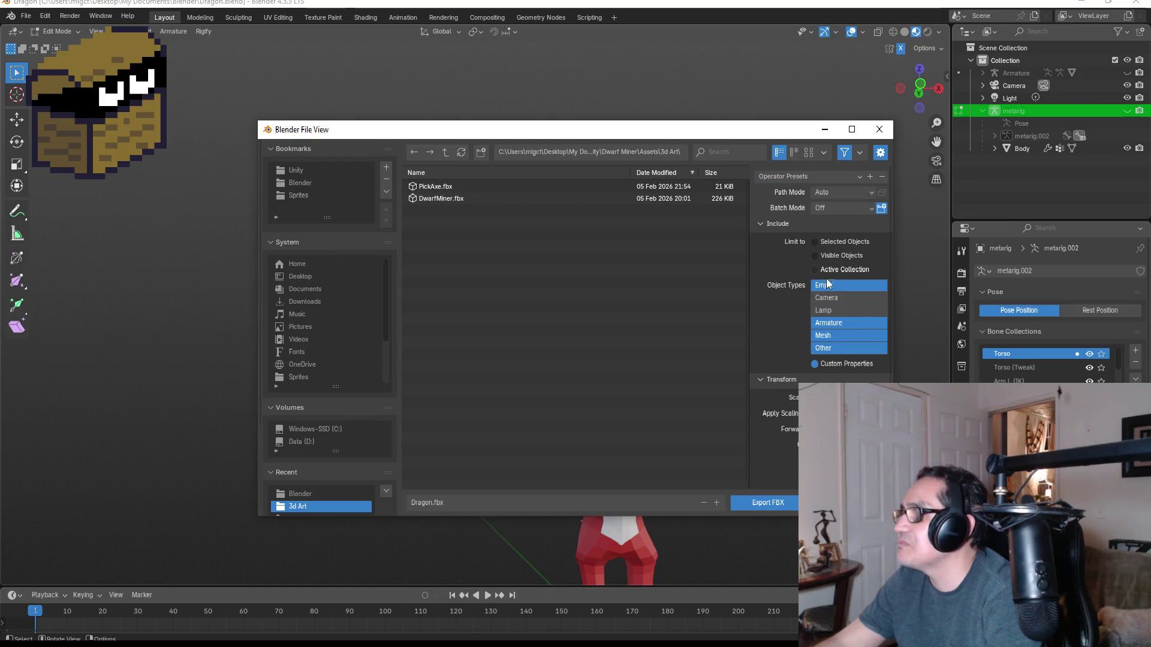
left_click(764, 502)
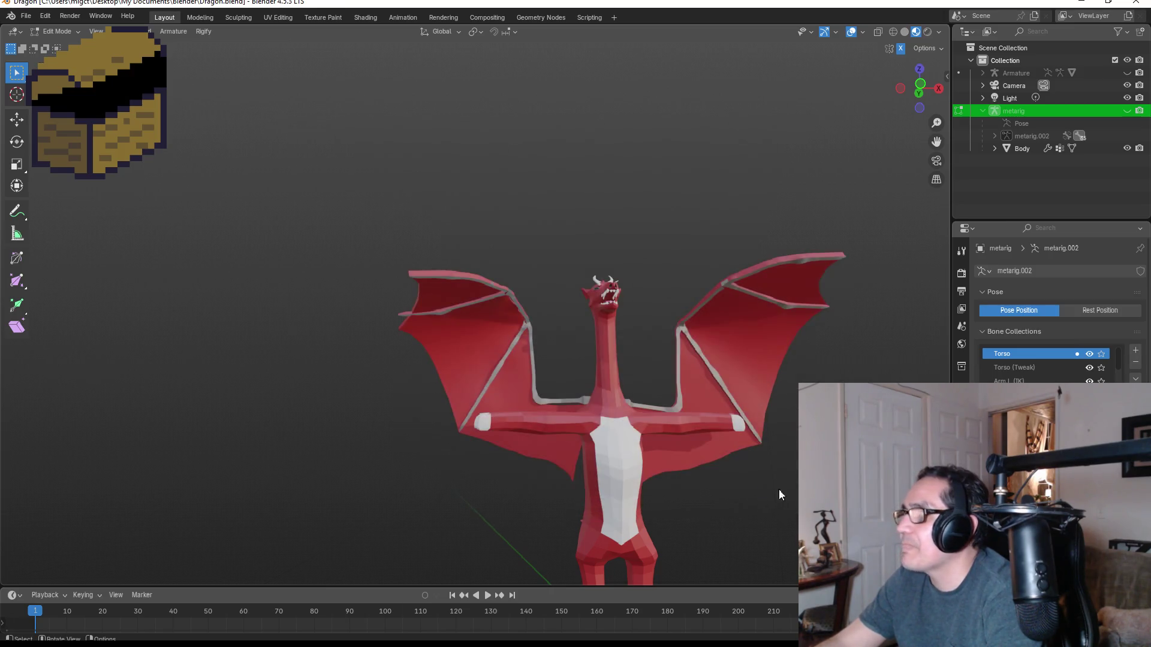
Step: Frame the whole red dragon from an angled view and copy the Snip & Sketch capture
scroll(778, 398, "down", 3)
key("KP_1")
mouse_move(608, 375)
left_mouse_down()
mouse_move(770, 347)
mouse_move(732, 354)
mouse_move(728, 372)
mouse_move(700, 380)
mouse_move(795, 396)
mouse_move(765, 378)
left_mouse_up()
scroll(728, 372, "down", 4)
mouse_move(627, 362)
left_mouse_down()
mouse_move(755, 388)
mouse_move(849, 374)
mouse_move(746, 355)
mouse_move(771, 364)
left_mouse_up()
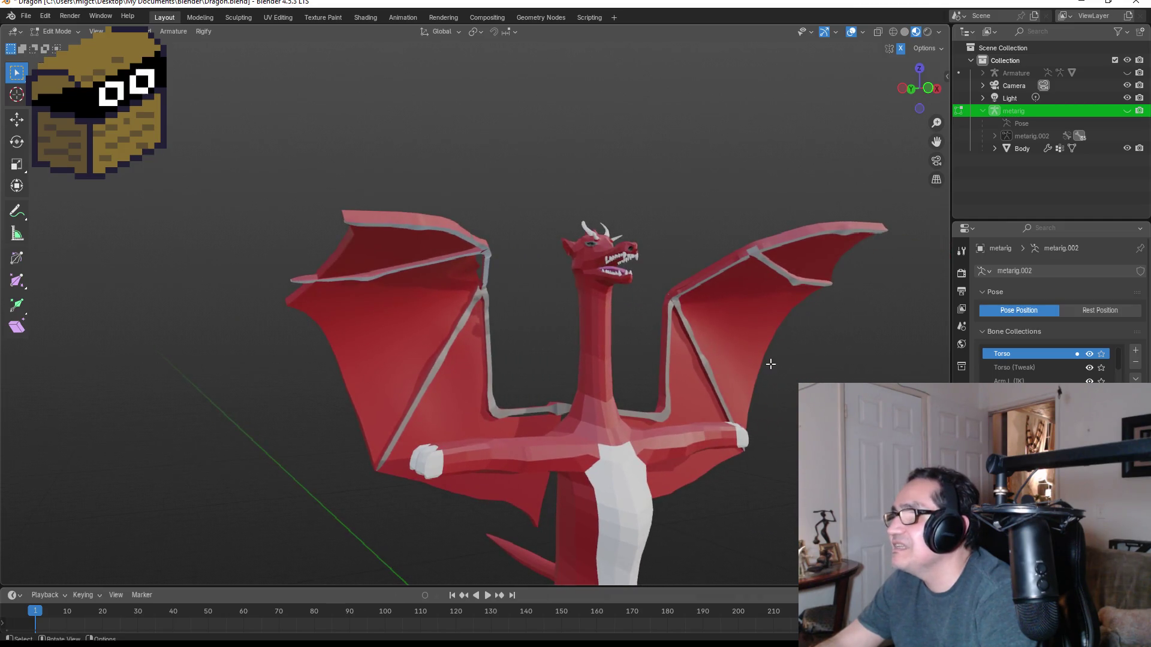
scroll(708, 360, "up", 3)
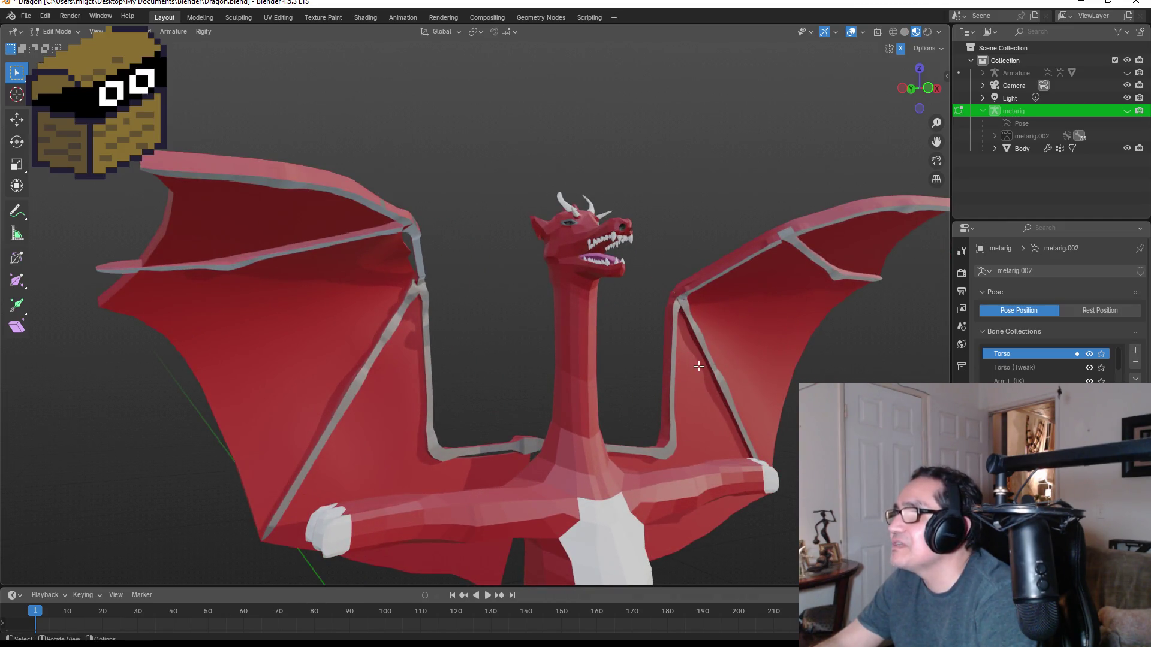
scroll(699, 366, "down", 6)
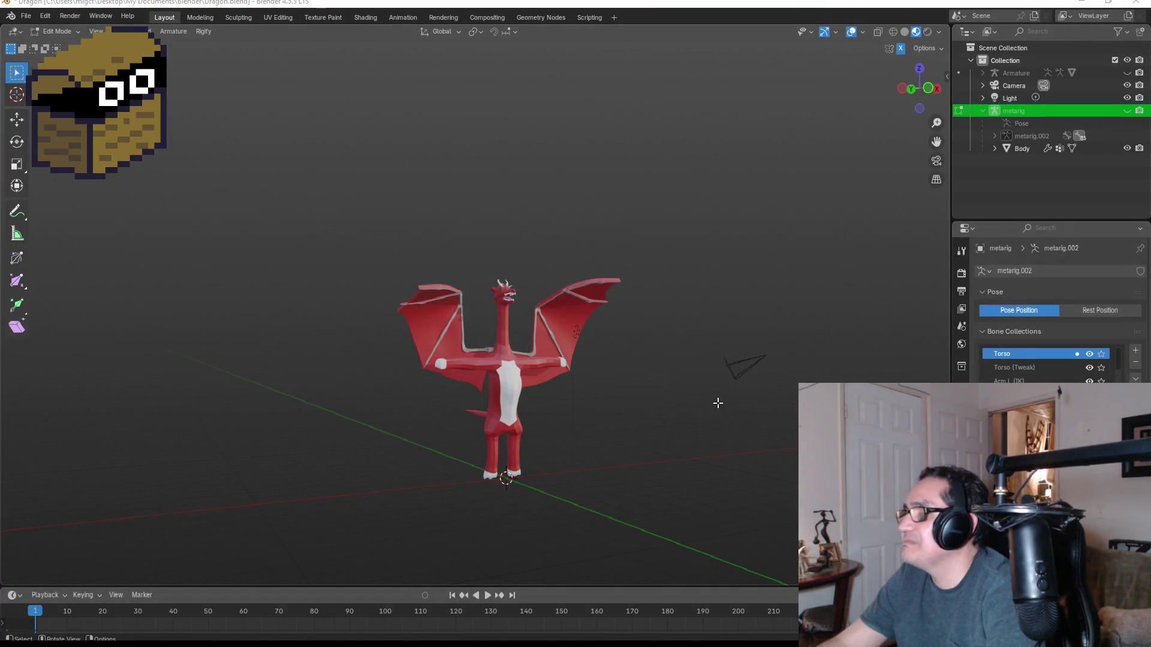
left_click(772, 519)
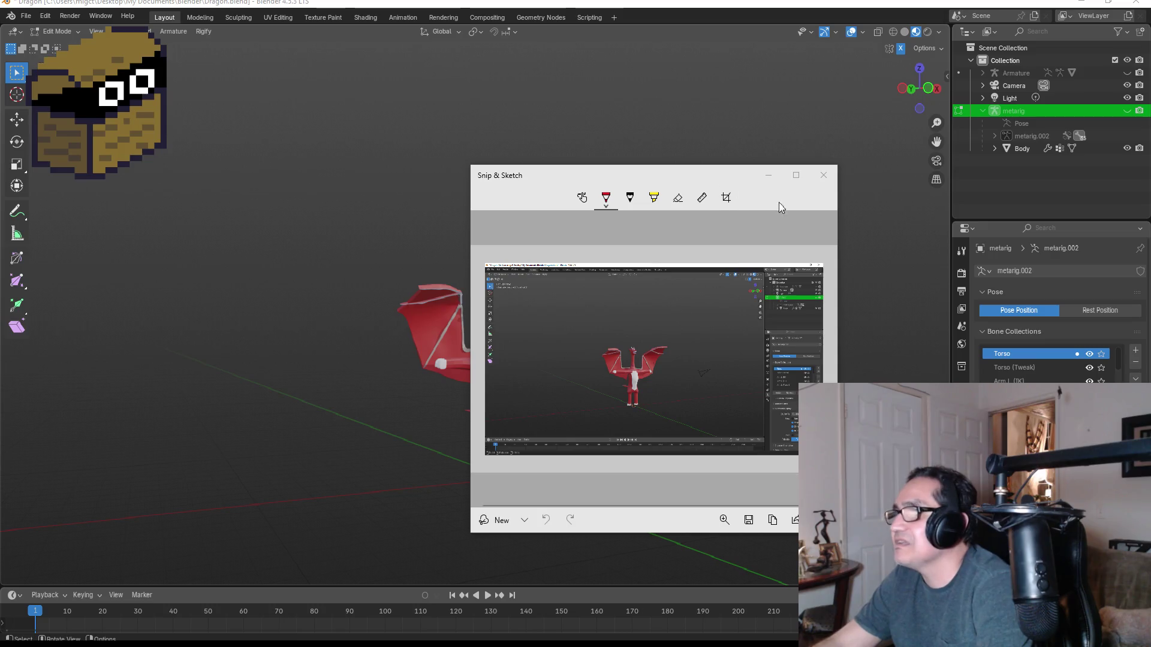
Step: Close the previous capture and orbit to a side view of the dragon
left_click(816, 179)
scroll(581, 278, "up", 8)
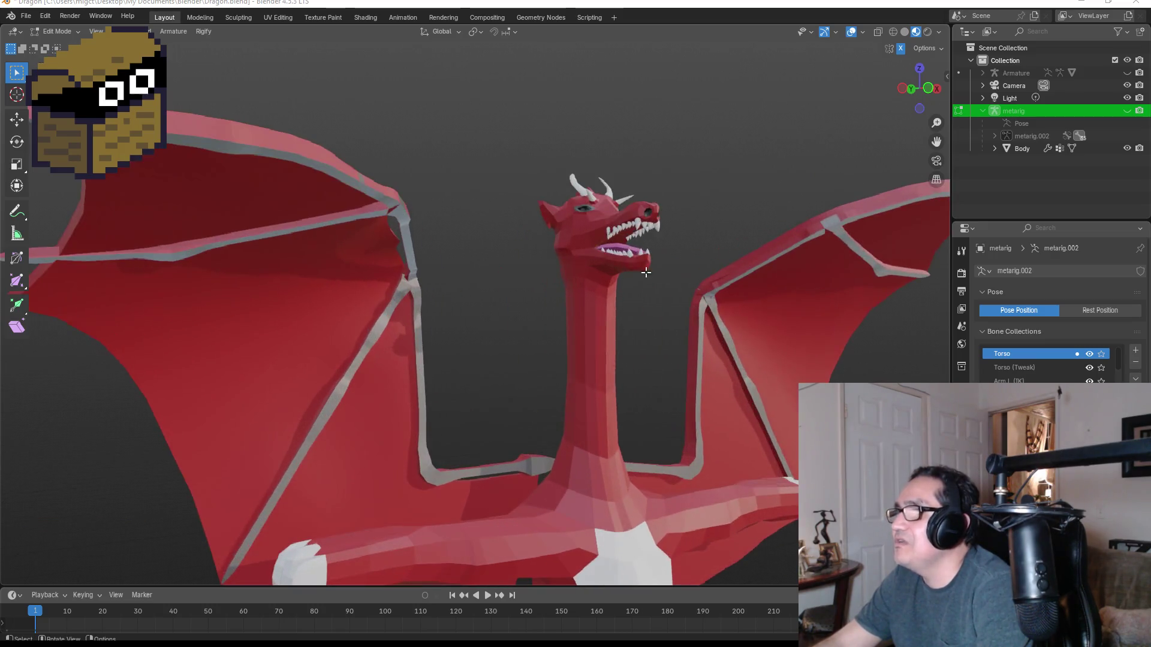
scroll(663, 303, "down", 5)
mouse_move(663, 303)
left_mouse_down()
mouse_move(586, 303)
mouse_move(586, 313)
left_mouse_up()
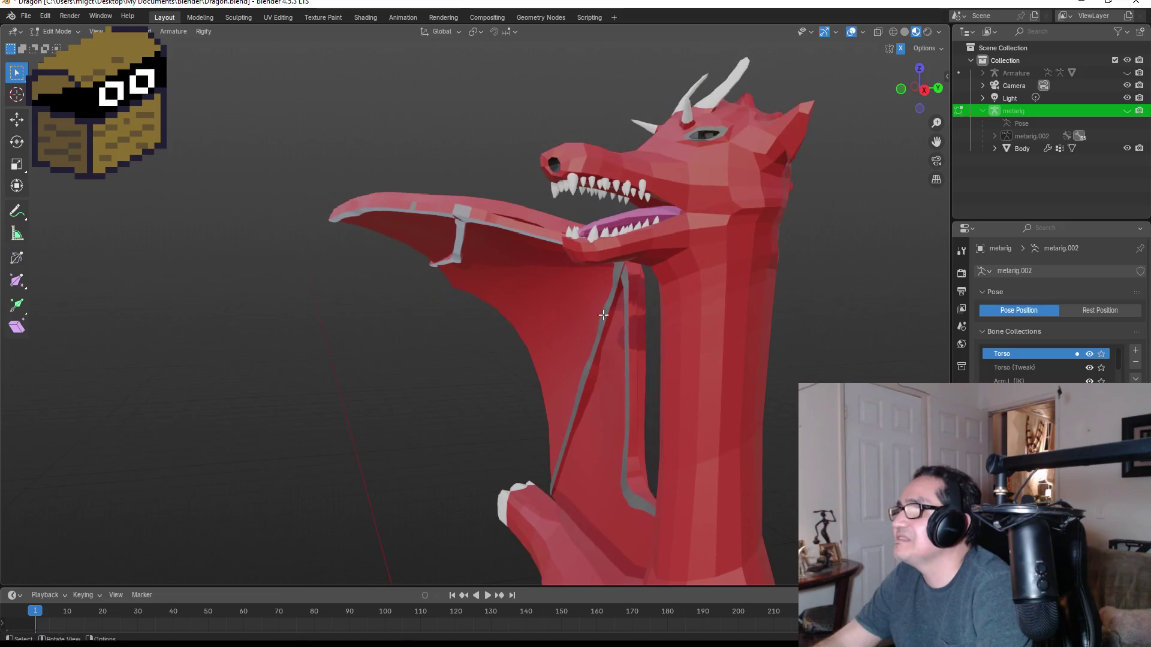
scroll(695, 318, "up", 4)
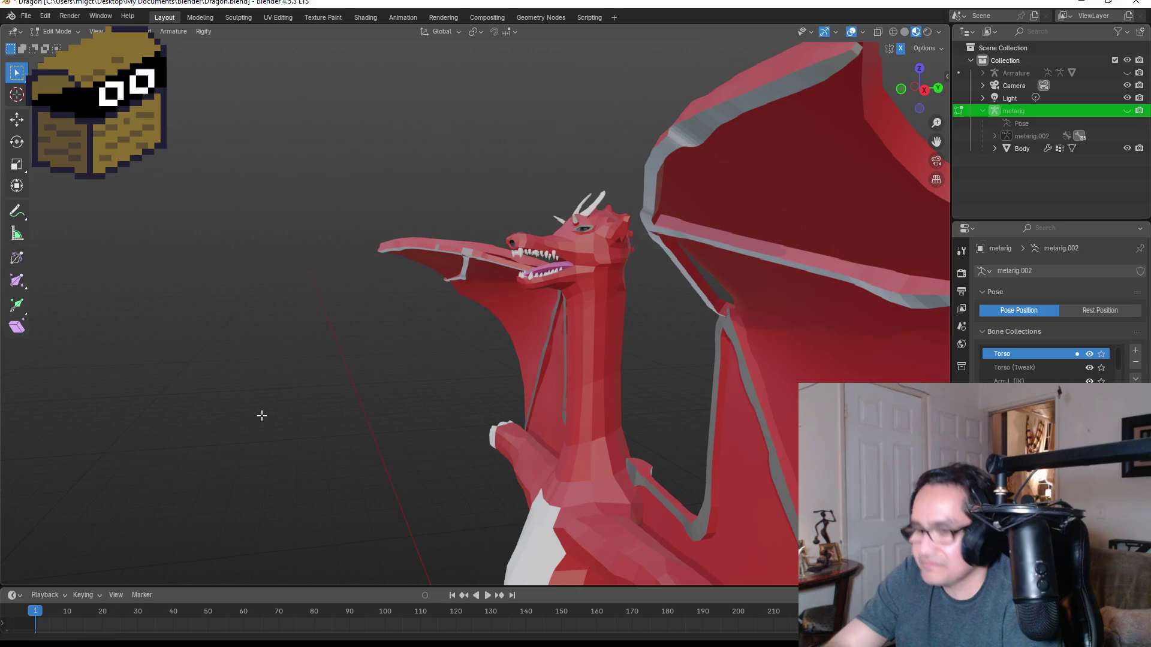
key("super+shift+s")
key("Escape")
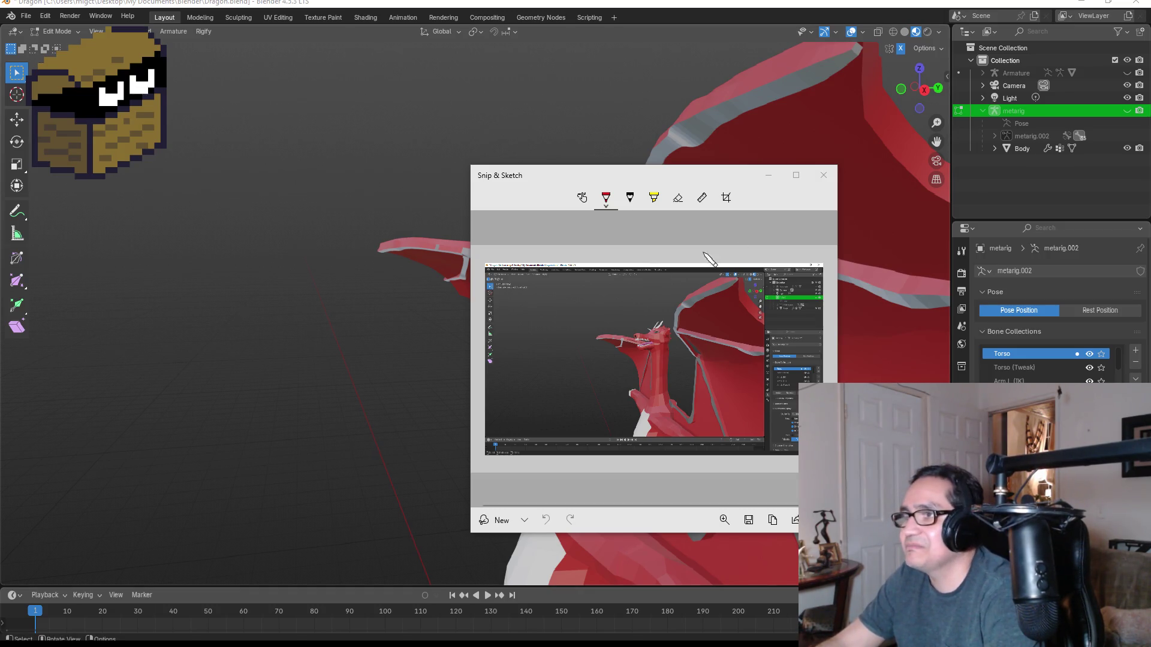
Step: Snip the Blender window showing the dragon and copy the screenshot
left_click(824, 175)
mouse_move(589, 283)
left_mouse_down()
mouse_move(566, 283)
mouse_move(624, 282)
mouse_move(581, 298)
mouse_move(599, 335)
left_mouse_up()
scroll(599, 336, "down", 3)
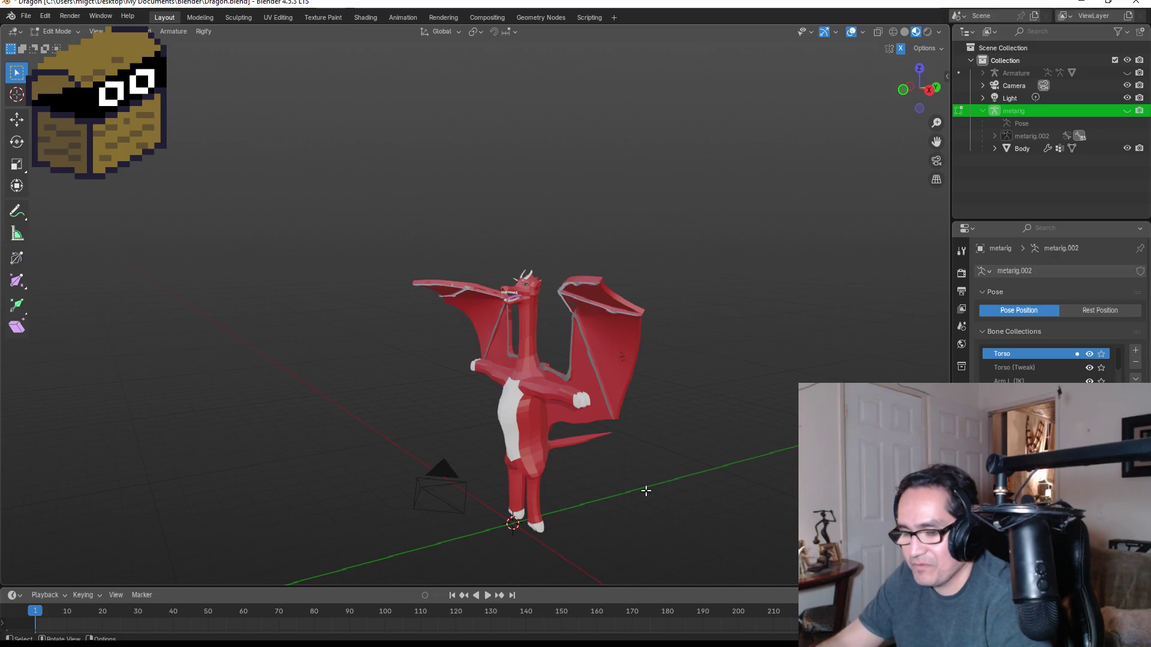
key("super+s")
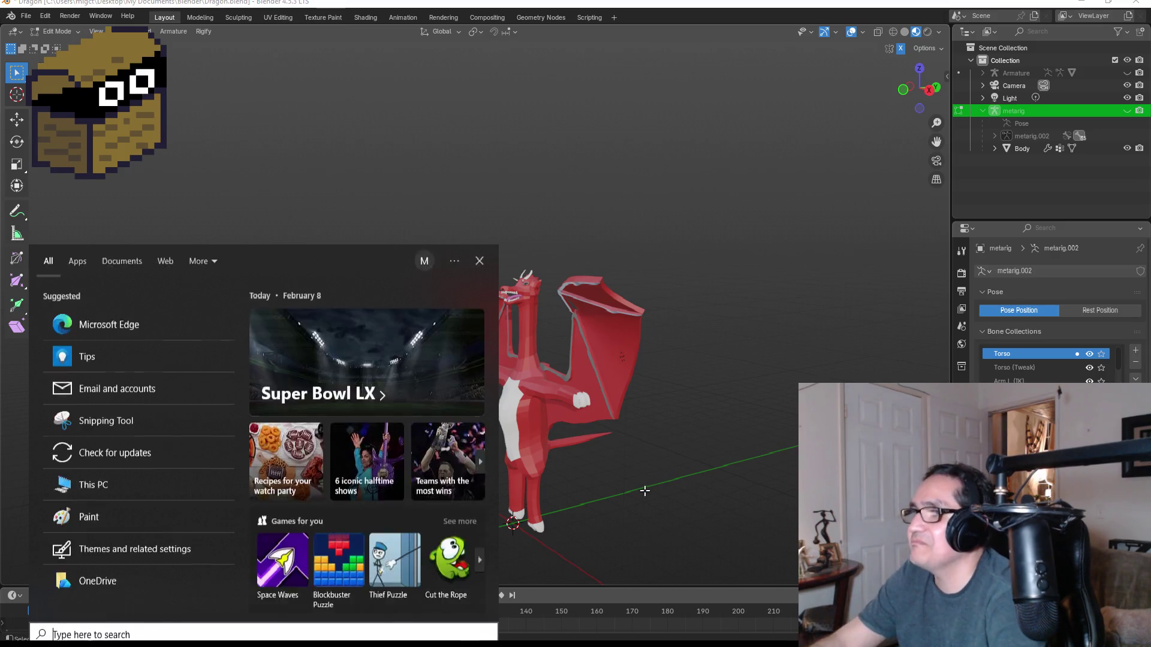
left_click(480, 261)
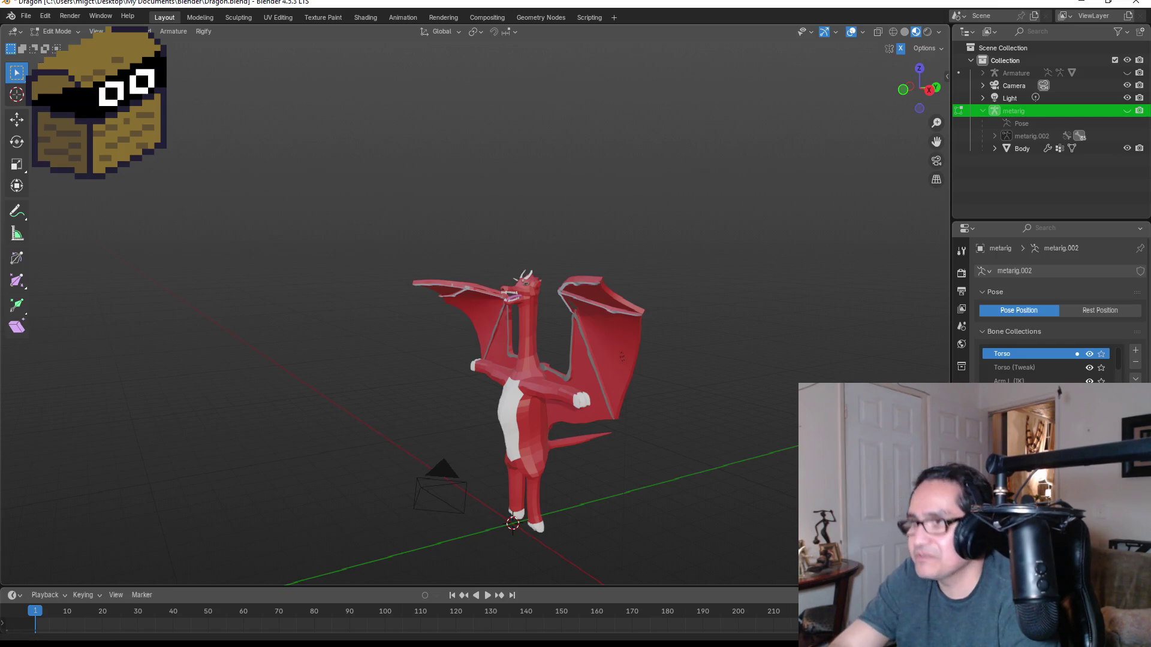
key("super+shift+s")
left_click(734, 277)
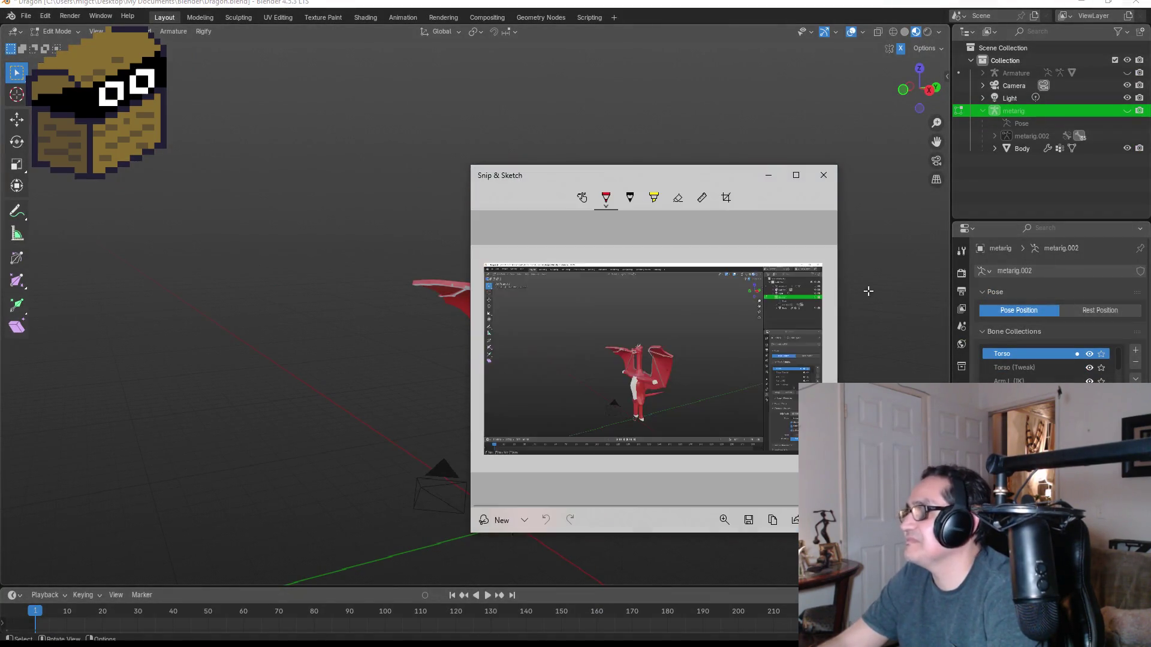
left_click(773, 525)
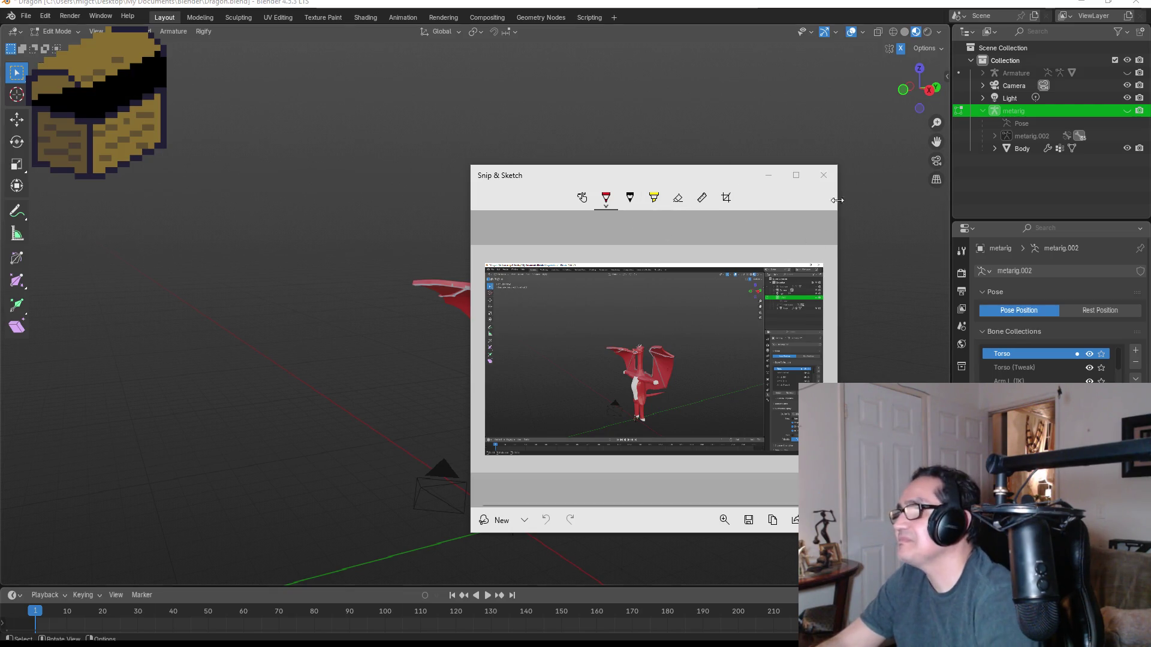
Step: Close Snip & Sketch and switch to the Unity editor
left_click(823, 175)
scroll(619, 241, "up", 3)
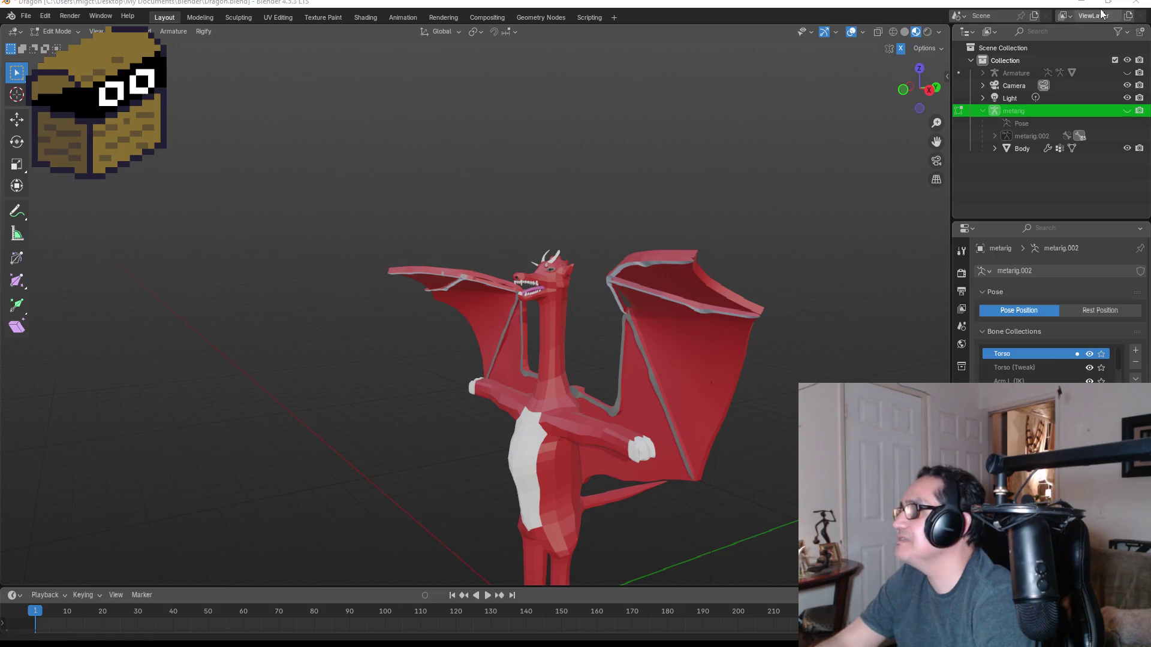
key("alt+Tab")
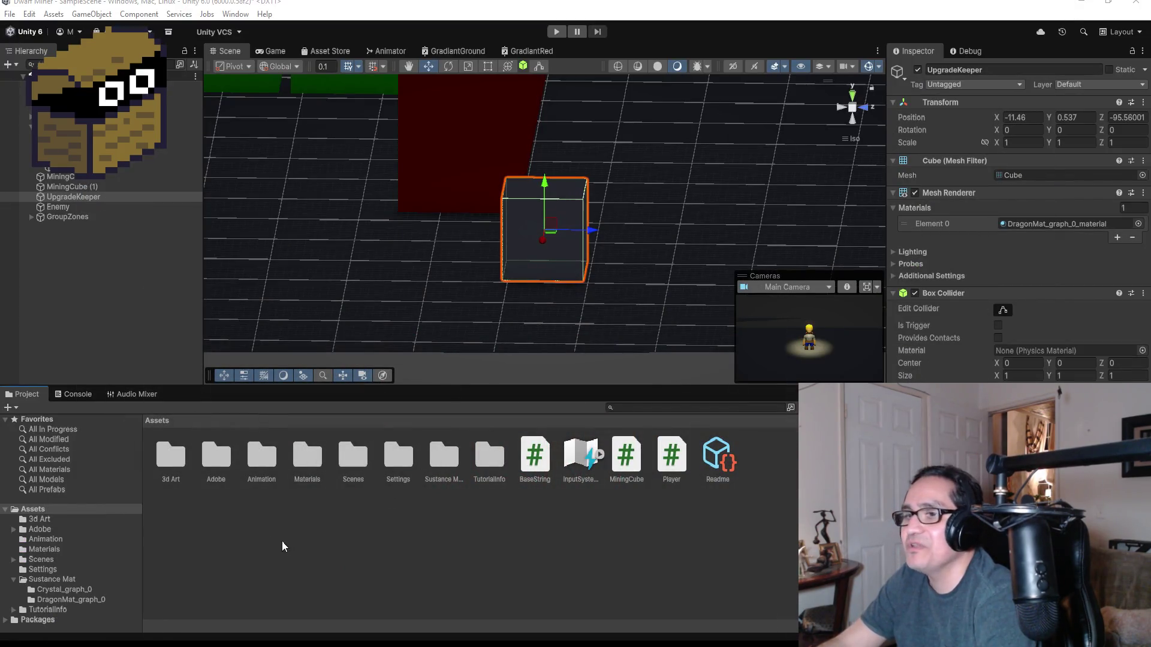
Step: Drag the Dragon model from Assets/3d Art into the Hierarchy and frame it
left_click(282, 541)
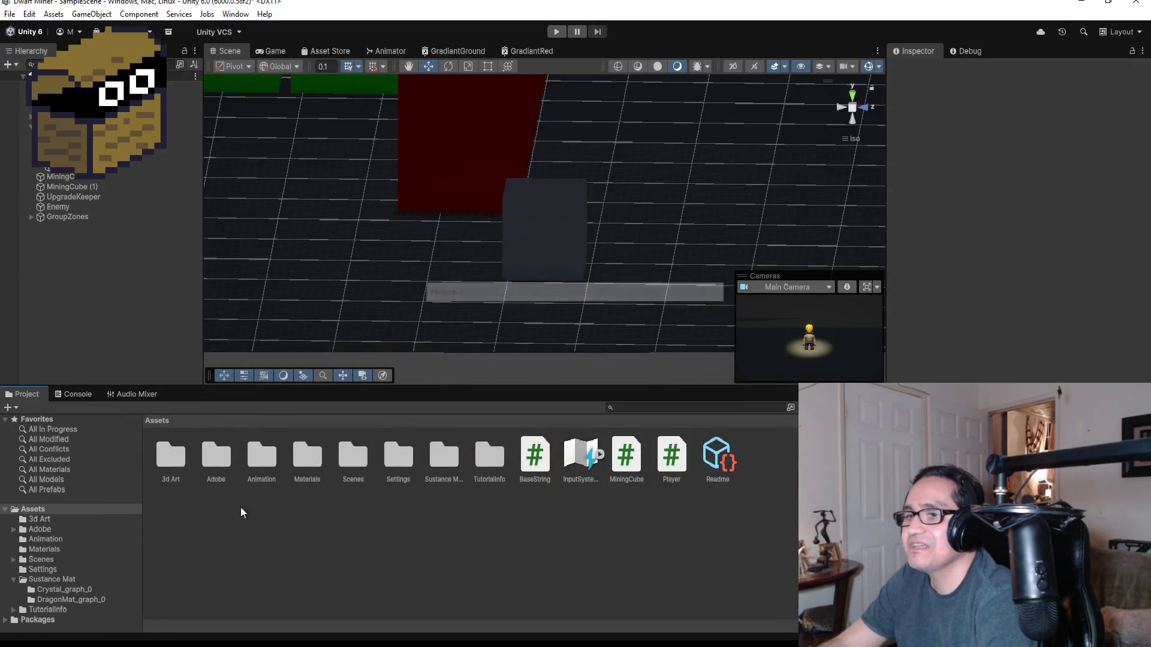
double_click(175, 446)
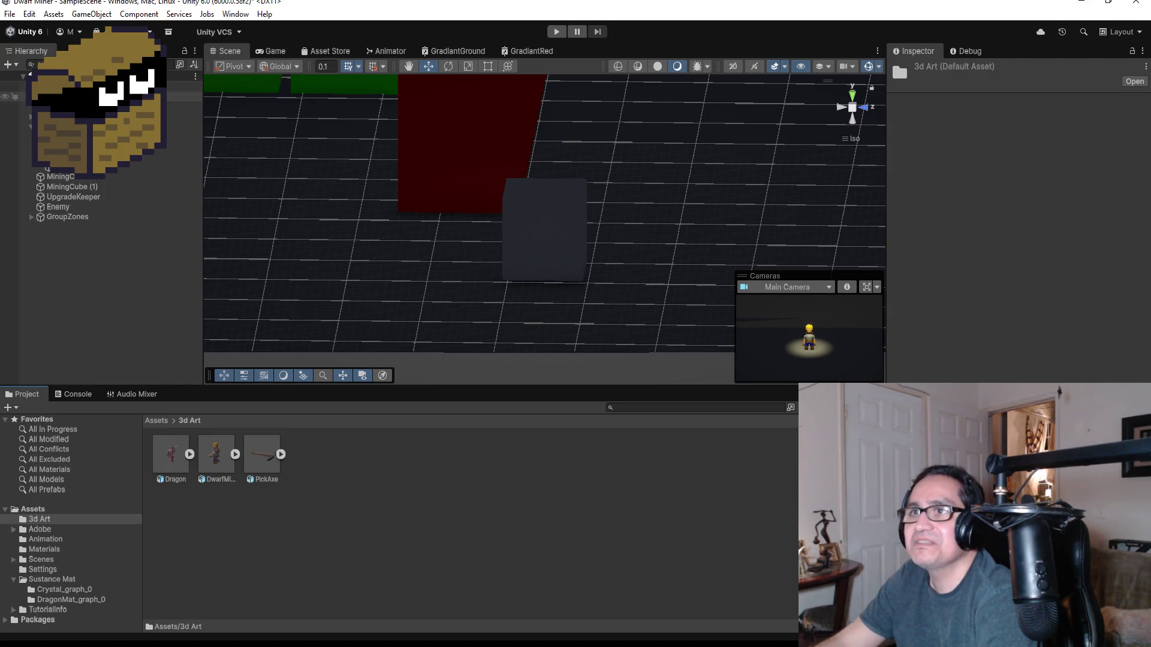
left_click(31, 127)
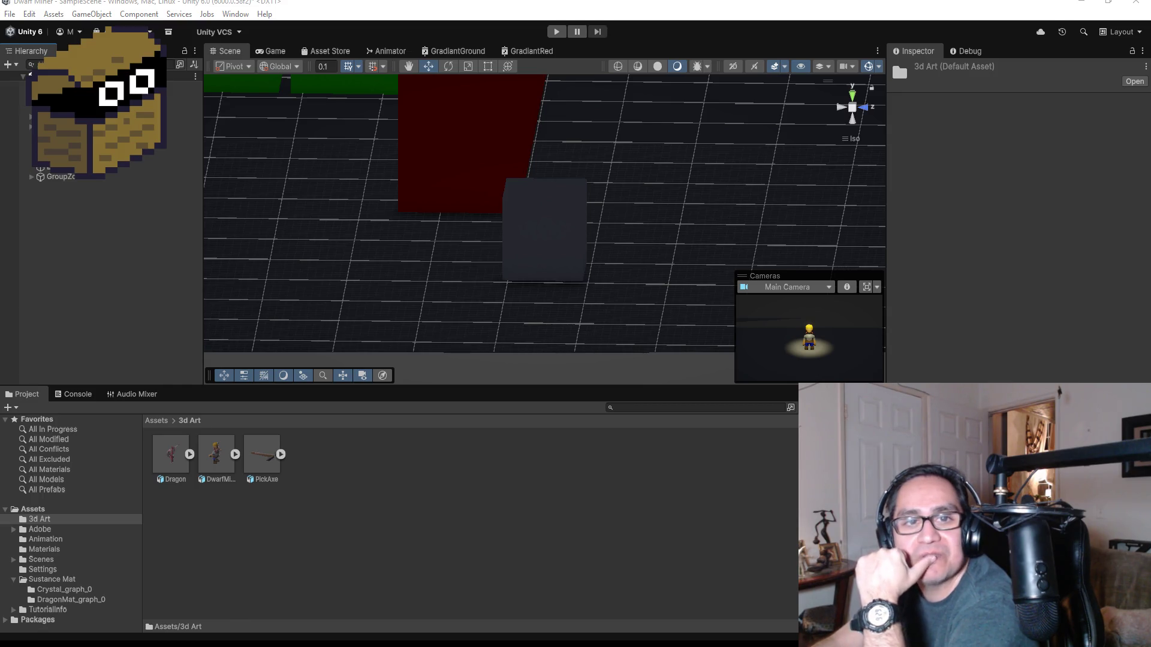
left_click(174, 449)
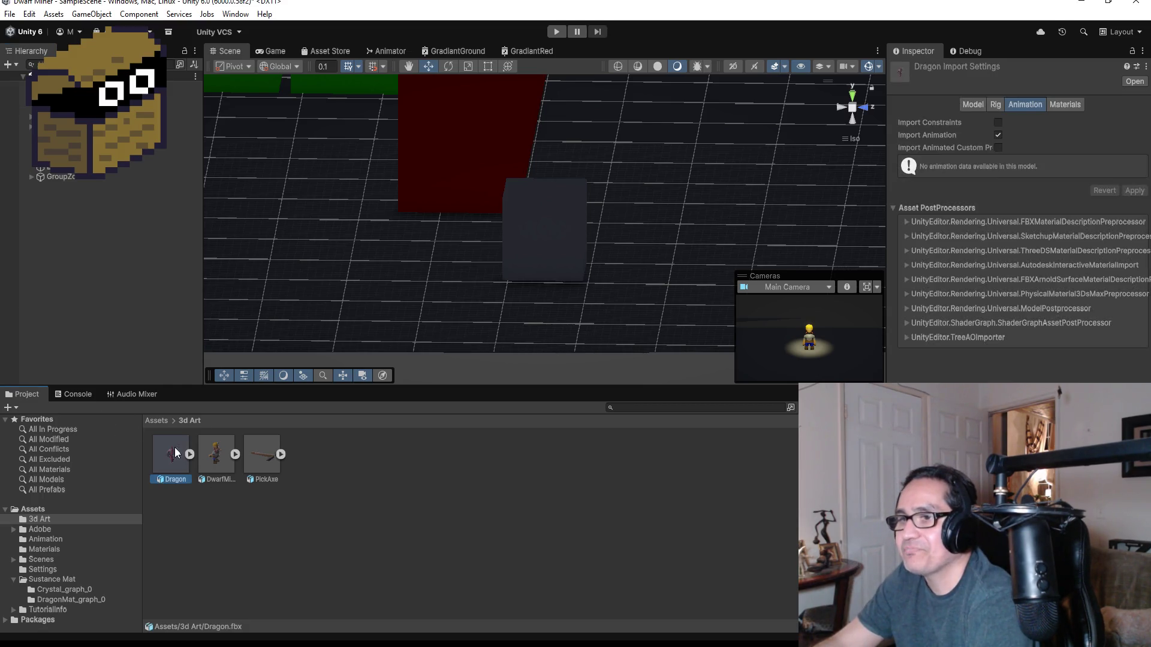
left_click(189, 454)
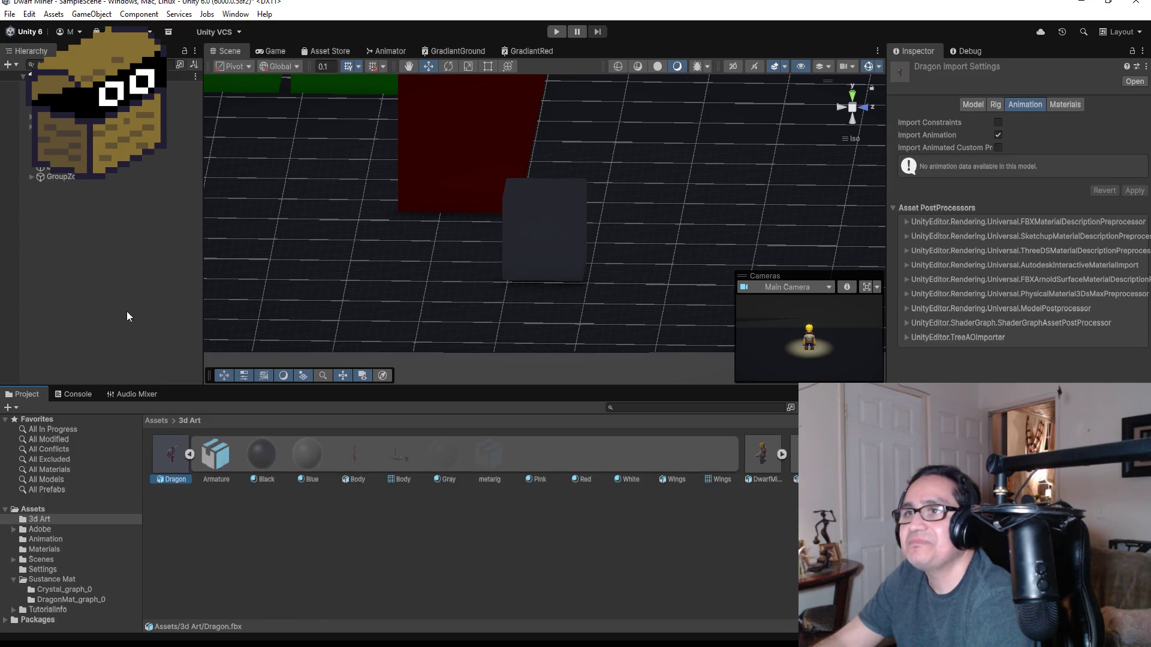
left_click(190, 455)
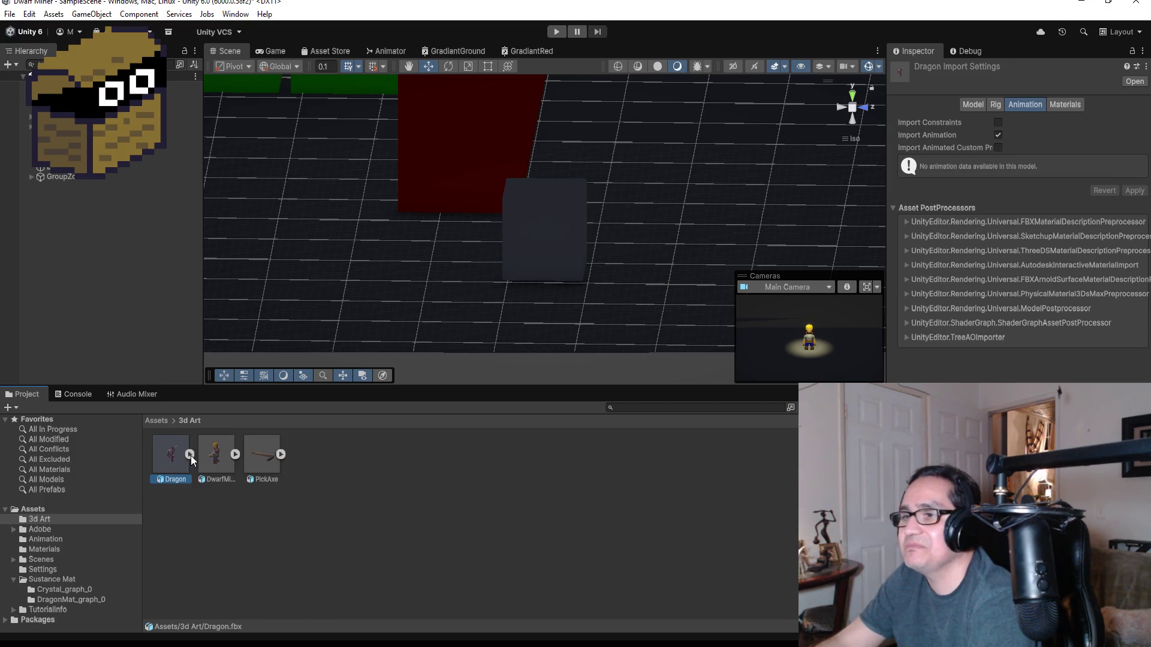
mouse_move(175, 462)
left_mouse_down()
mouse_move(73, 220)
mouse_move(84, 228)
left_mouse_up()
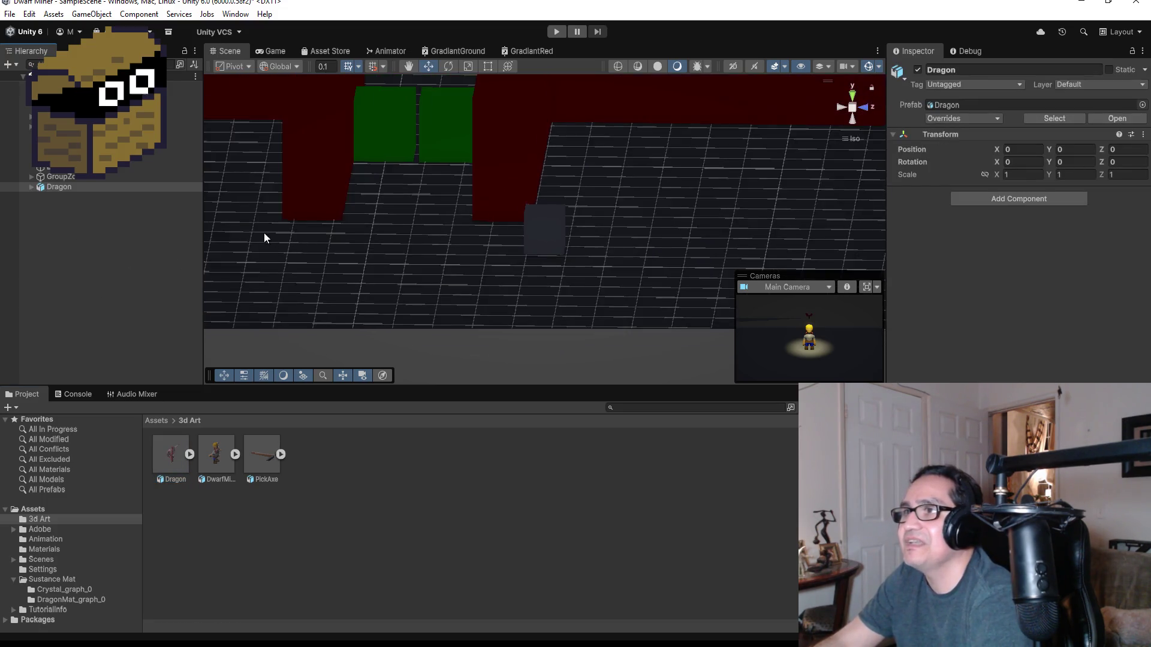
double_click(82, 187)
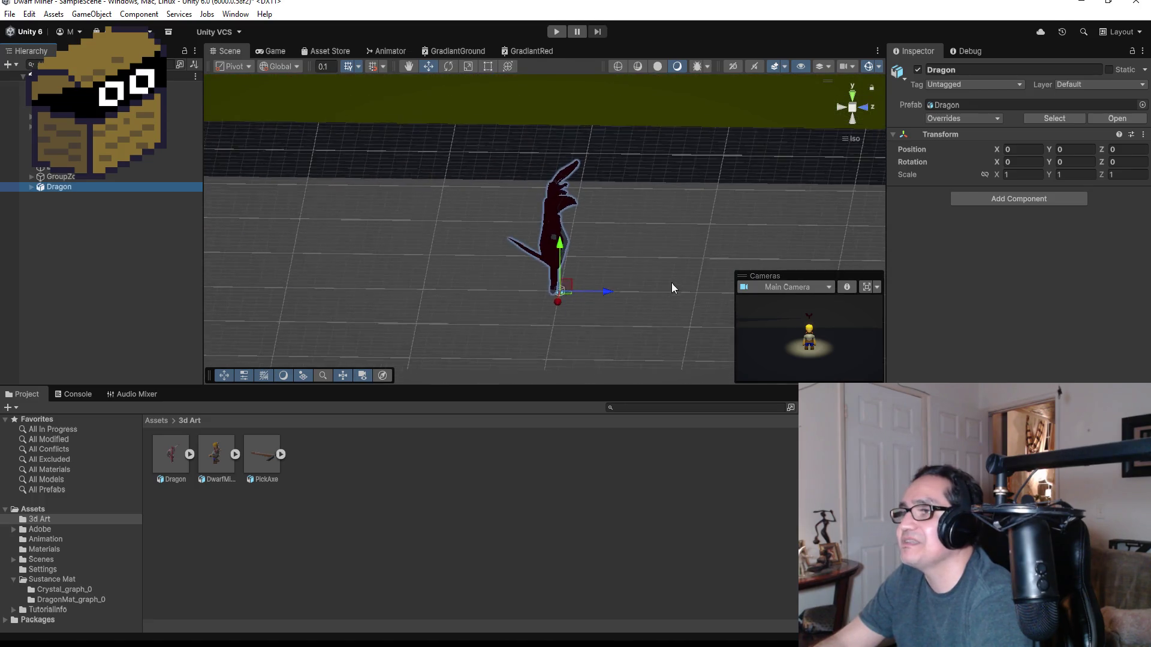
Step: Set the Dragon's scale to 0.5 on X, Y and Z
left_click(1028, 175)
type("0.5")
key("Tab")
type(".5")
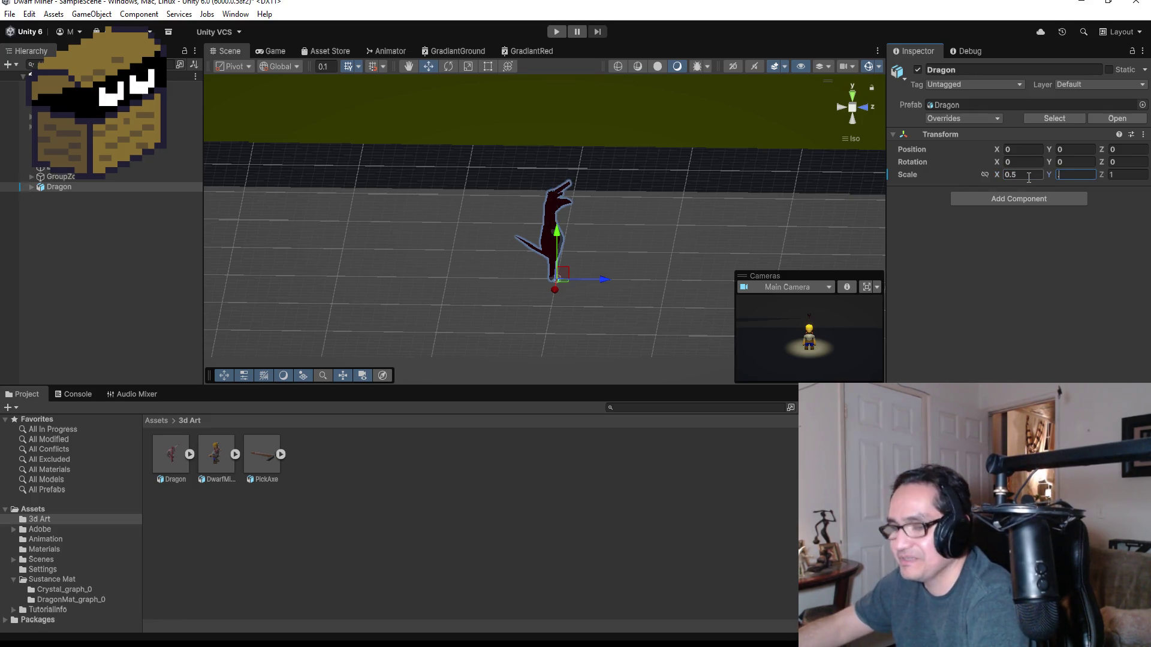
key("Tab")
type(".5")
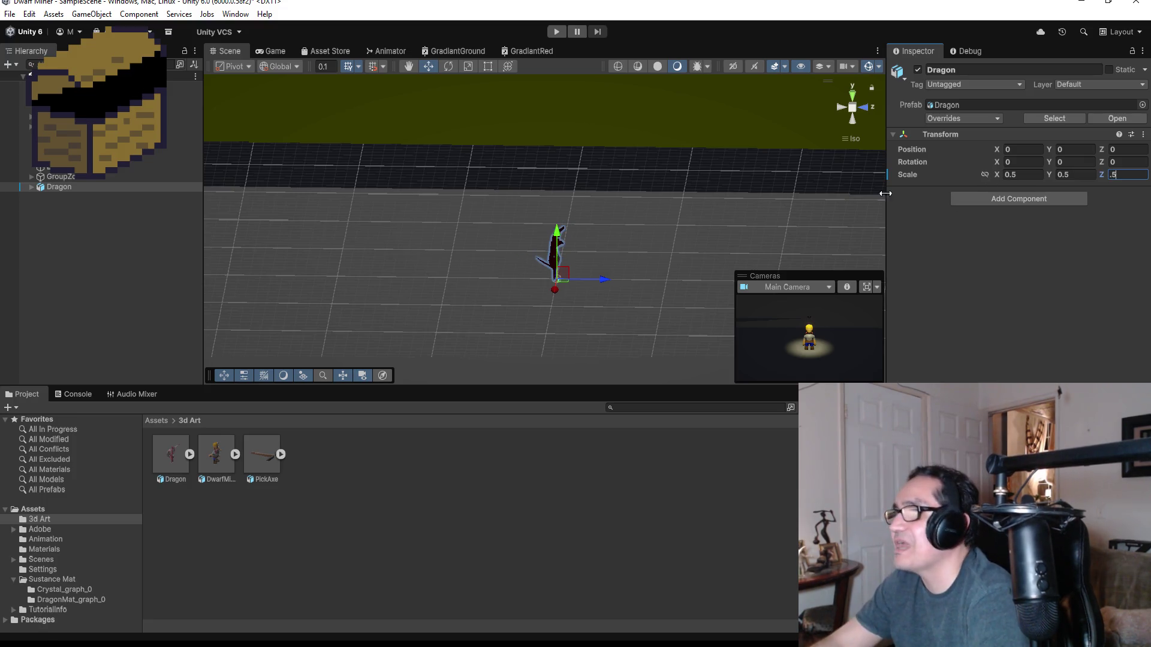
Step: Move the Dragon in Top view to position -11.9, 0, -99.3 and frame it
scroll(692, 242, "down", 5)
scroll(618, 258, "down", 3)
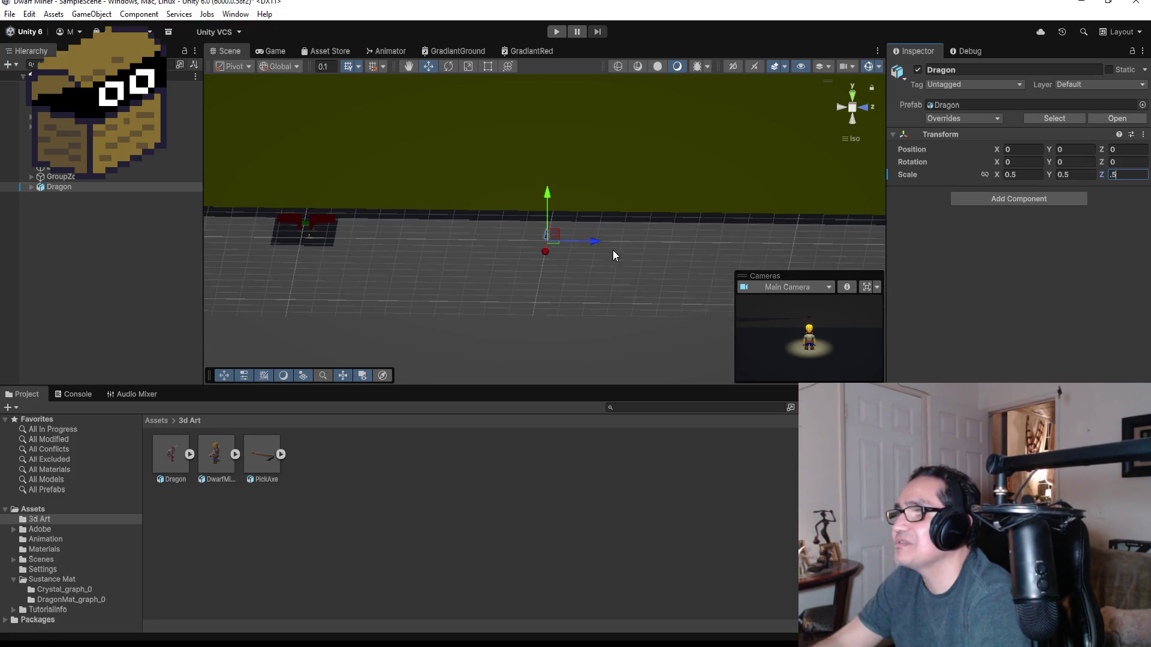
left_click(854, 95)
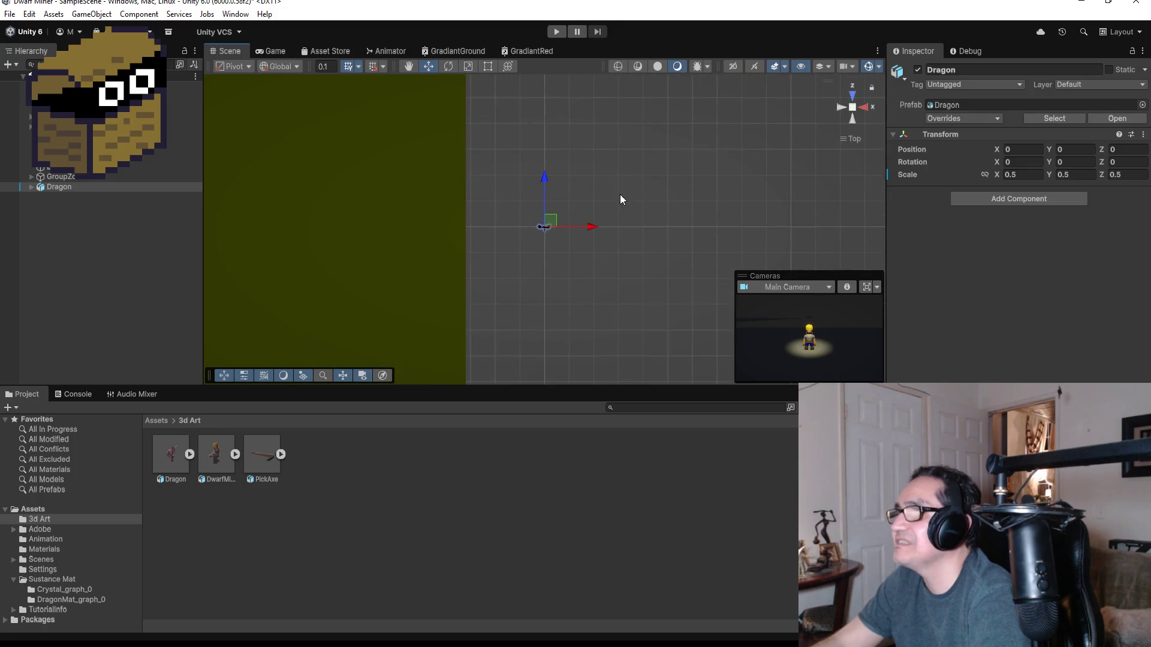
left_click_drag(545, 184, 543, 273)
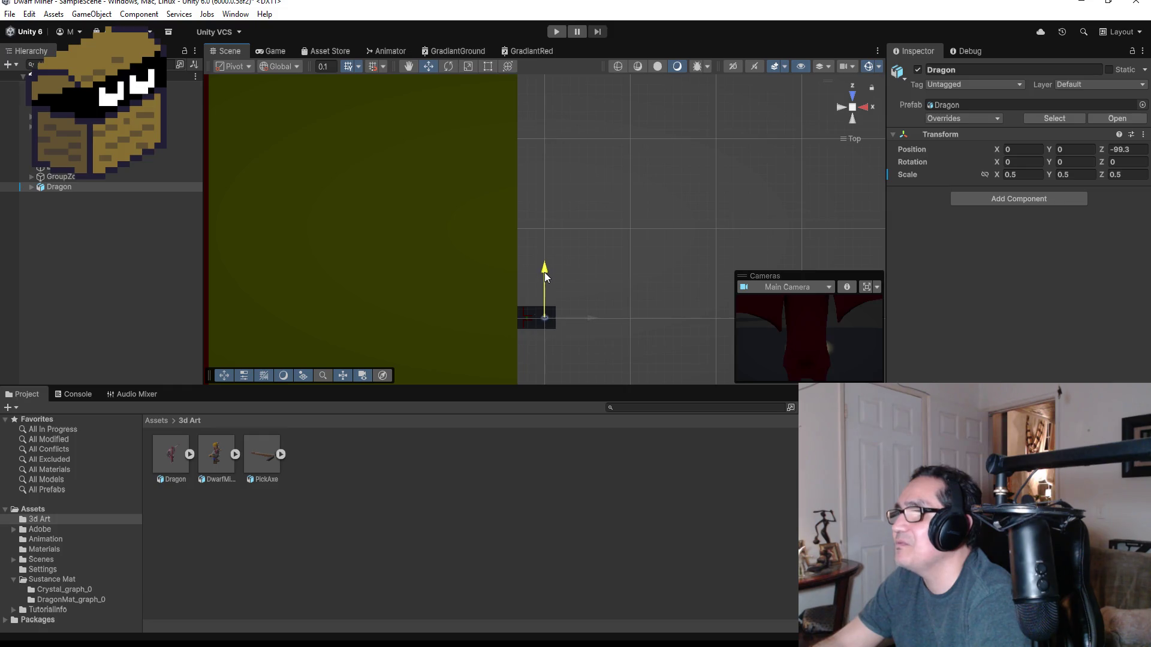
left_click_drag(595, 321, 585, 320)
key("f")
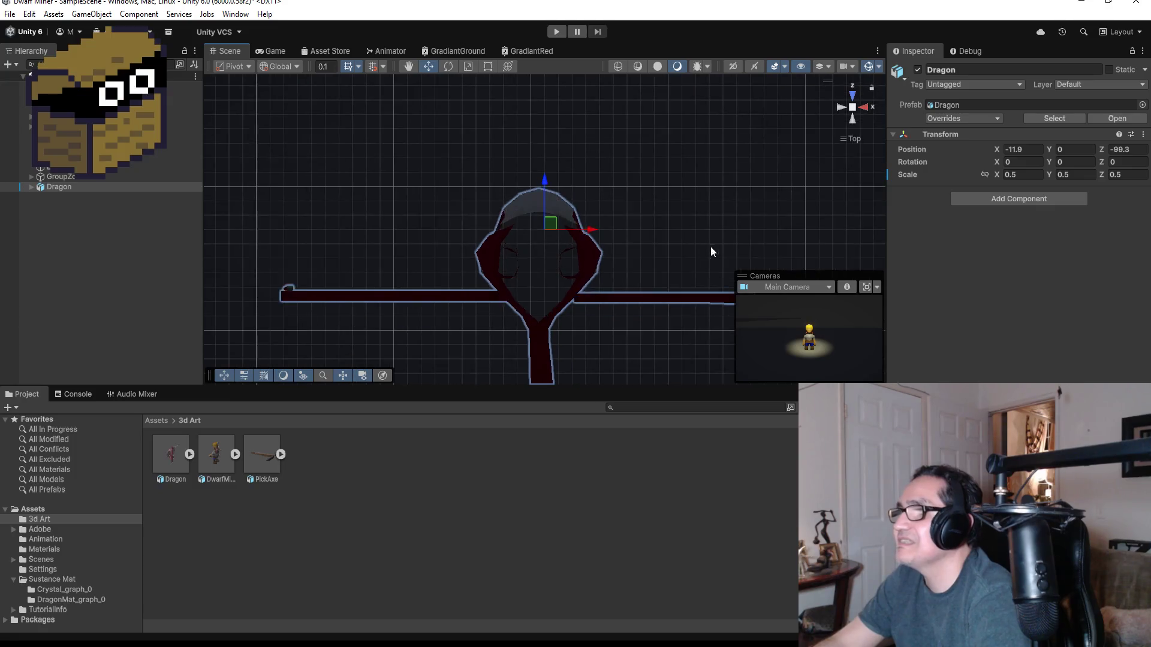
left_click_drag(718, 247, 400, 638)
mouse_move(557, 358)
left_mouse_down()
mouse_move(615, 189)
mouse_move(638, 192)
mouse_move(649, 147)
mouse_move(594, 148)
left_mouse_up()
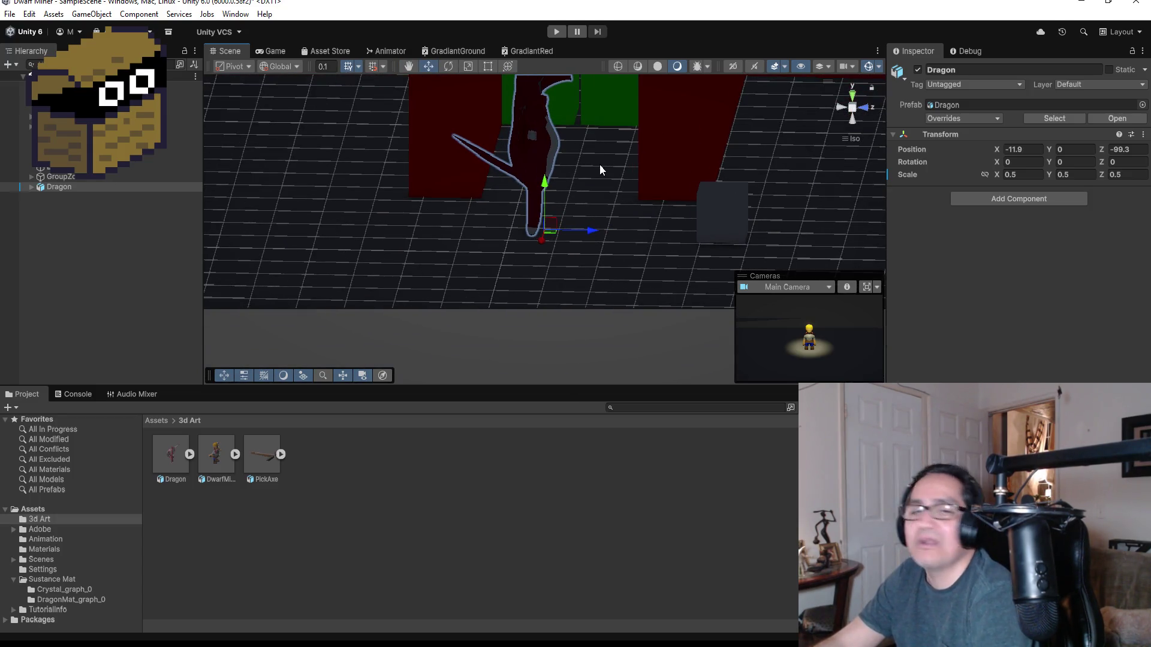
Step: Unpack the Dragon from its prefab
right_click(88, 188)
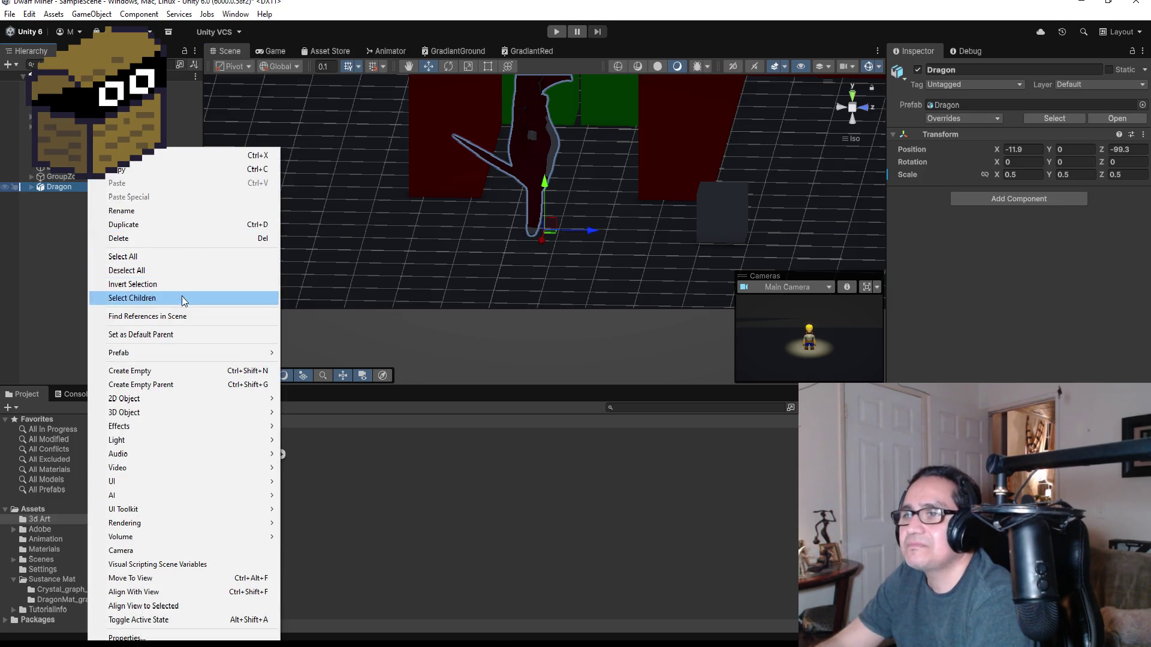
mouse_move(234, 353)
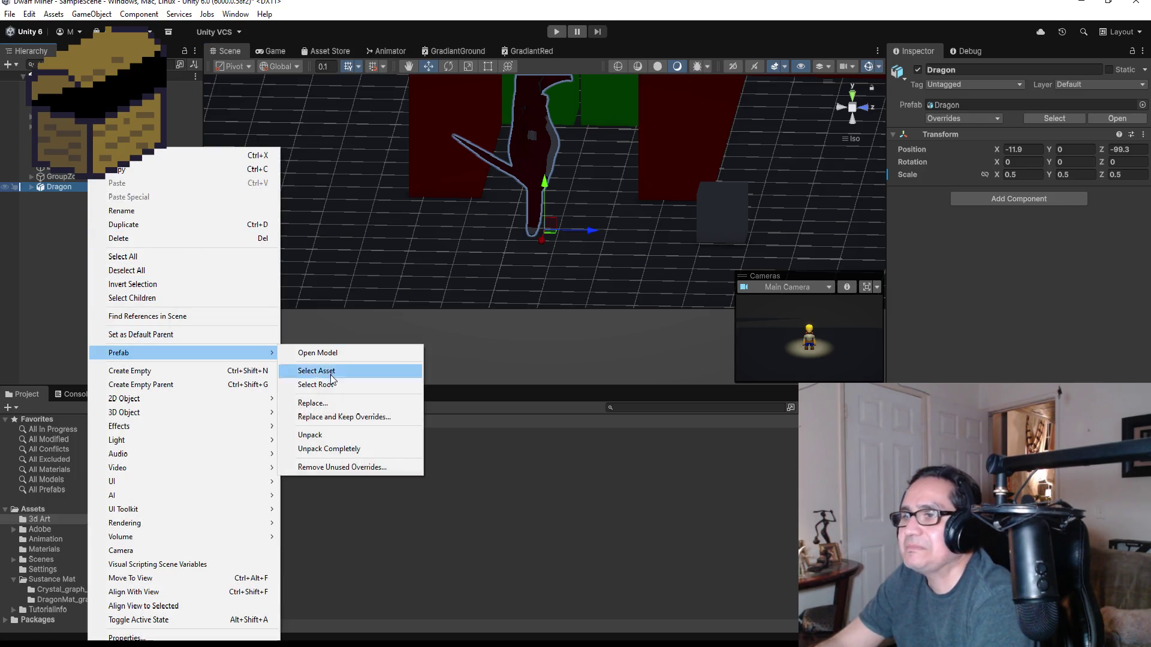
left_click(350, 453)
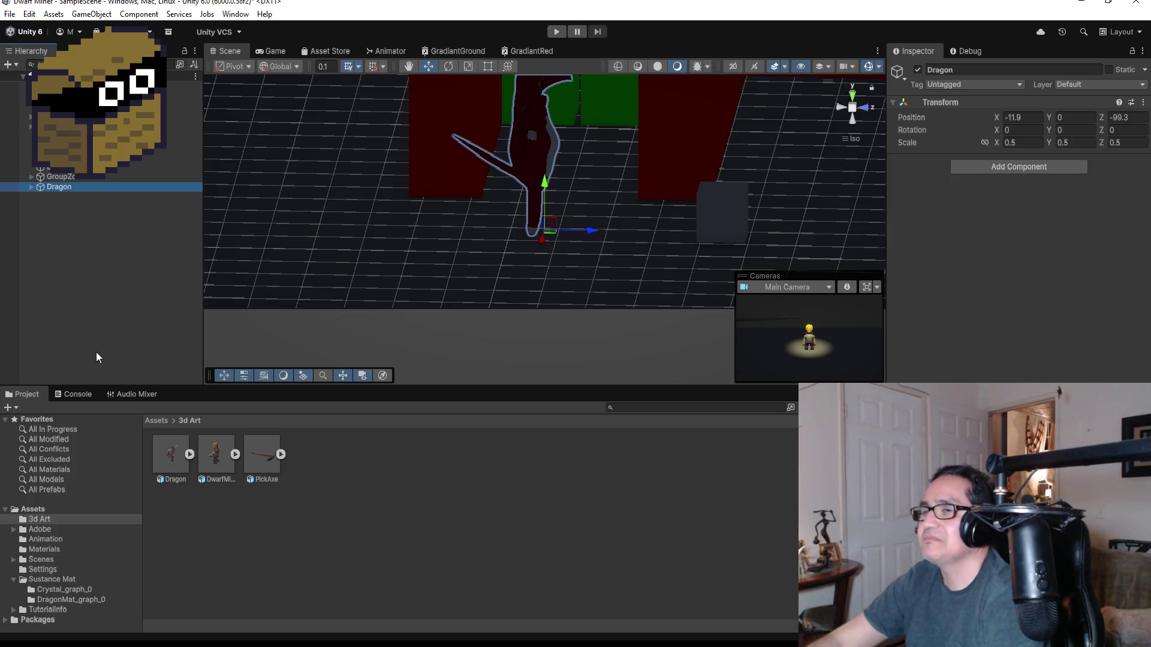
Step: Add a new default Spot Light, view the scene from the top, then delete that light
left_click(131, 216)
right_click(67, 218)
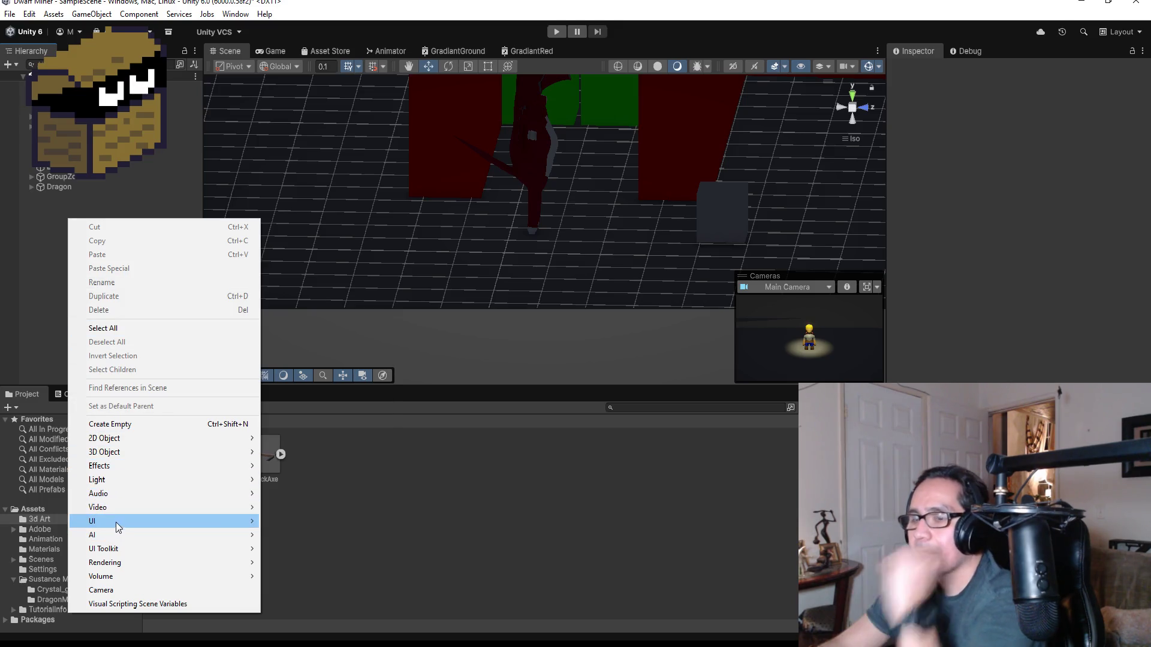
mouse_move(132, 524)
mouse_move(128, 480)
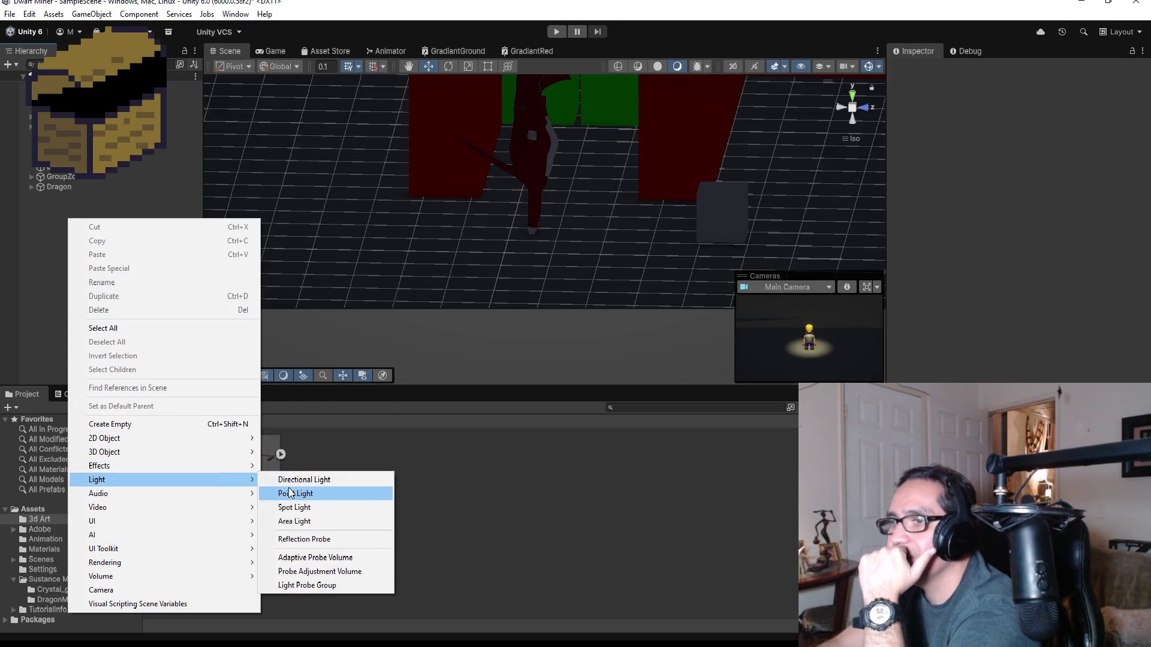
left_click(311, 511)
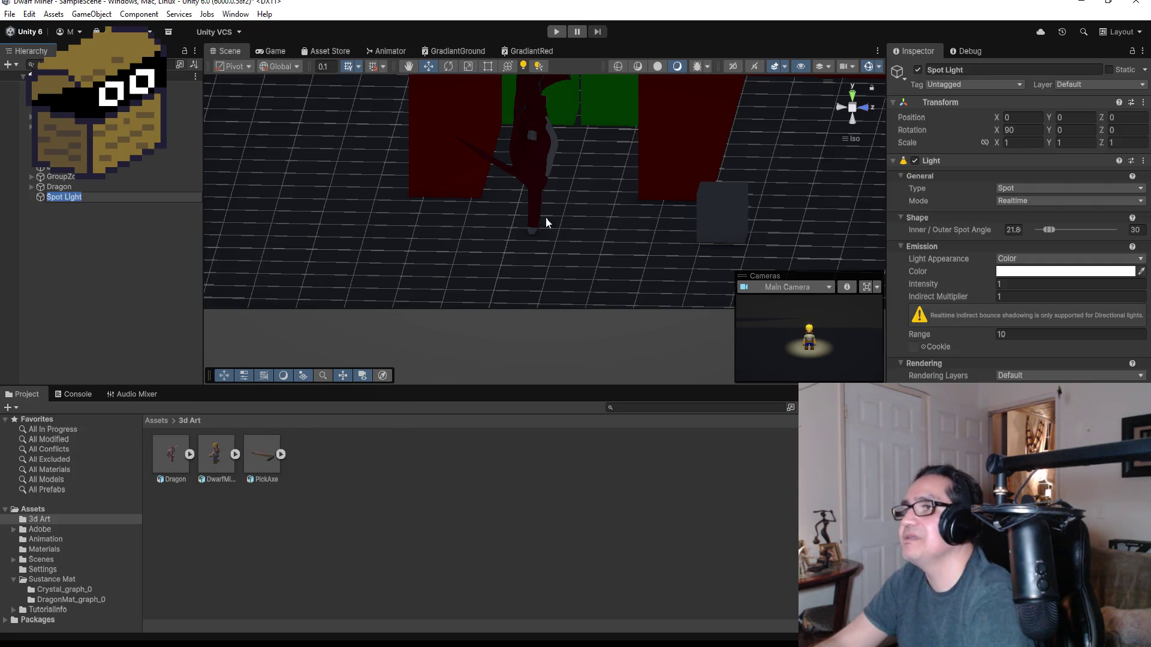
left_click(75, 215)
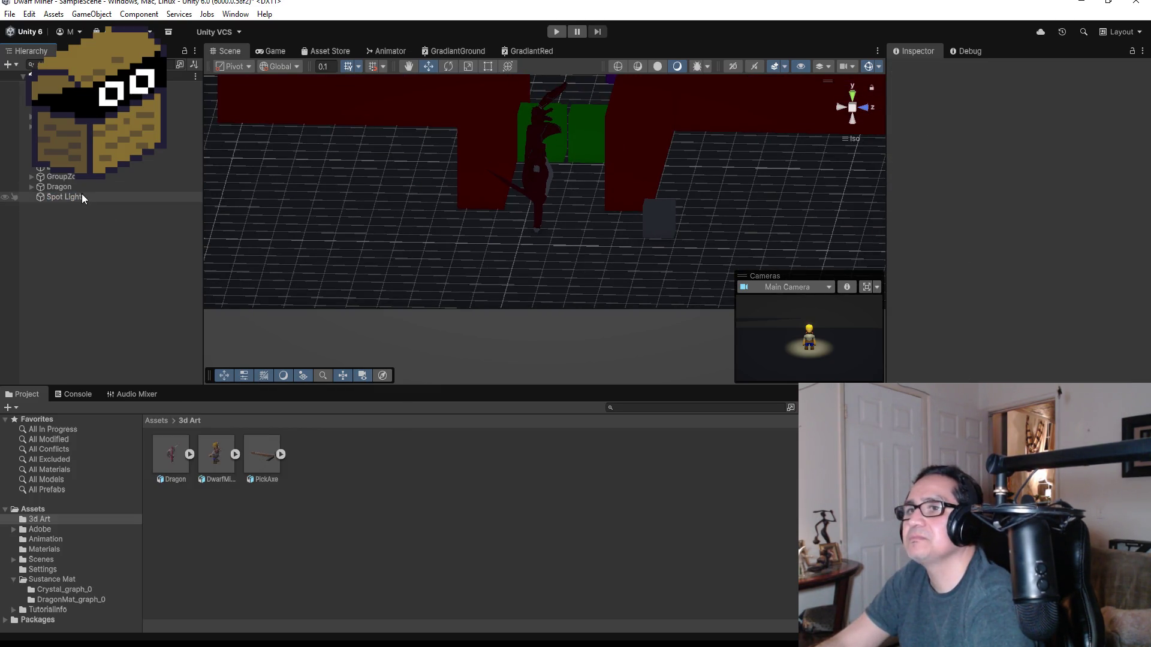
left_click(82, 193)
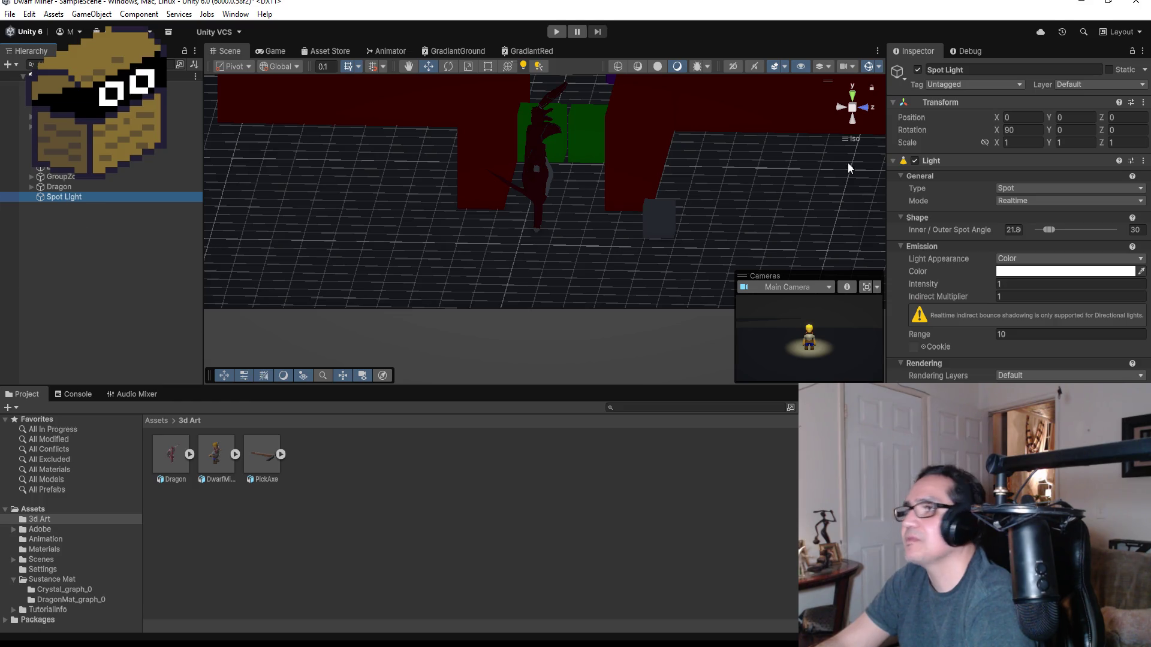
left_click(851, 93)
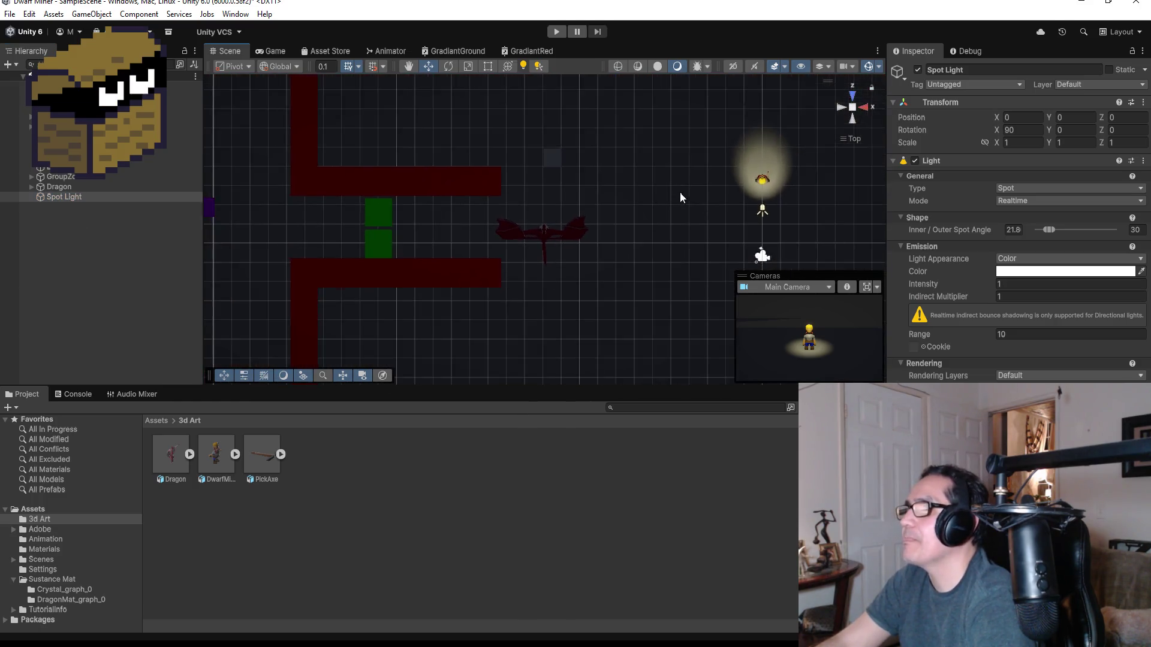
scroll(607, 175, "down", 10)
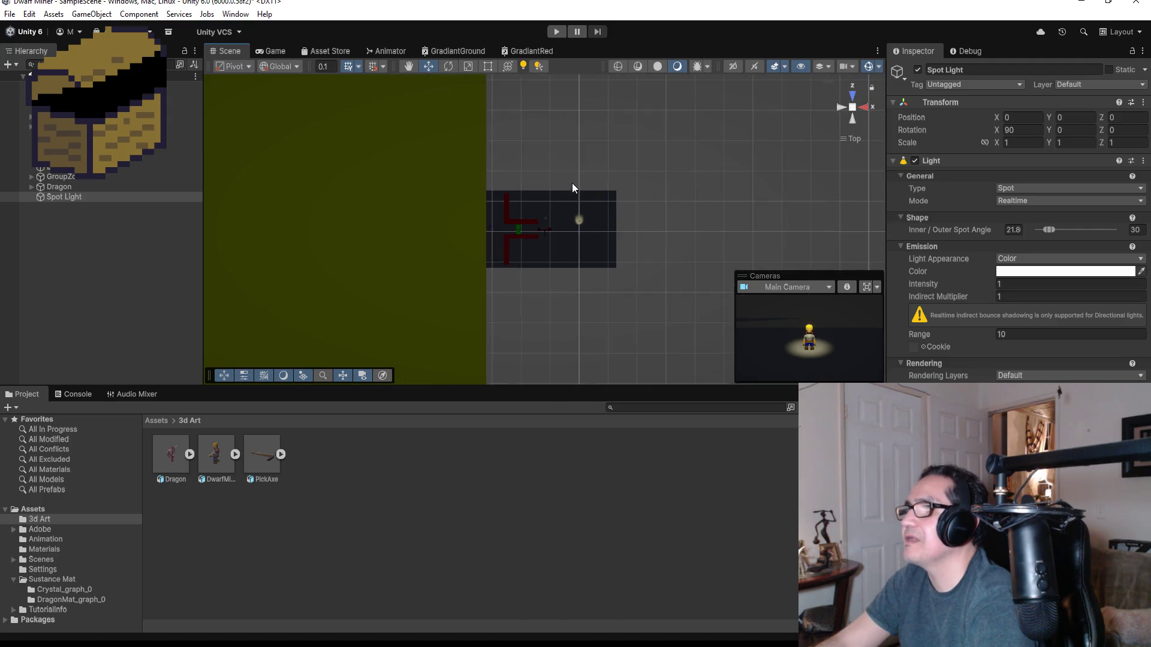
scroll(560, 195, "down", 2)
left_click(108, 197)
key("Delete")
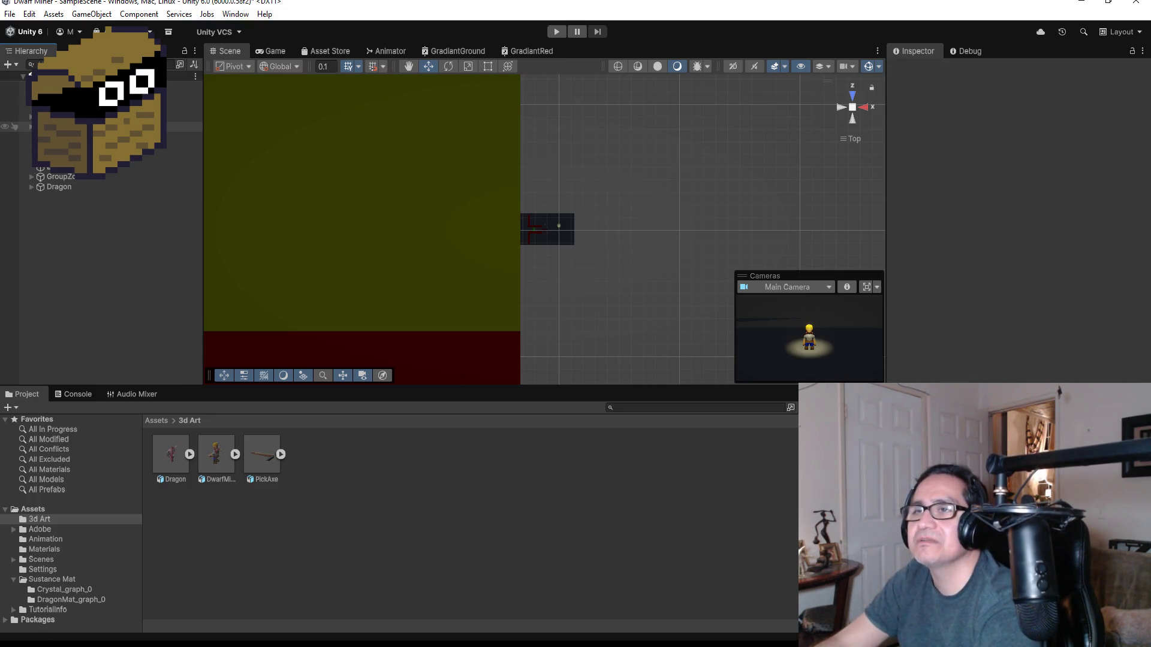
Step: Duplicate the existing warm spot light with Ctrl+D
left_click(31, 116)
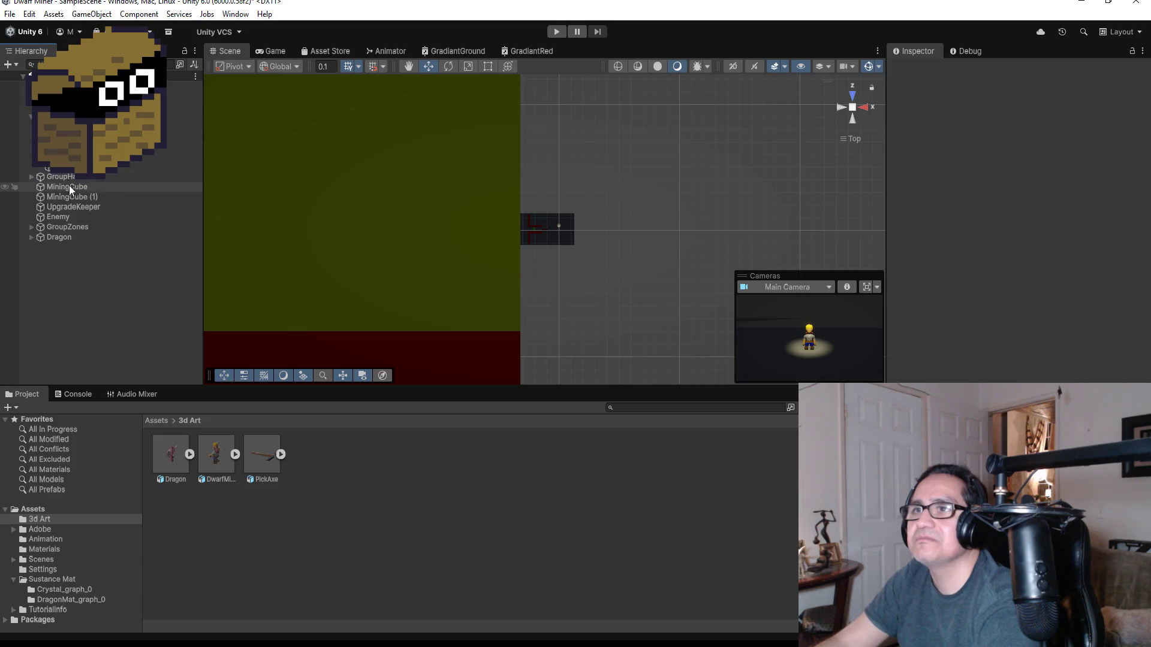
left_click(60, 157)
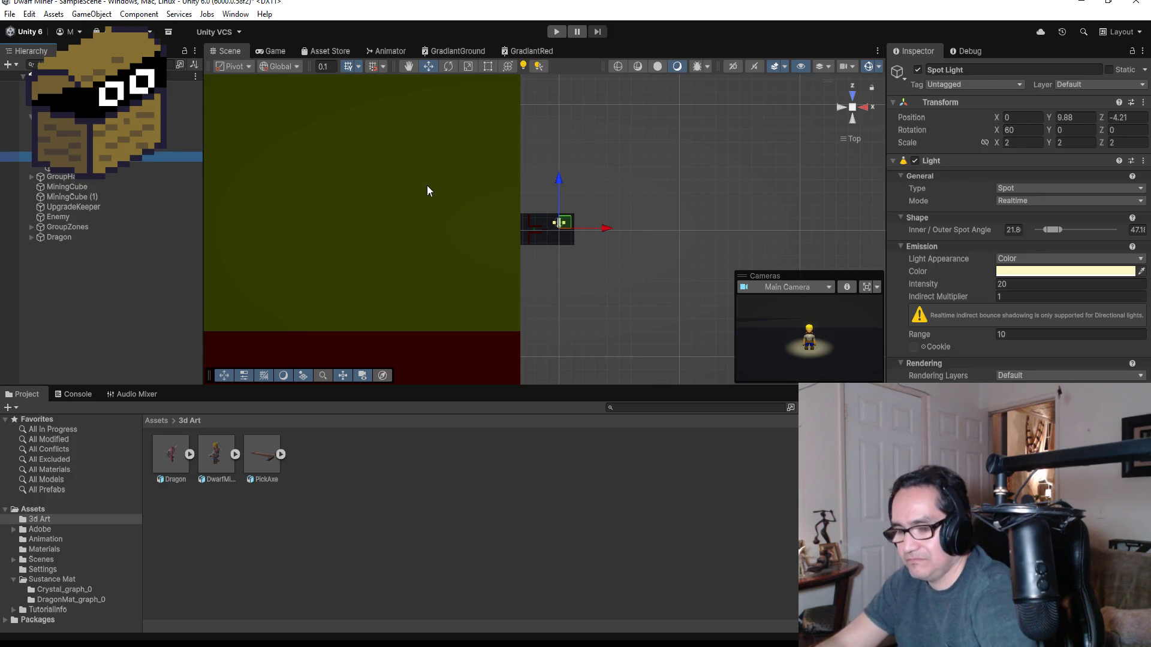
key("ctrl+d")
Step: Parent Spot Light (1) to the Dragon and move it along X and Z over the dragon
left_click_drag(85, 180, 85, 248)
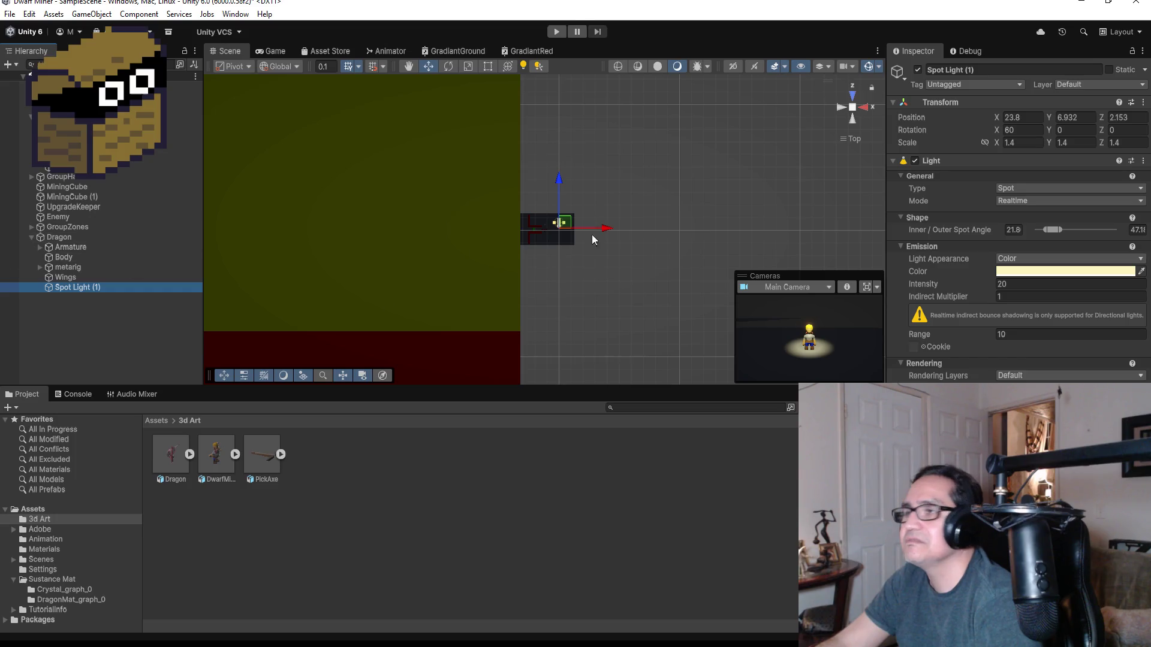
left_click_drag(610, 232, 584, 236)
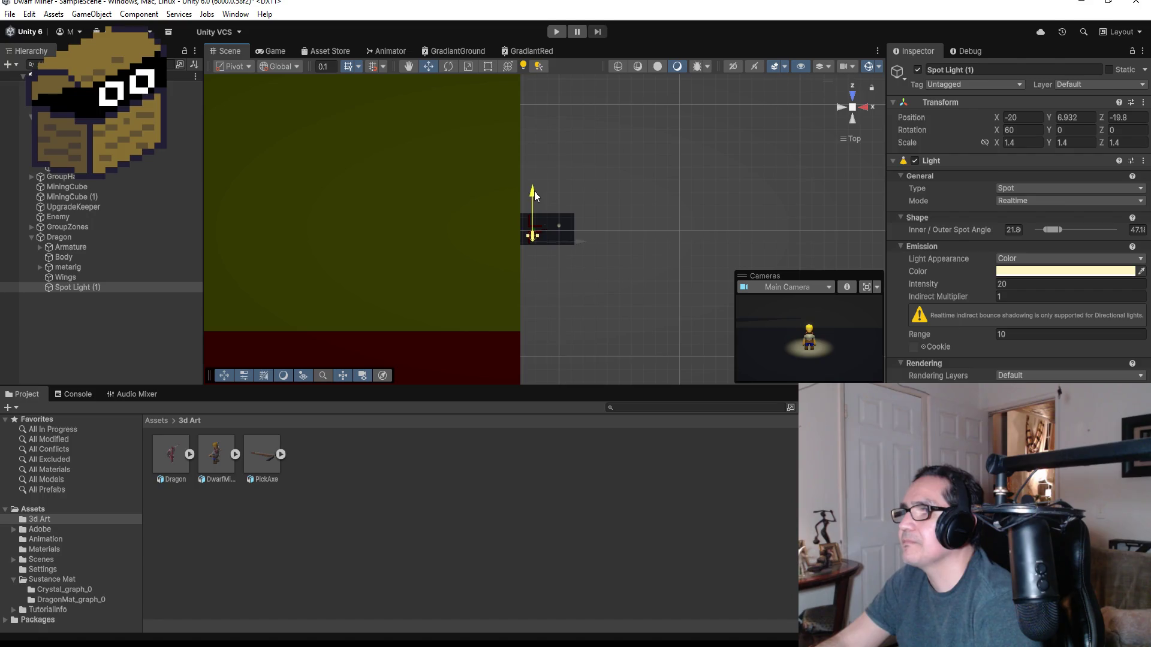
mouse_move(534, 189)
left_mouse_down()
mouse_move(612, 236)
mouse_move(716, 231)
left_mouse_up()
scroll(612, 235, "up", 3)
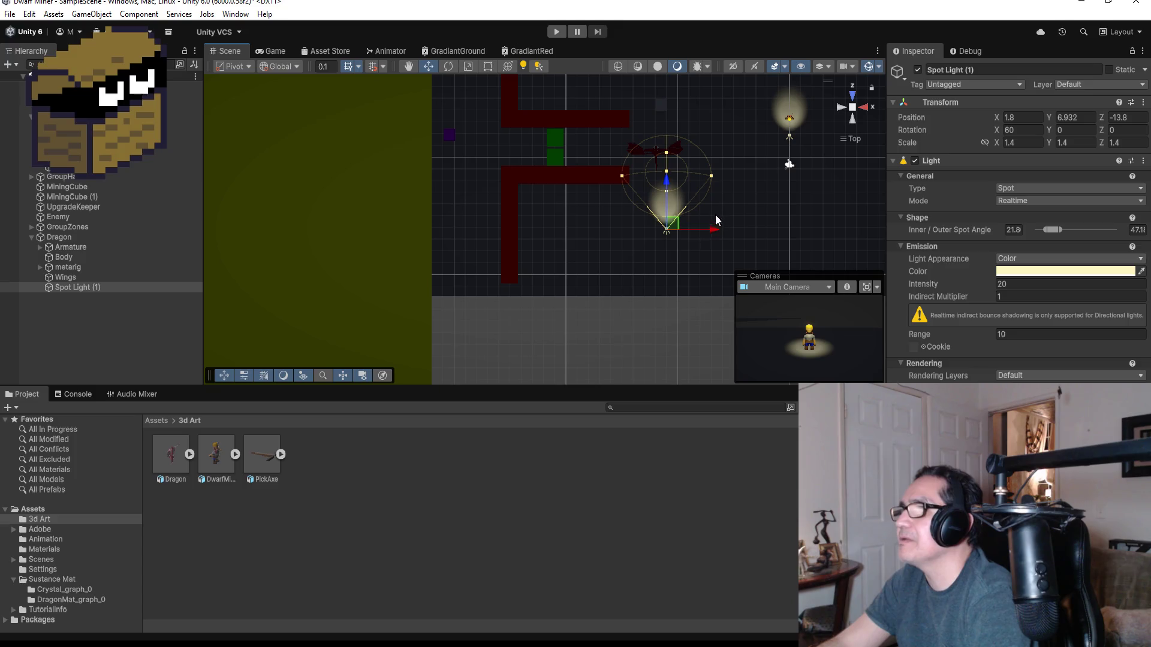
left_click_drag(667, 191, 669, 133)
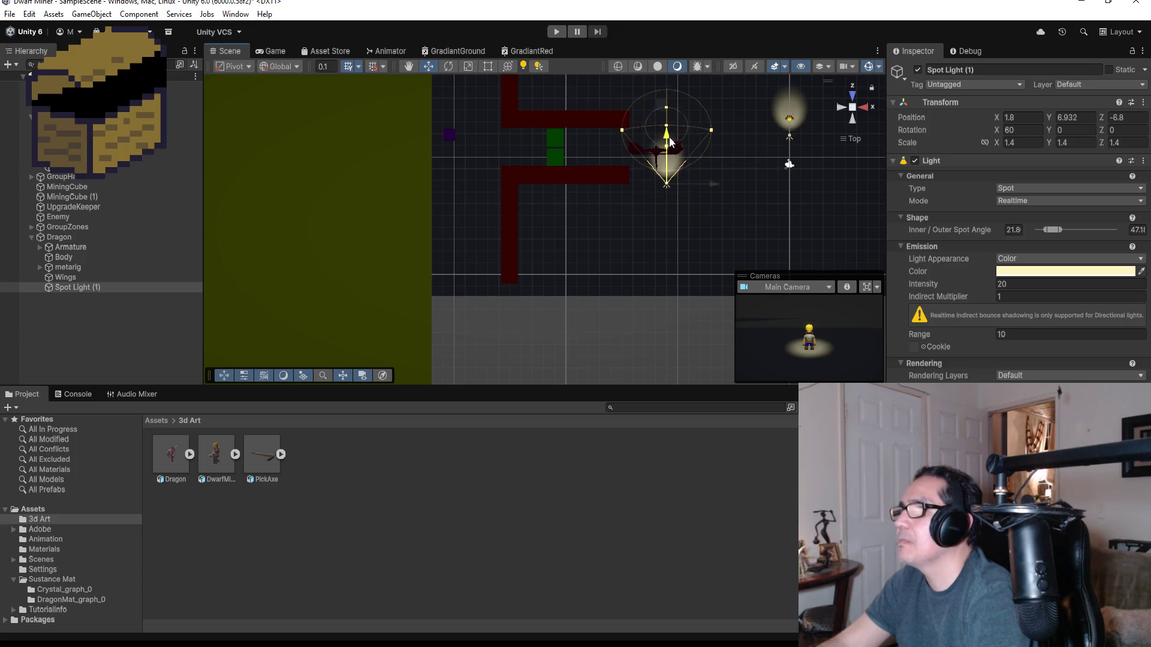
left_click_drag(719, 177, 714, 177)
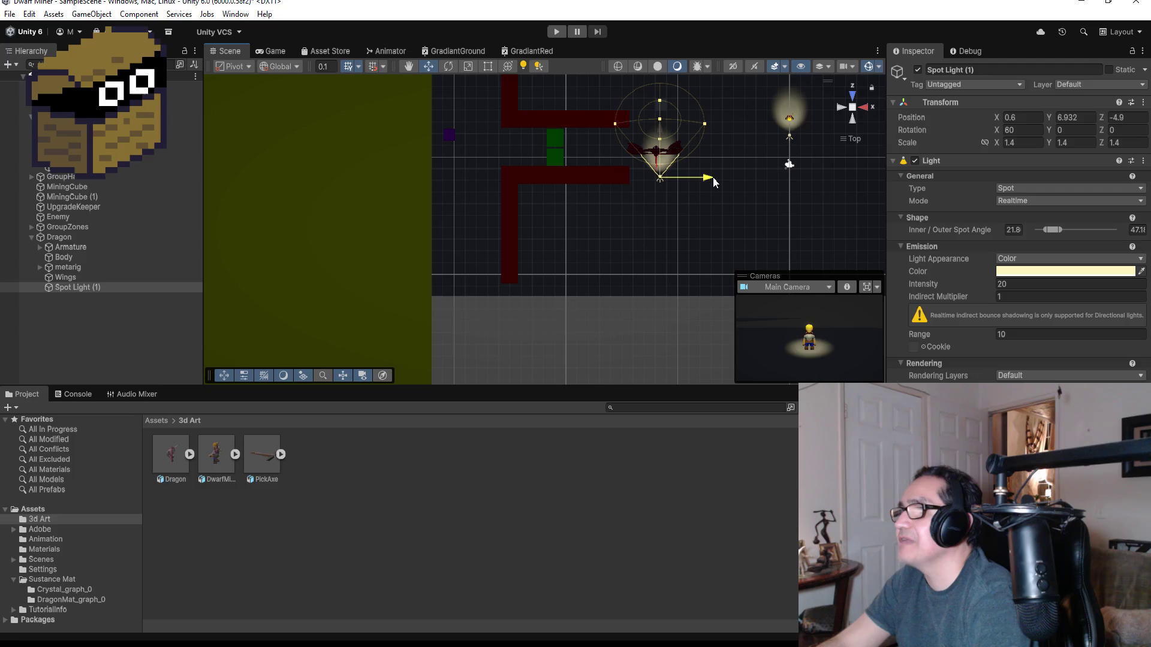
Step: Frame the light, view the dragon side-on and raise the spot light to Y 9.15
key("f")
mouse_move(775, 141)
left_mouse_down("alt")
mouse_move(750, 156)
mouse_move(729, 79)
mouse_move(659, 90)
left_mouse_up("alt")
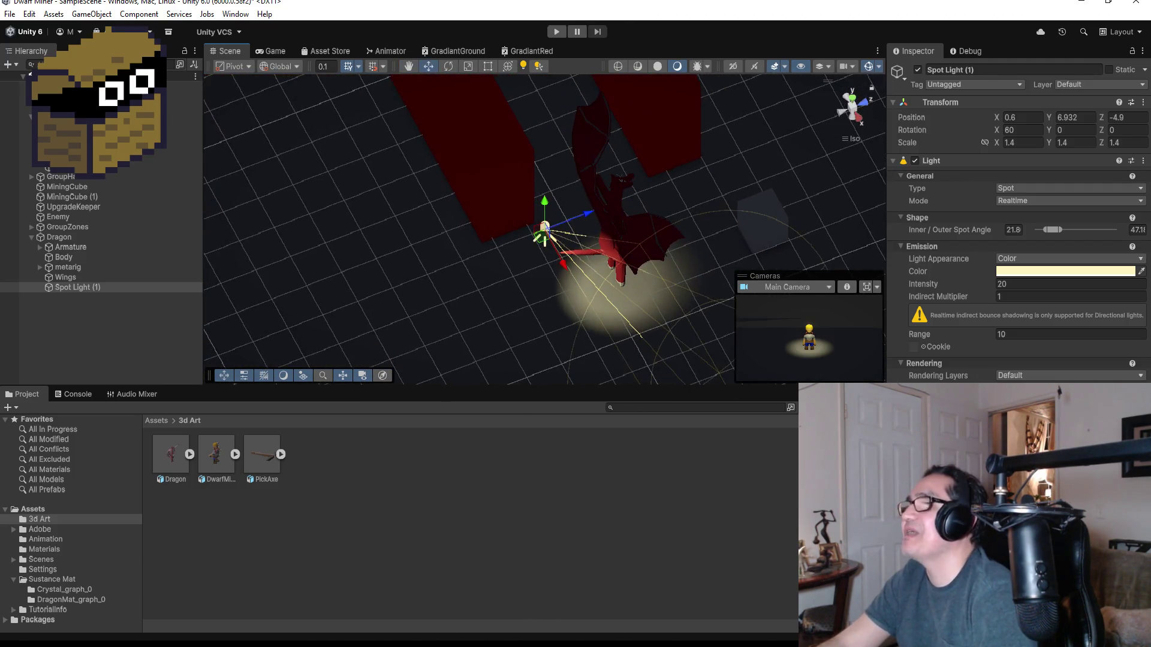
left_click_drag(640, 292, 522, 47, "alt")
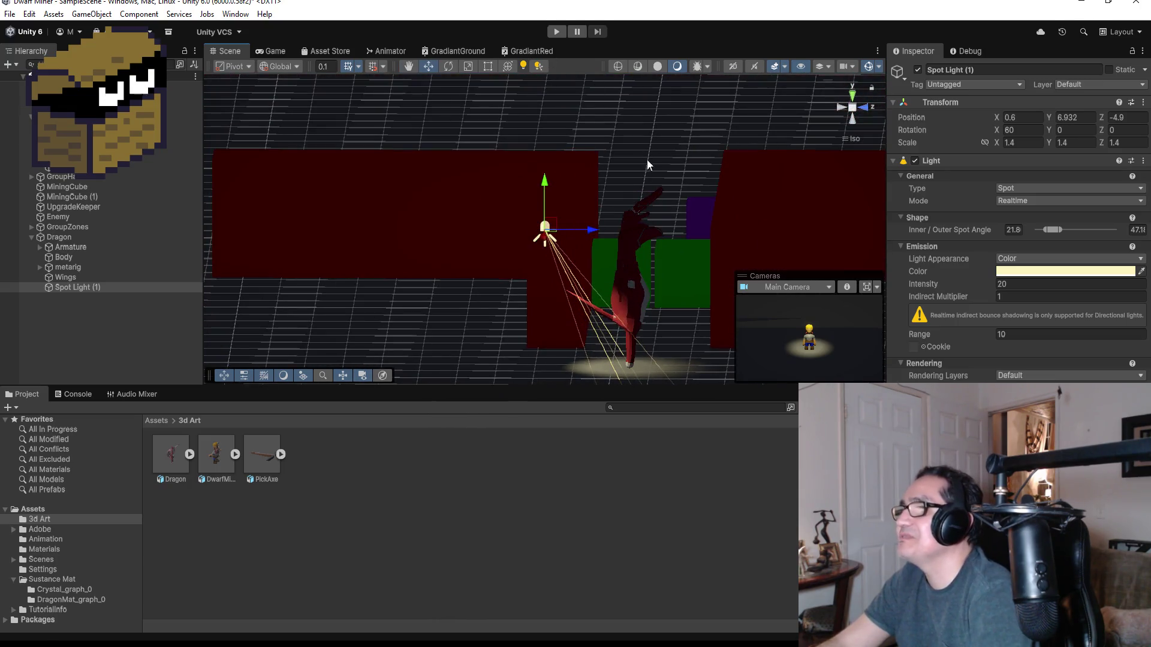
mouse_move(552, 182)
left_mouse_down()
mouse_move(556, 121)
mouse_move(559, 139)
left_mouse_up()
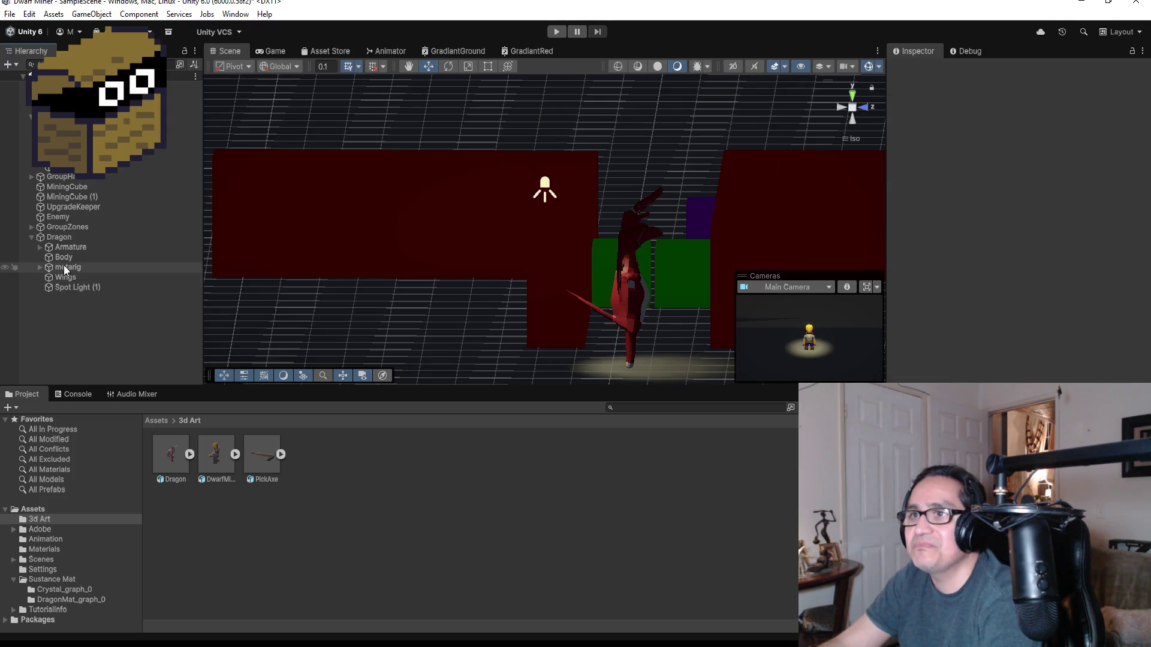
left_click(85, 287)
Step: Frame the Dragon, then show DragonMat.sbsar's import settings from Assets > Sustance Mat
double_click(73, 238)
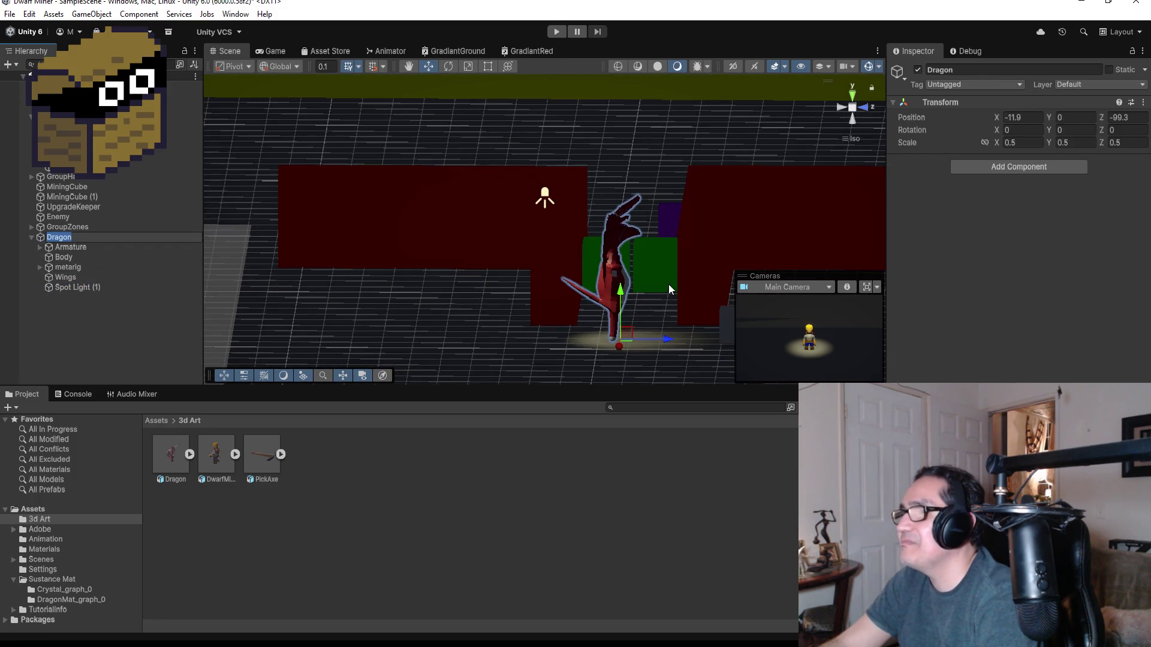
left_click(157, 421)
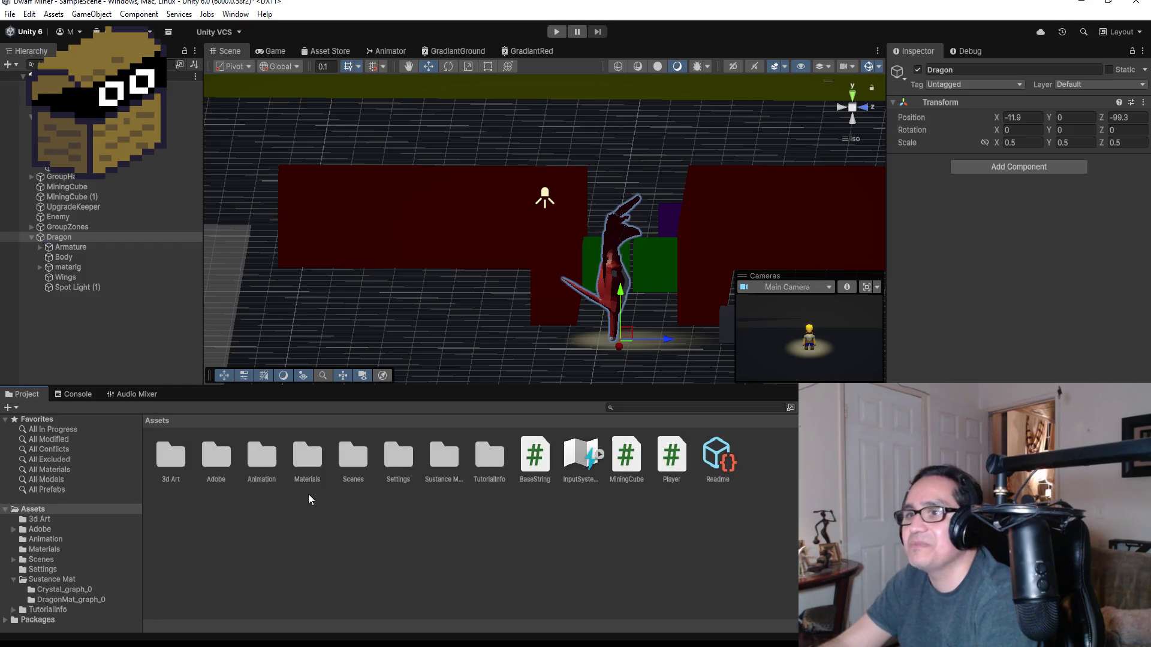
double_click(304, 460)
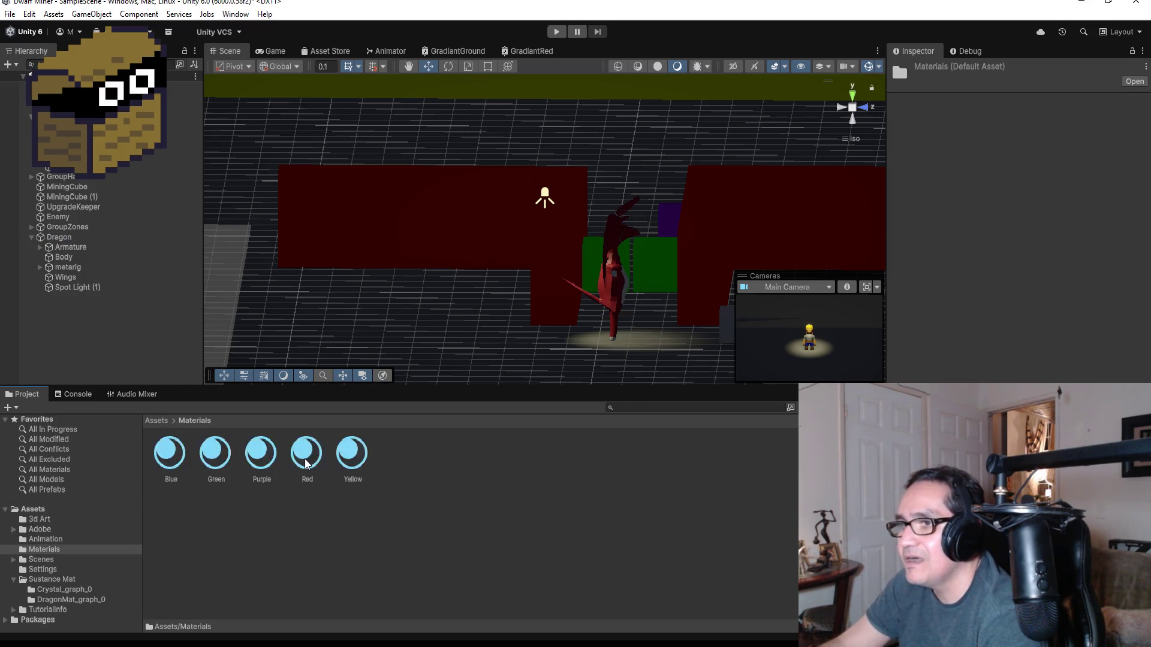
left_click(157, 419)
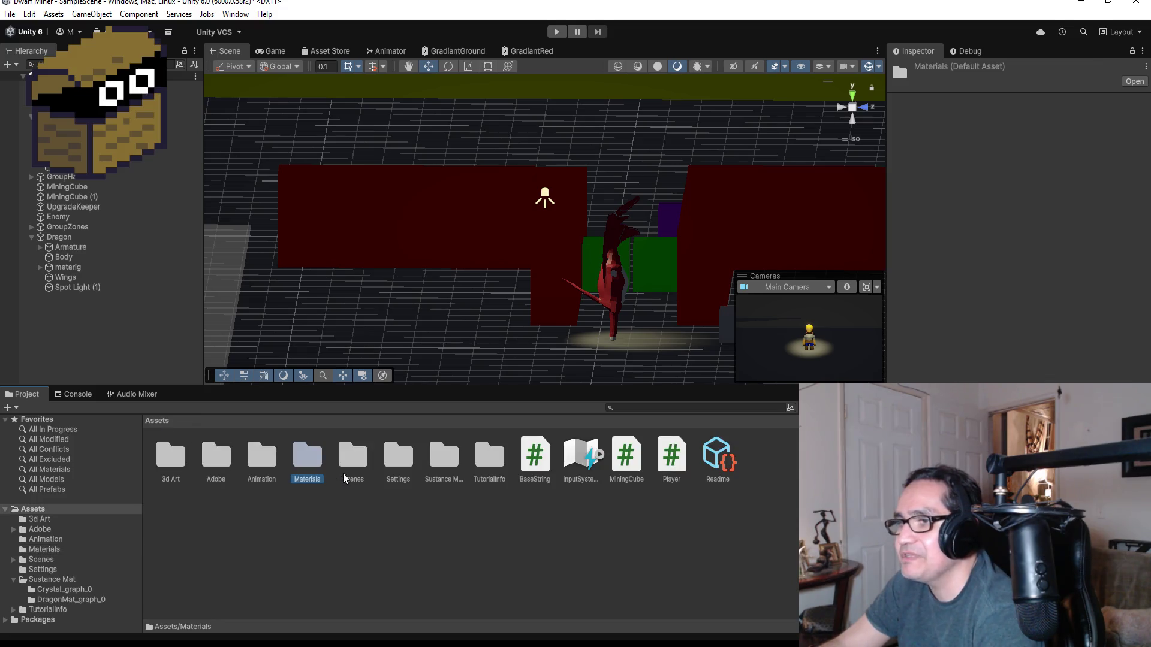
double_click(449, 460)
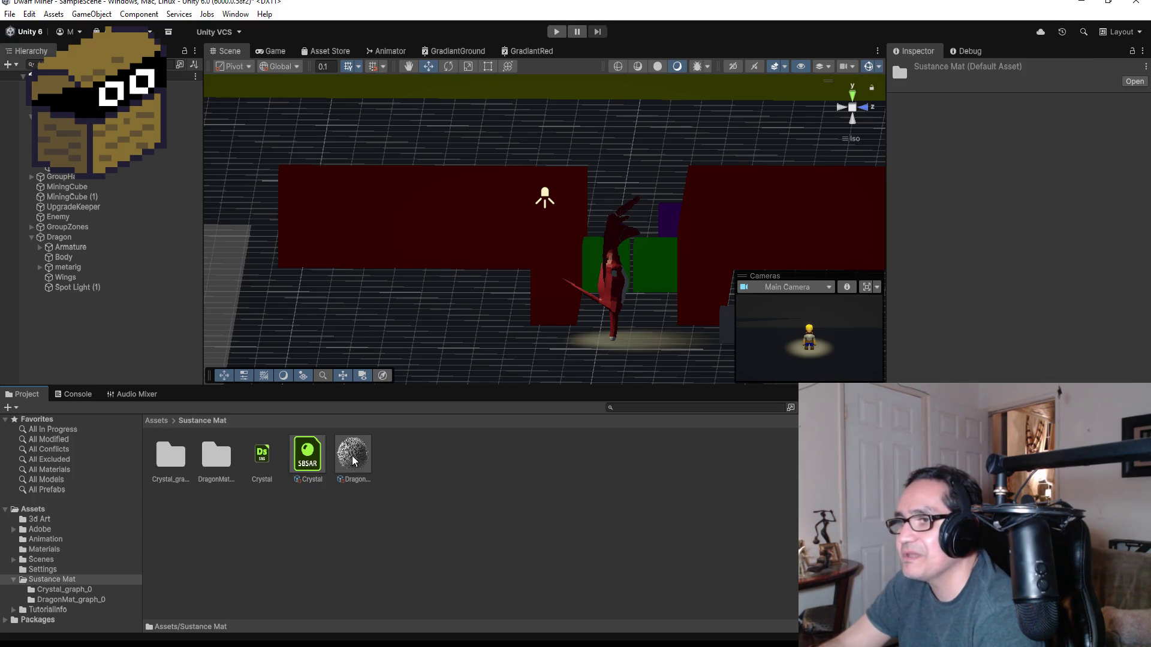
left_click(352, 457)
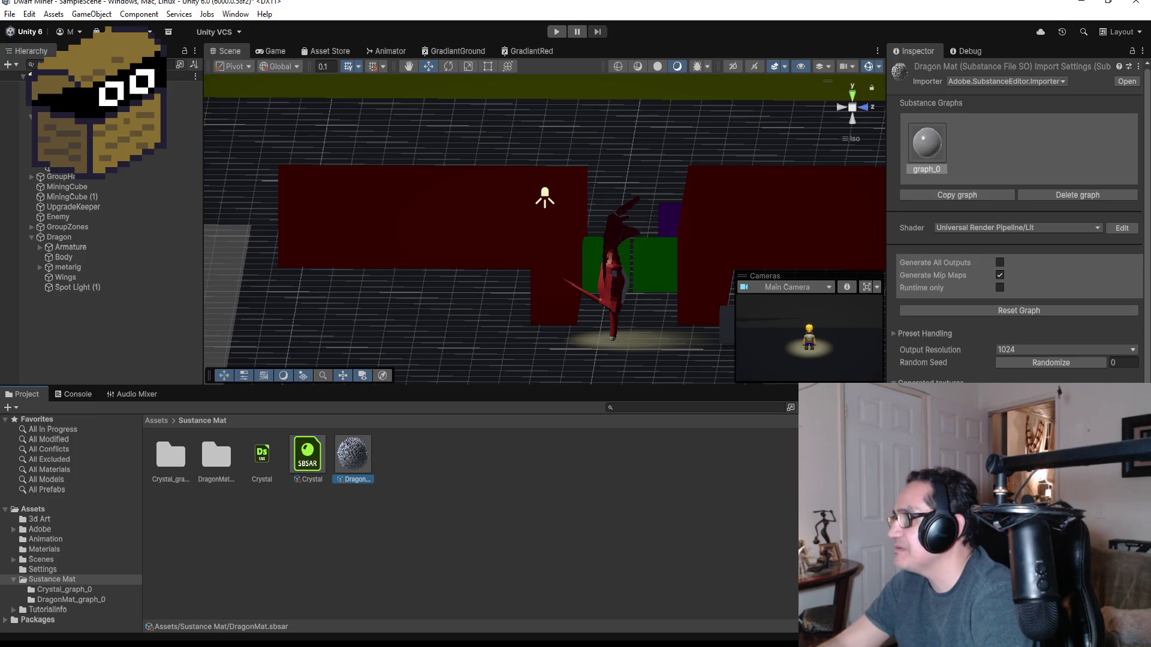
scroll(1018, 240, "down", 1)
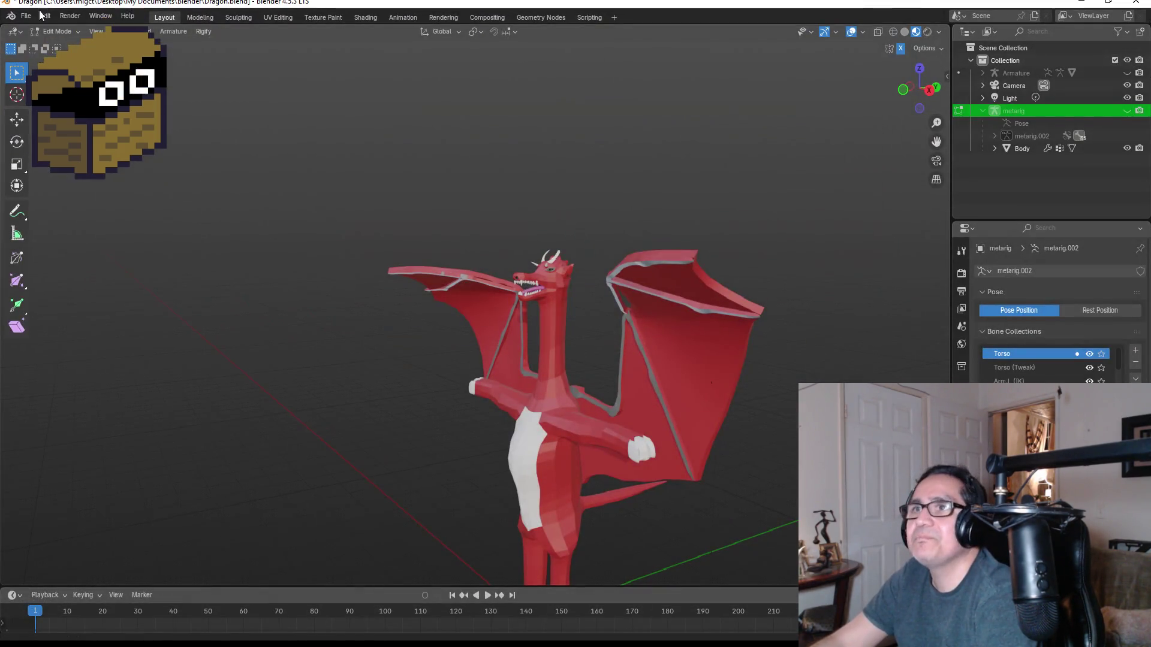
Step: Dismiss Blender's file menu, return to Unity and bring up the Windows Start menu
left_click(27, 15)
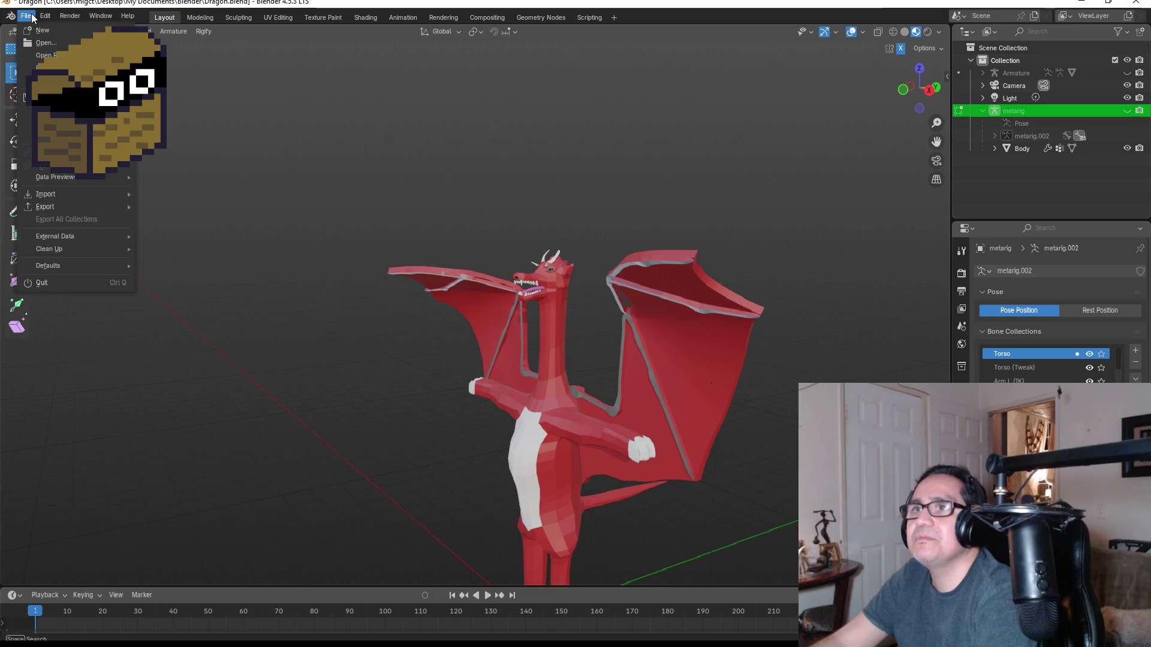
key("Escape")
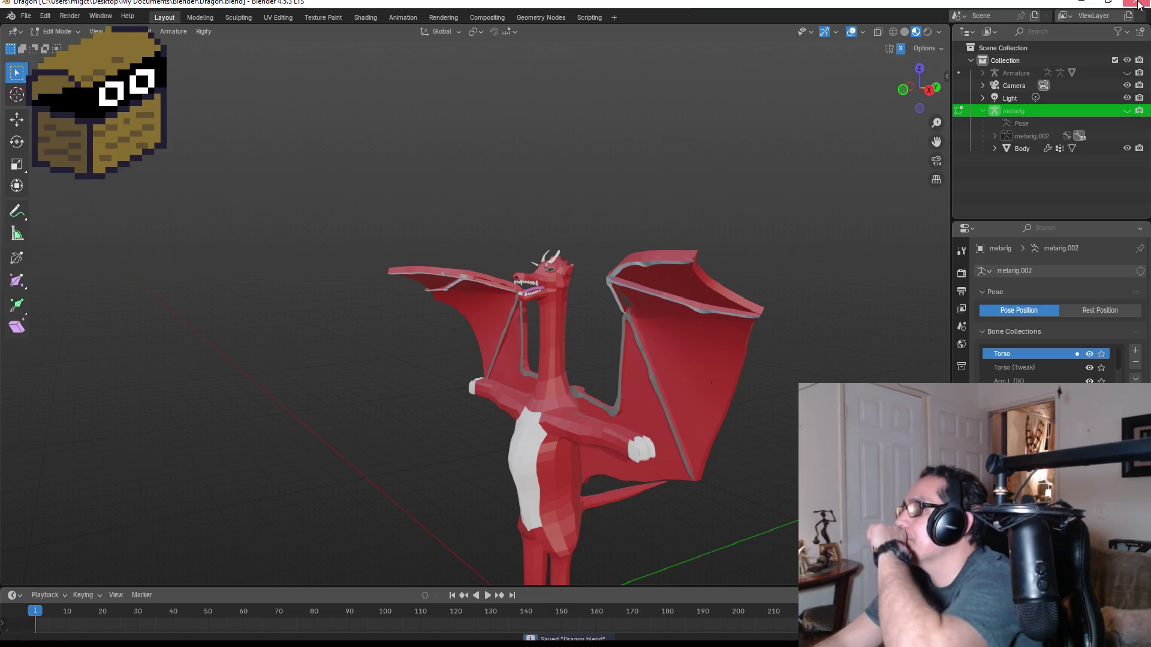
key("alt+Tab")
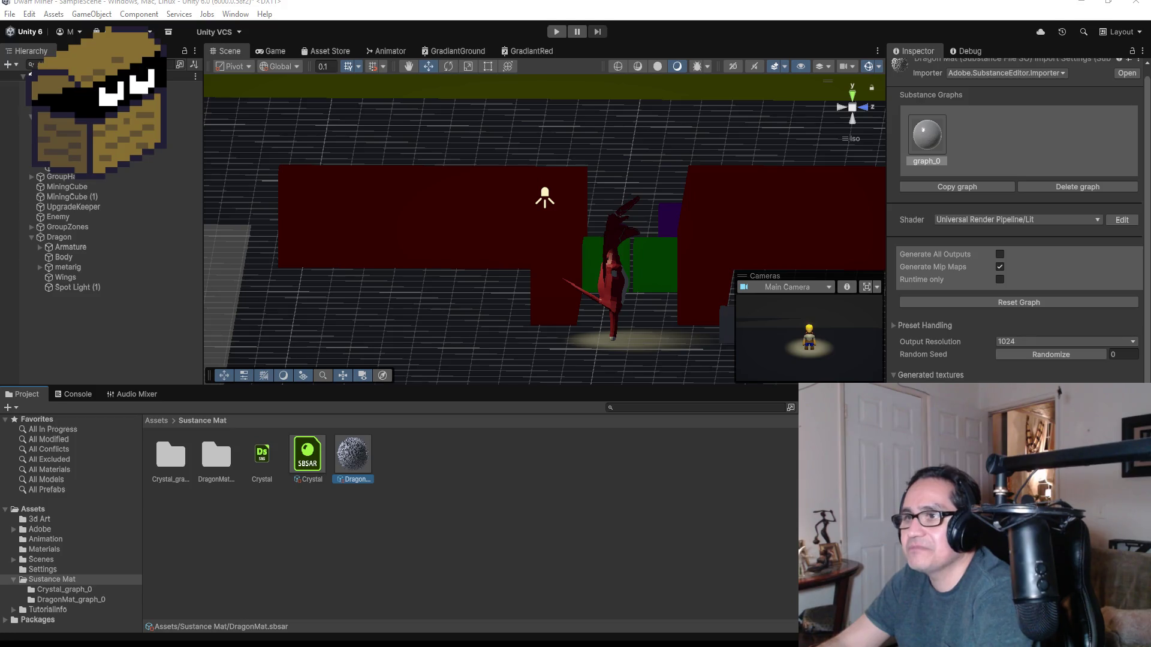
key("super")
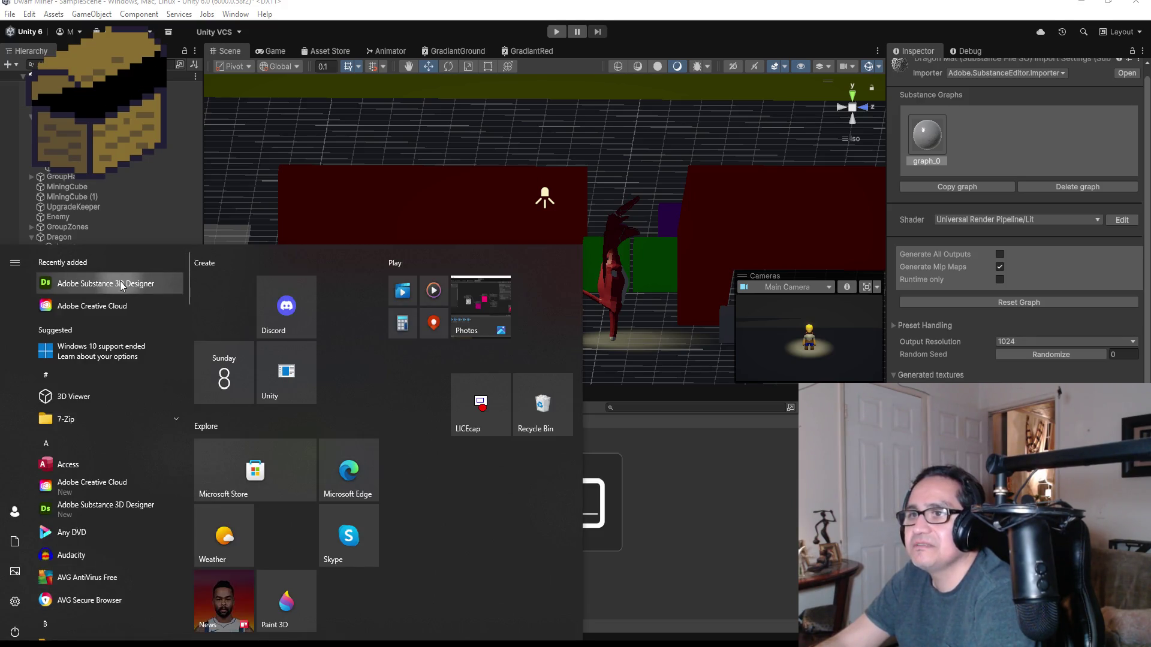
Step: Launch Substance 3D Designer and open DragonMat from My Documents > Subtance Design Mat
left_click(121, 285)
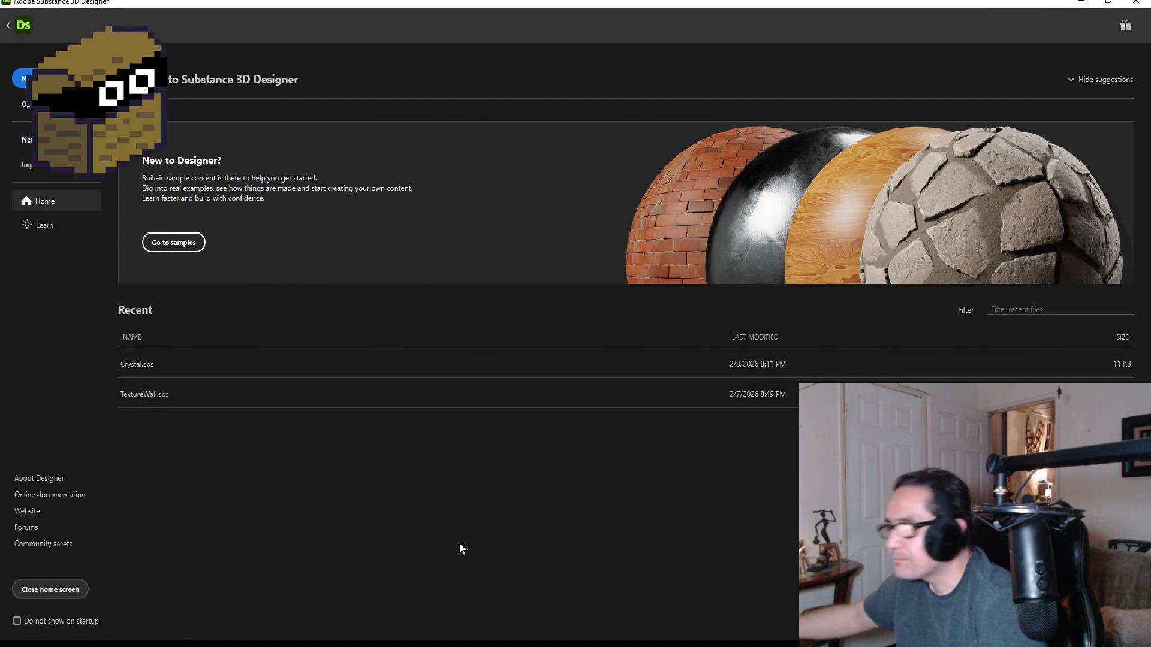
left_click(24, 104)
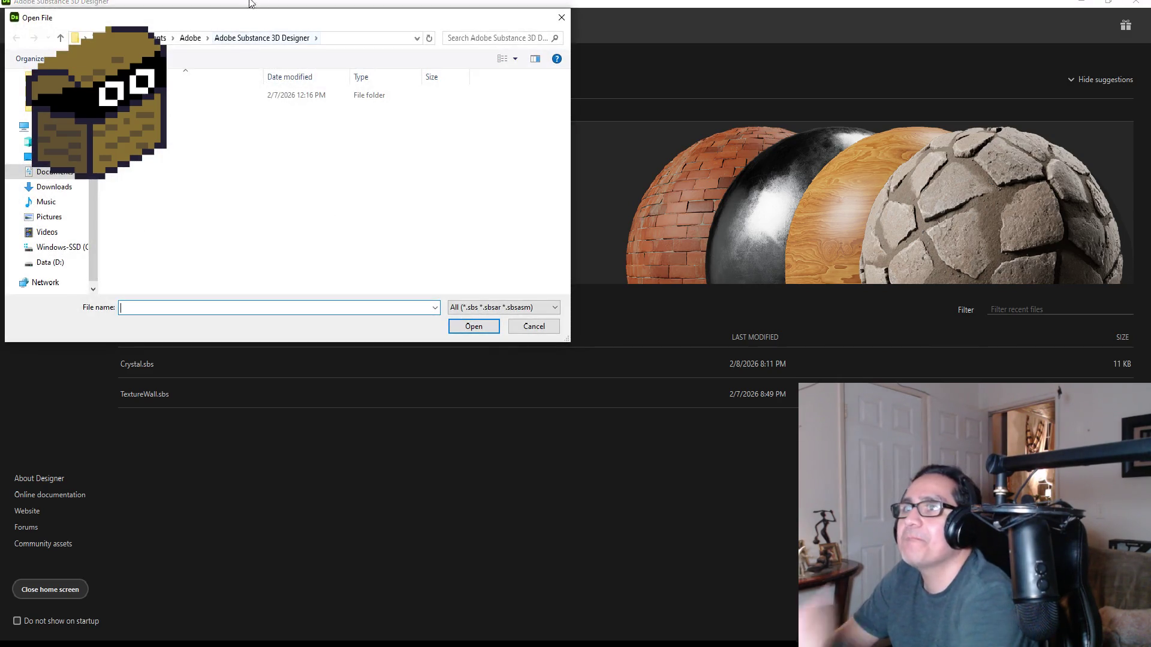
scroll(48, 180, "up", 8)
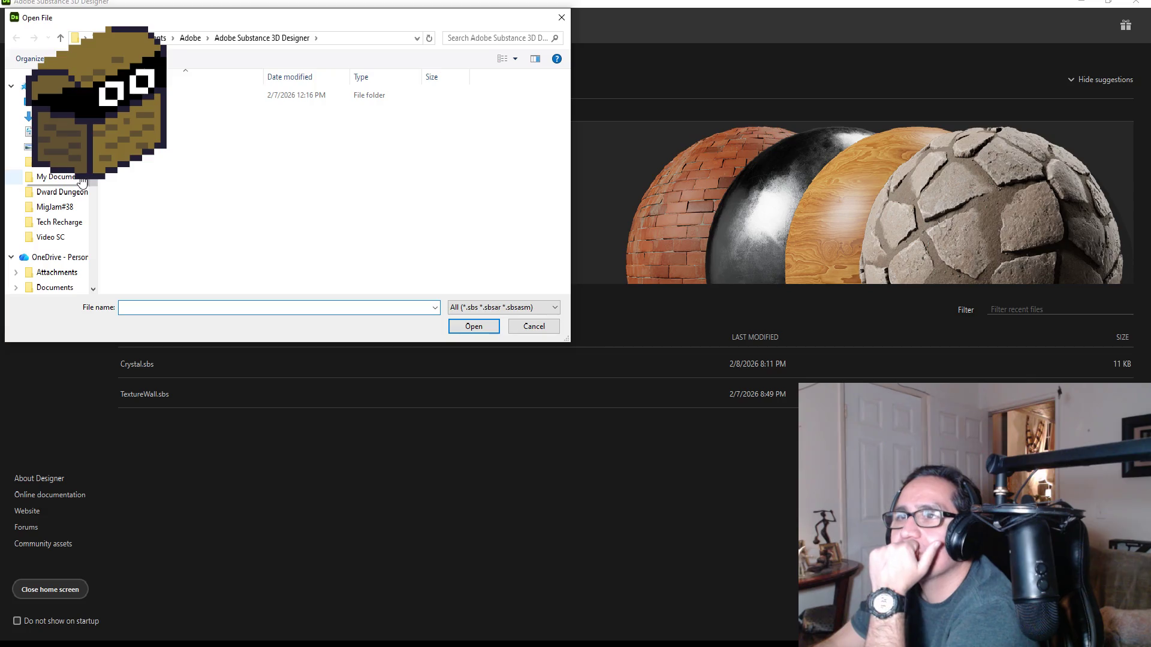
left_click(54, 177)
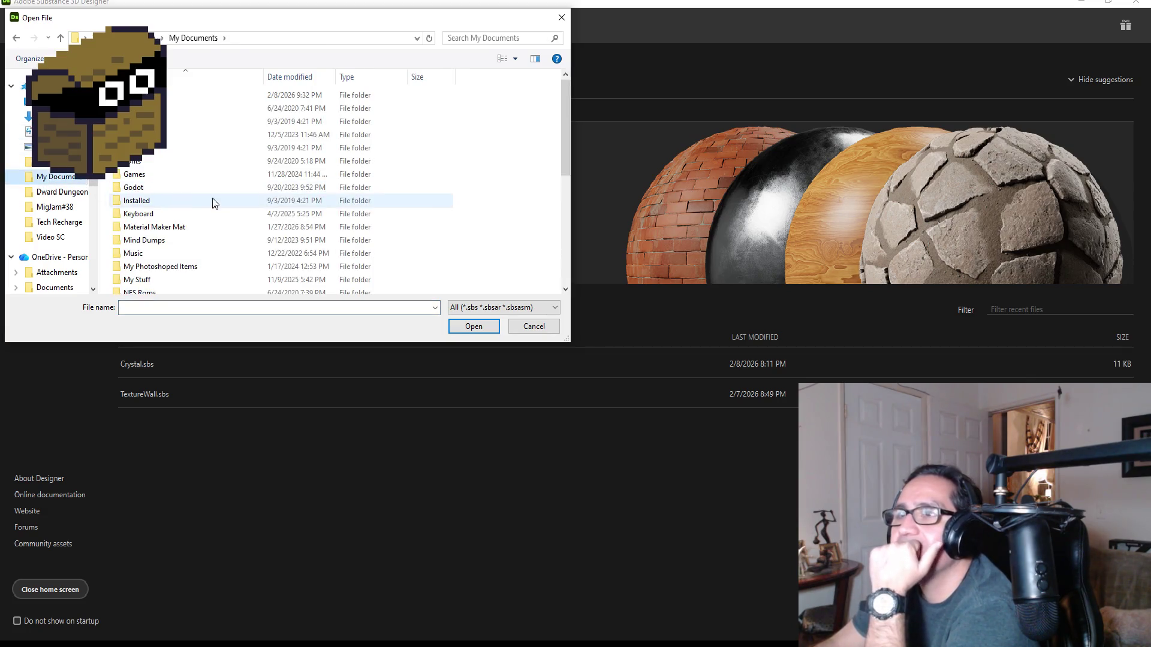
scroll(218, 248, "down", 7)
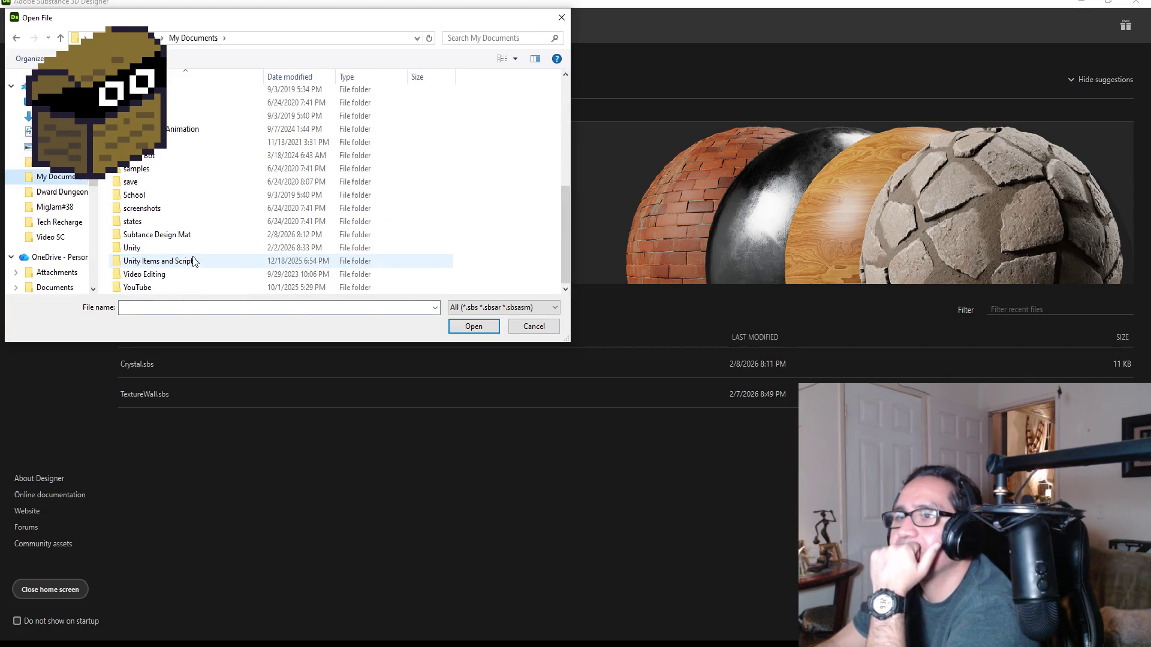
double_click(161, 235)
left_click(144, 121)
key("Return")
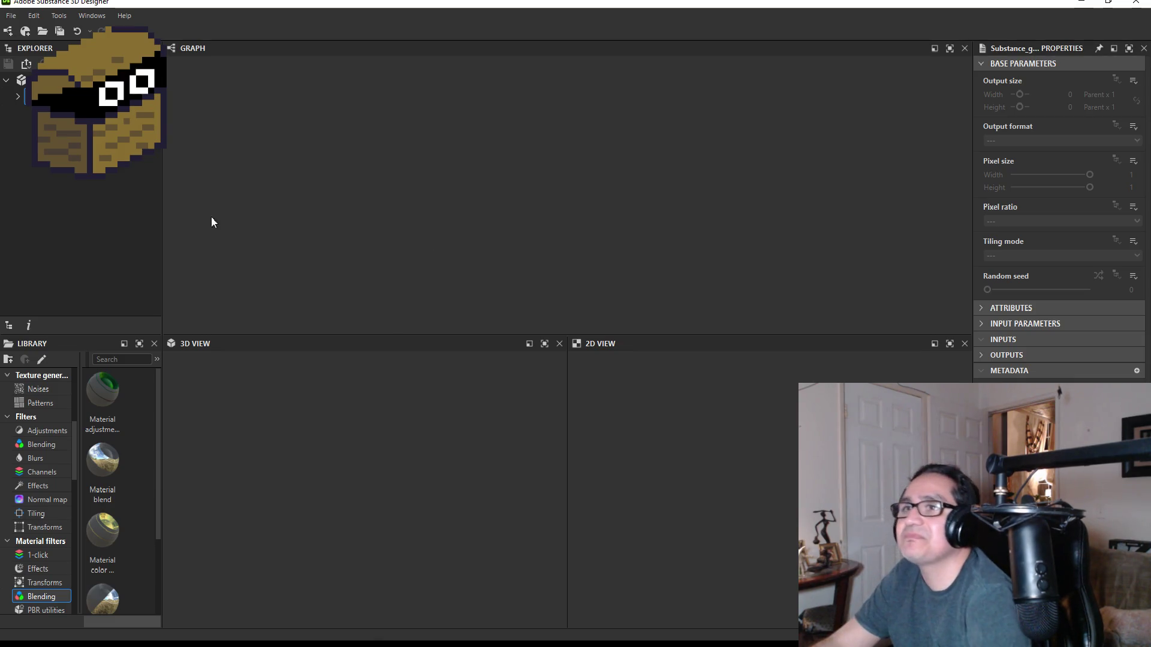
Step: Browse the DragonMat package in the Explorer, checking its info, base parameters and basecolor output
left_click(18, 97)
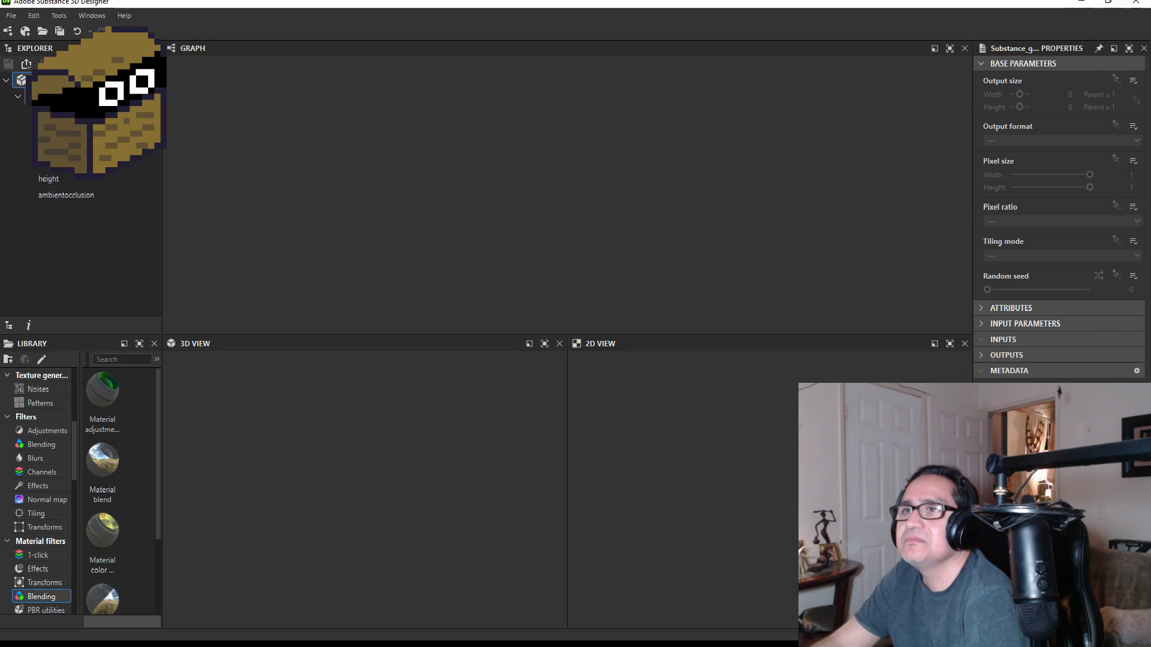
left_click(36, 79)
left_click(48, 97)
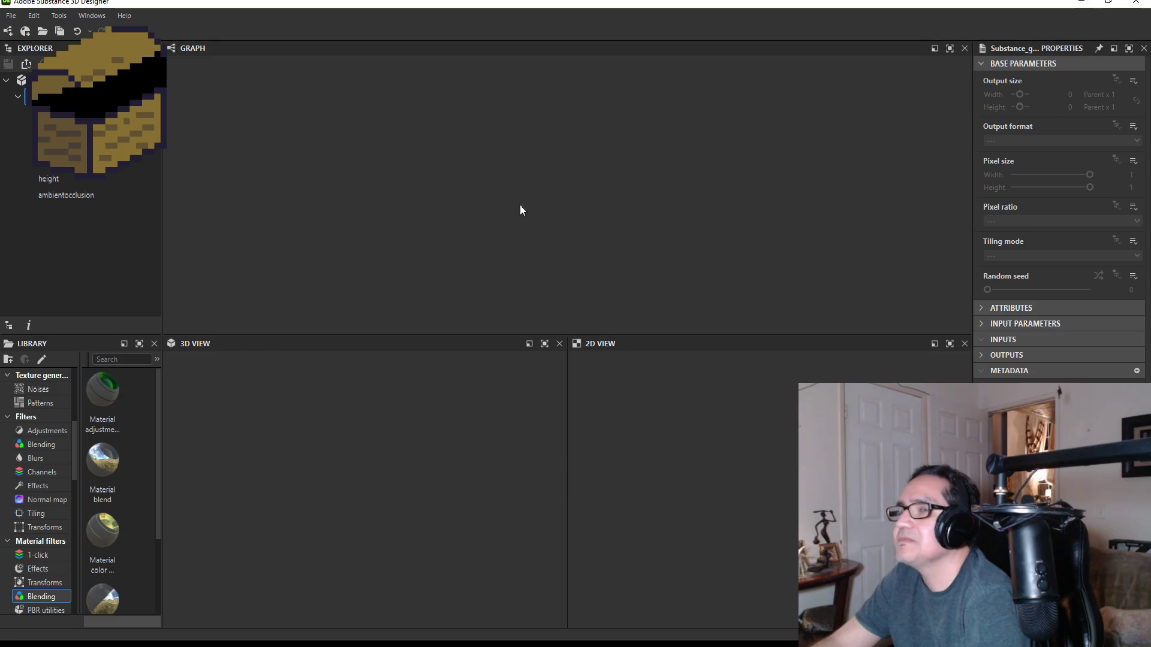
left_click(18, 99)
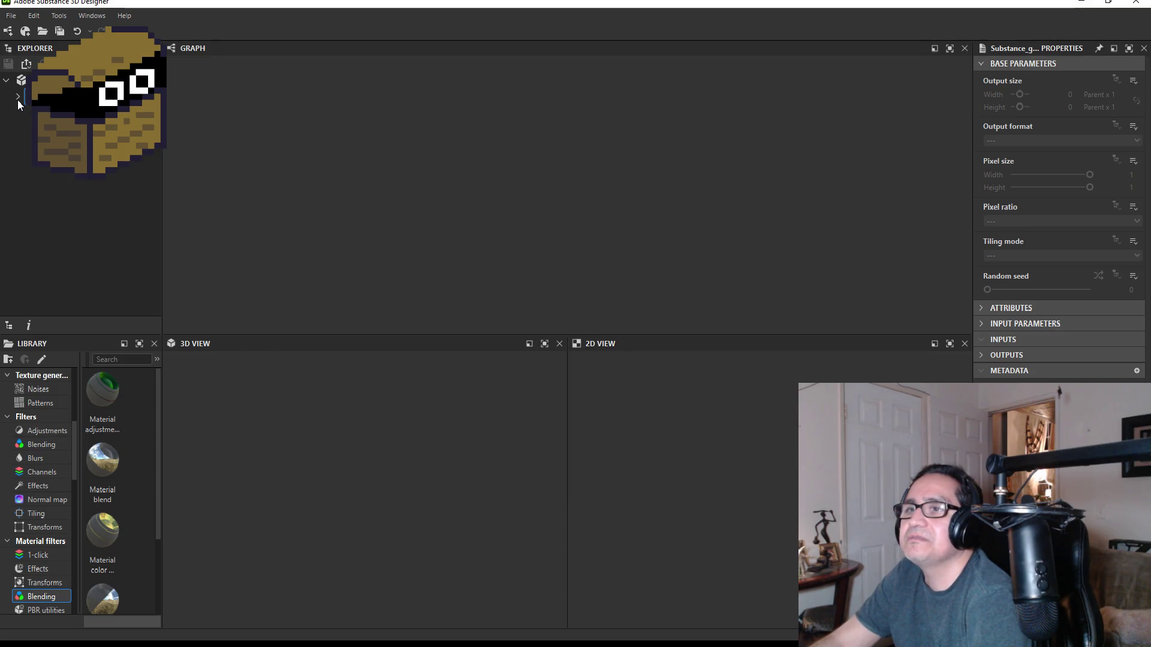
left_click(20, 81)
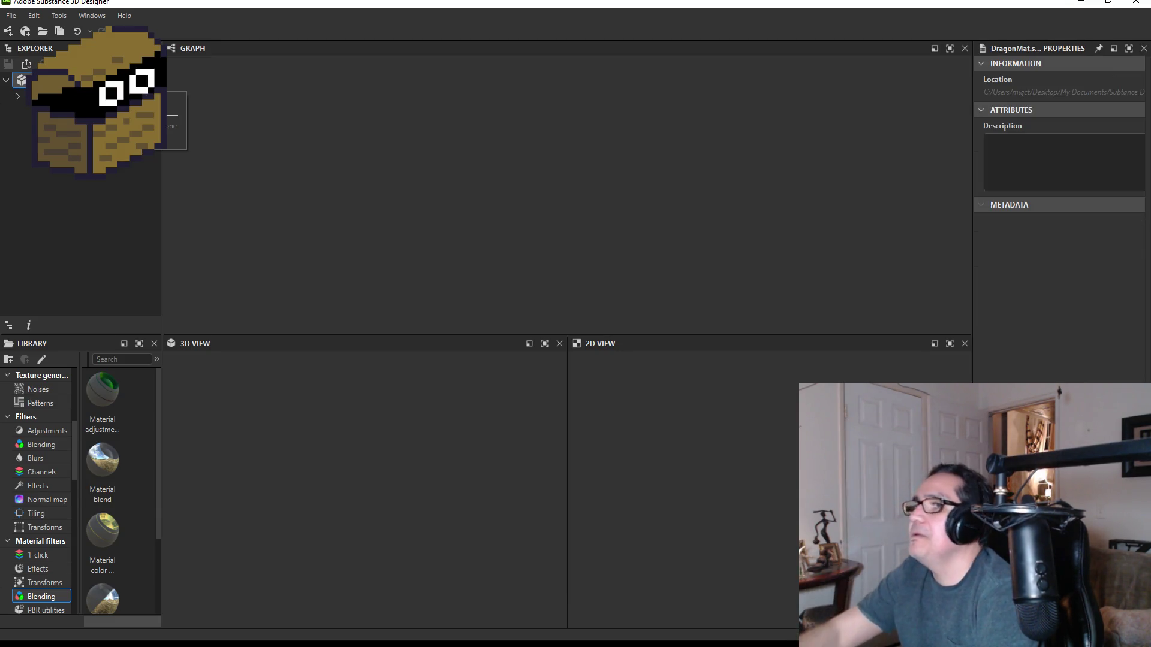
left_click(18, 96)
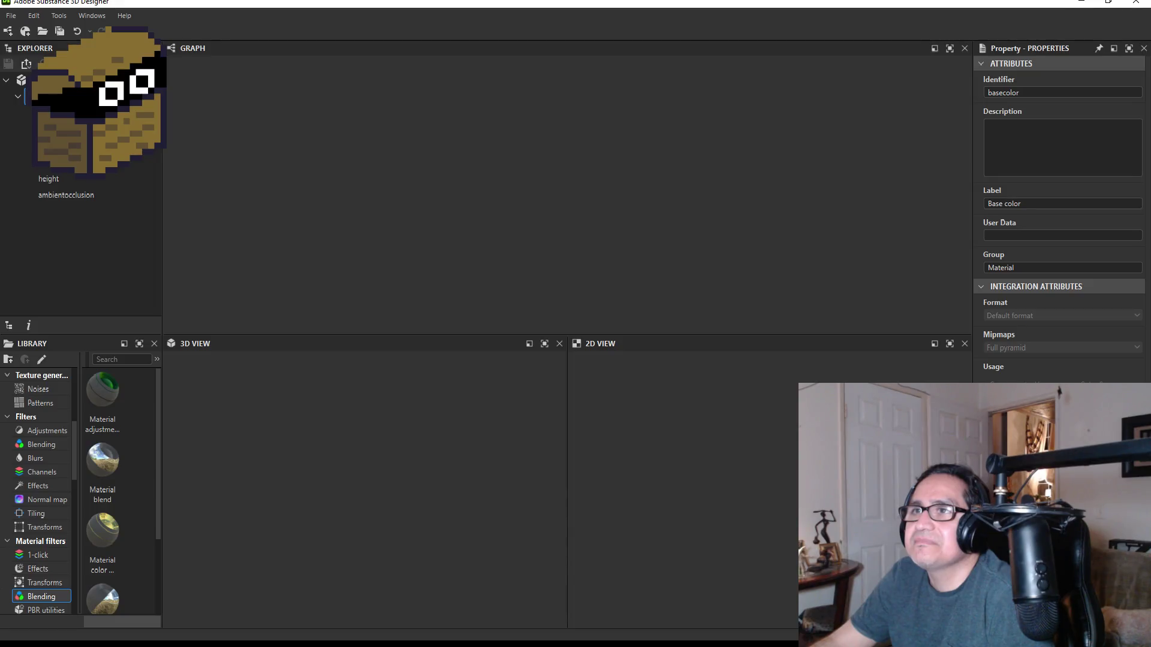
left_click(48, 96)
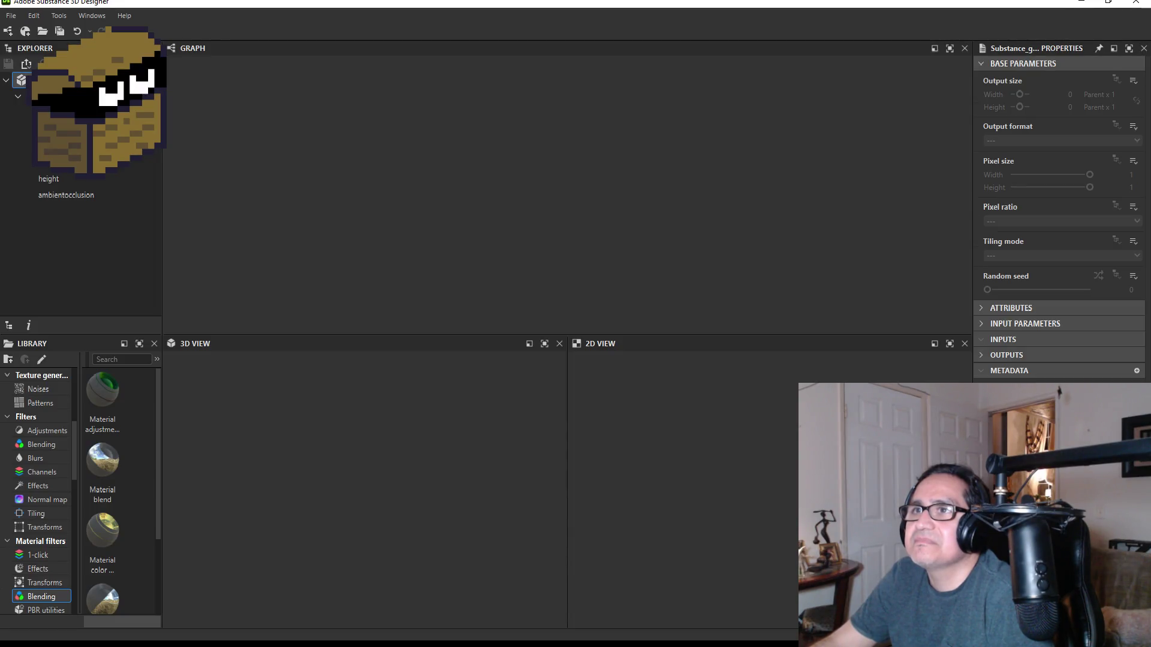
Step: Reload DragonMat.sbsar from File > Recent and inspect the height output's attributes
left_click(11, 16)
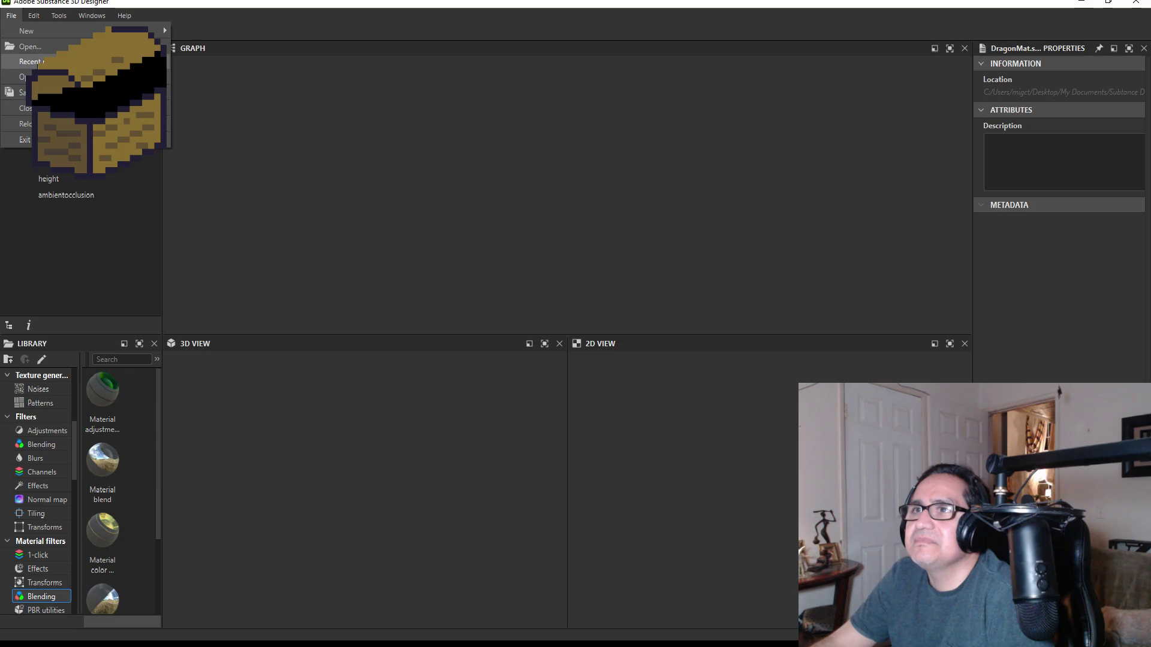
mouse_move(119, 61)
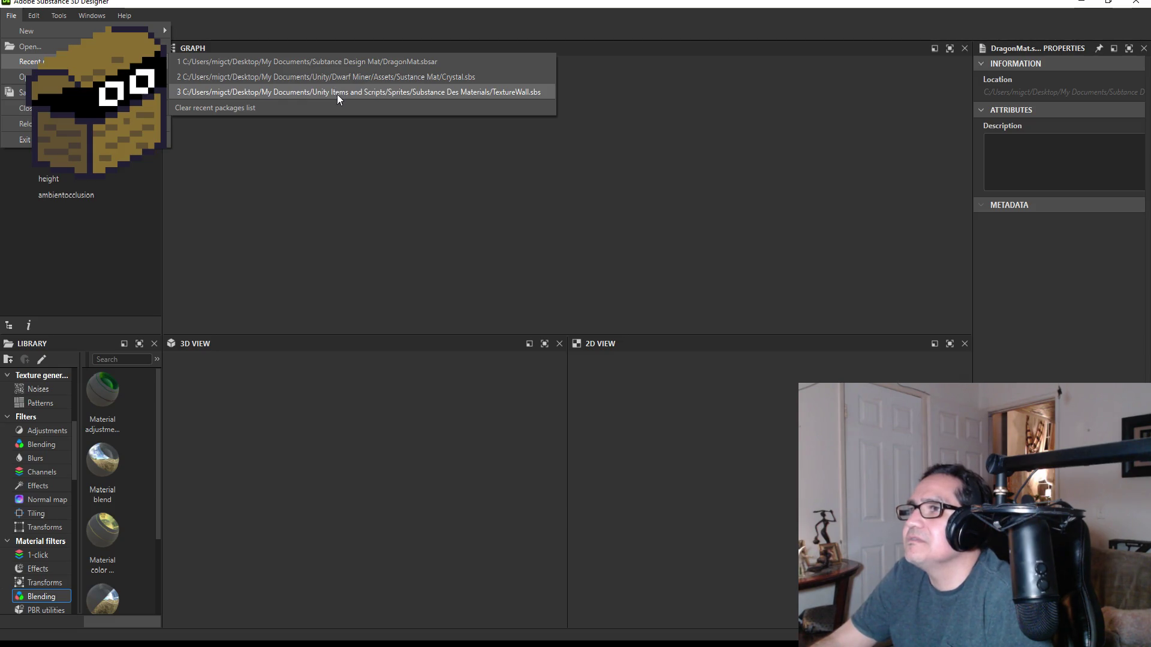
left_click(345, 63)
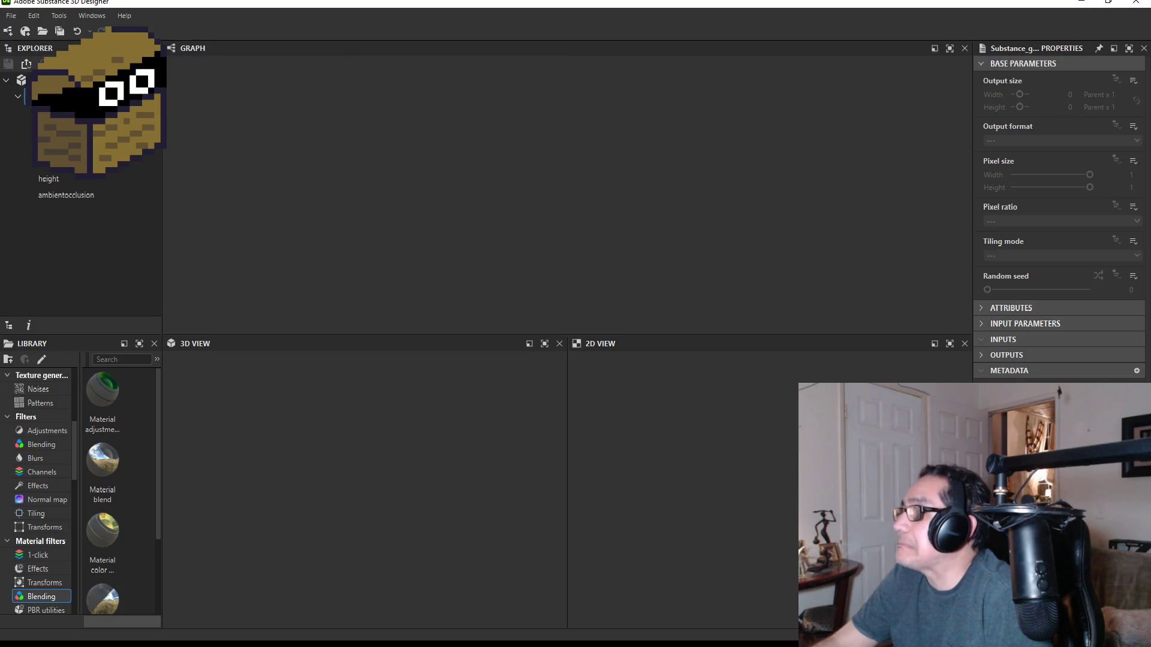
left_click(73, 180)
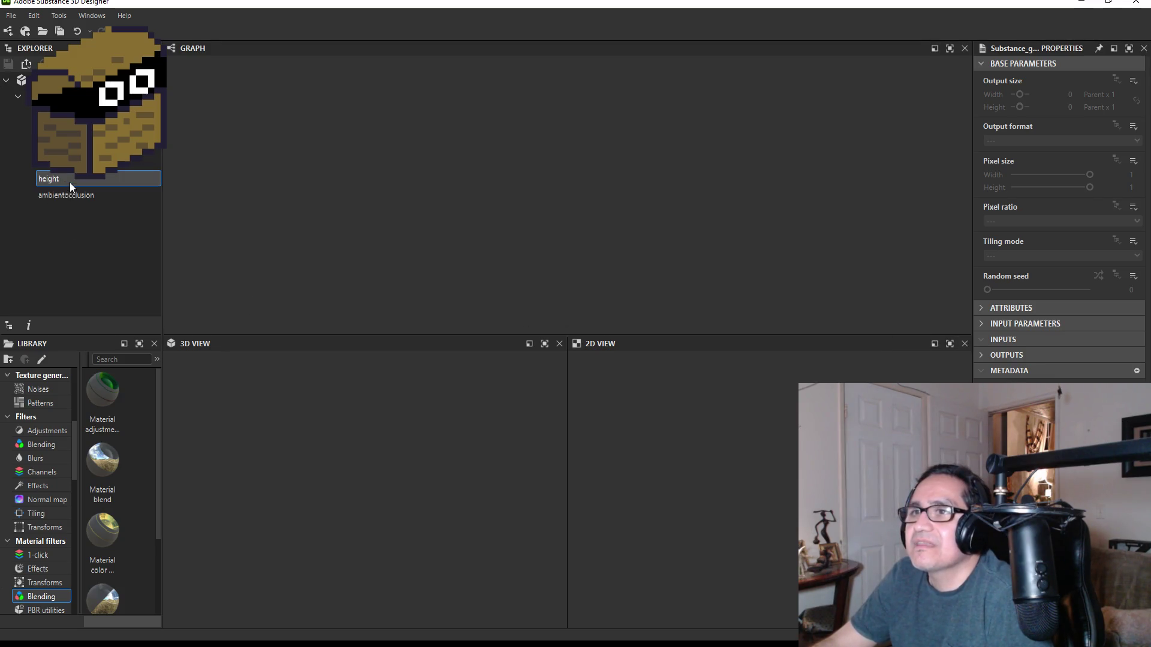
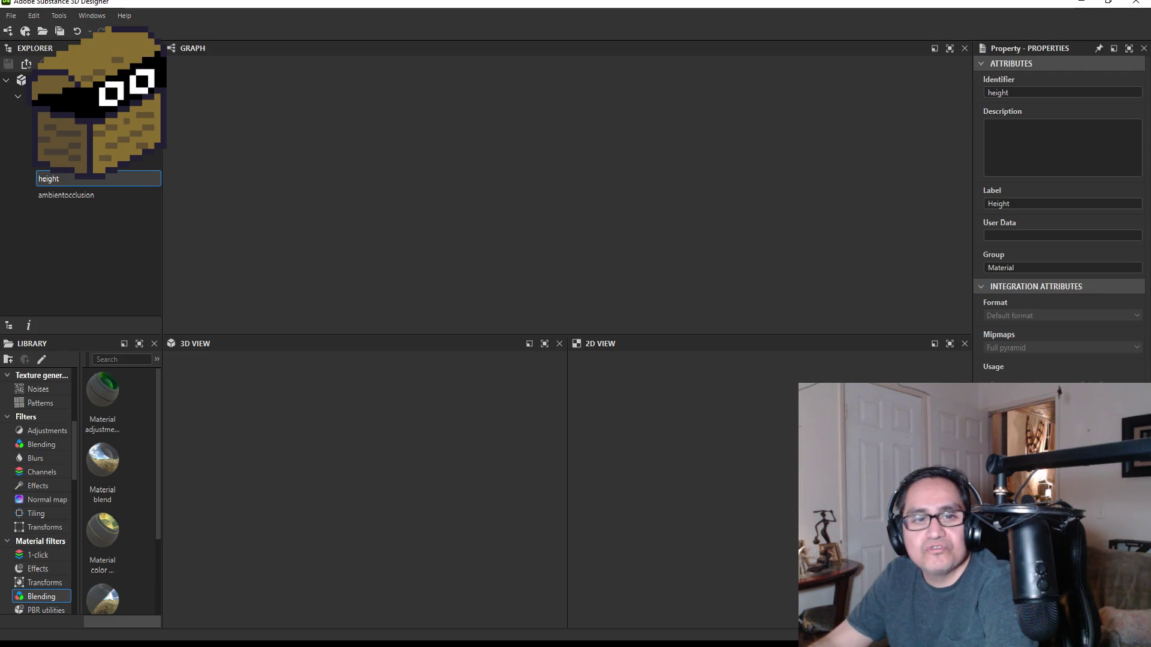
Step: Reopen Crystal.sbs from the recent files and load its Substance_graph
left_click(11, 16)
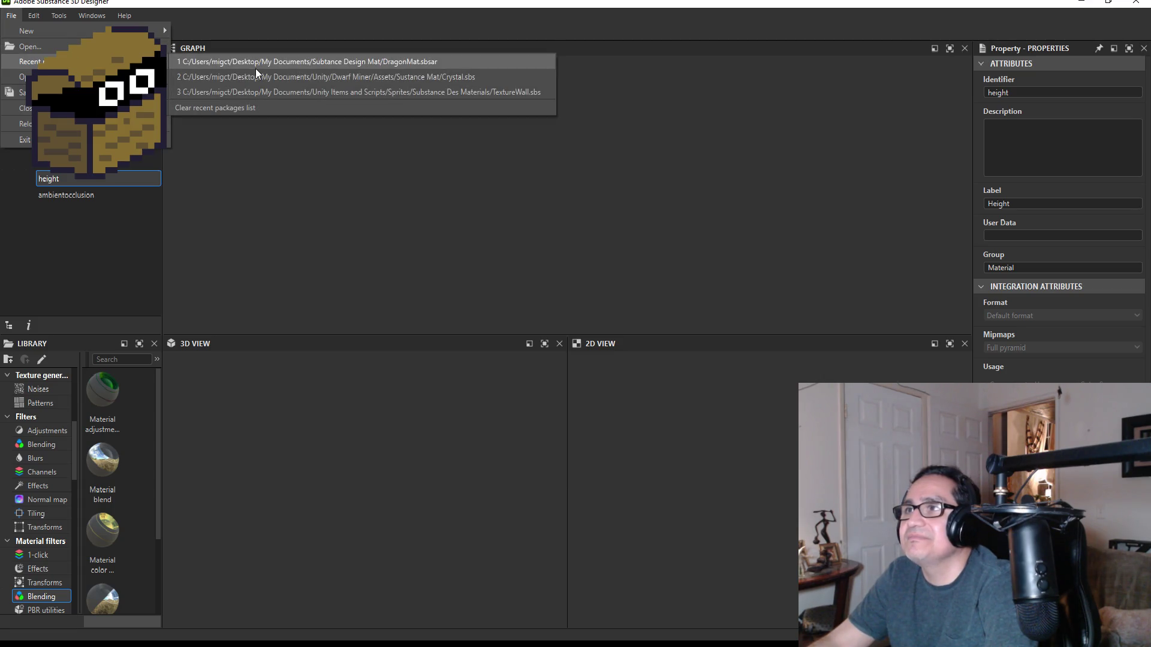
left_click(289, 82)
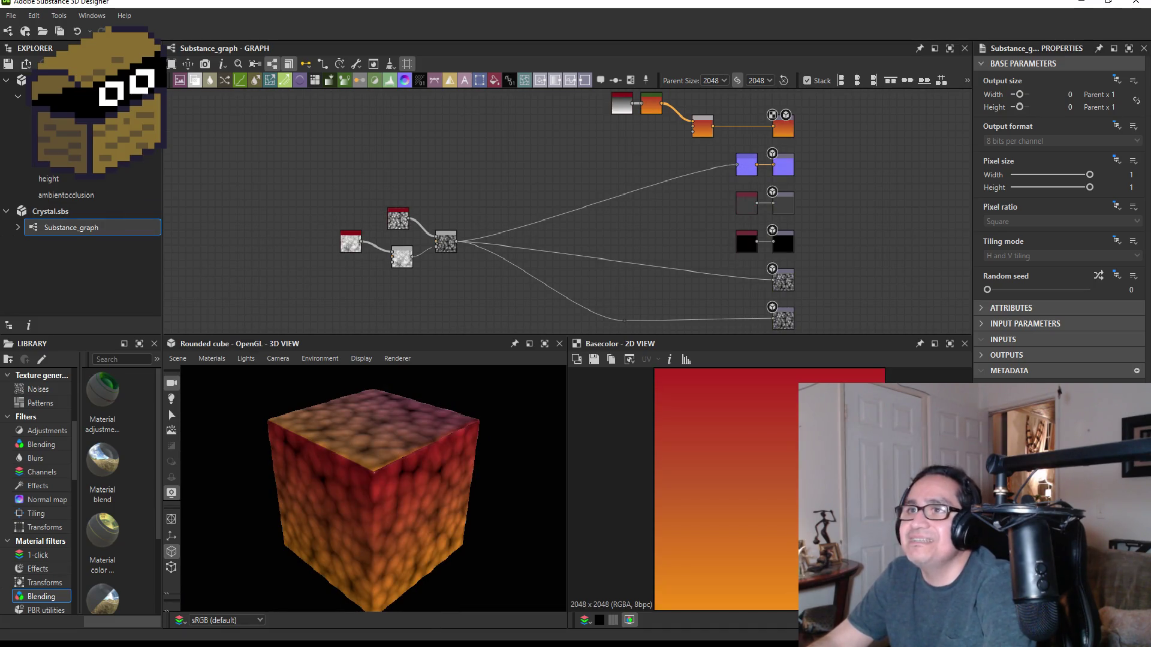
left_click(60, 96)
left_click(71, 227)
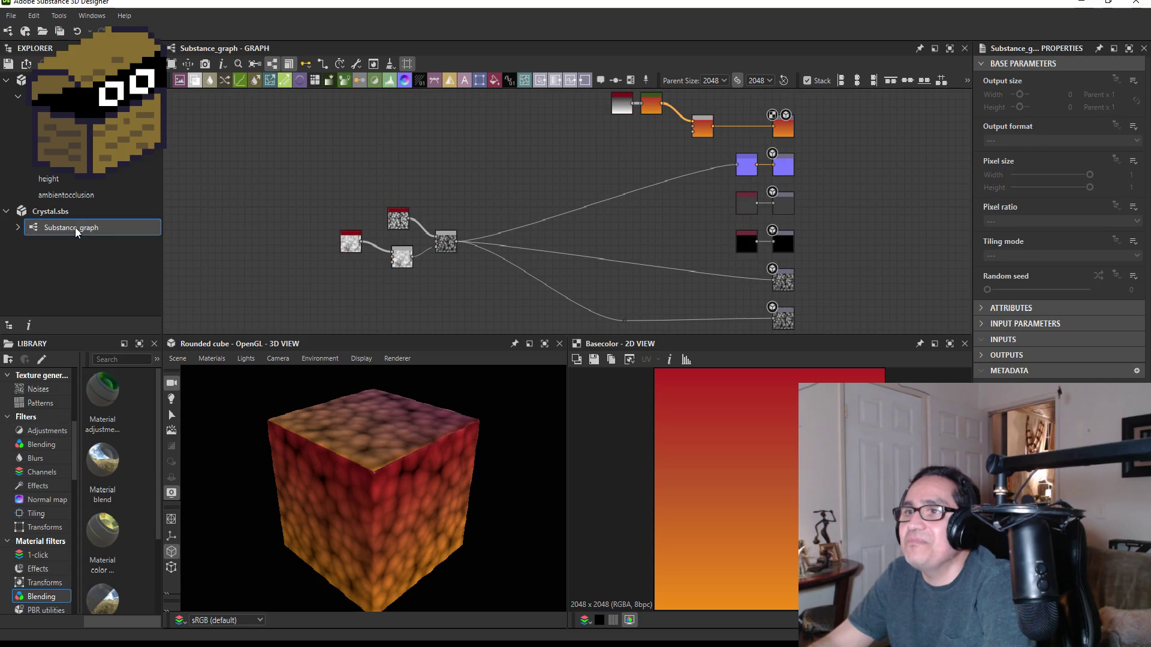
scroll(586, 200, "up", 1)
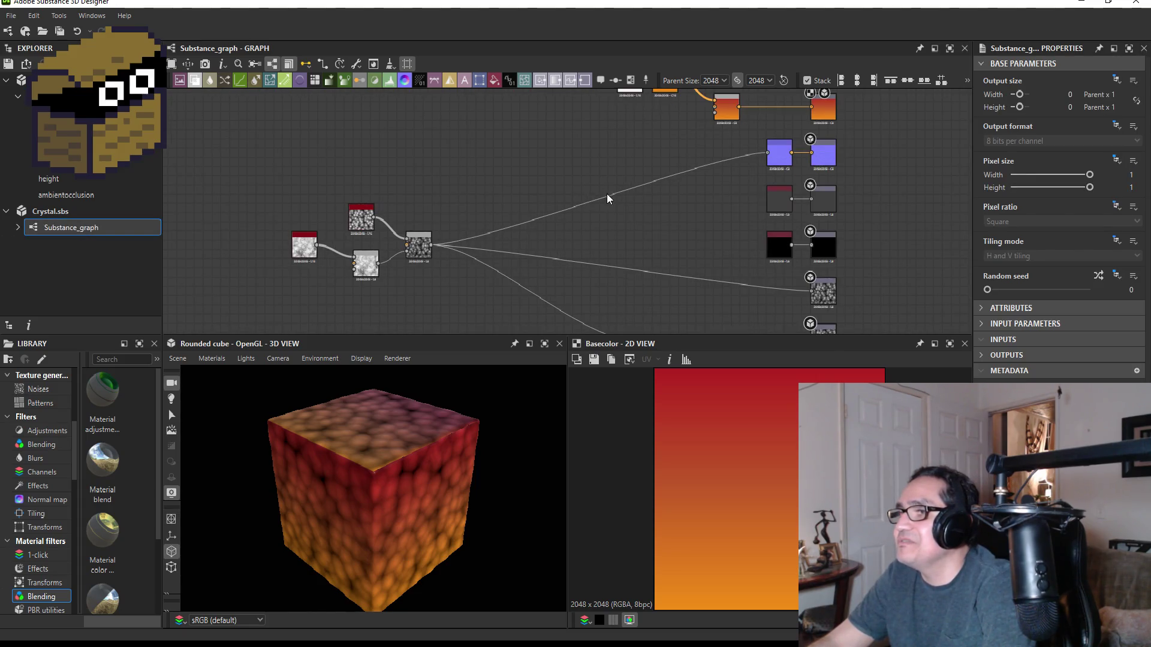
scroll(605, 201, "down", 2)
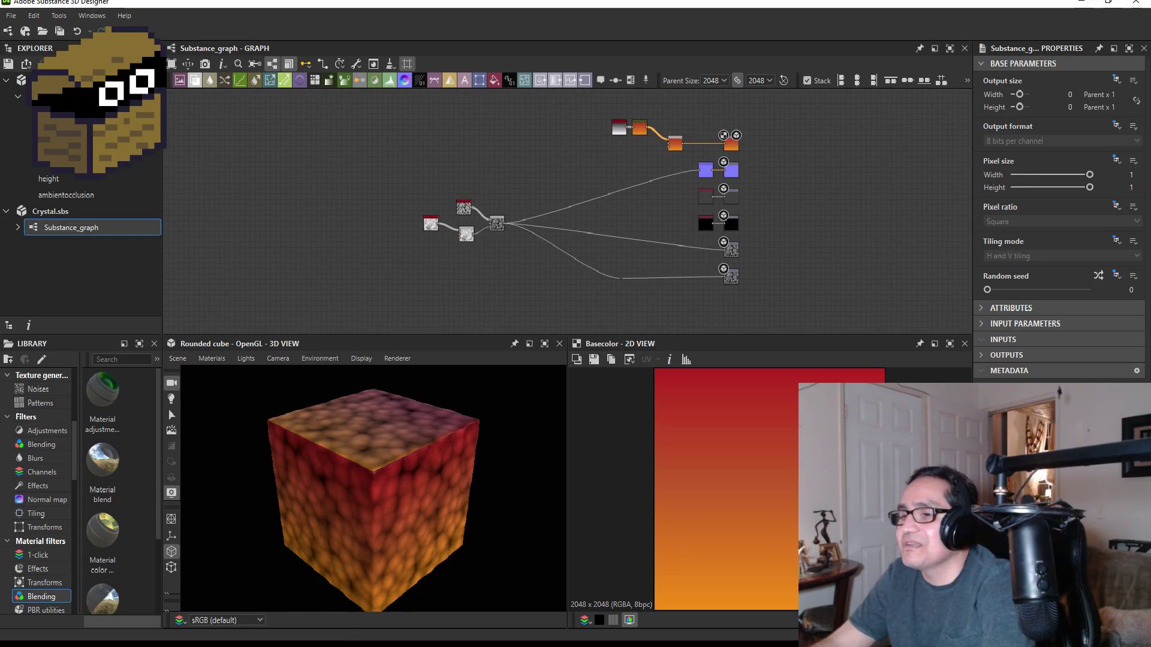
Step: Switch over to the Unity editor
mouse_move(238, 644)
left_click(239, 599)
left_click(170, 645)
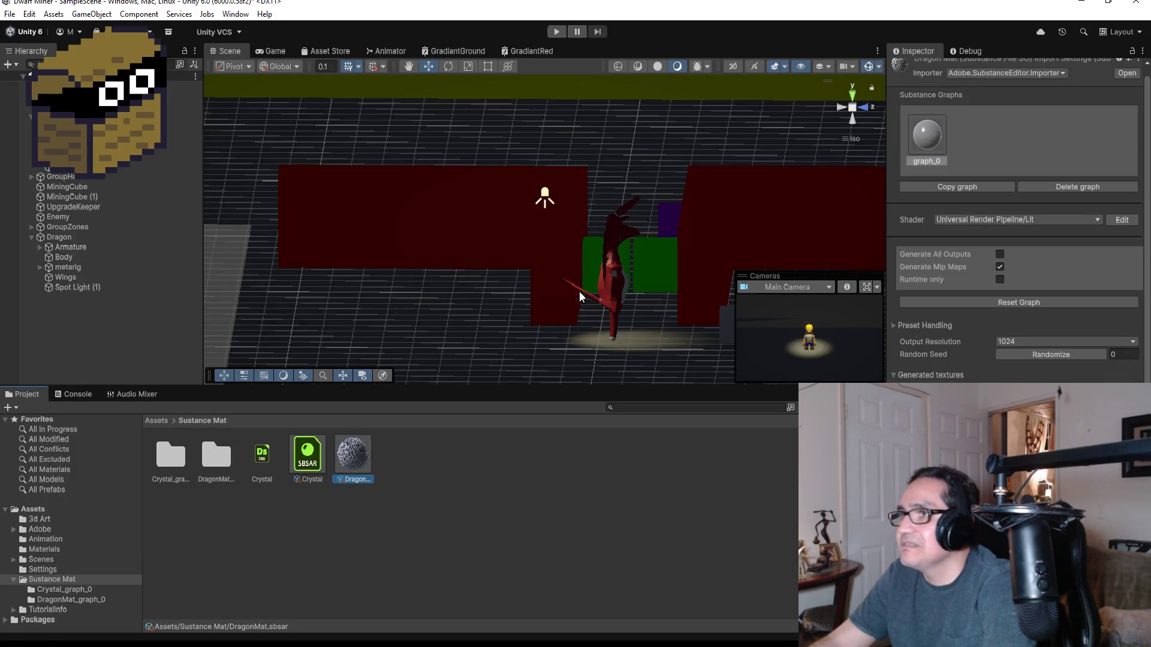
Step: Apply the Yellow material from Assets/Materials to the UpgradeKeeper cube
scroll(659, 287, "down", 3)
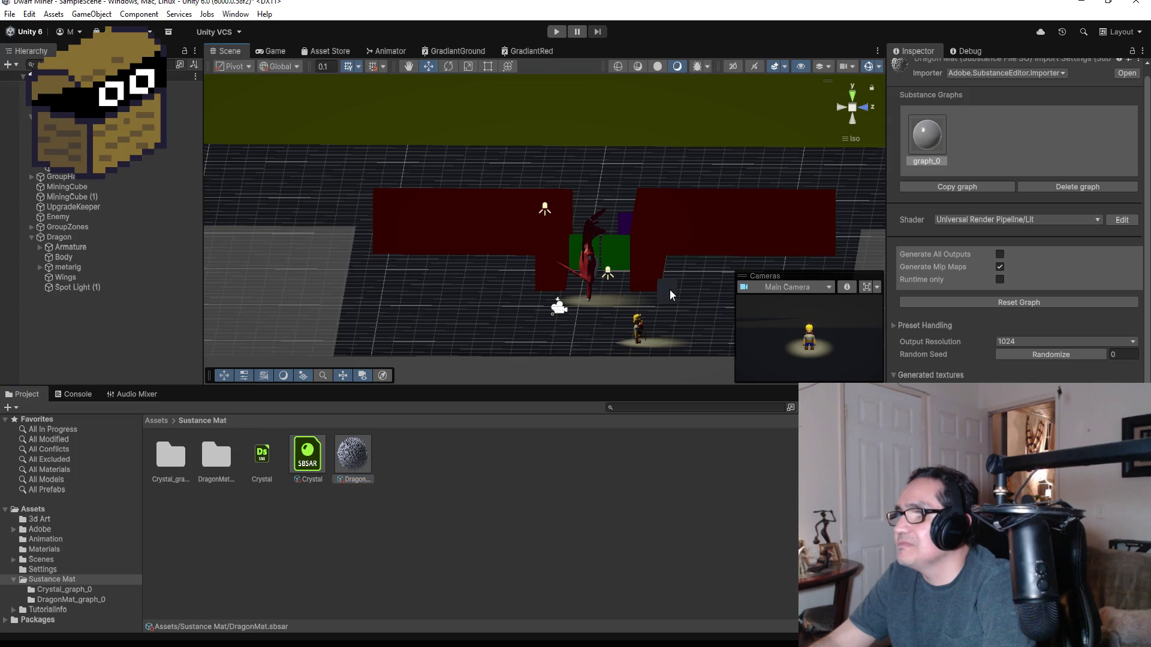
left_click(671, 290)
left_click(157, 420)
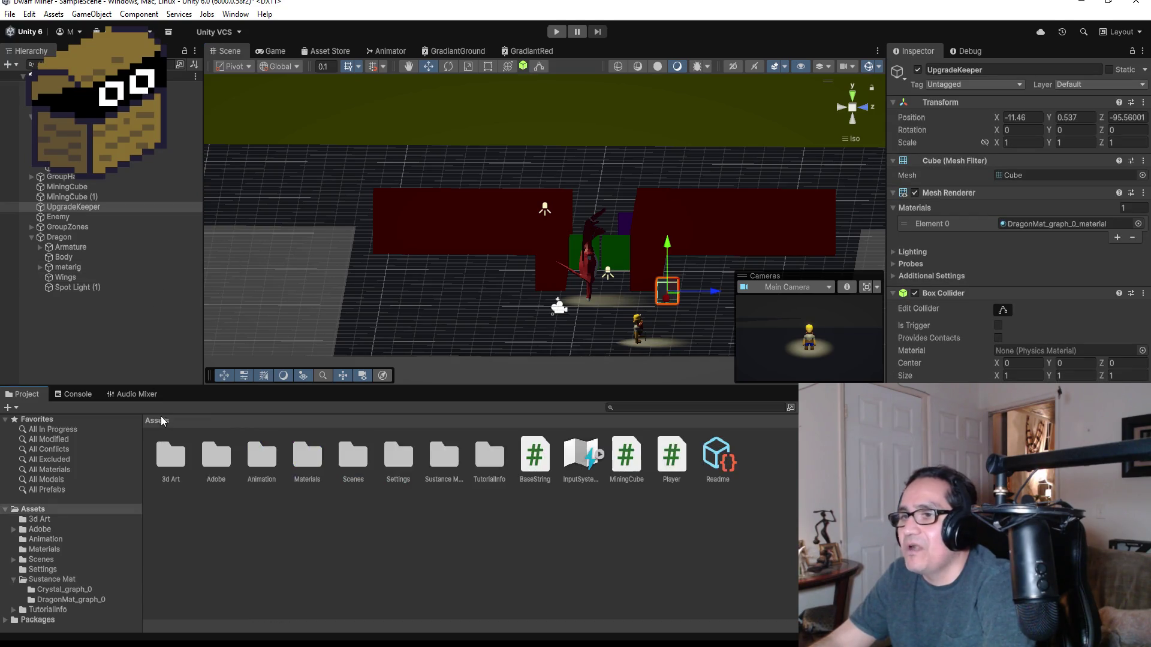
double_click(324, 455)
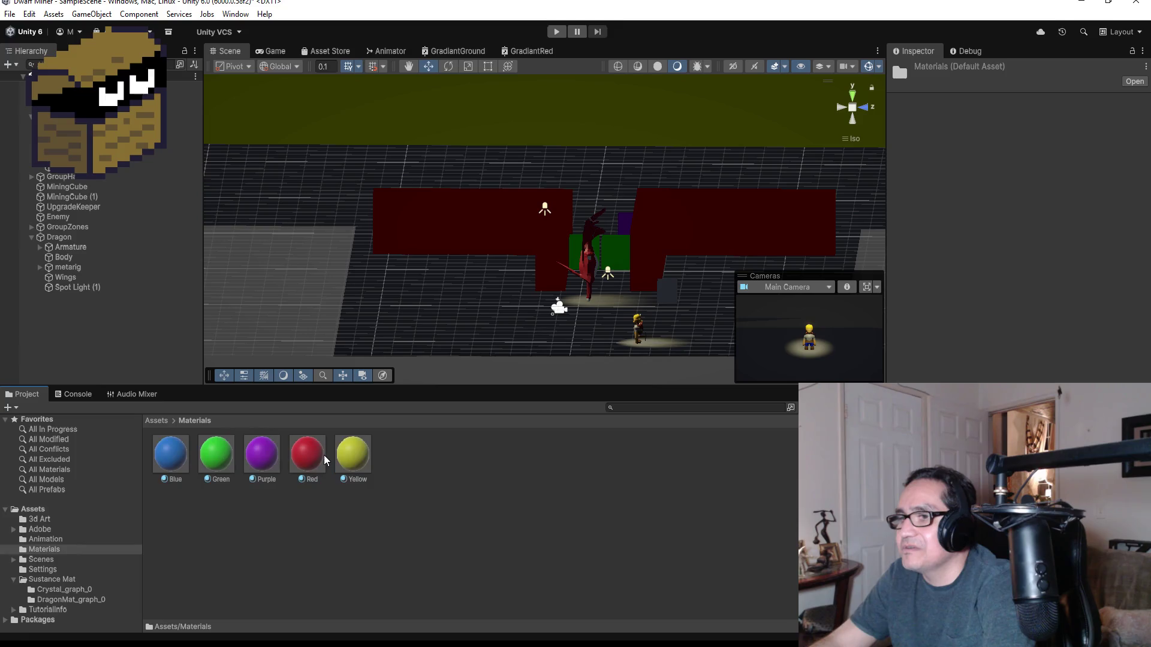
left_click_drag(350, 452, 667, 296)
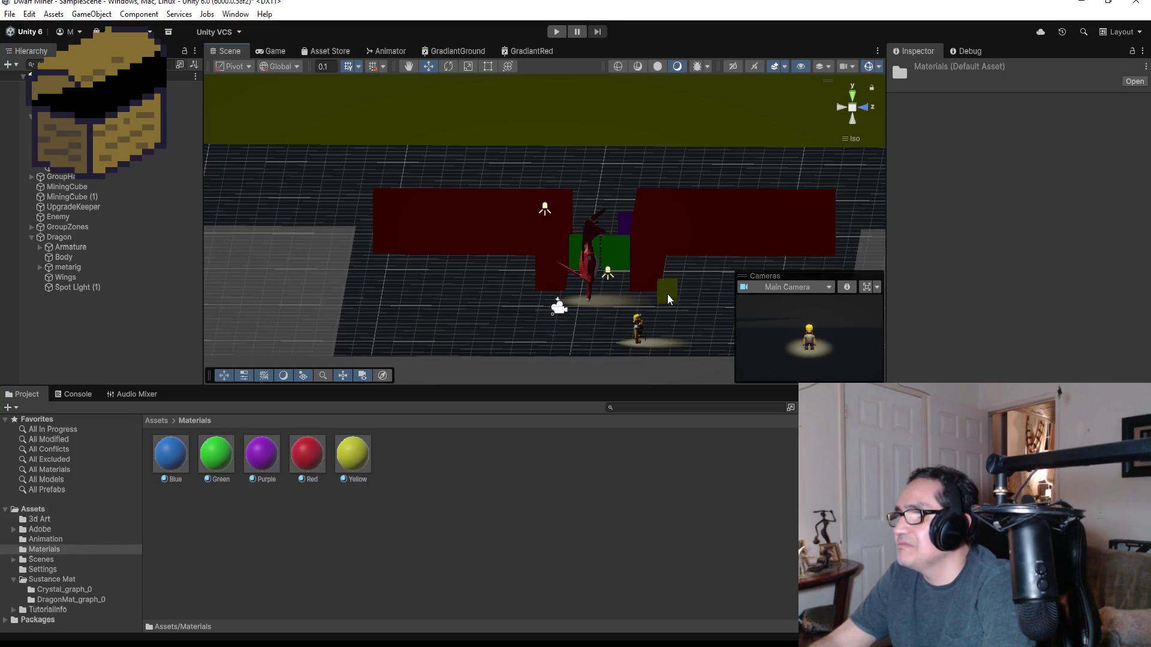
Step: Go to the Sustance Mat folder and select the Crystal_graph_0 folder
left_click(167, 422)
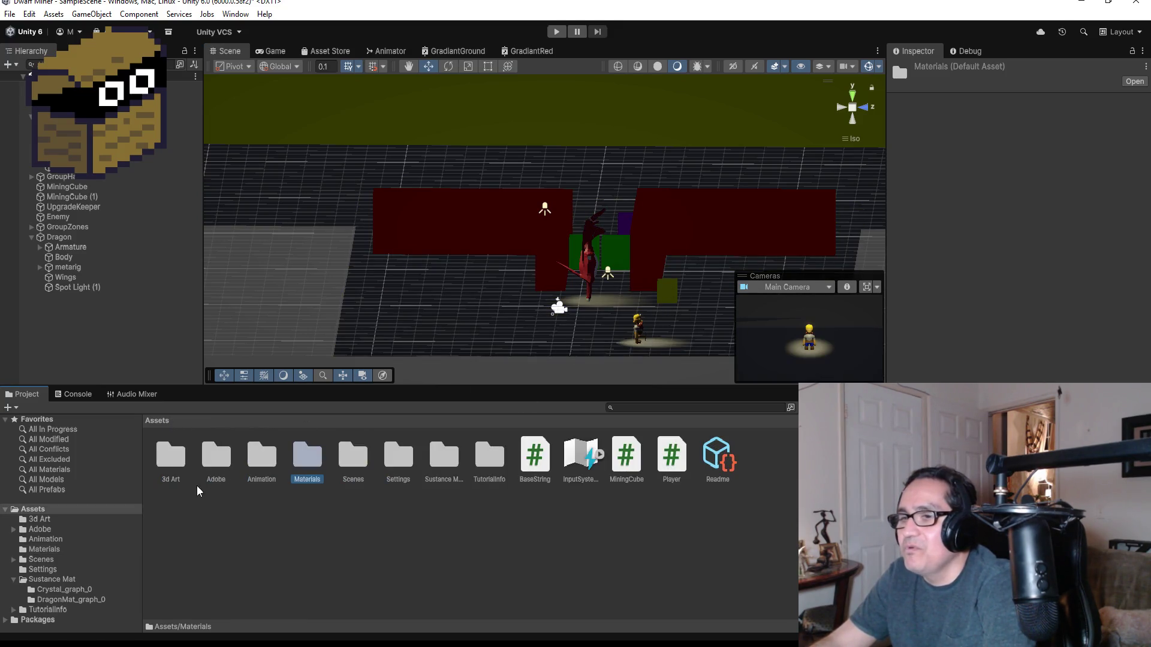
left_click(257, 477)
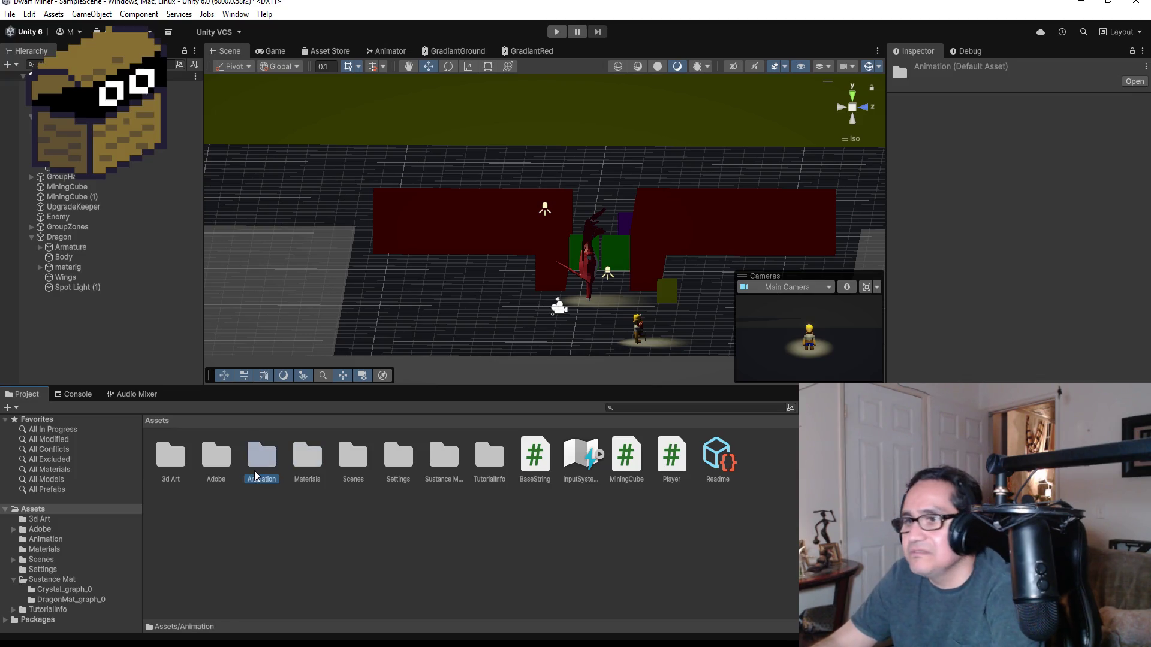
double_click(436, 461)
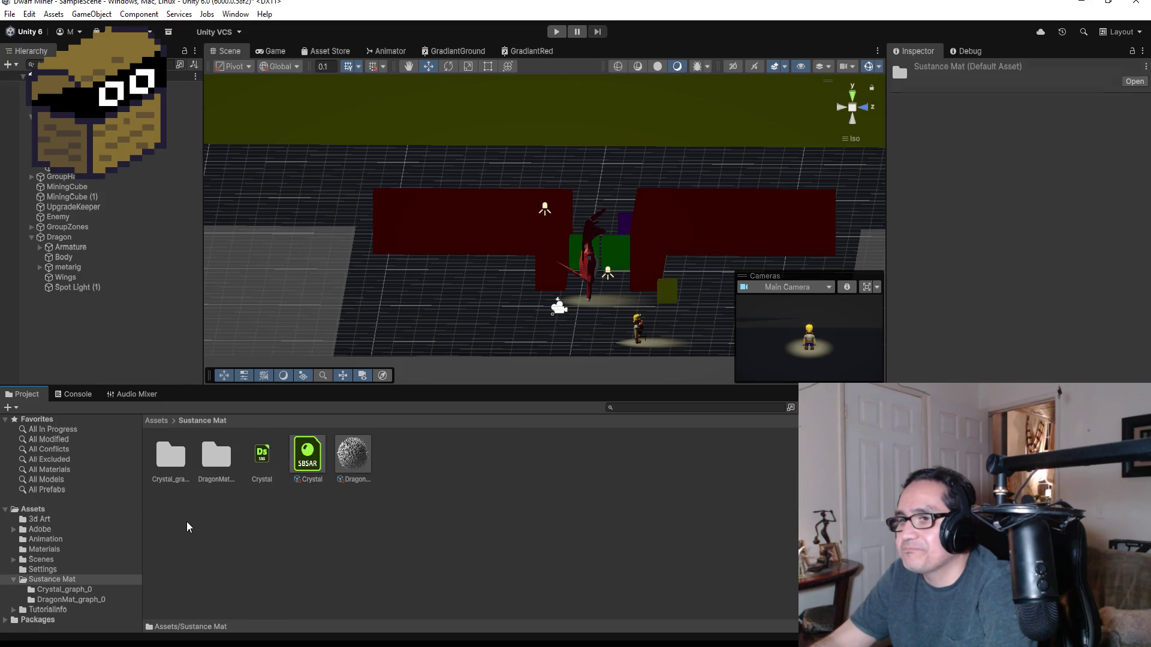
left_click(187, 526)
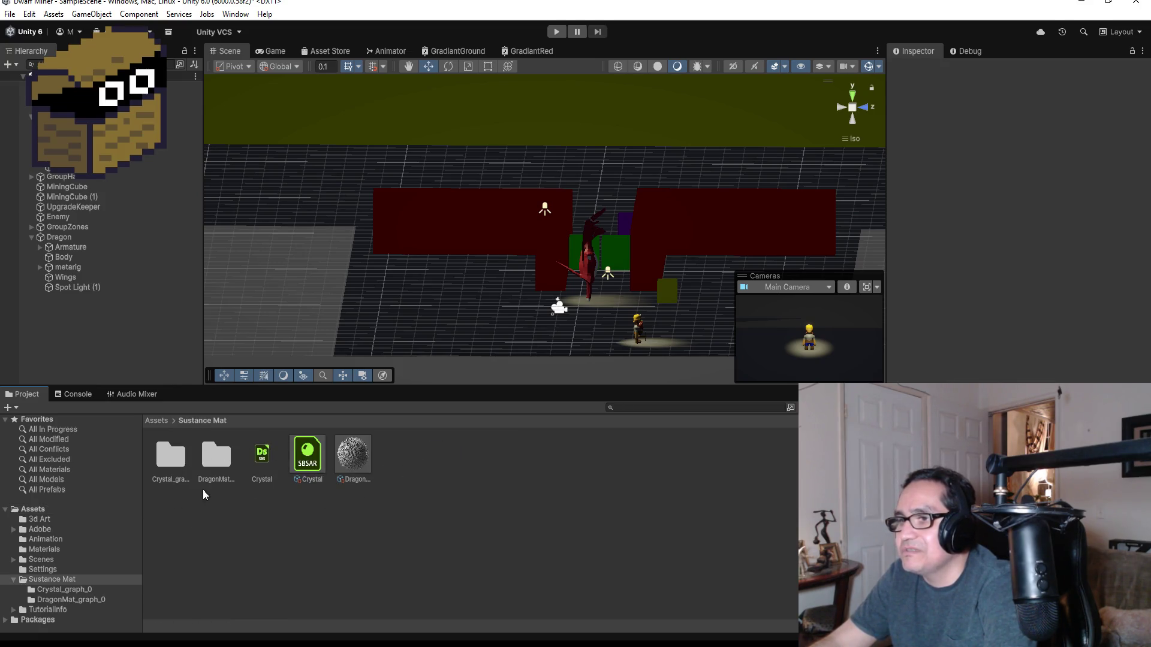
left_click(180, 452)
Step: Try deleting all five Sustance Mat items and dismiss the cannot-delete error
left_click(352, 465, "shift")
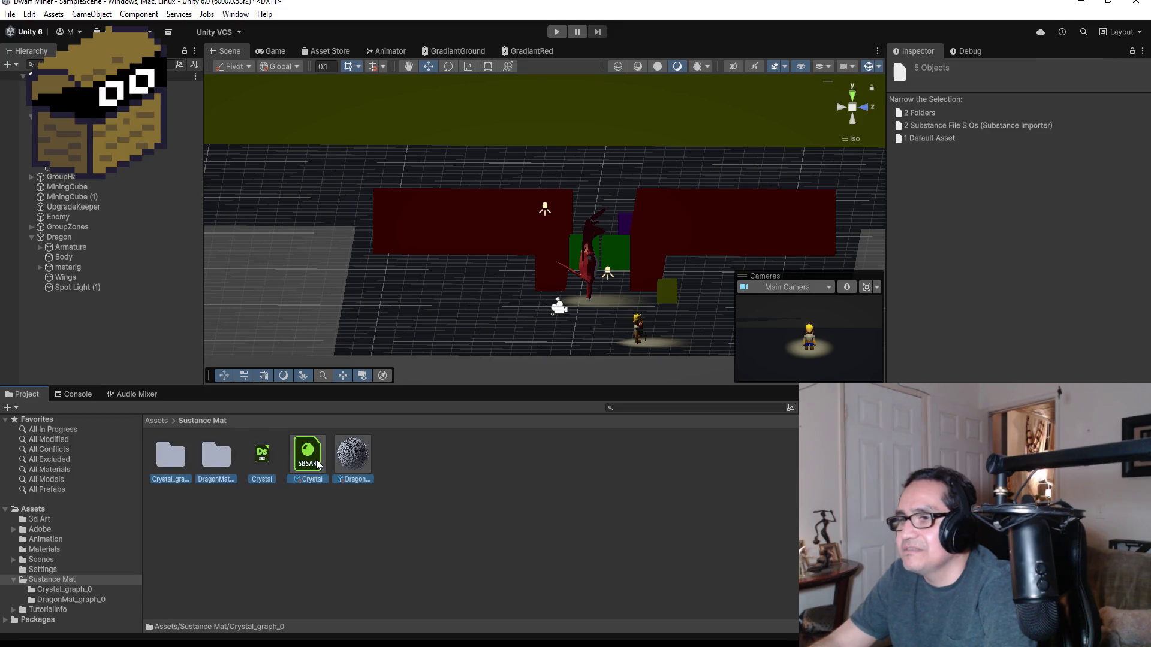
key("Delete")
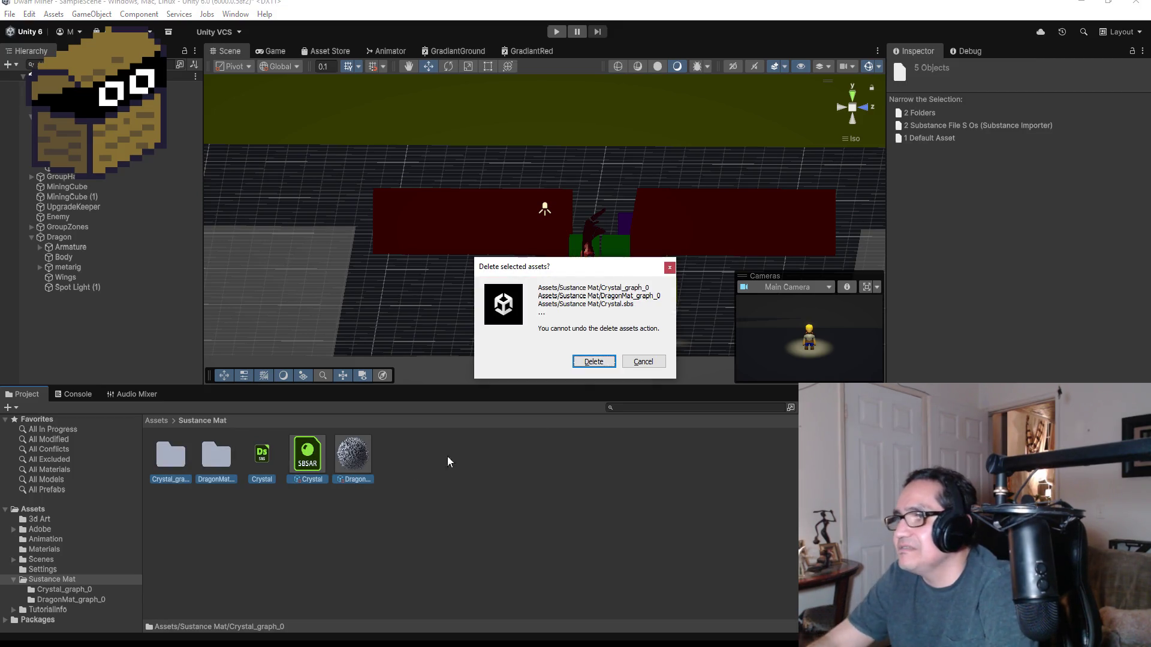
left_click(584, 361)
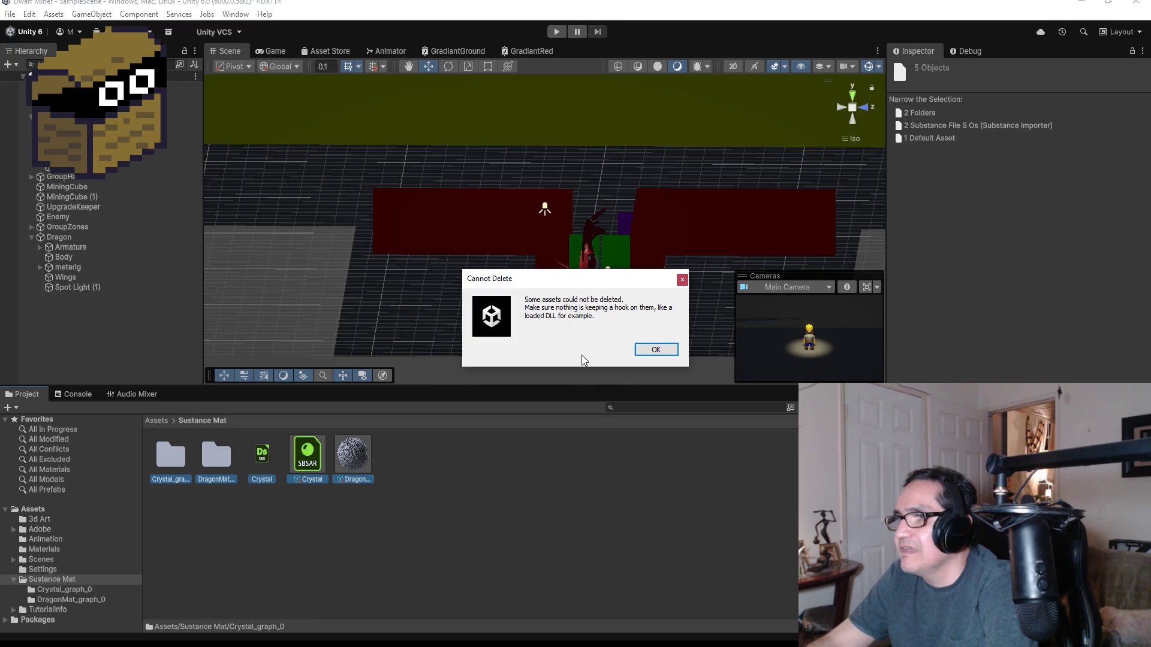
left_click(656, 349)
left_click(464, 471)
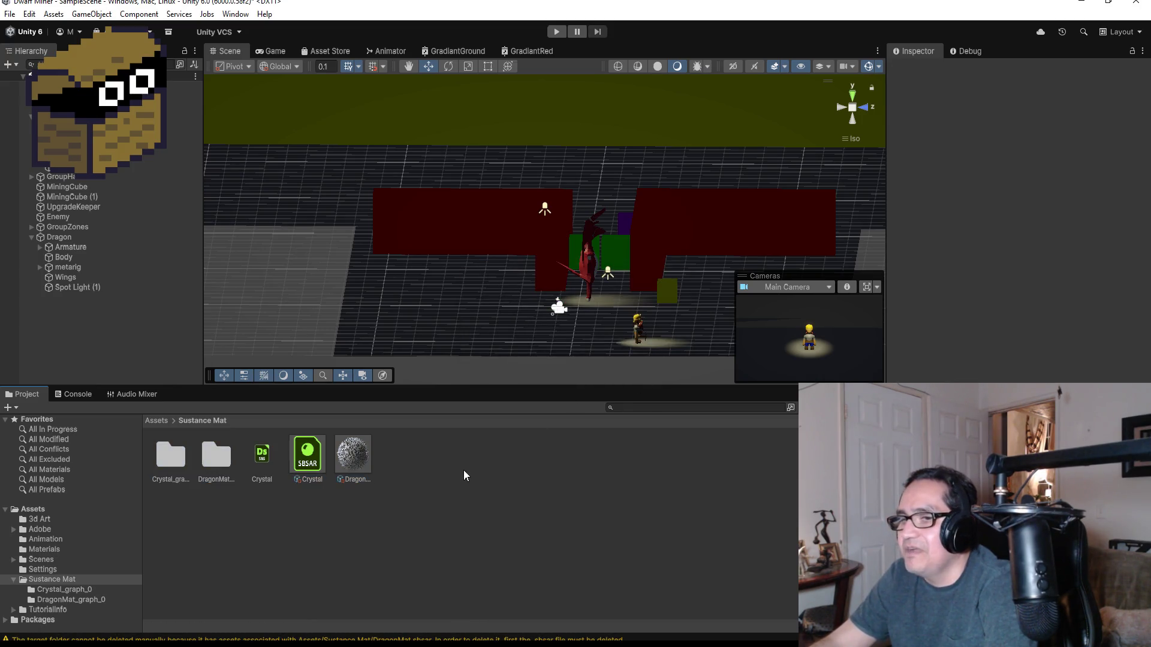
Step: Delete the DragonMat file and the Crystal .sbsar and .sbs assets
left_click(354, 455)
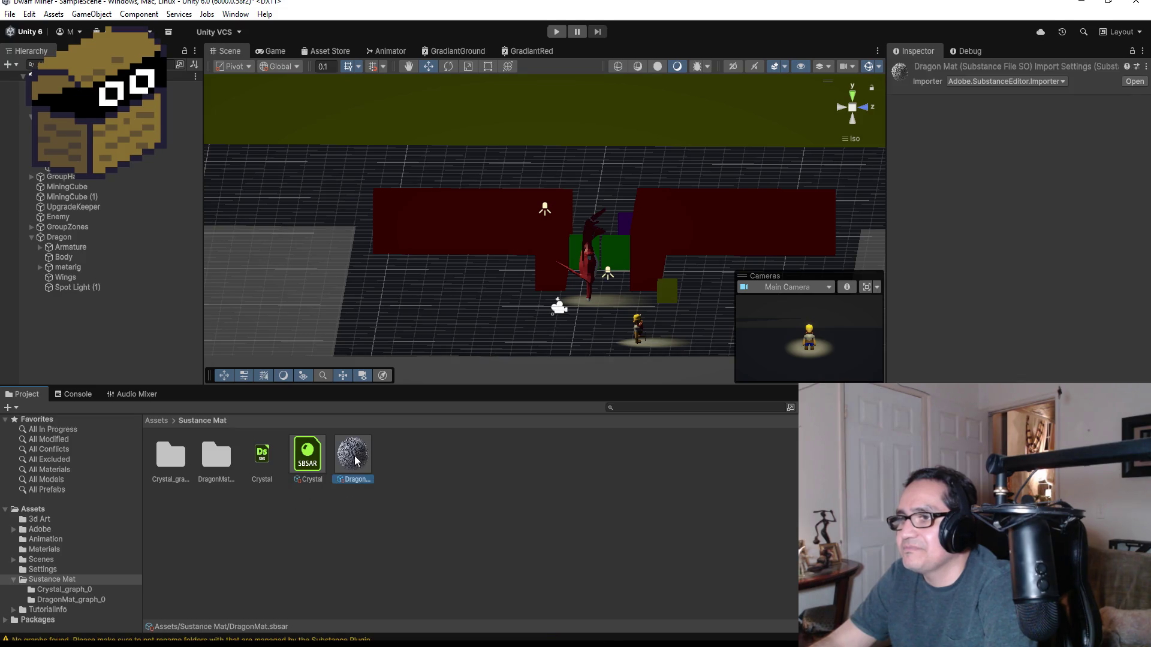
left_click(308, 458, "ctrl")
left_click(262, 467, "ctrl")
right_click(261, 468)
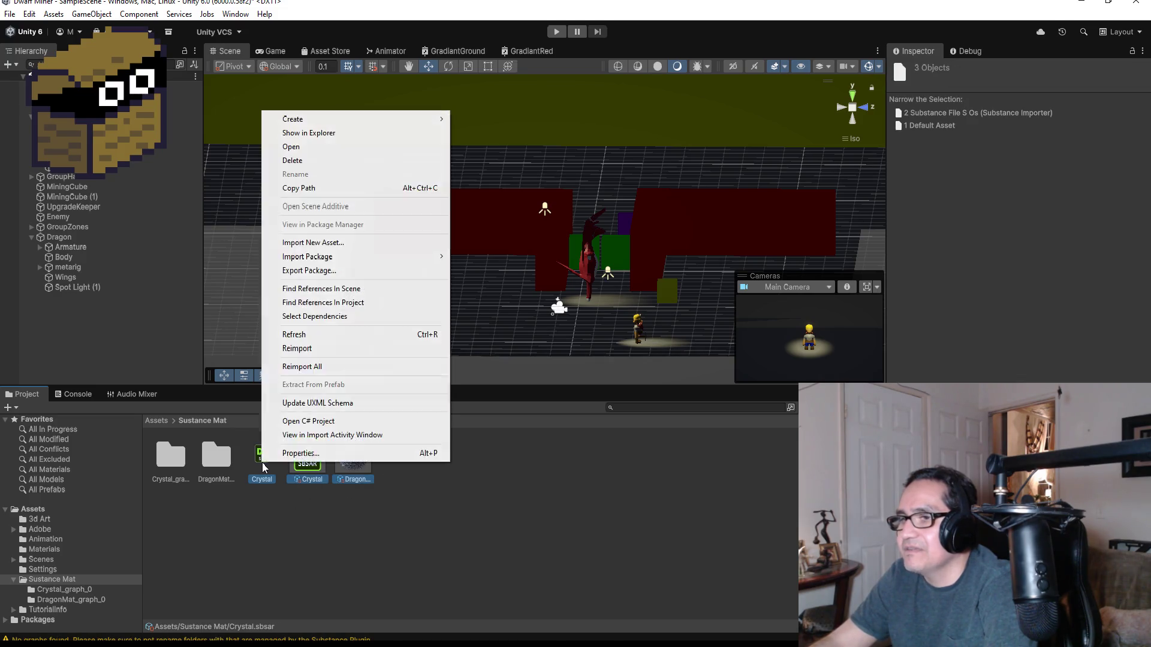
left_click(308, 160)
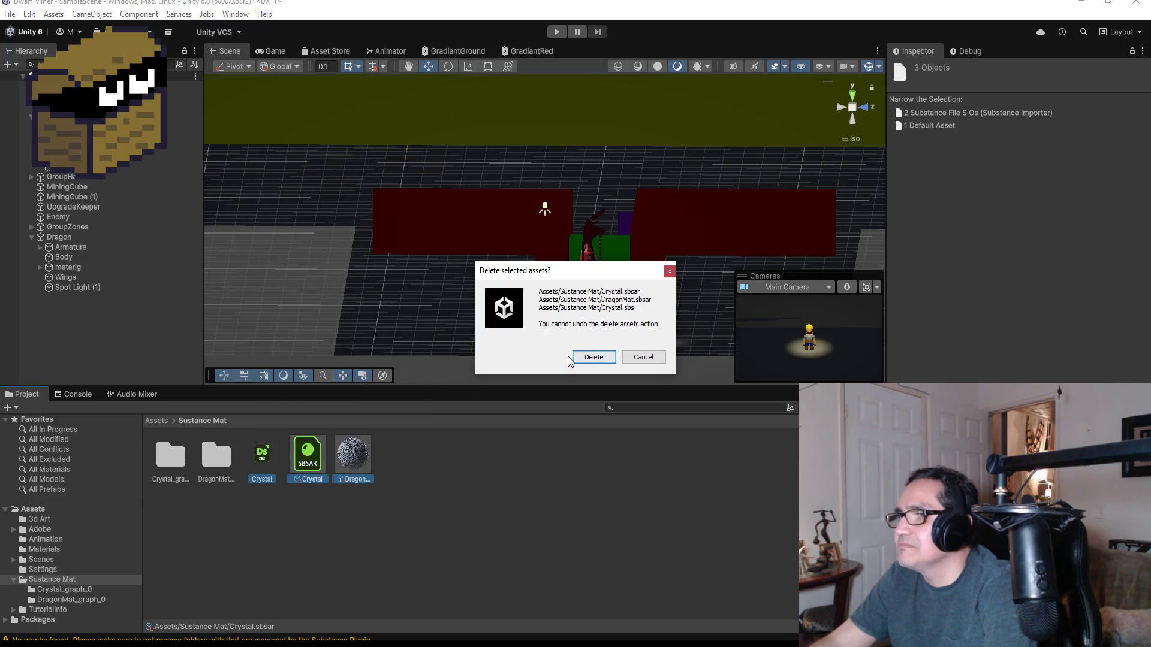
left_click(590, 358)
Step: Check the textures inside Crystal_graph_0, then return to the Sustance Mat folder
left_click(220, 463)
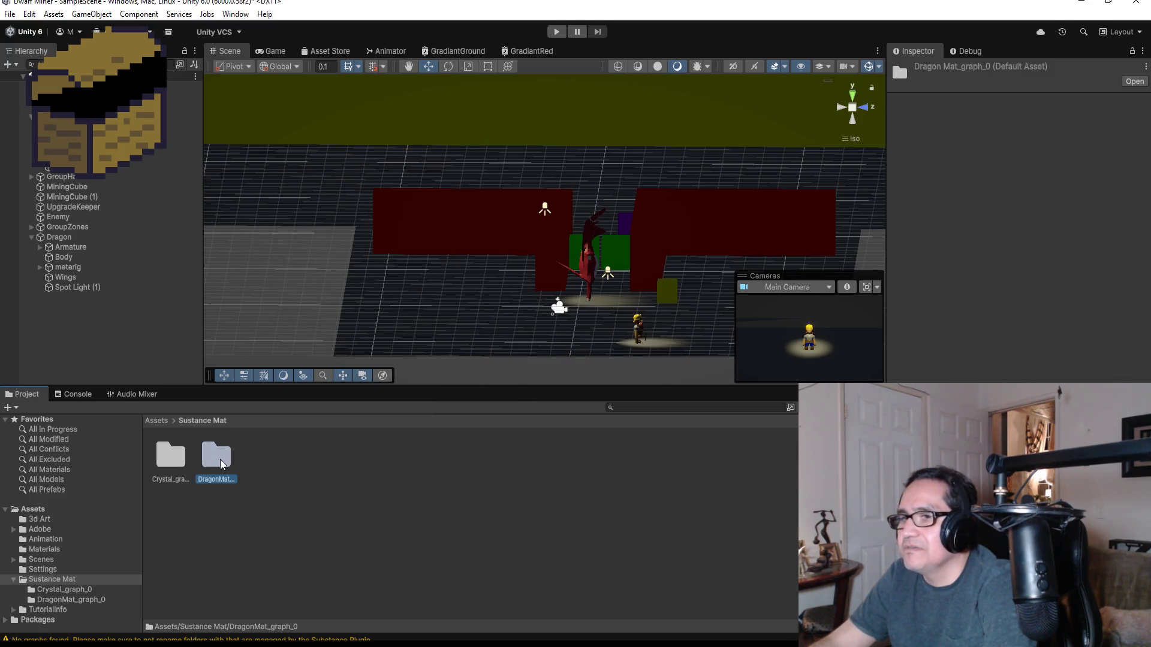
left_click(241, 500)
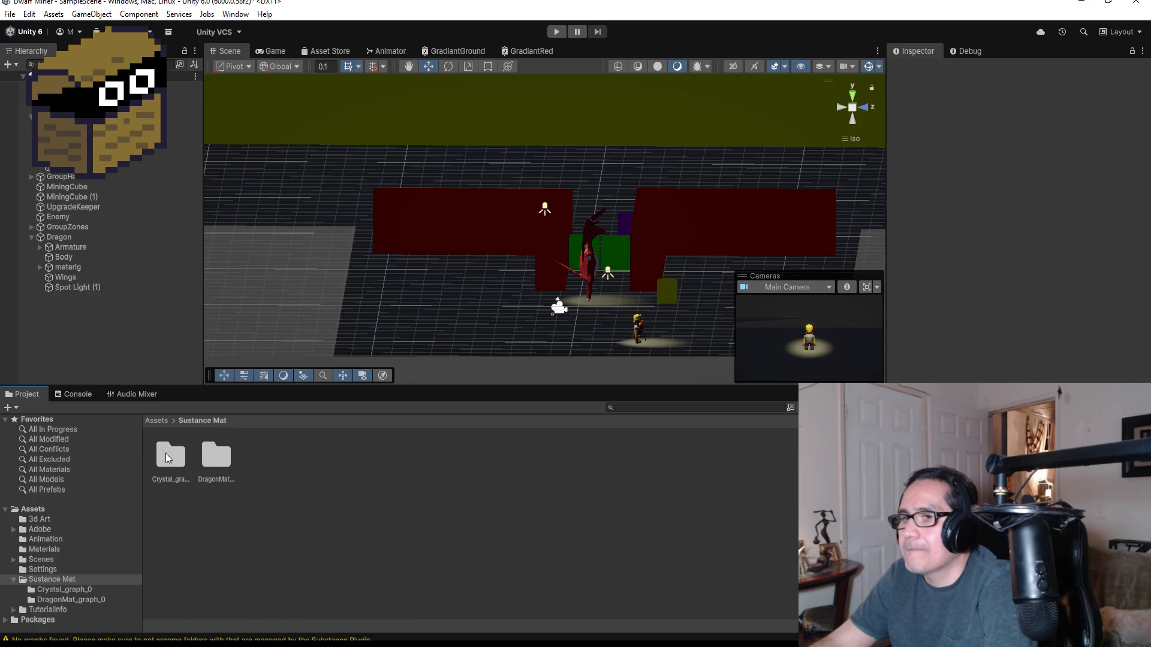
left_click(172, 465)
double_click(182, 459)
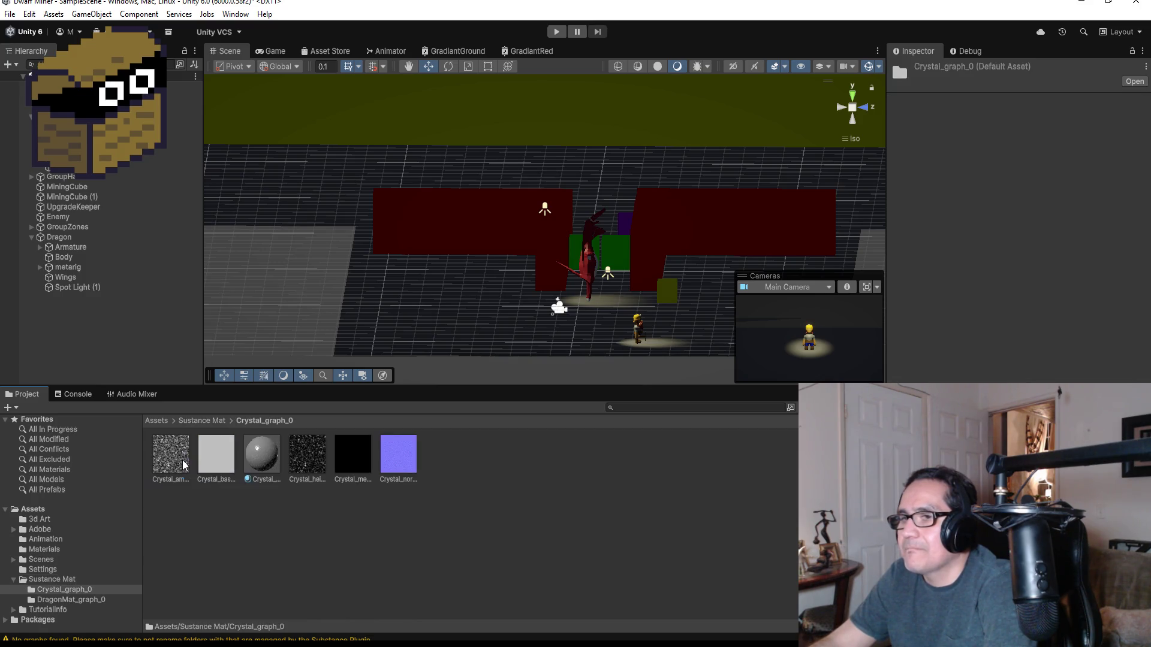
left_click(161, 422)
double_click(443, 464)
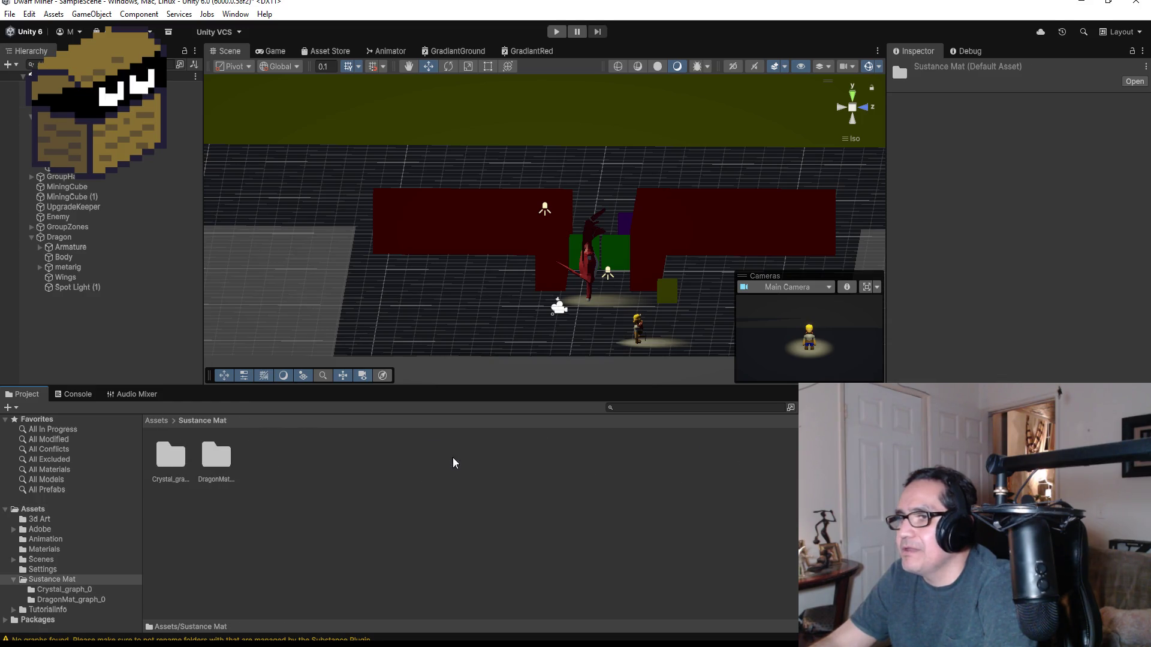
Step: Delete the Crystal_graph_0 and DragonMat_graph_0 folders, leaving Sustance Mat empty
left_click(223, 465)
left_click(172, 459, "ctrl")
right_click(176, 455)
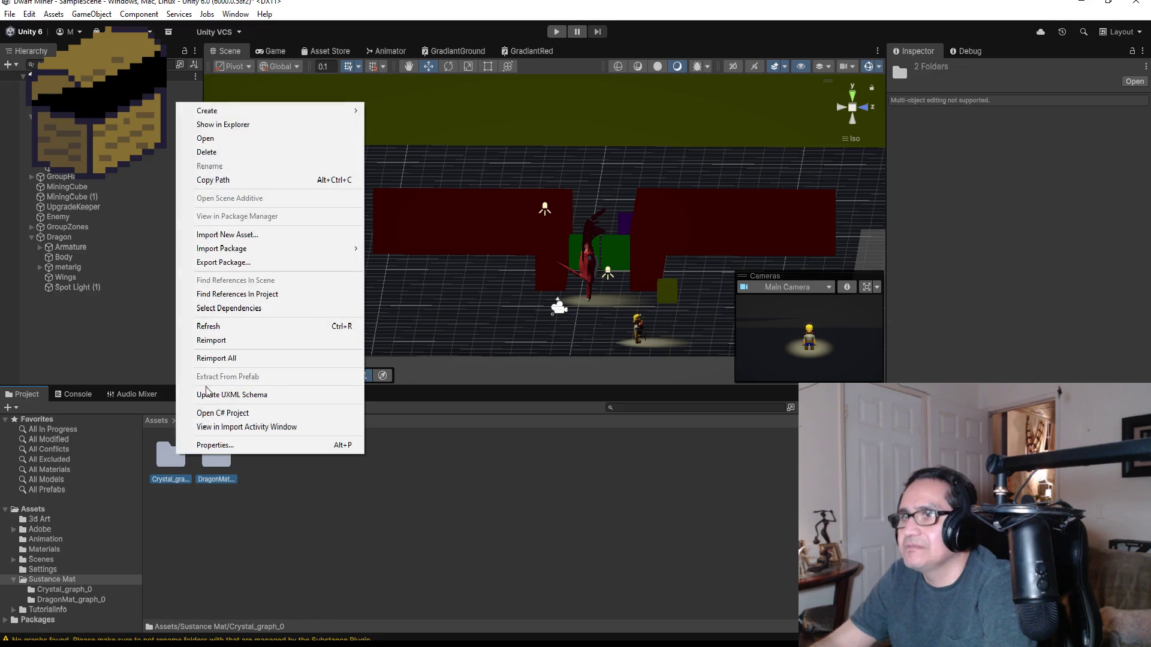
left_click(231, 153)
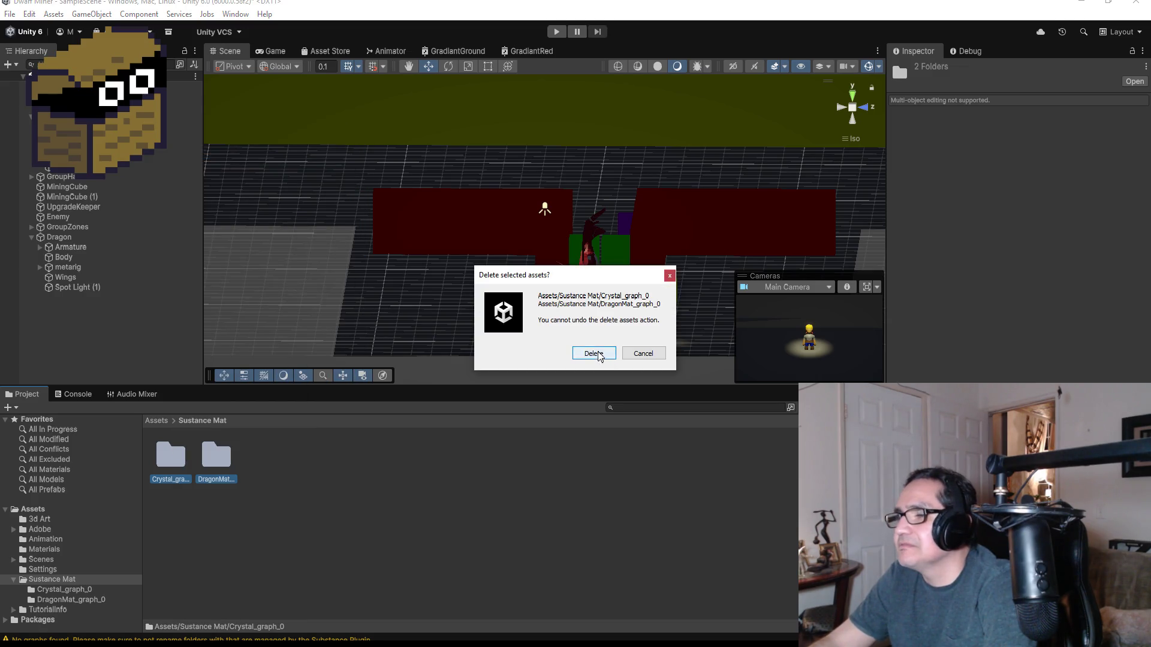
left_click(597, 352)
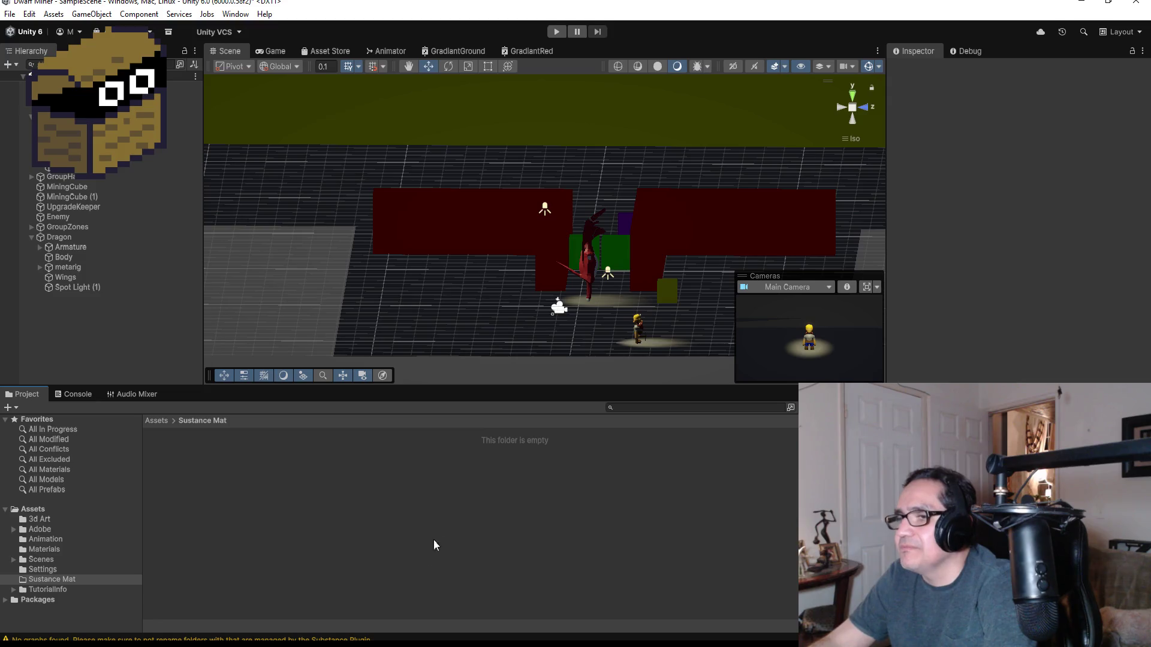
key("alt+Tab")
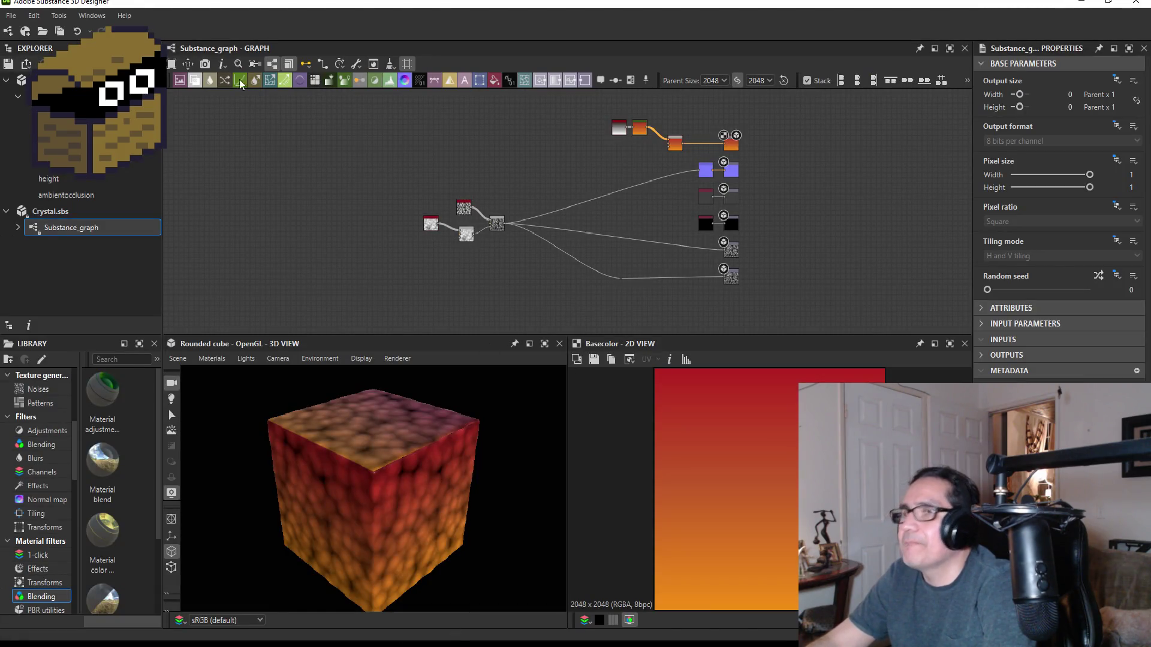
Step: Drag both Crystal files from File Explorer into Unity's Sustance Mat folder
left_click(1082, 3)
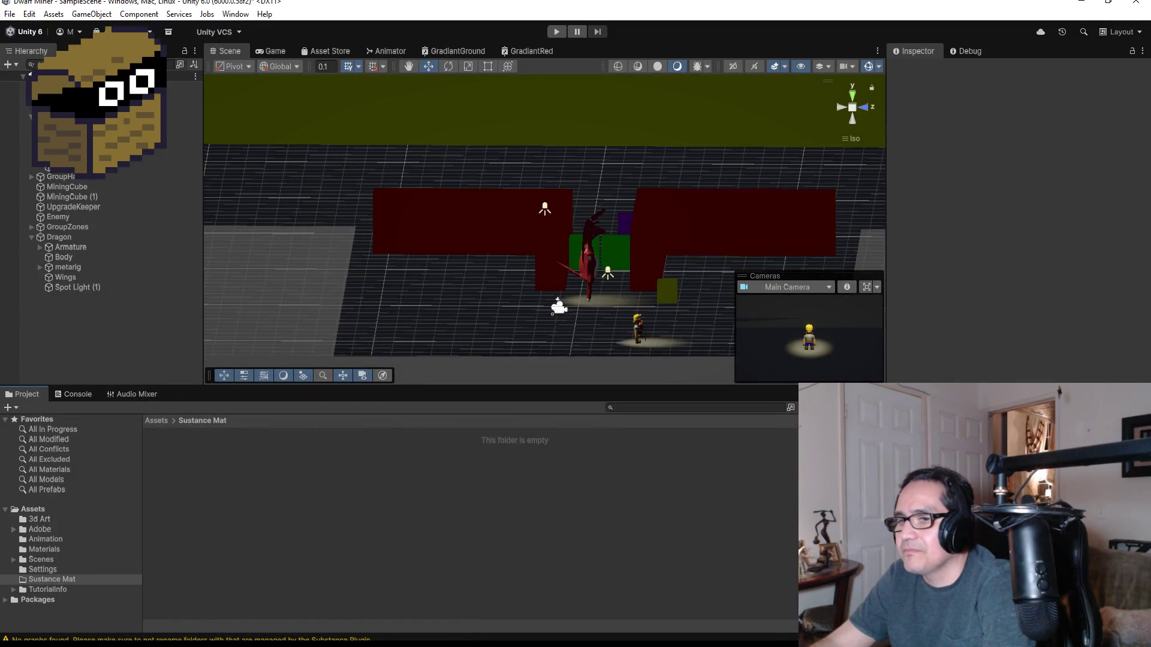
key("alt+Tab")
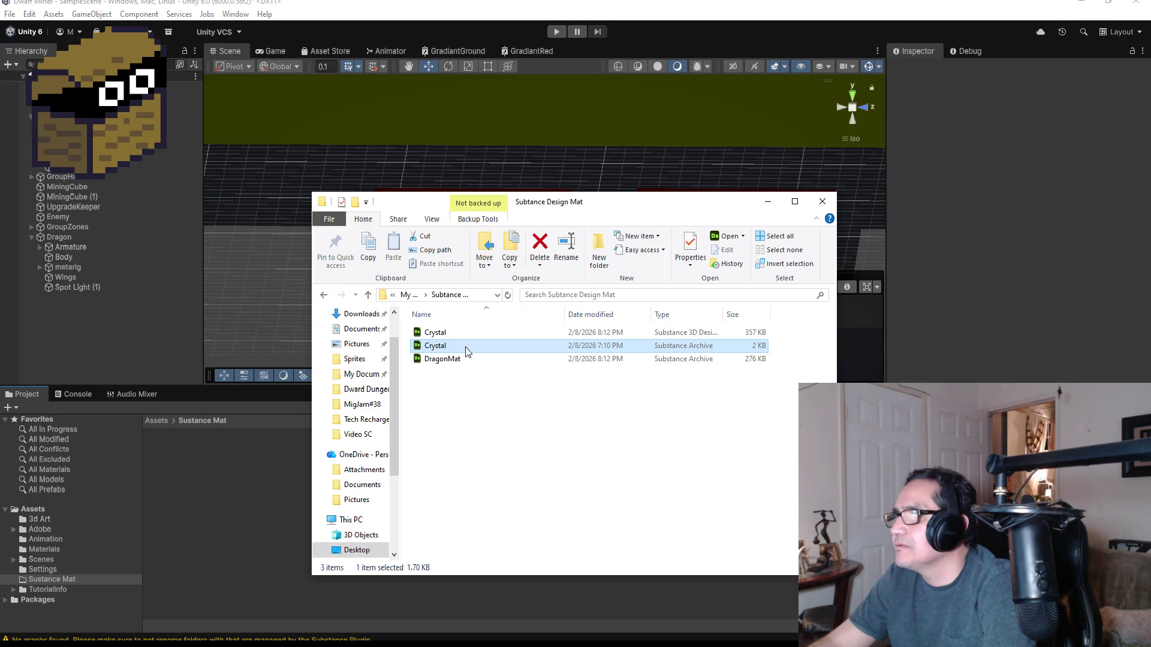
left_click(444, 332, "ctrl")
left_click_drag(445, 333, 216, 485)
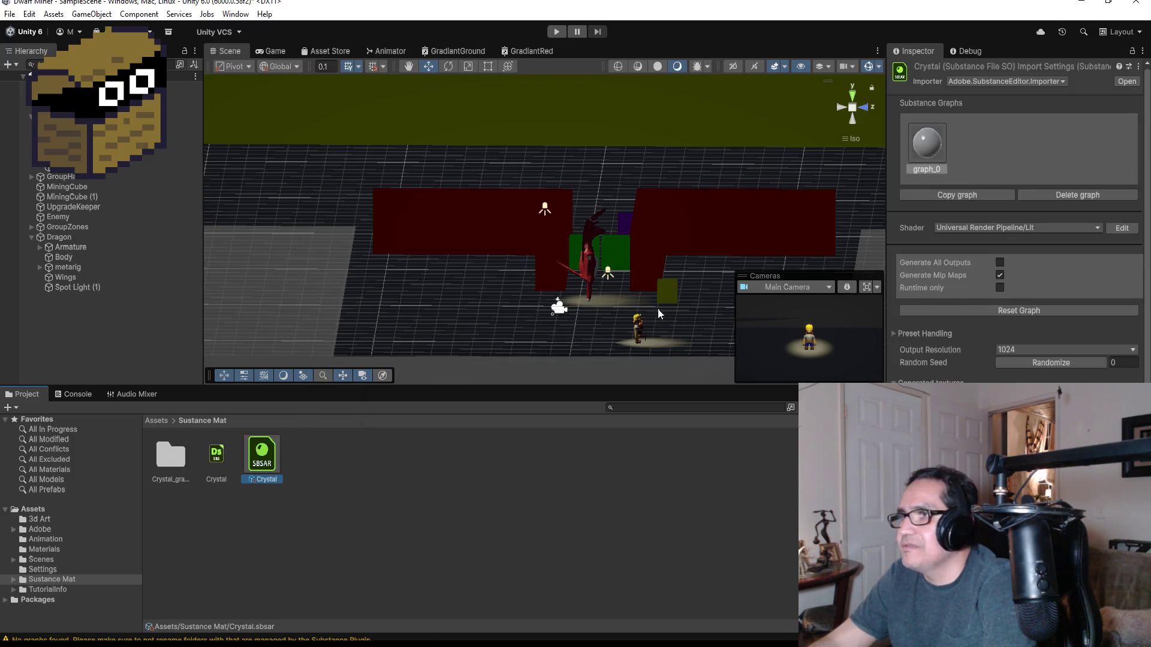
Step: Drag the Crystal .sbsar onto the UpgradeKeeper cube, replacing its Yellow material
scroll(689, 293, "up", 5)
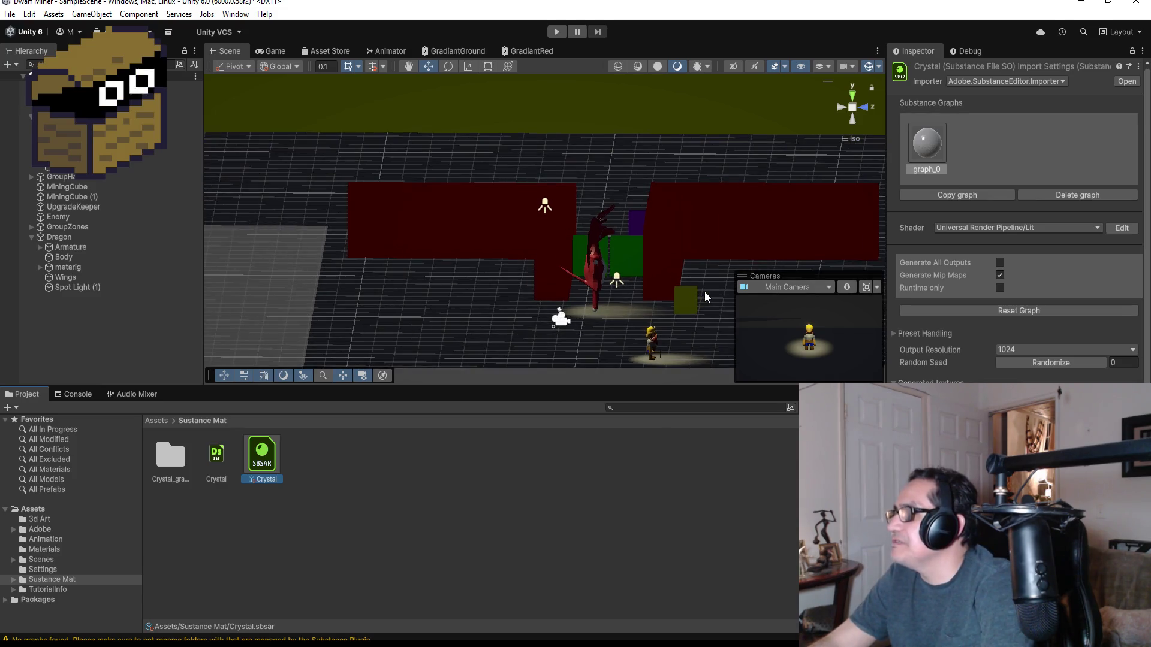
scroll(683, 322, "down", 5)
mouse_move(524, 262)
left_mouse_down()
mouse_move(354, 163)
mouse_move(393, 174)
mouse_move(477, 238)
left_mouse_up()
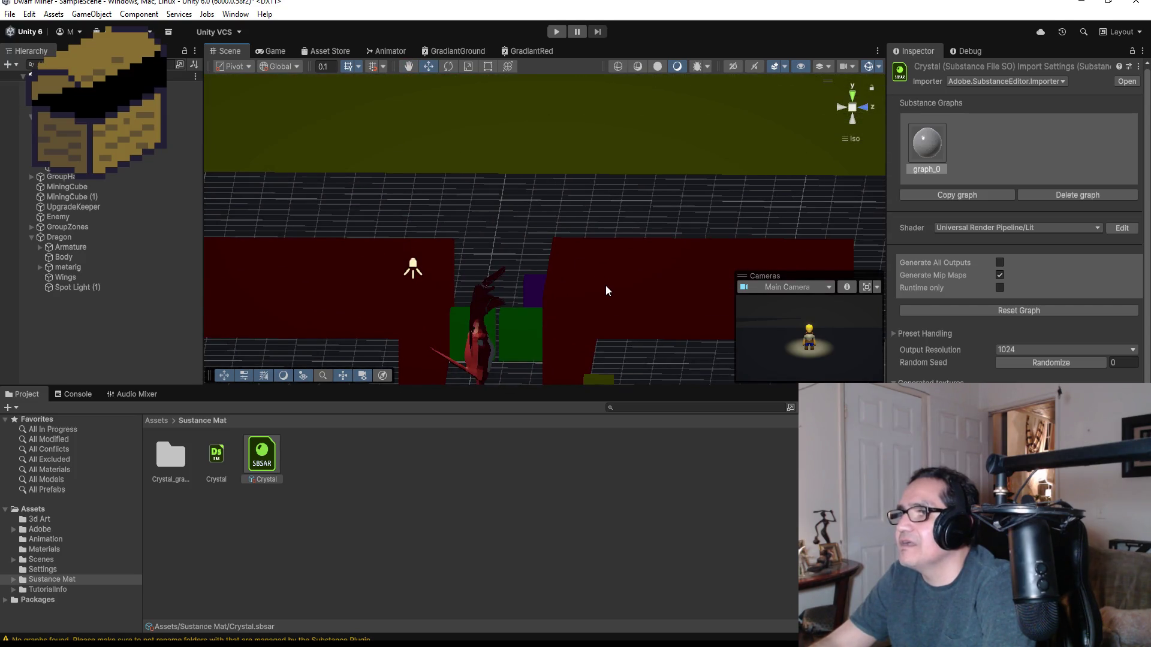
left_click(463, 222)
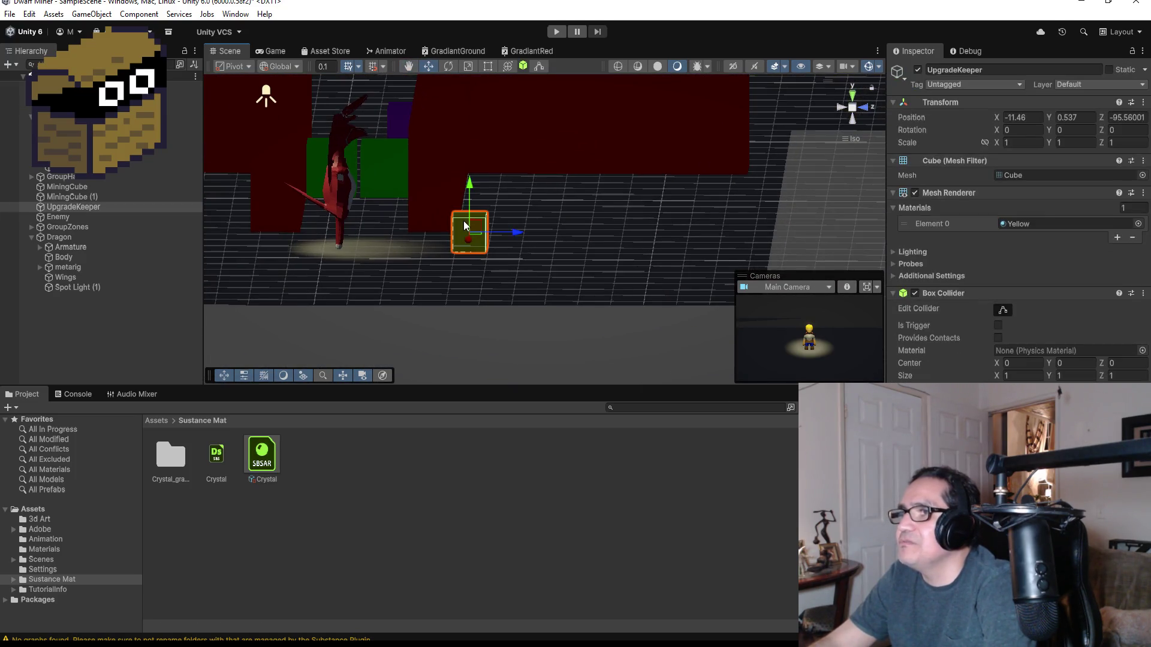
mouse_move(261, 461)
left_mouse_down()
mouse_move(473, 267)
mouse_move(476, 238)
left_mouse_up()
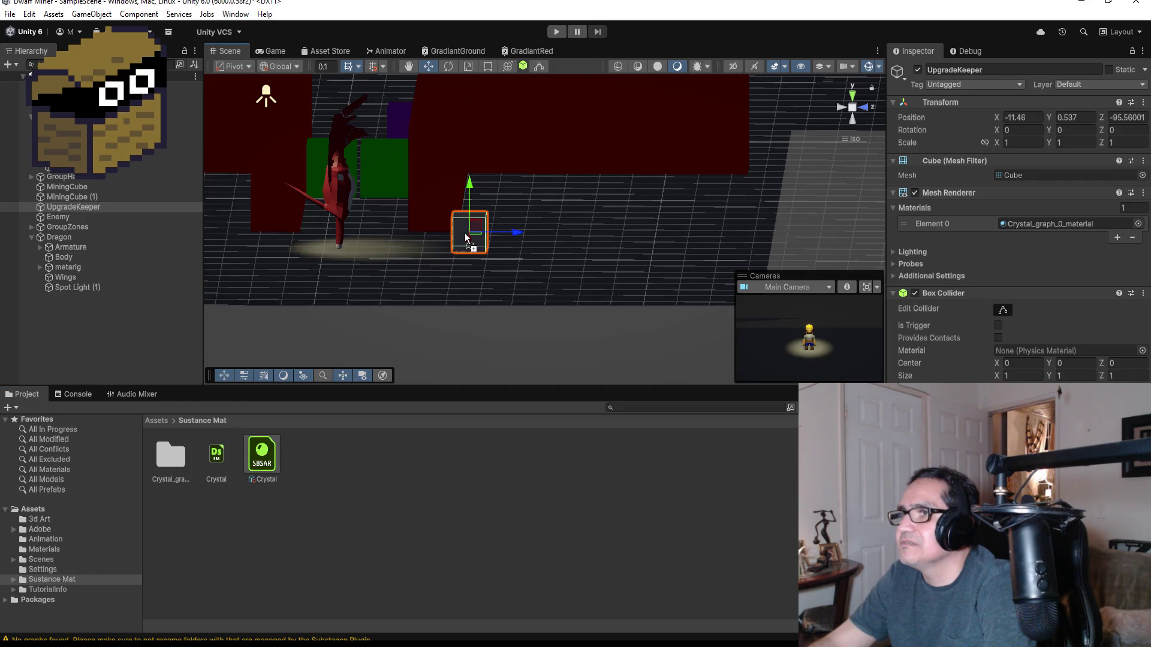
left_click_drag(465, 248, 468, 243)
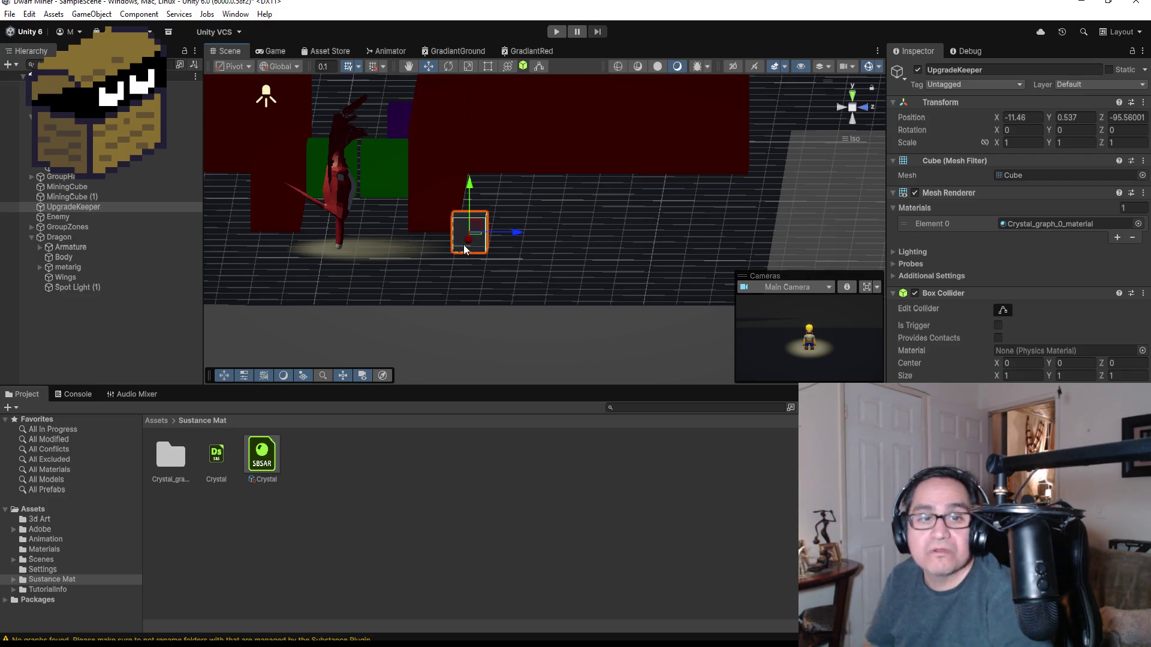
scroll(468, 243, "up", 5)
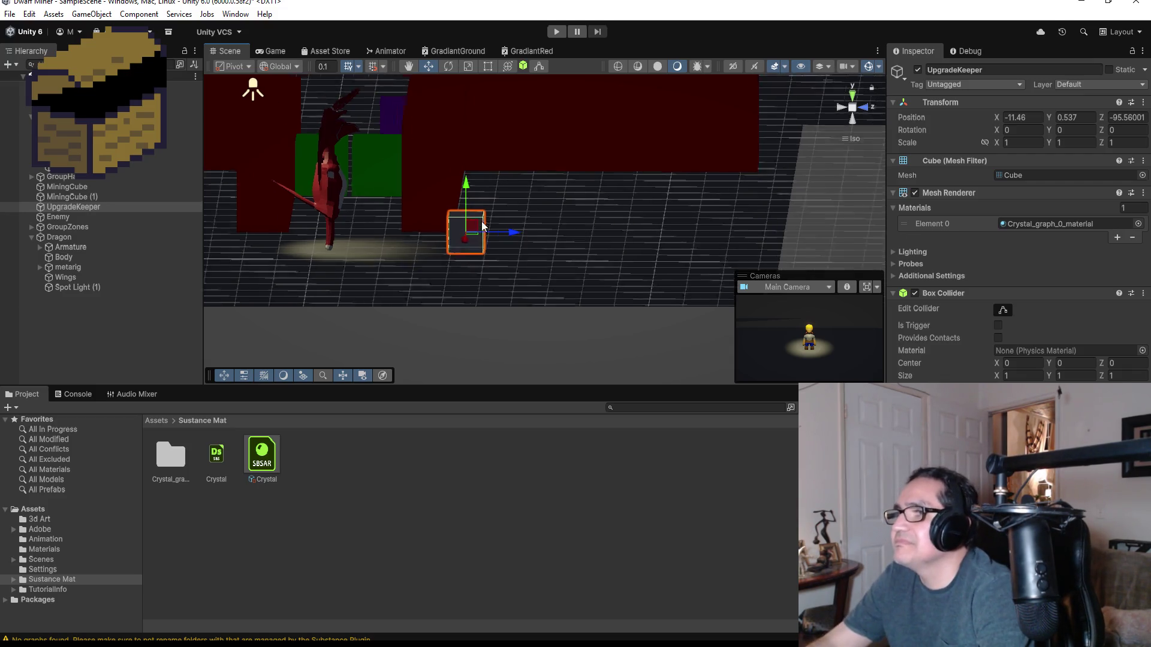
mouse_move(453, 235)
left_mouse_down()
mouse_move(570, 229)
mouse_move(384, 349)
left_mouse_up()
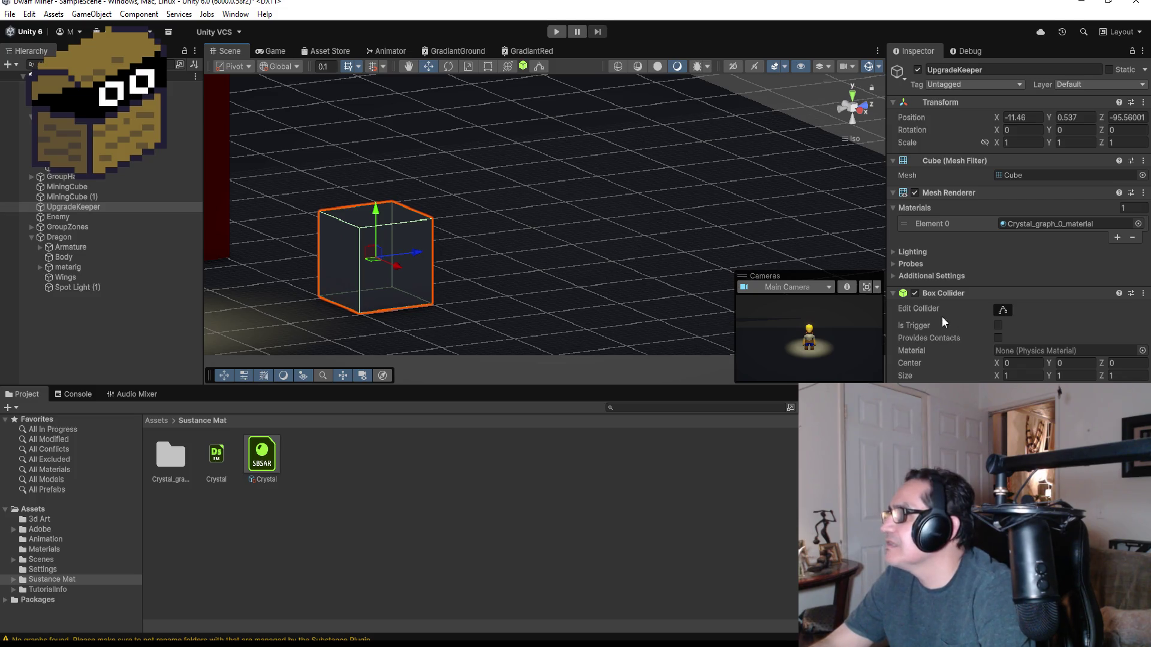
Step: Inspect the graph_0 Substance graph settings inside Crystal_graph_0
left_click(157, 455)
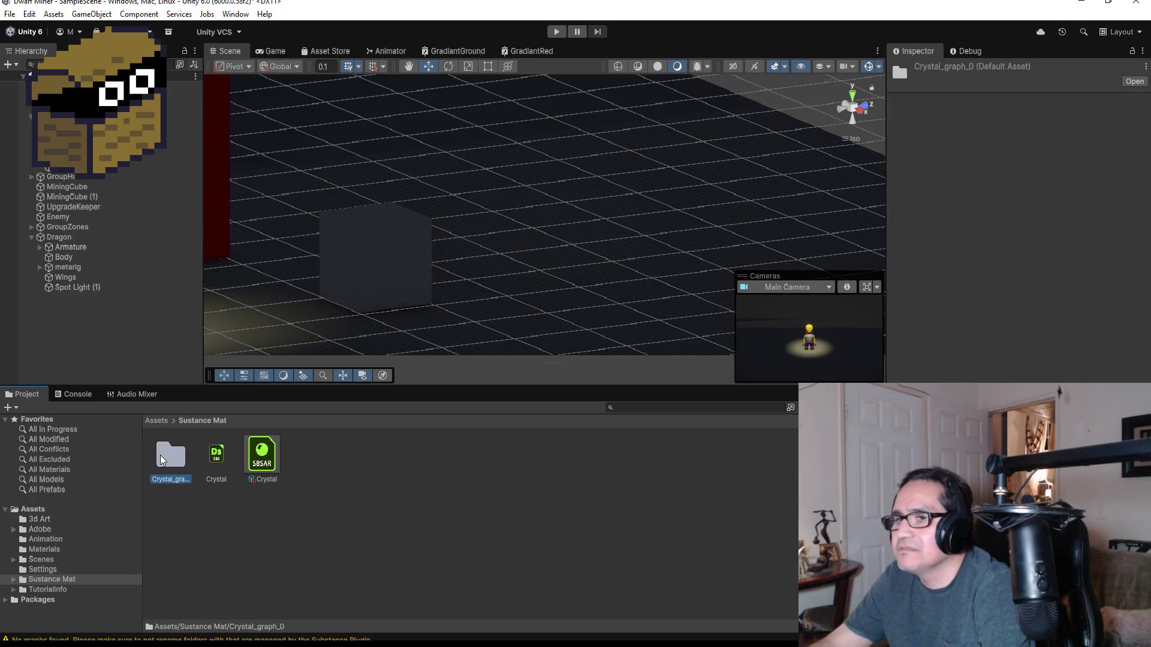
double_click(160, 455)
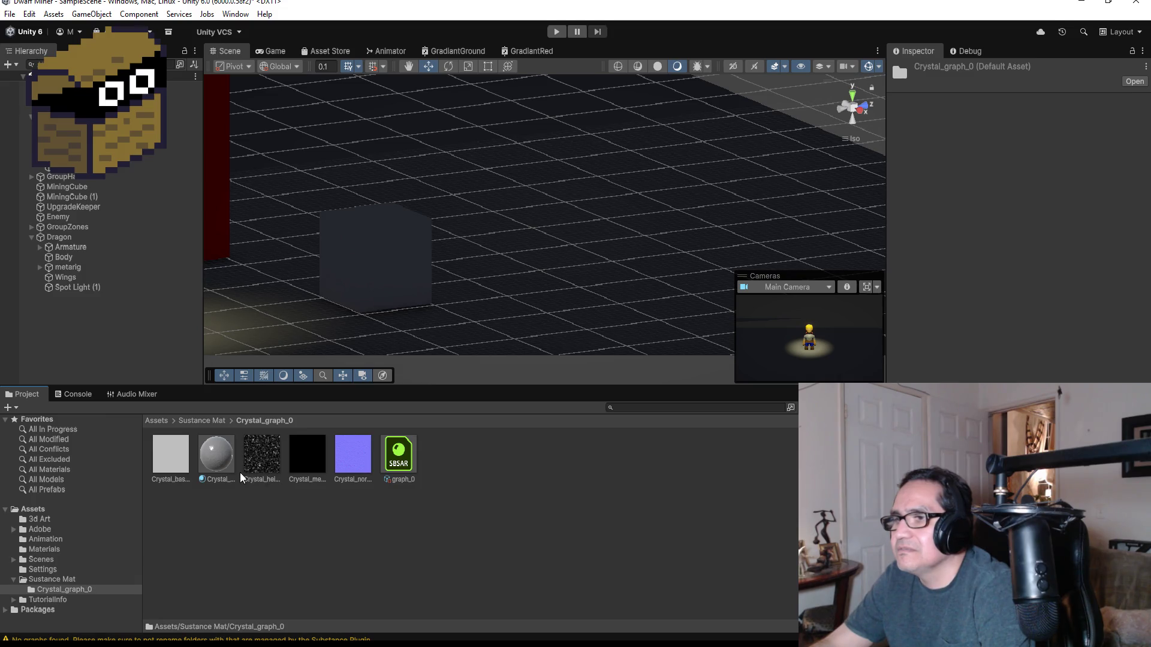
left_click(404, 461)
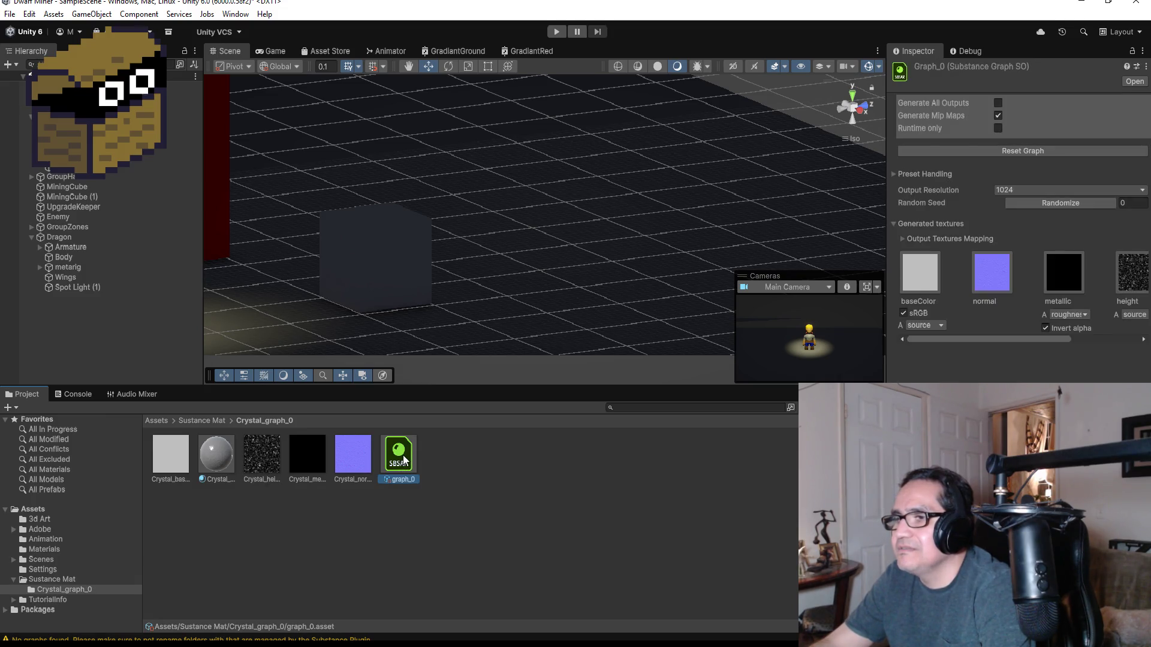
mouse_move(401, 460)
left_mouse_down()
mouse_move(409, 316)
mouse_move(390, 250)
mouse_move(388, 261)
left_mouse_up()
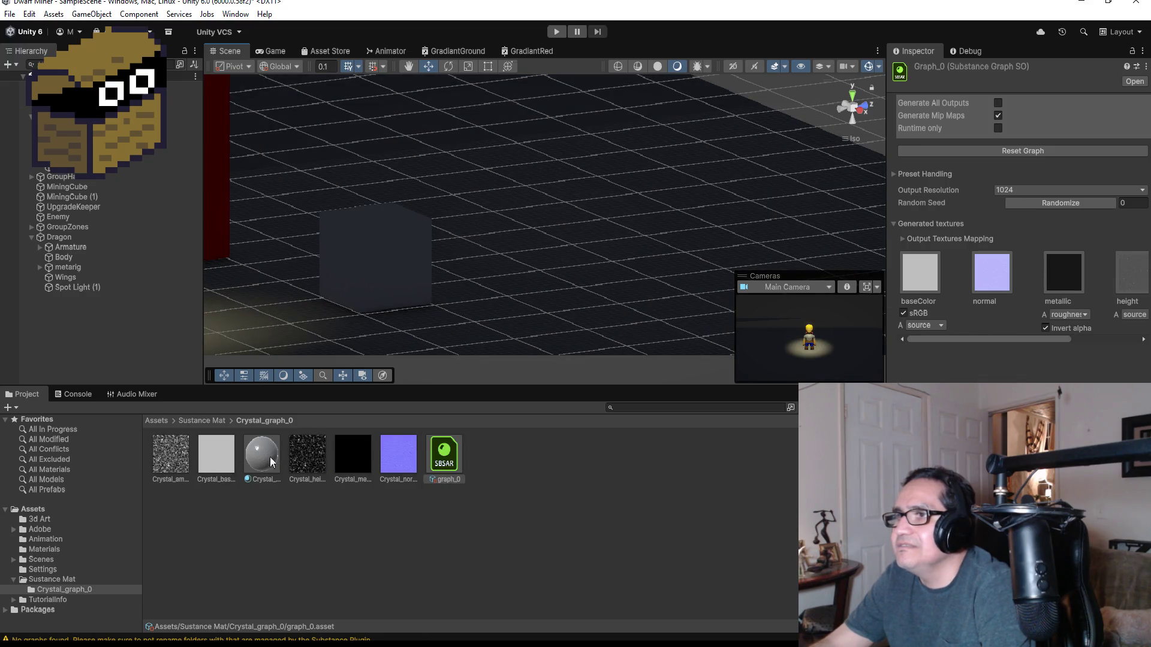
Step: Show the Crystal .sbsar import settings in the Sustance Mat folder
left_click(160, 420)
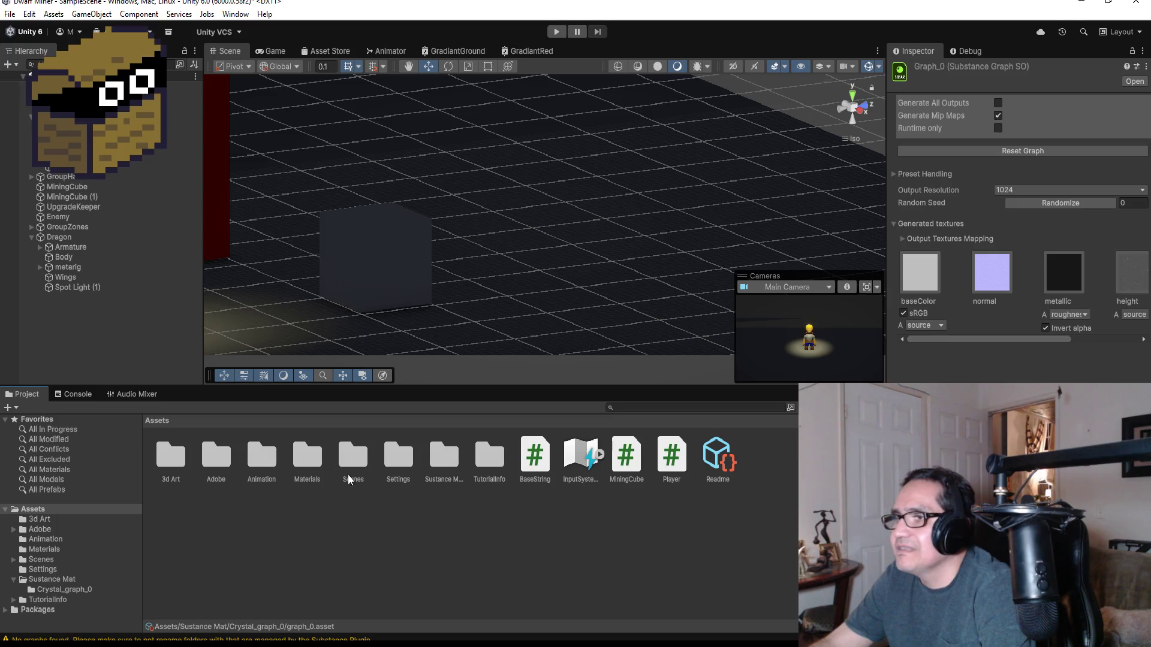
double_click(444, 454)
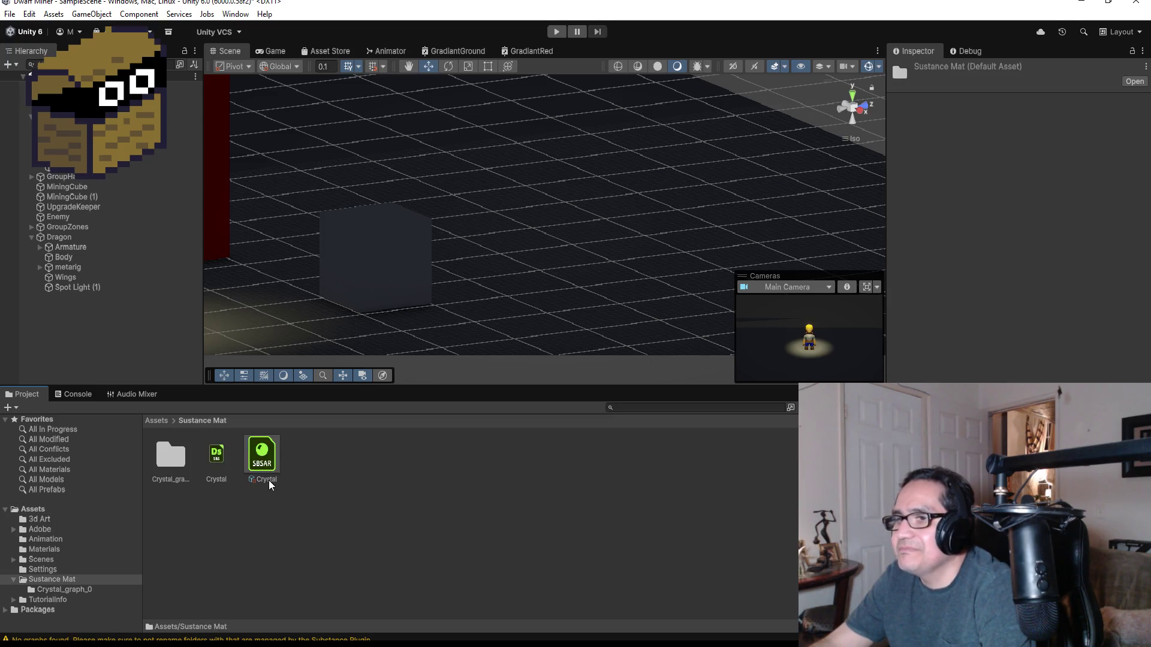
left_click(265, 454)
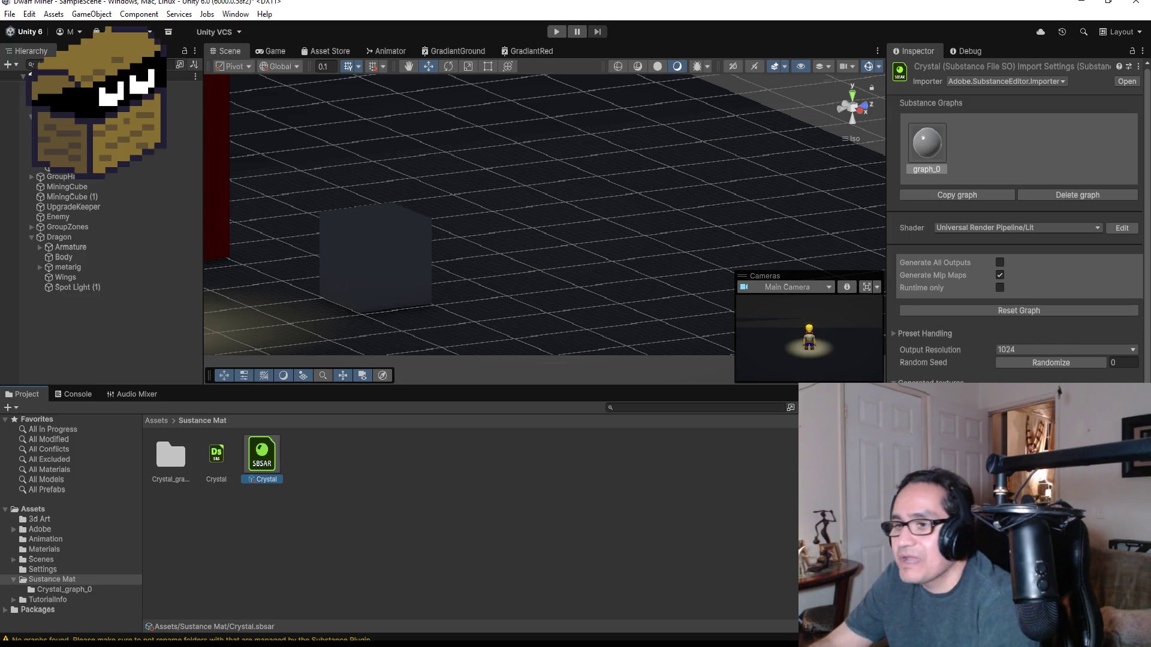
key("alt+Tab")
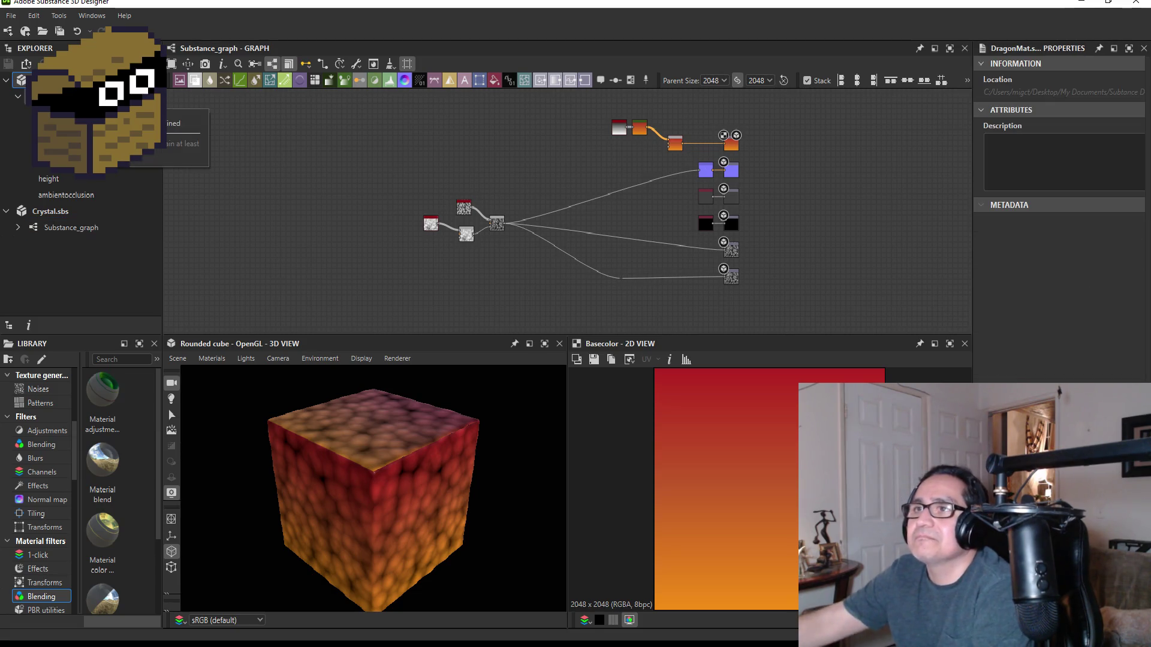
Step: Start publishing the Crystal.sbs package as an .sbsar file
right_click(81, 80)
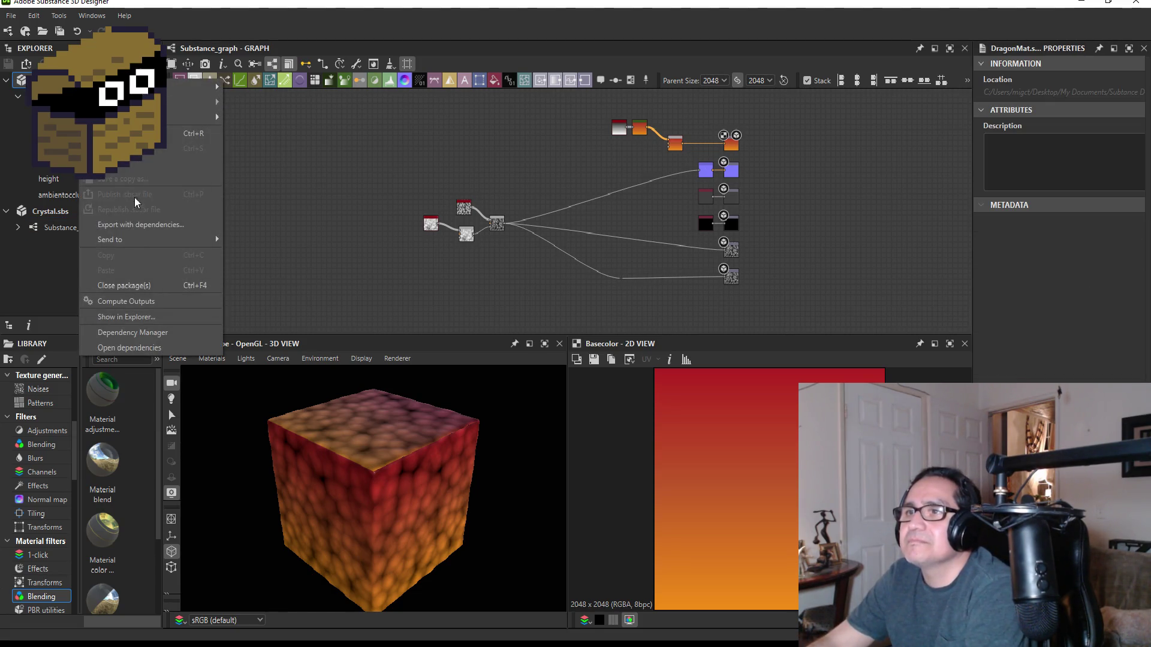
left_click(36, 240)
left_click(45, 228)
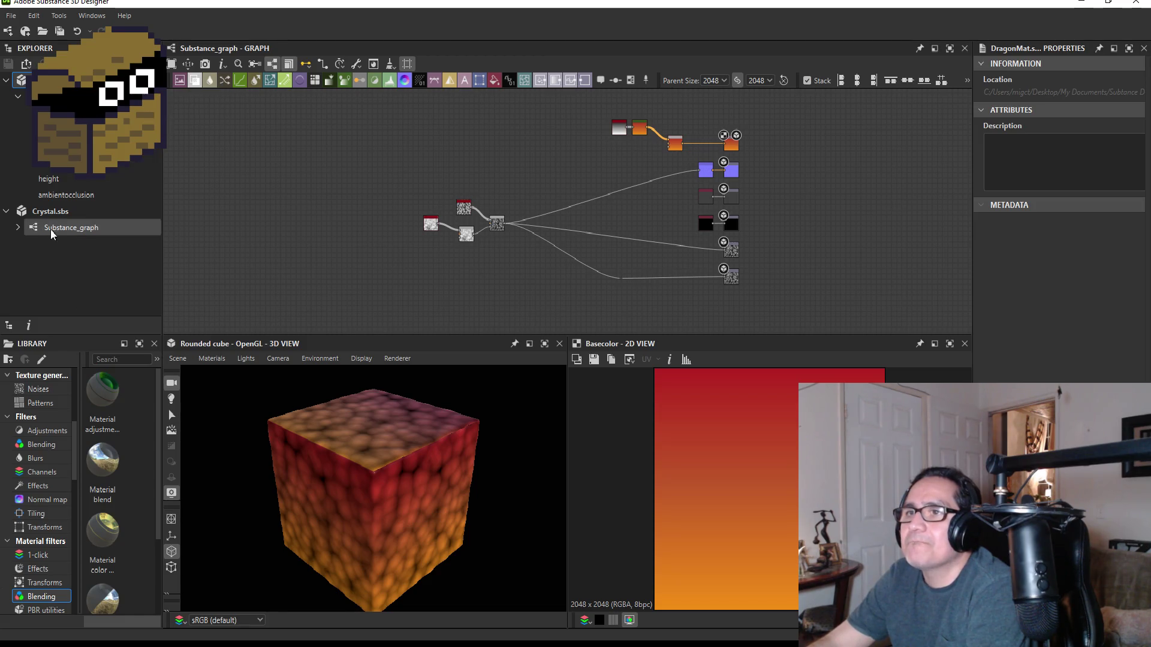
left_click(54, 213)
right_click(55, 217)
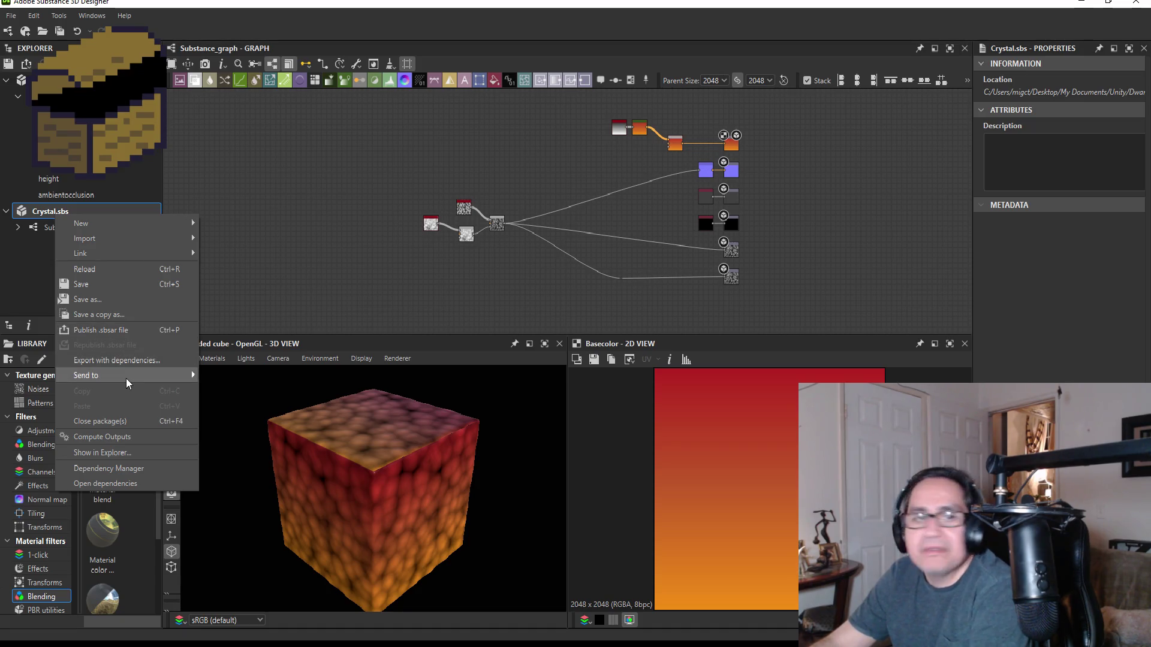
mouse_move(126, 378)
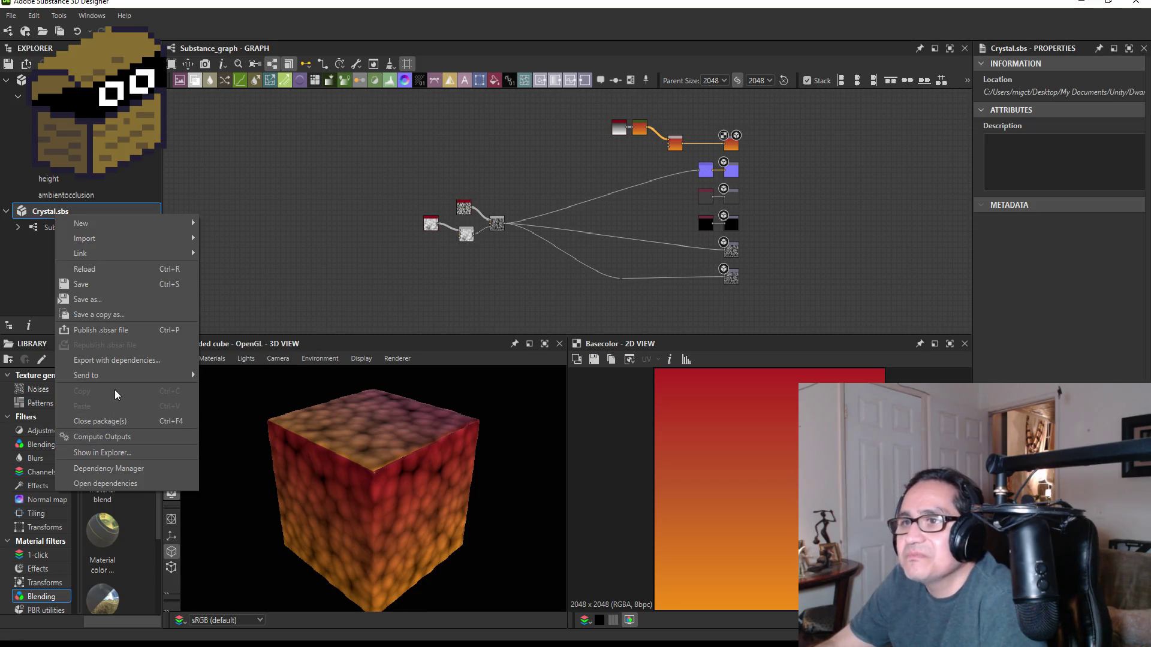
left_click(135, 334)
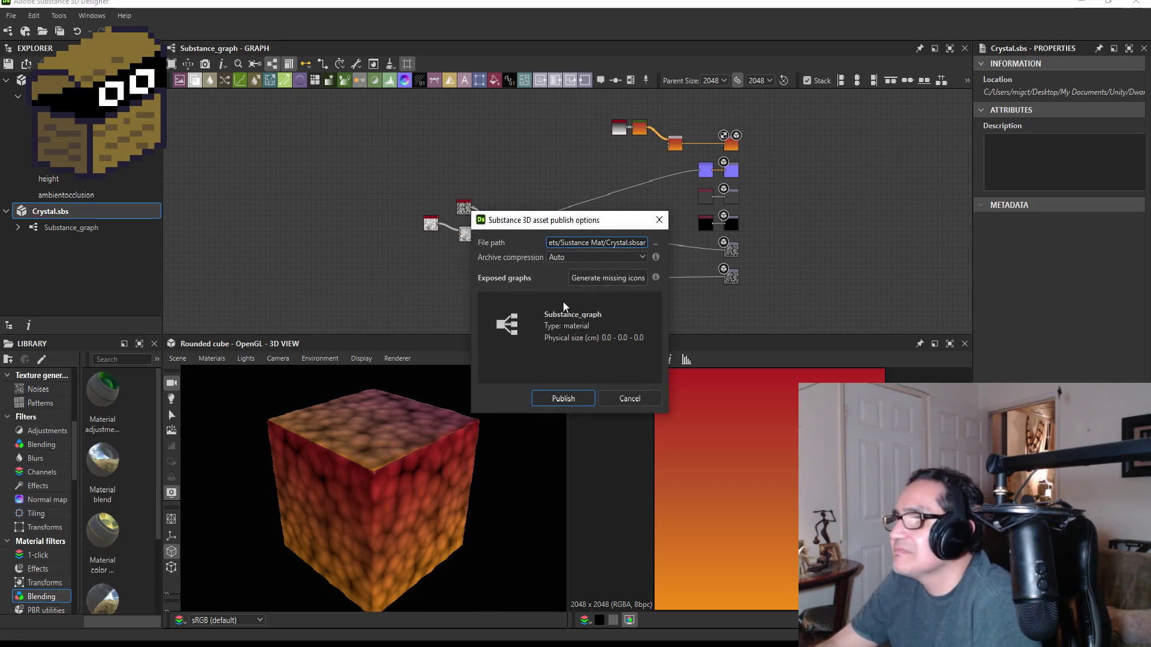
Step: Save it as Crystal.sbsar in Unity's Sustance Mat folder, replacing the existing archive
left_click(656, 243)
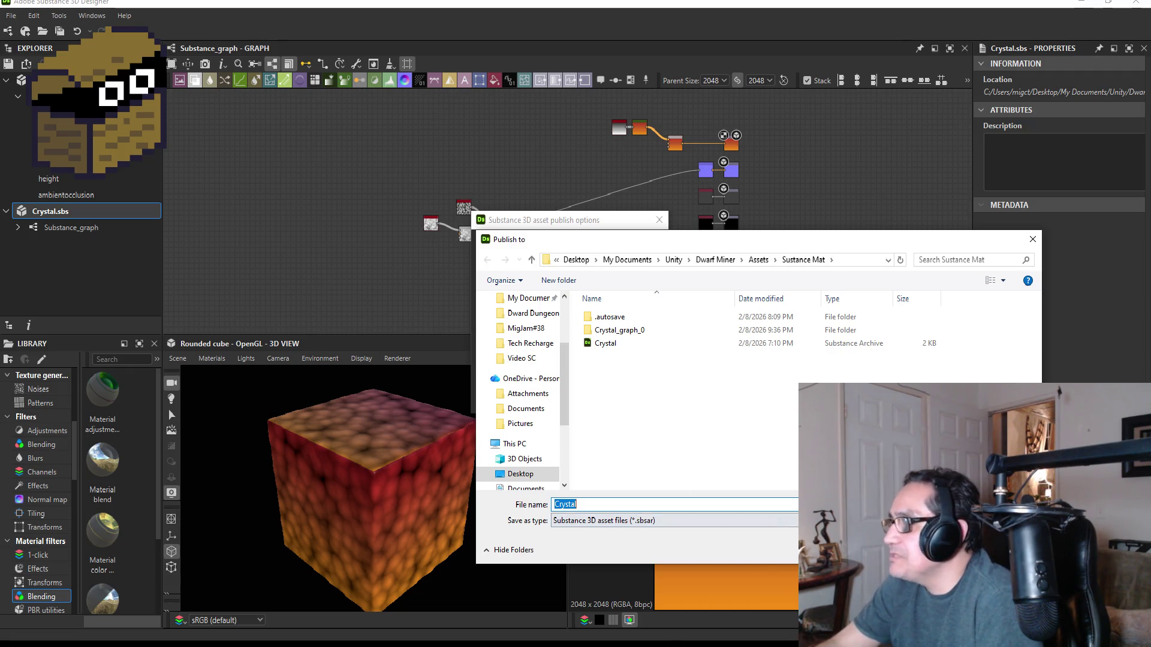
key("Return")
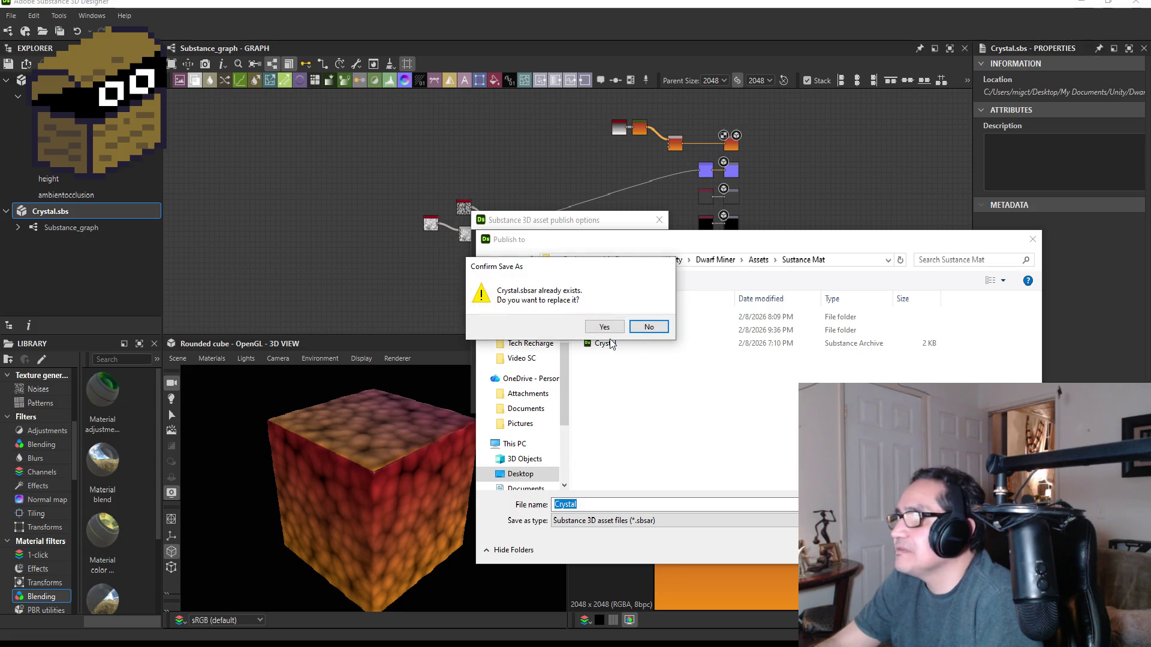
left_click(601, 327)
left_click(564, 400)
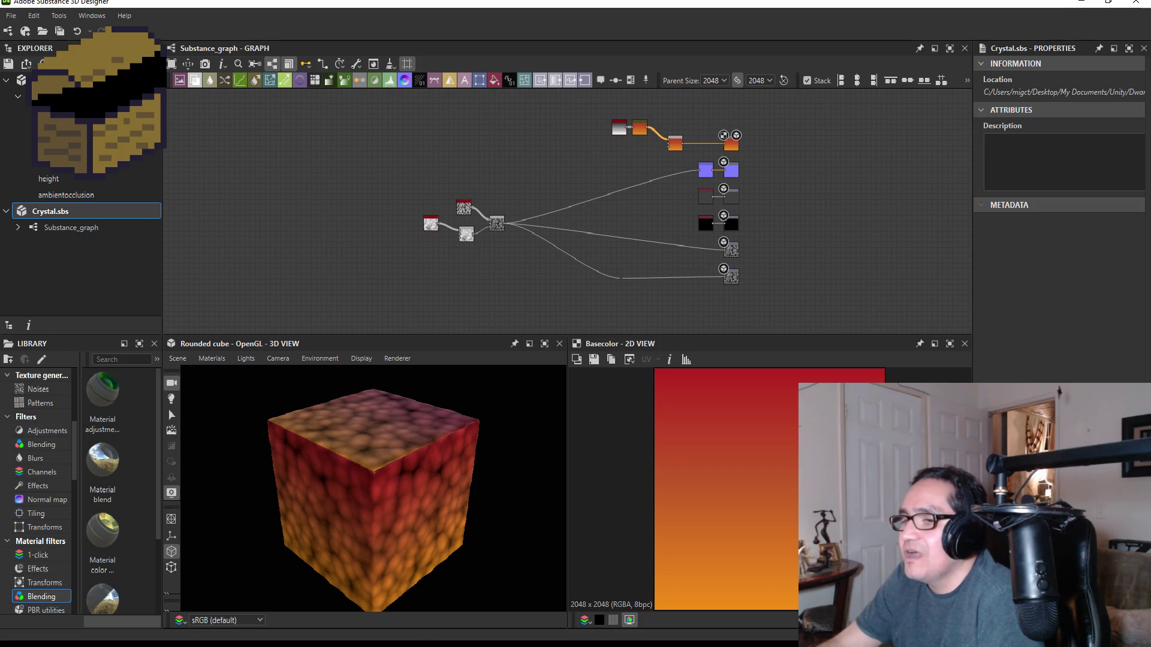
key("alt+Tab")
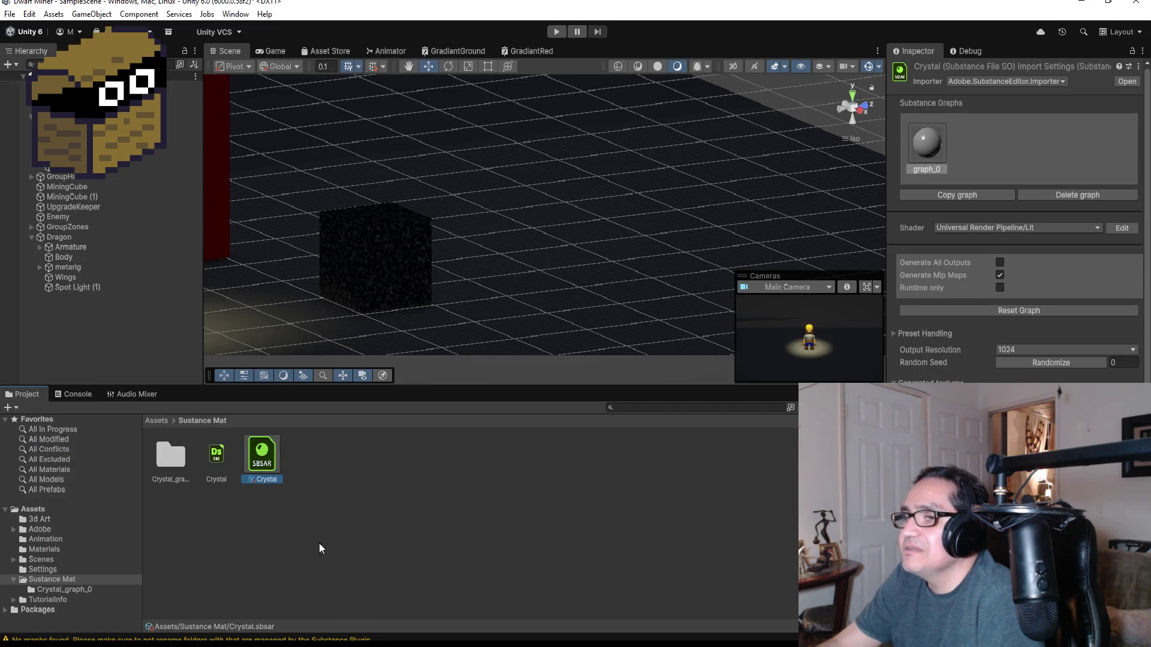
Step: Move the UpgradeKeeper cube closer to the dragon and orbit around it
scroll(415, 187, "down", 3)
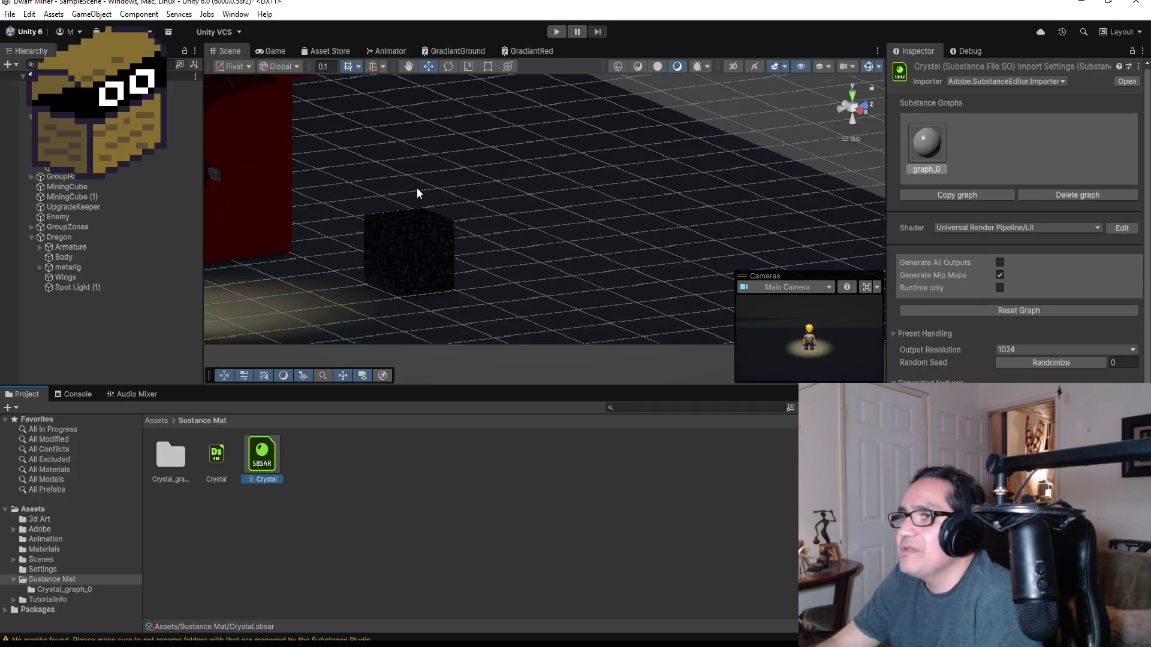
left_click(444, 247)
mouse_move(470, 248)
left_mouse_down()
mouse_move(293, 277)
mouse_move(322, 291)
left_mouse_up()
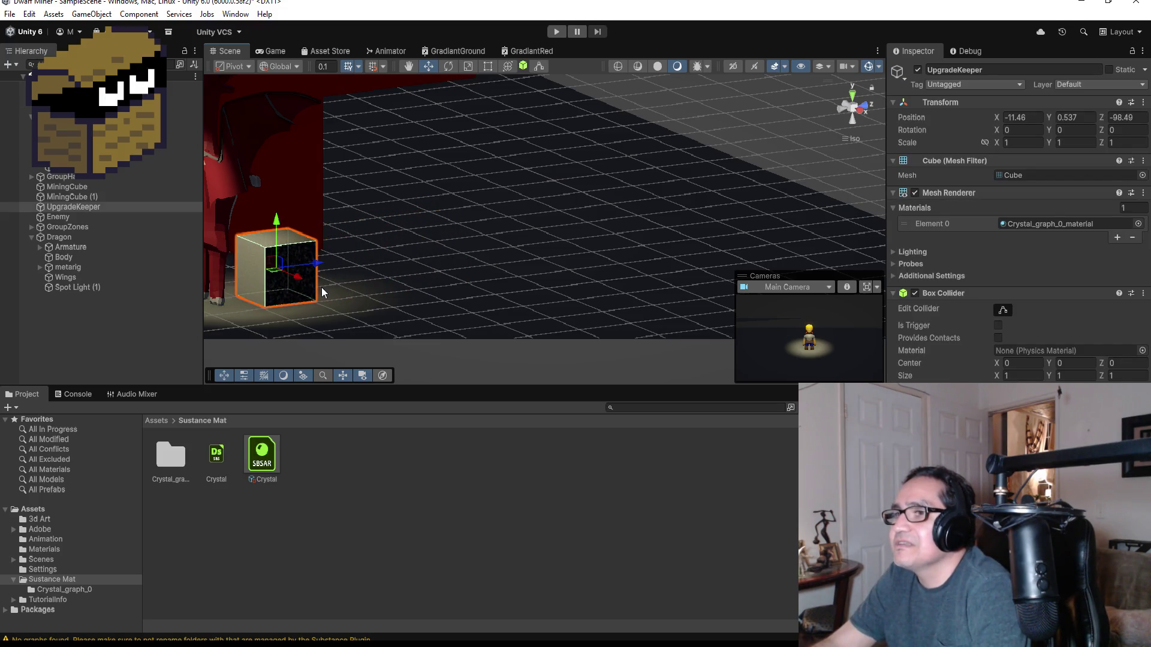
mouse_move(354, 252)
left_mouse_down()
mouse_move(455, 247)
mouse_move(331, 281)
left_mouse_up()
Step: Open the Crystal_graph_0 folder in the Project panel
left_click(217, 456)
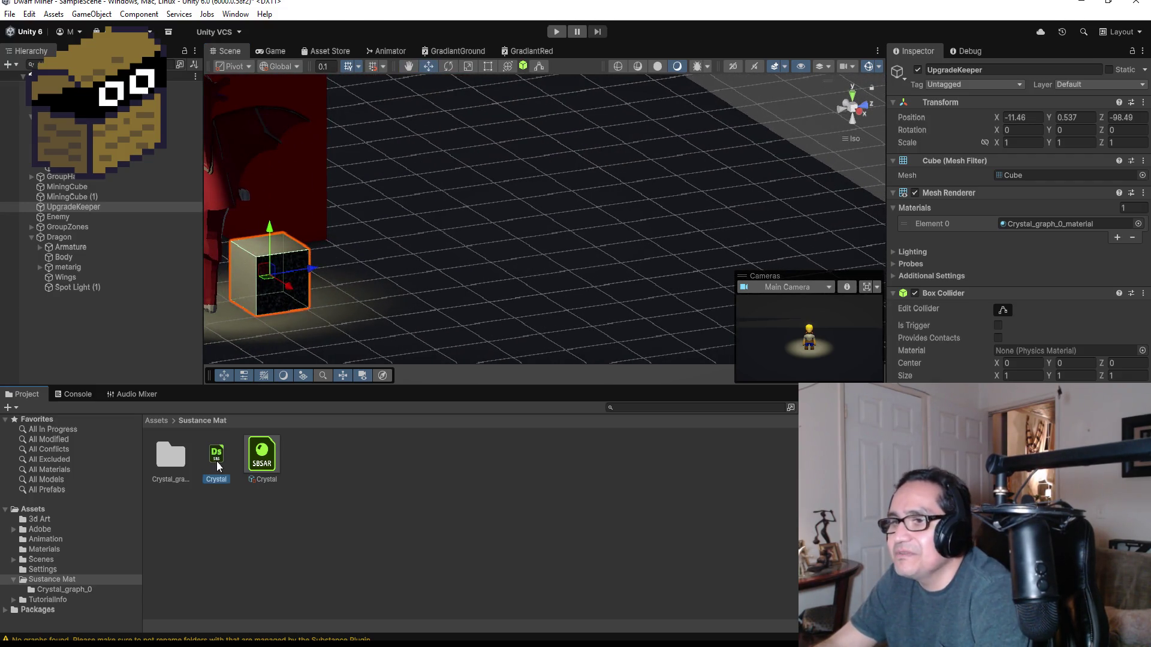
left_click(164, 470)
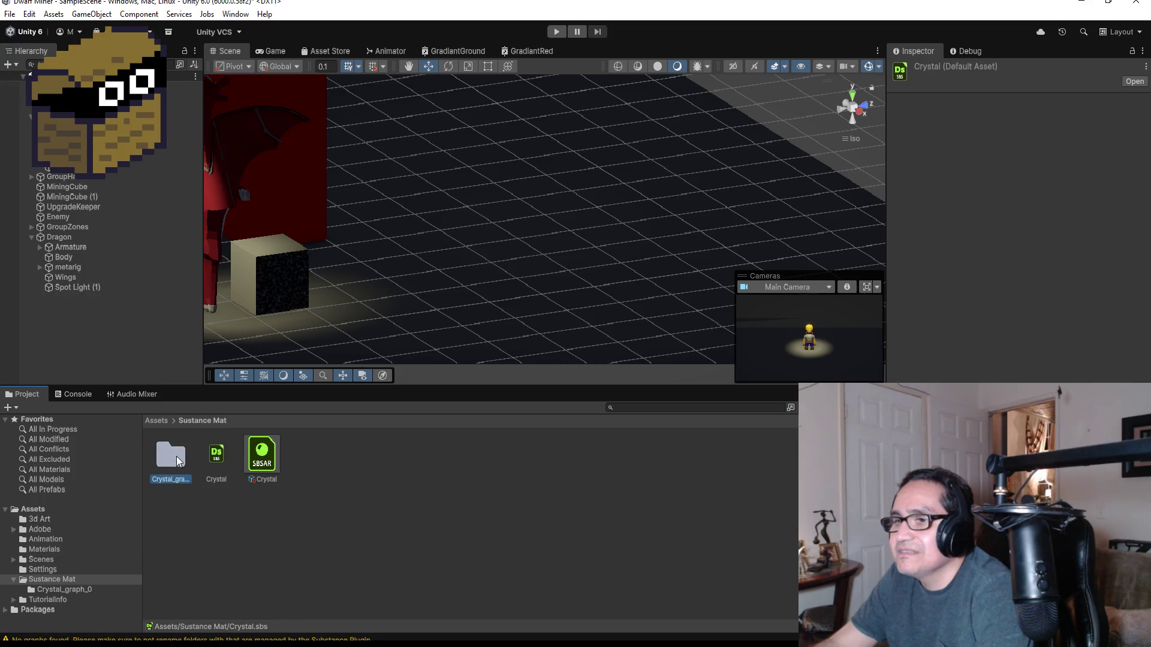
double_click(174, 457)
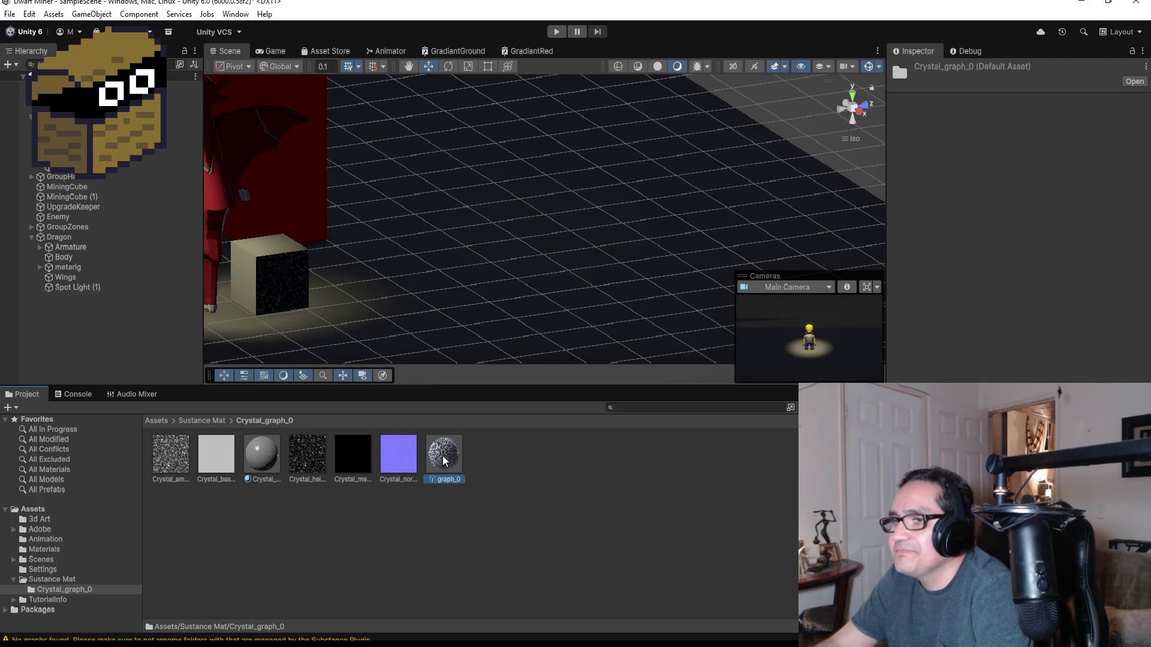
Step: Frame the UpgradeKeeper cube with F, orbit it, and return to the Assets folder
left_click(278, 279)
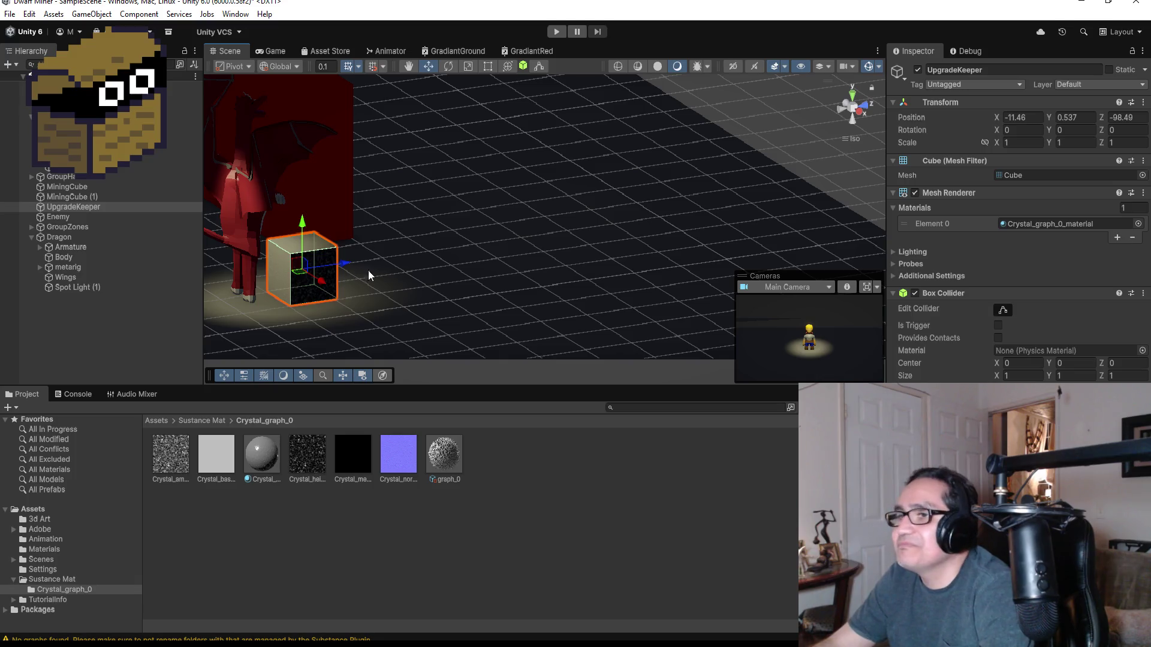
key("f")
mouse_move(703, 222)
left_mouse_down()
mouse_move(300, 170)
mouse_move(457, 204)
mouse_move(528, 252)
left_mouse_up()
left_click(210, 420)
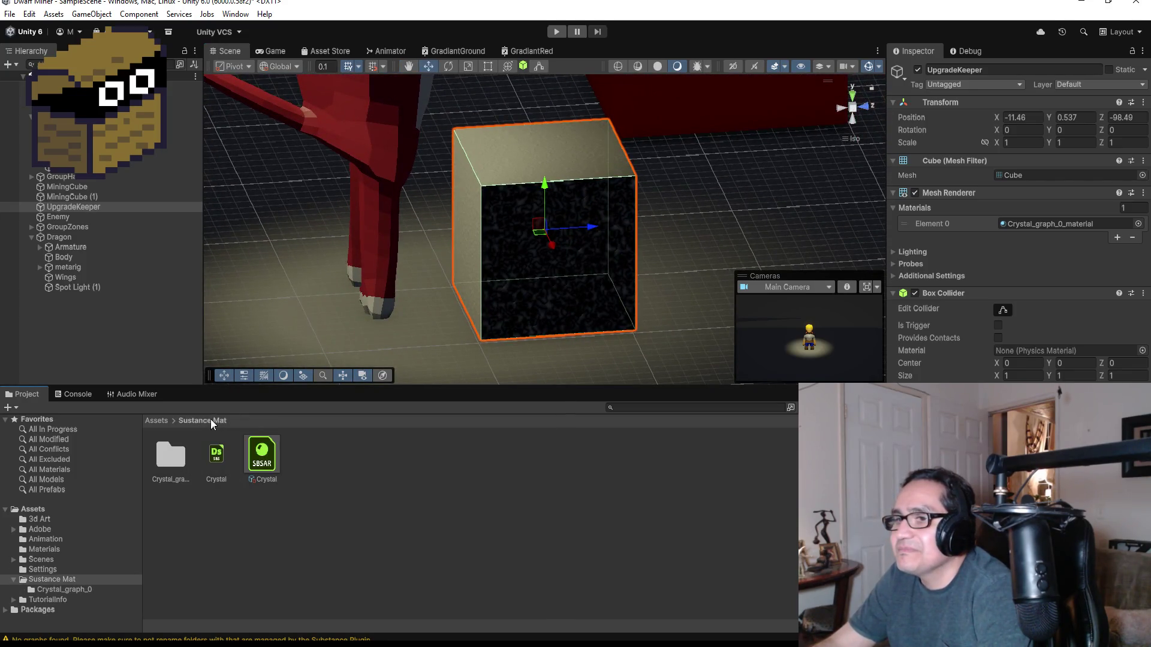
left_click(156, 420)
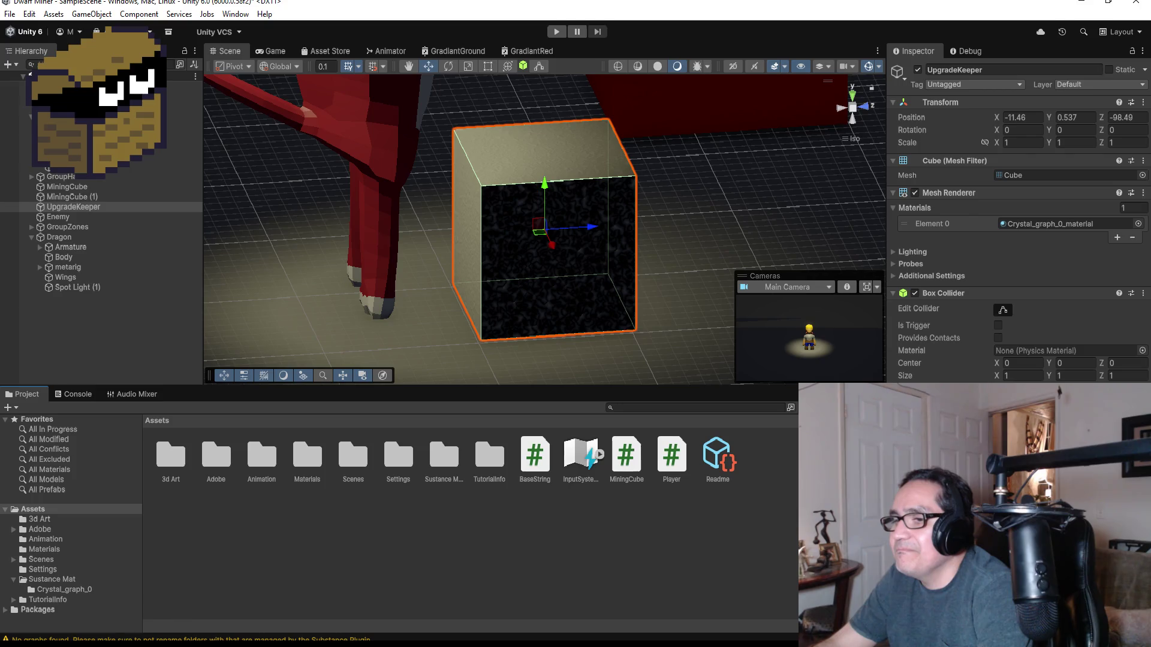
key("alt+Tab")
Step: Zoom around the Crystal graph and dismiss the canvas node menu without adding anything
scroll(720, 150, "up", 3)
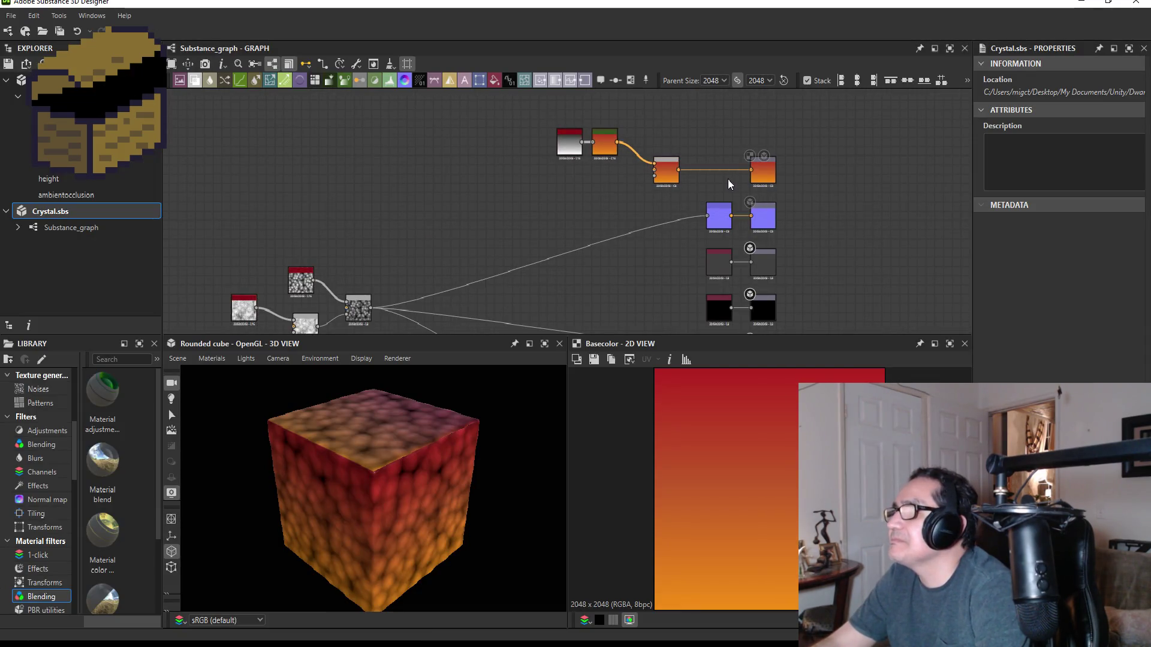
scroll(719, 182, "up", 2)
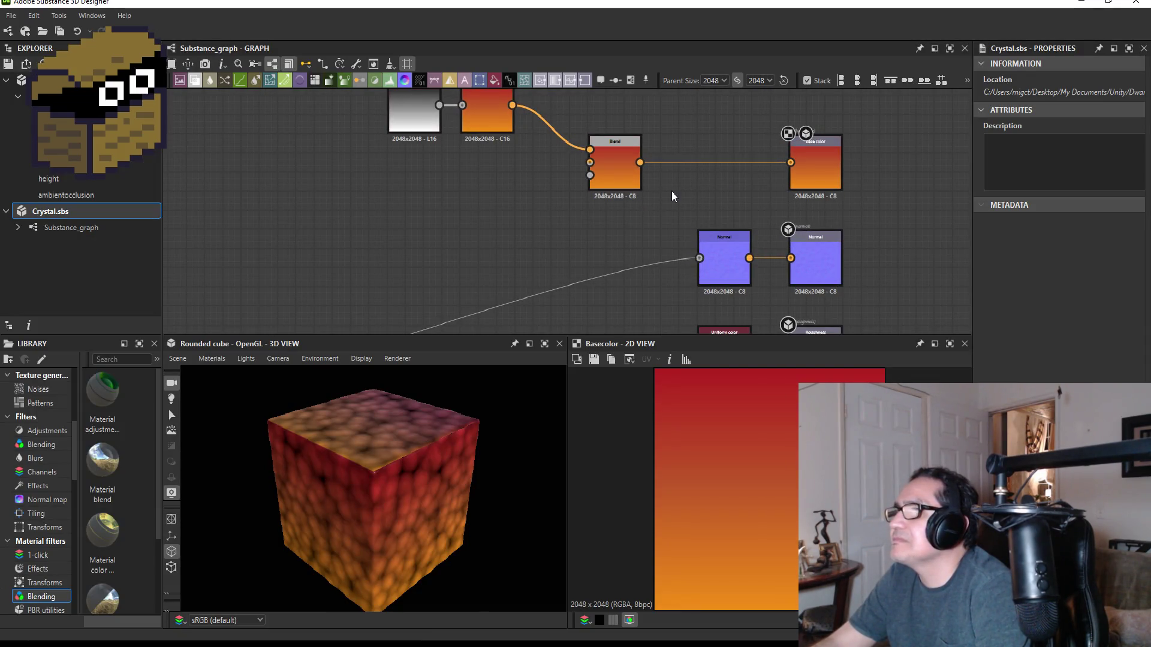
scroll(672, 196, "up", 3)
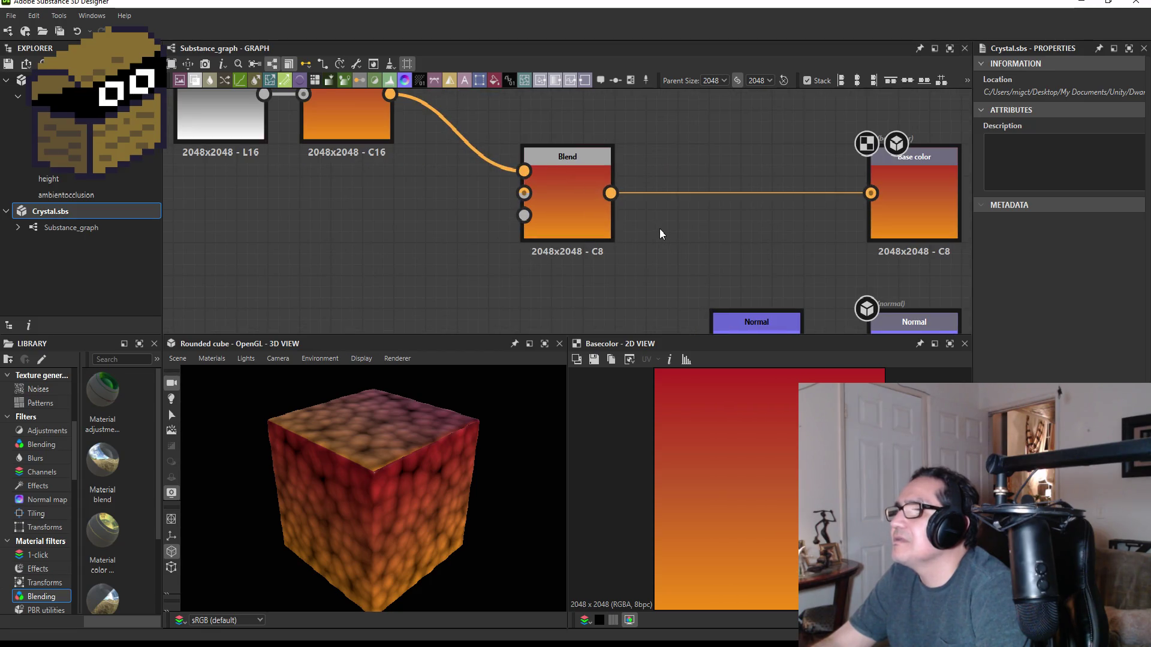
scroll(661, 233, "down", 4)
scroll(698, 216, "up", 2)
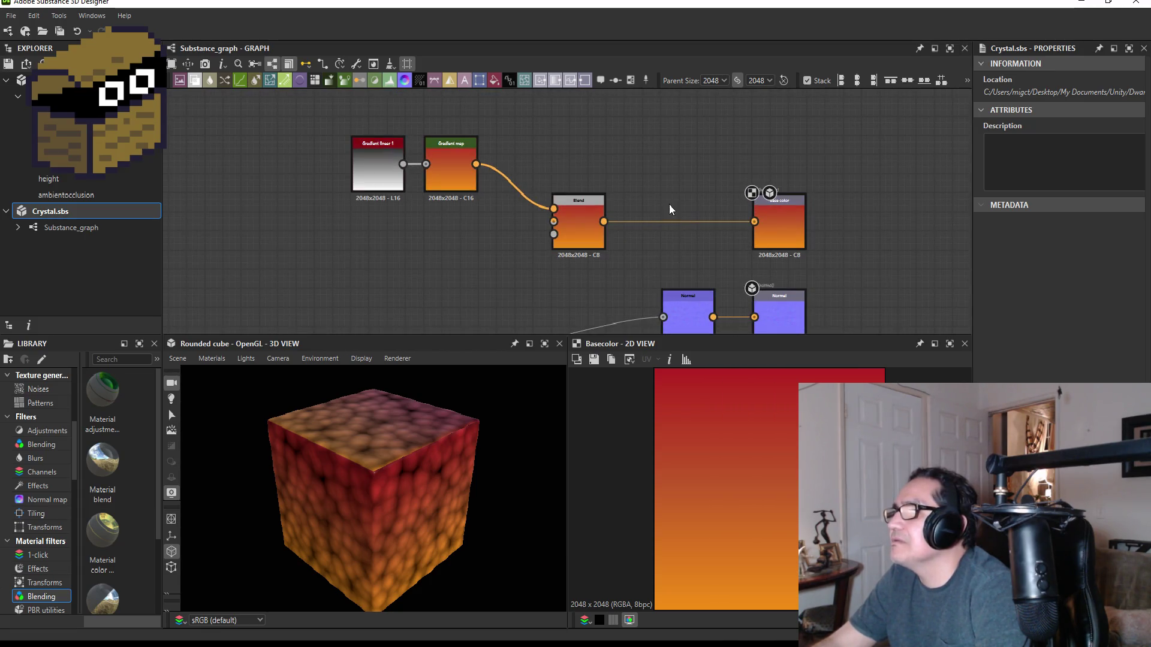
right_click(682, 198)
mouse_move(756, 201)
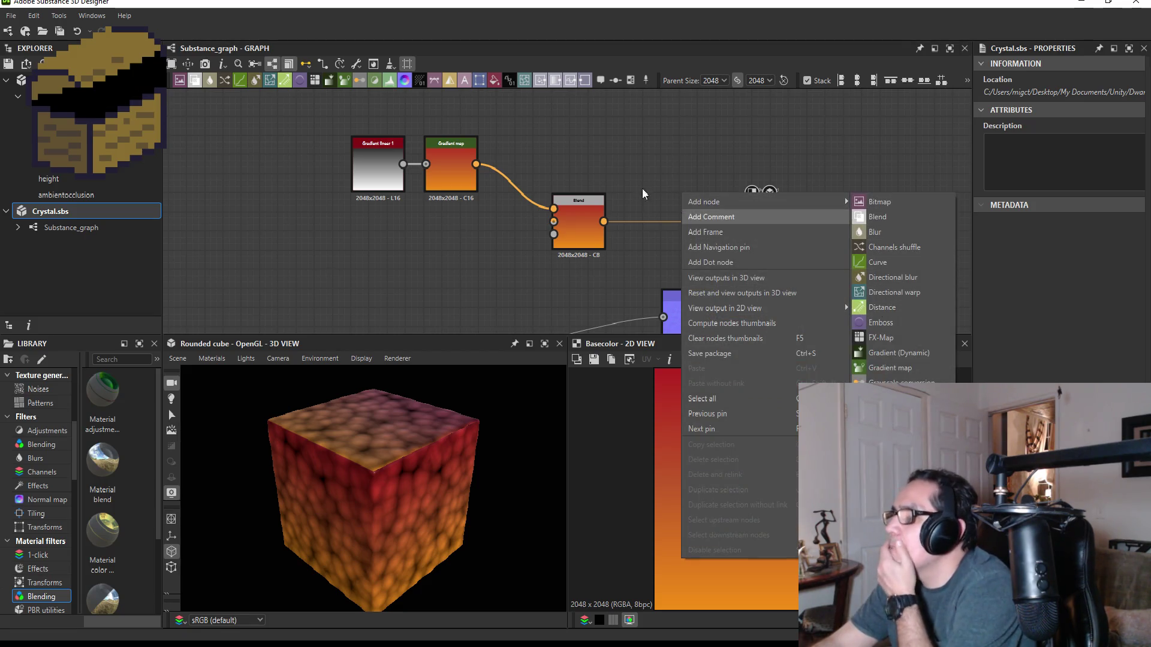
left_click(679, 157)
Step: Review the Blend chain feeding Base color and collapse the Crystal.sbs resource list
scroll(679, 158, "down", 3)
scroll(707, 240, "up", 3)
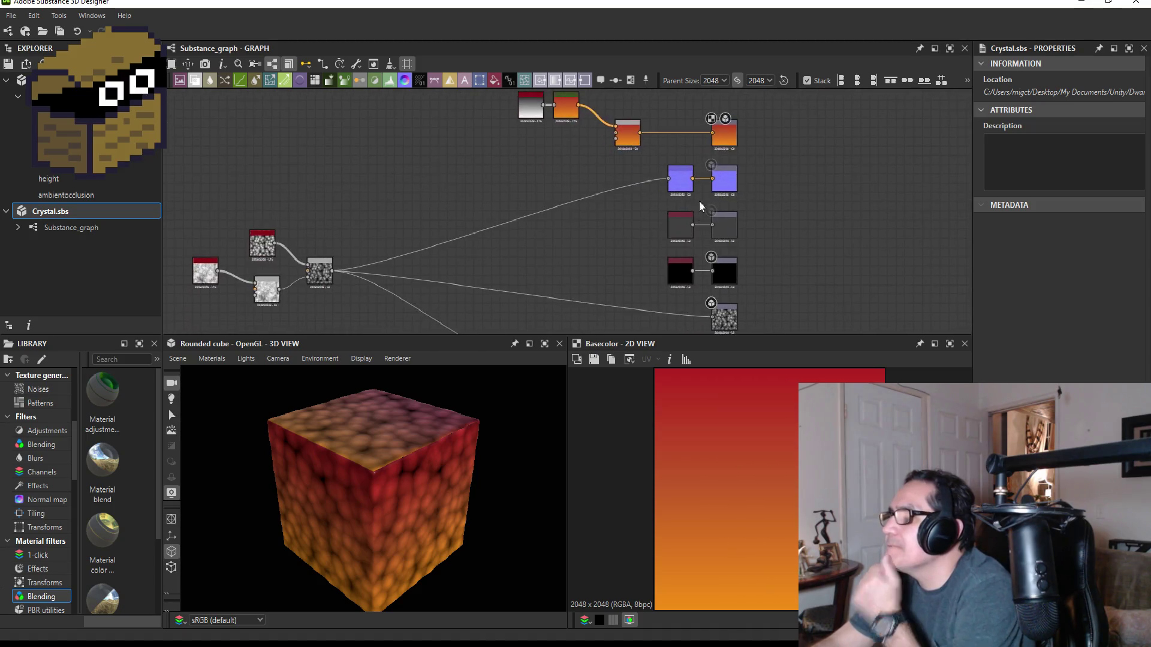
scroll(707, 240, "up", 1)
scroll(642, 250, "down", 4)
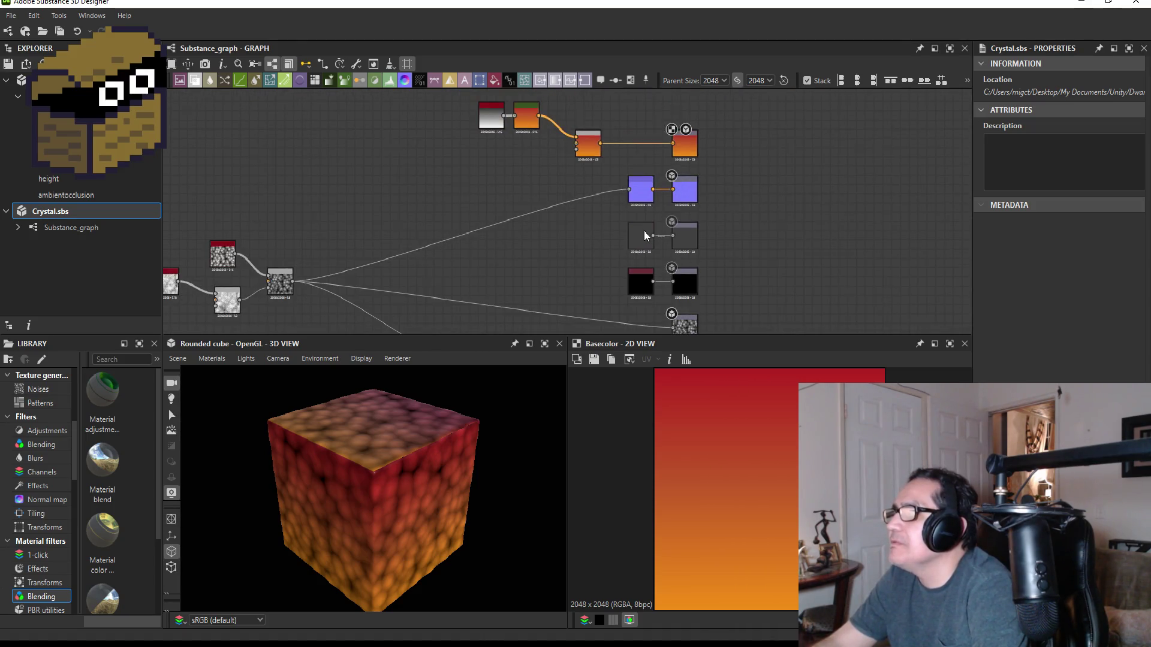
scroll(659, 210, "up", 5)
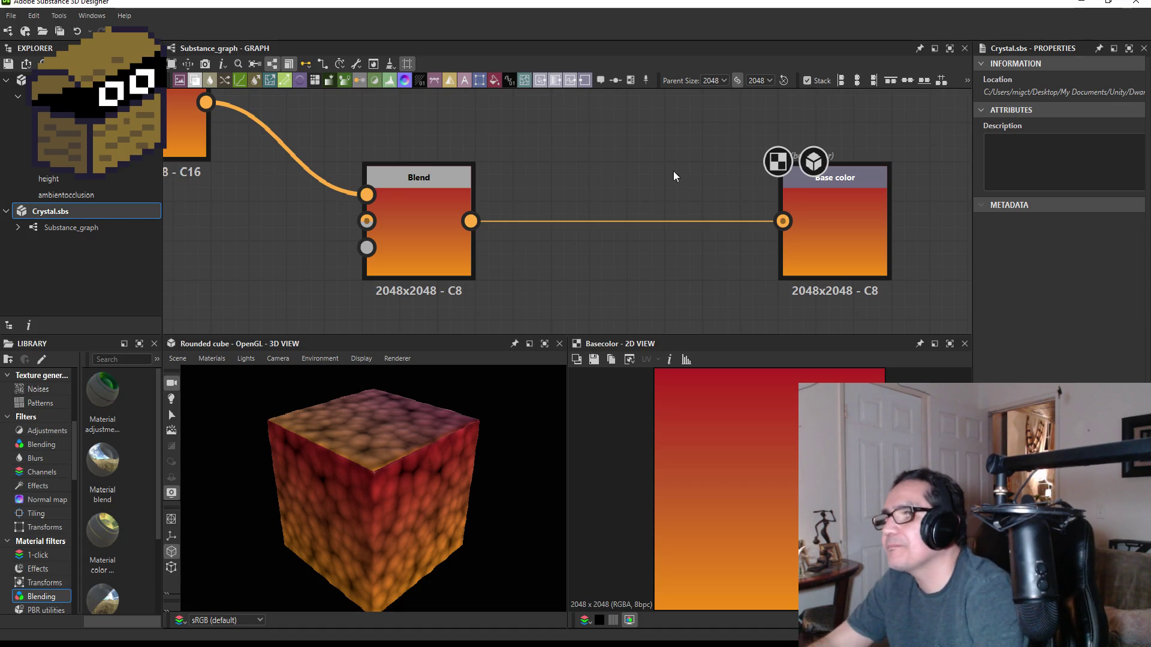
scroll(640, 219, "down", 1)
scroll(640, 219, "down", 2)
scroll(605, 236, "down", 1)
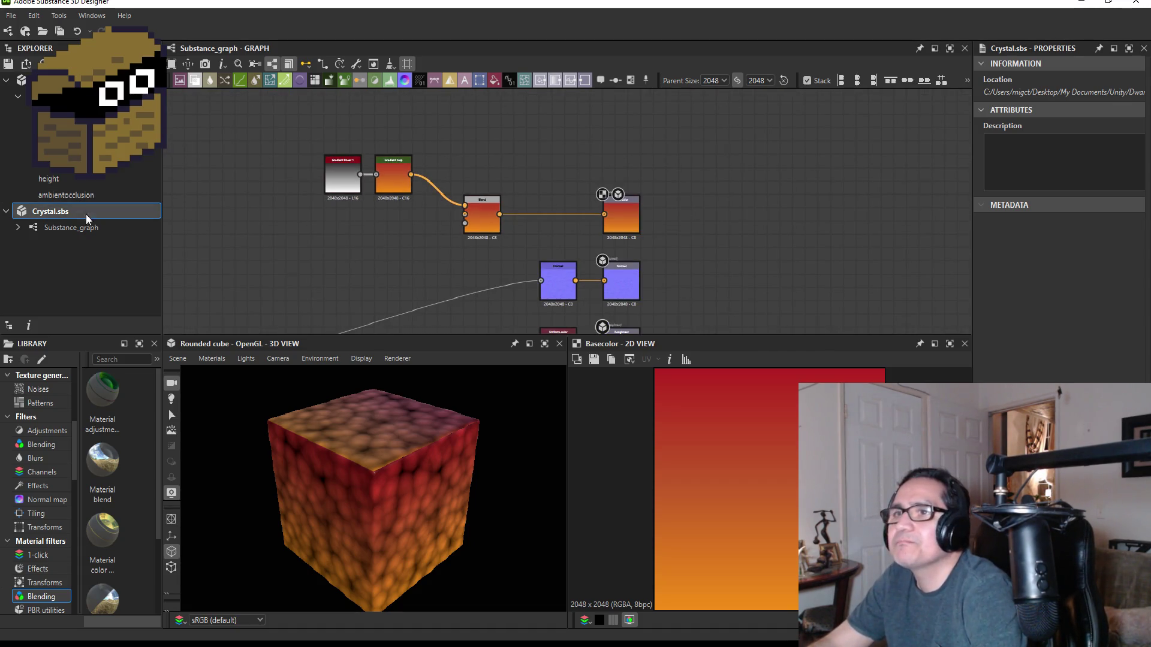
left_click(19, 98)
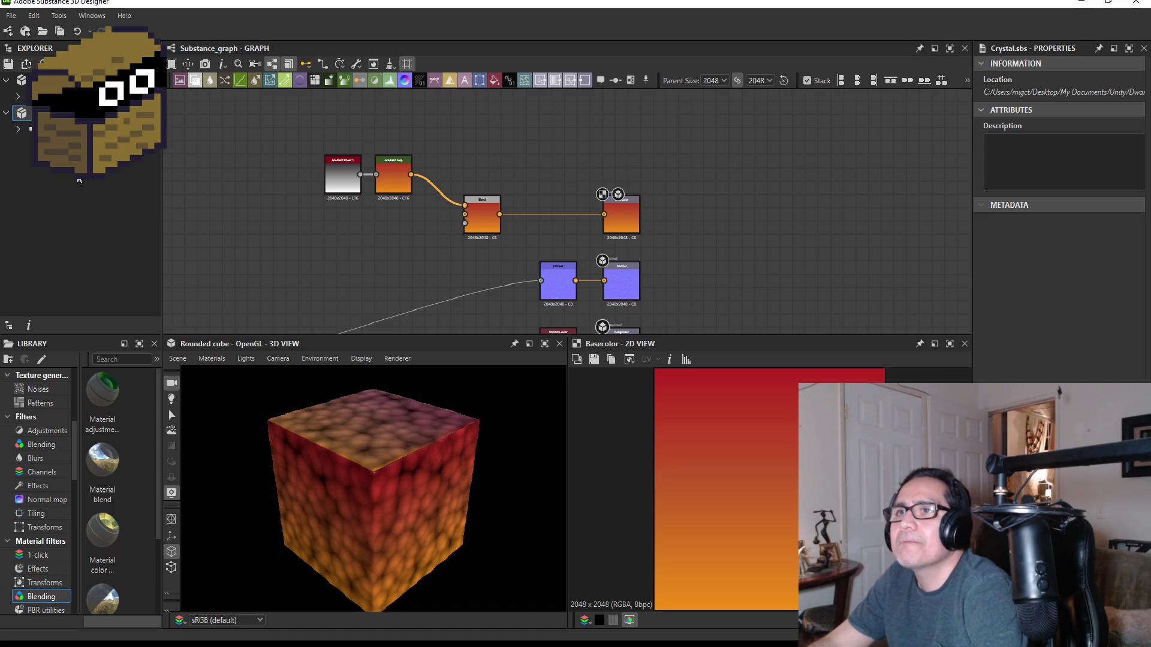
Step: Open Export with dependencies for Crystal.sbs and cancel it
right_click(69, 114)
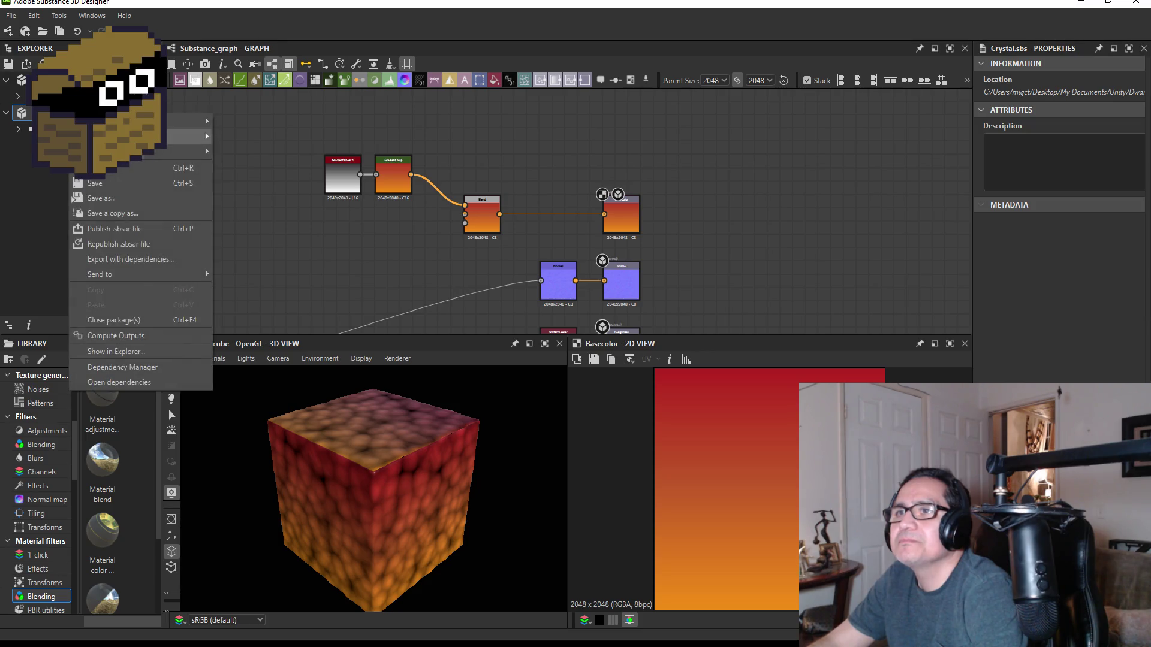
left_click(142, 259)
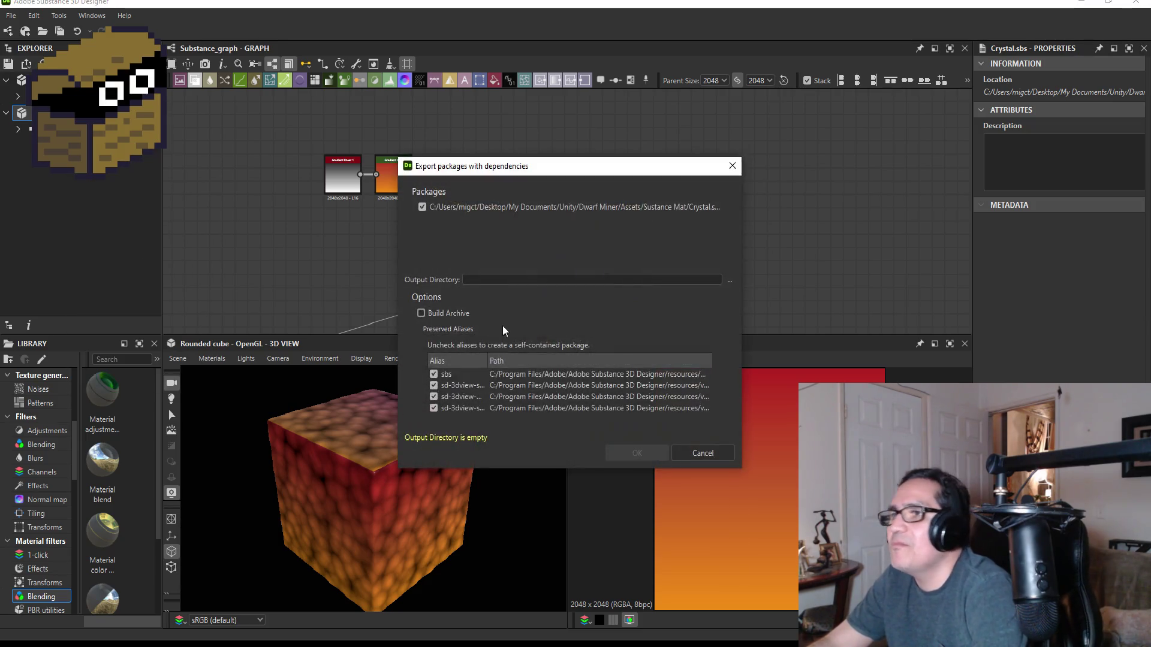
left_click(703, 454)
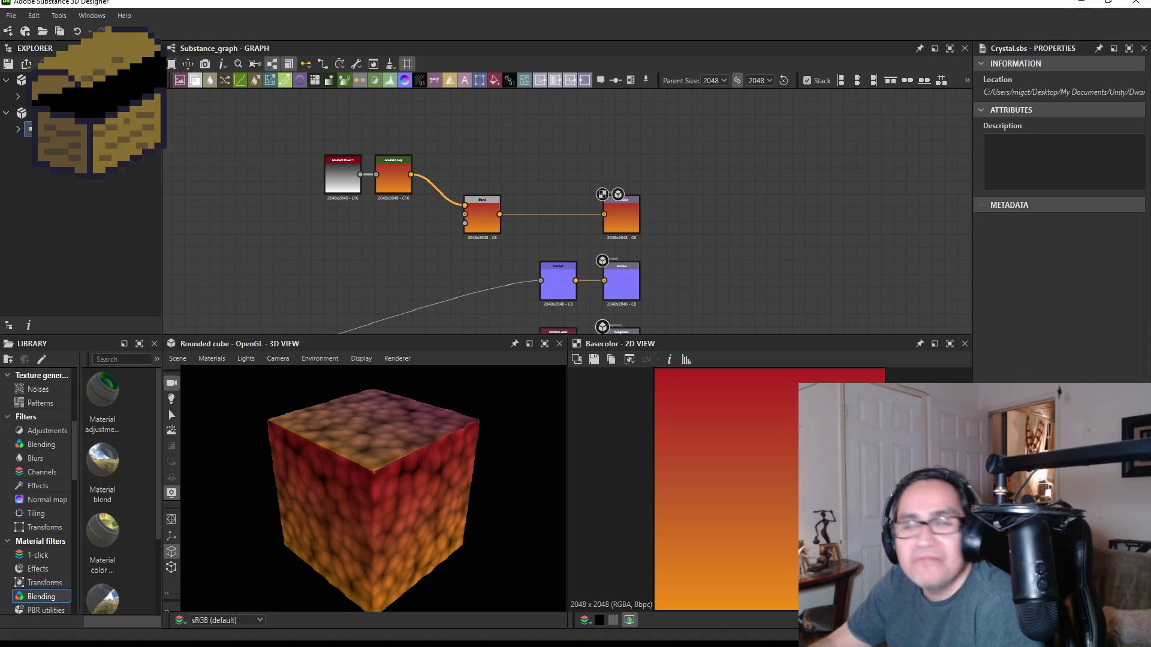
Step: Reopen the Crystal.sbs package's context menu
right_click(66, 127)
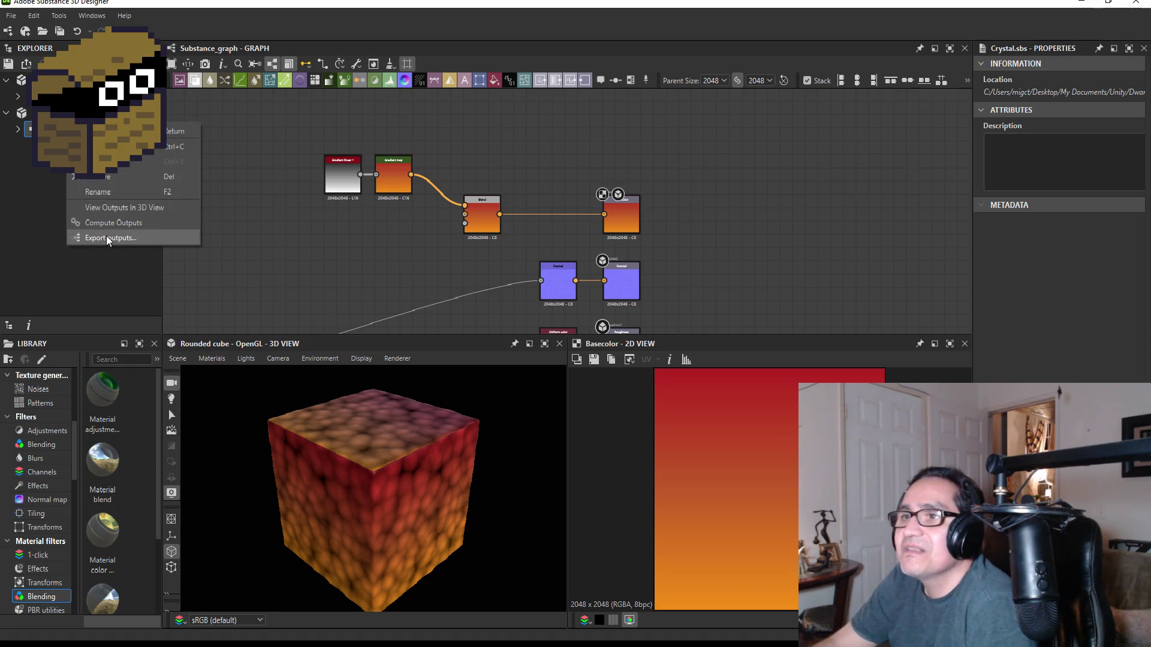
left_click(36, 119)
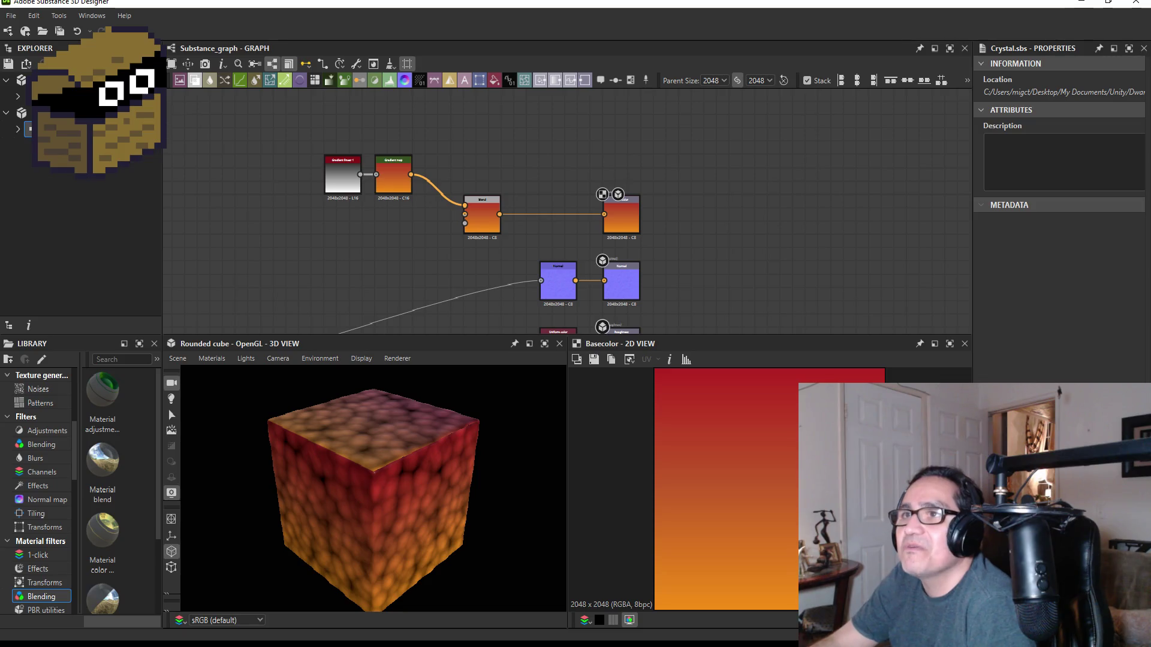
right_click(48, 112)
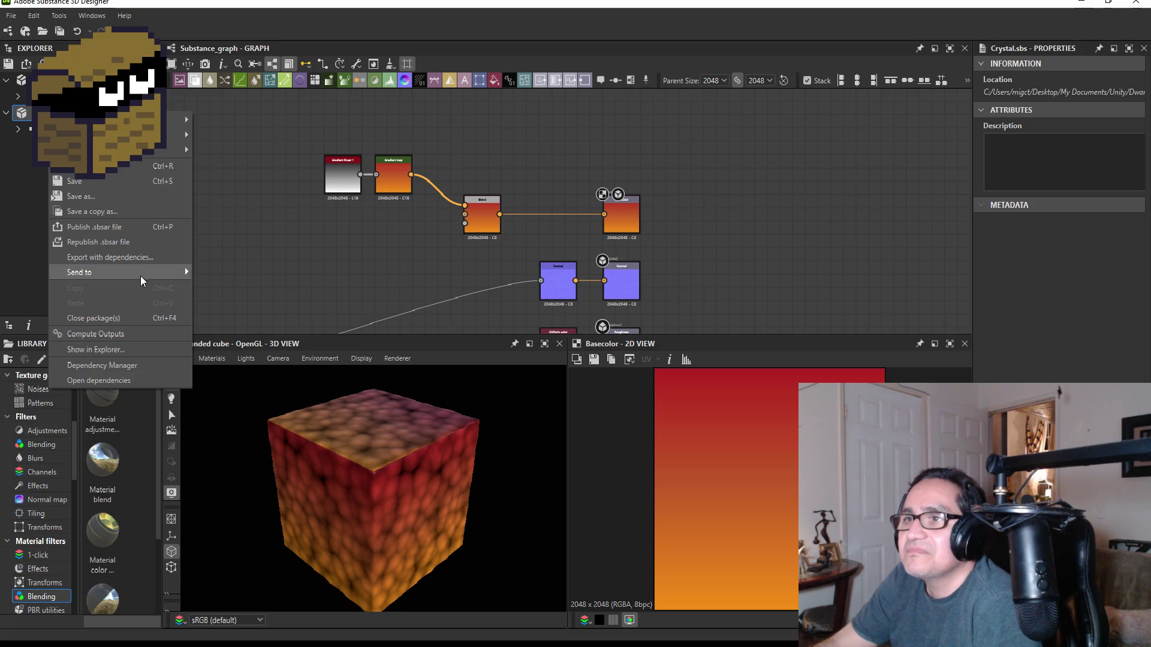
left_click(138, 233)
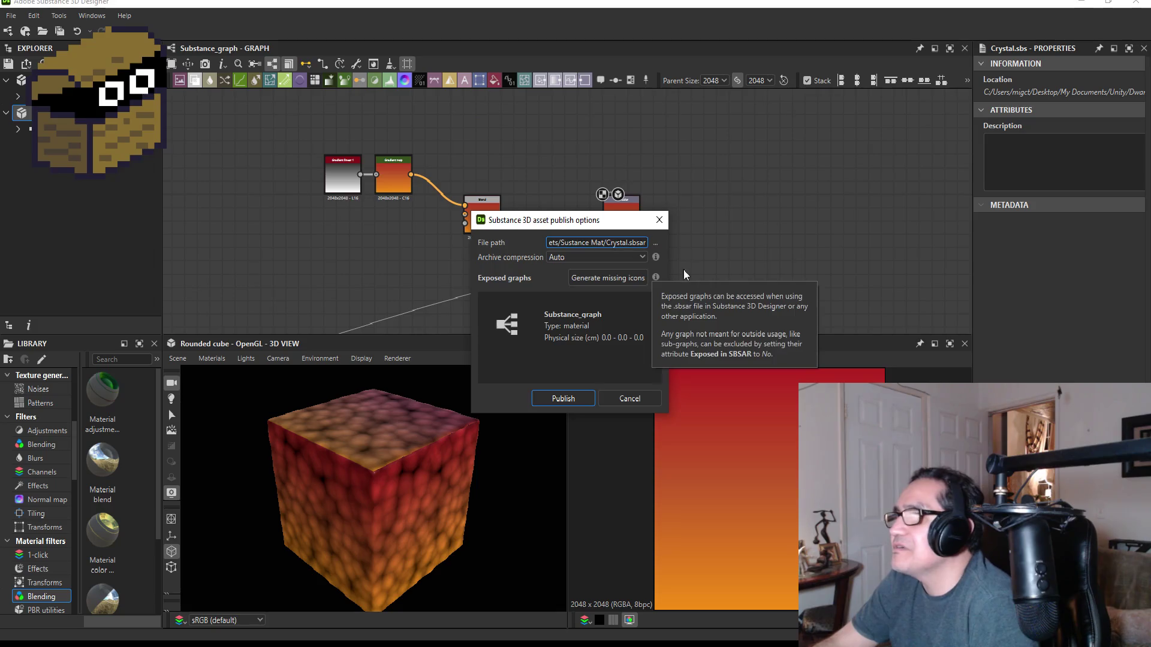
left_click(656, 243)
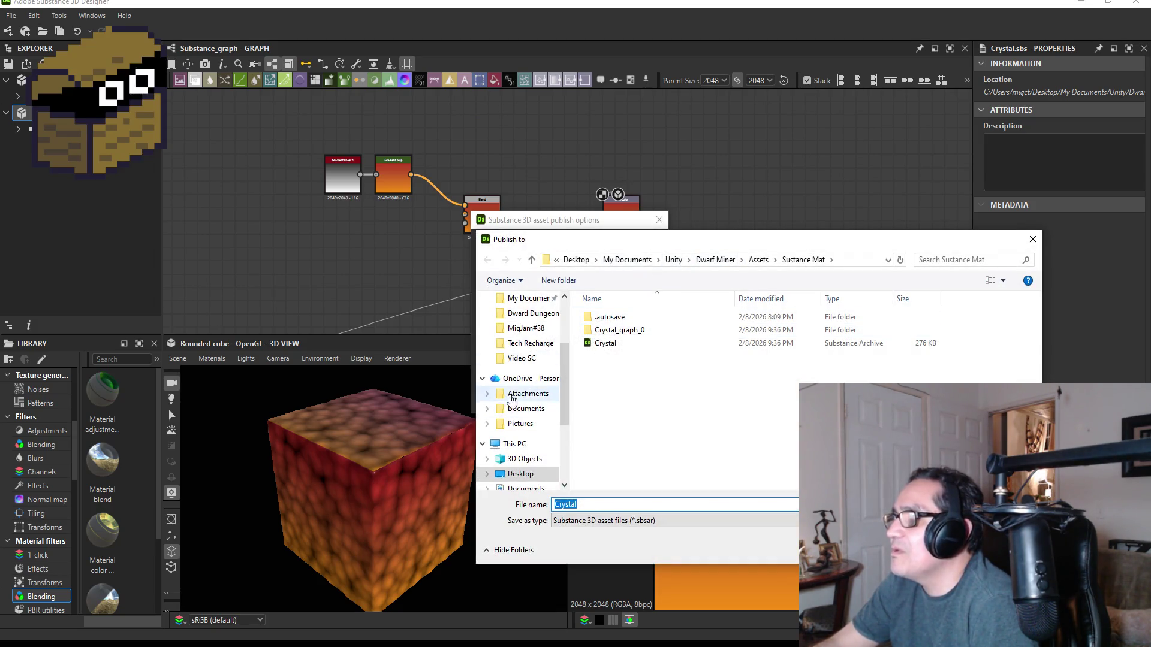
scroll(540, 420, "up", 3)
left_click(527, 398)
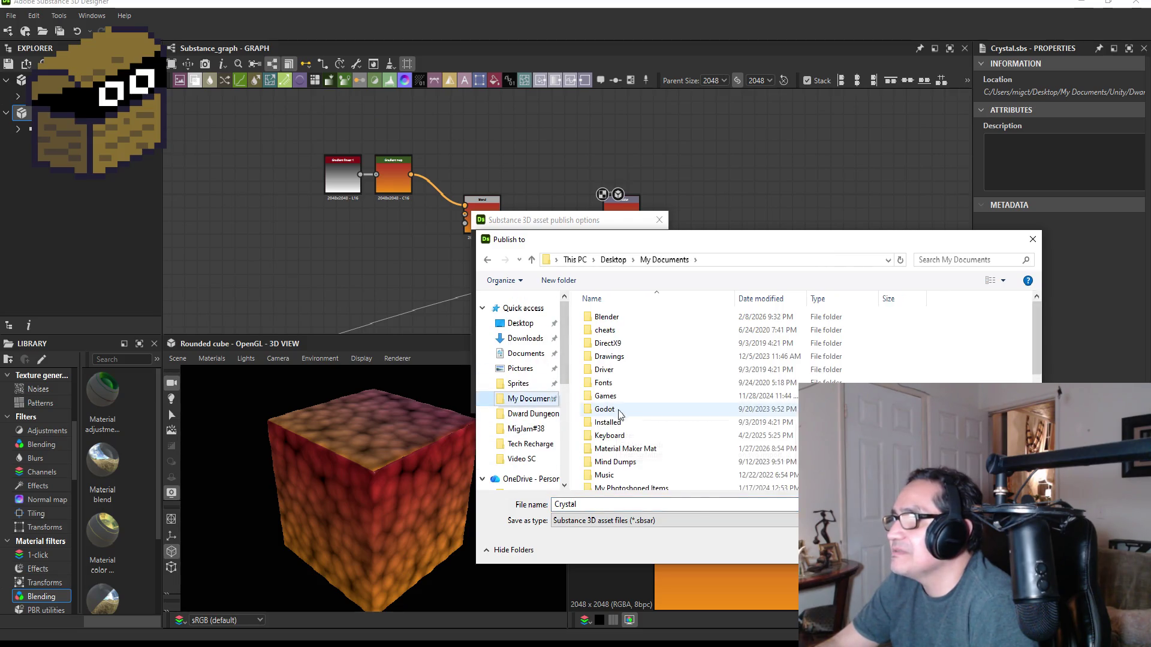
scroll(648, 420, "down", 5)
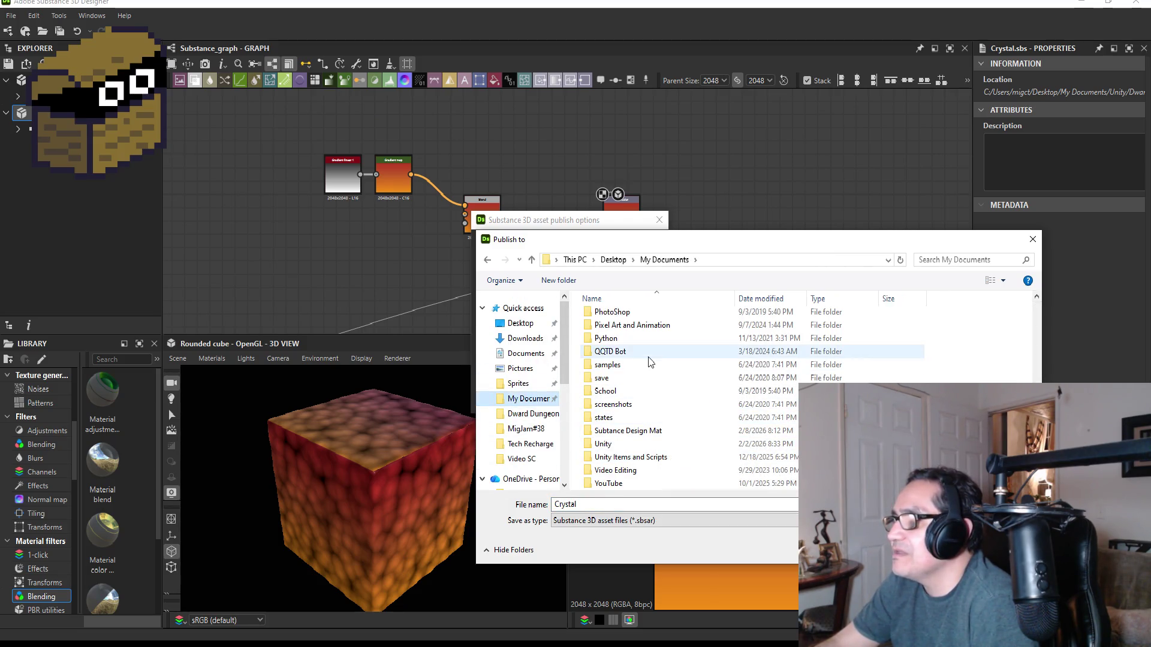
scroll(656, 372, "up", 2)
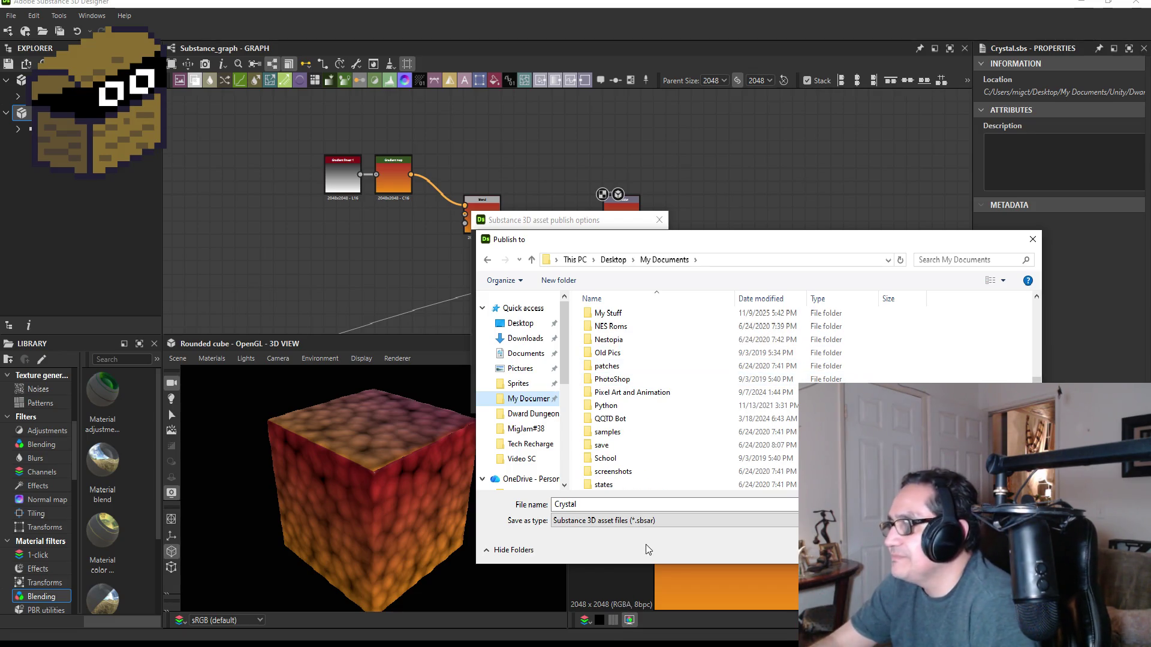
left_click(666, 522)
left_click(672, 521)
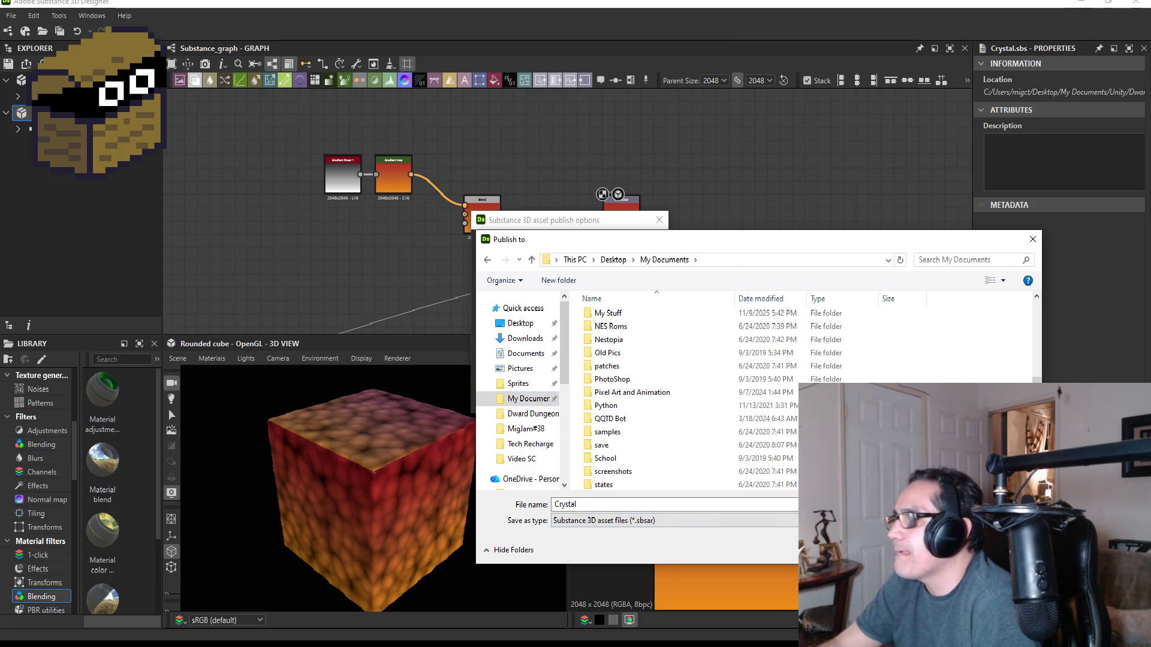
key("Return")
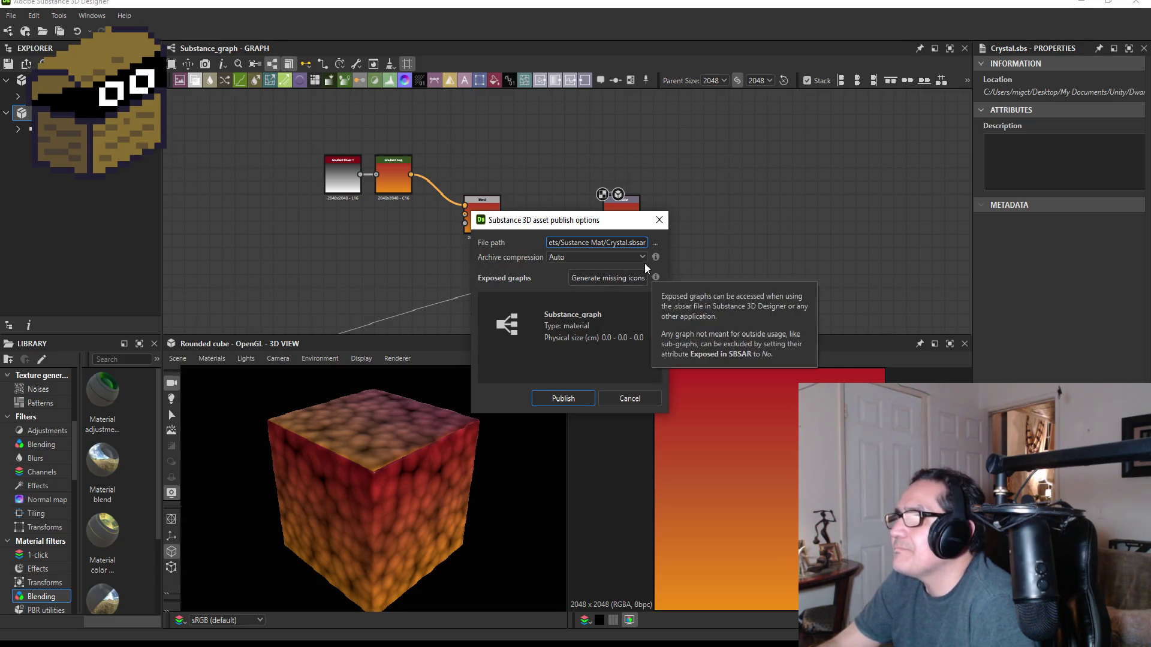
left_click(642, 259)
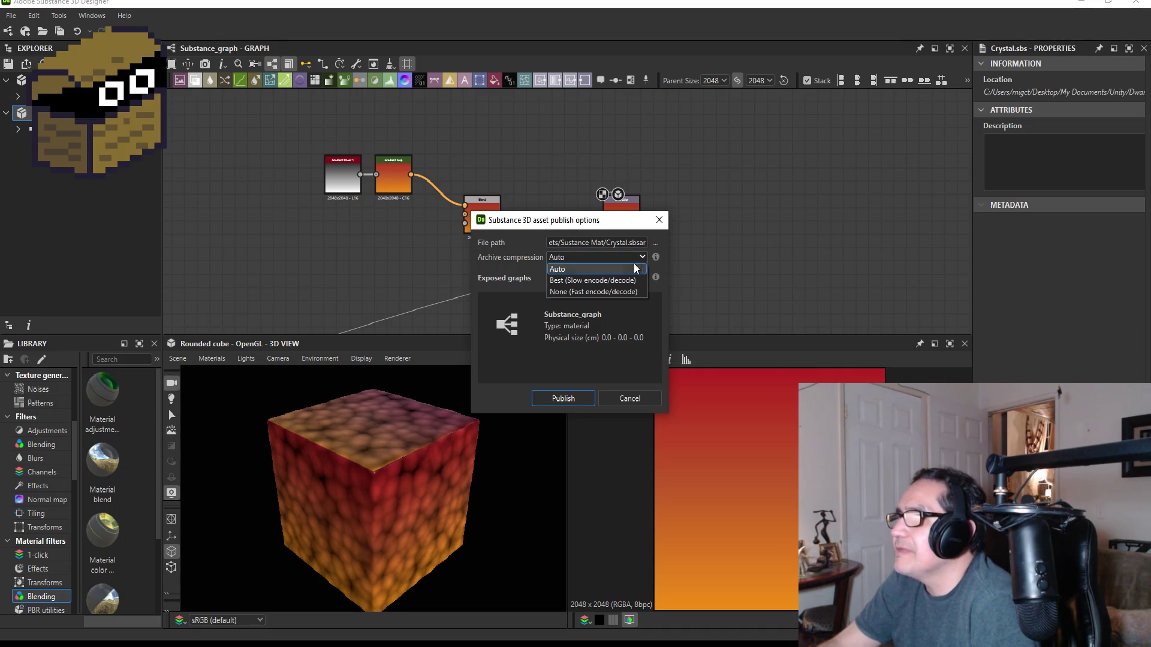
left_click(637, 267)
mouse_move(647, 283)
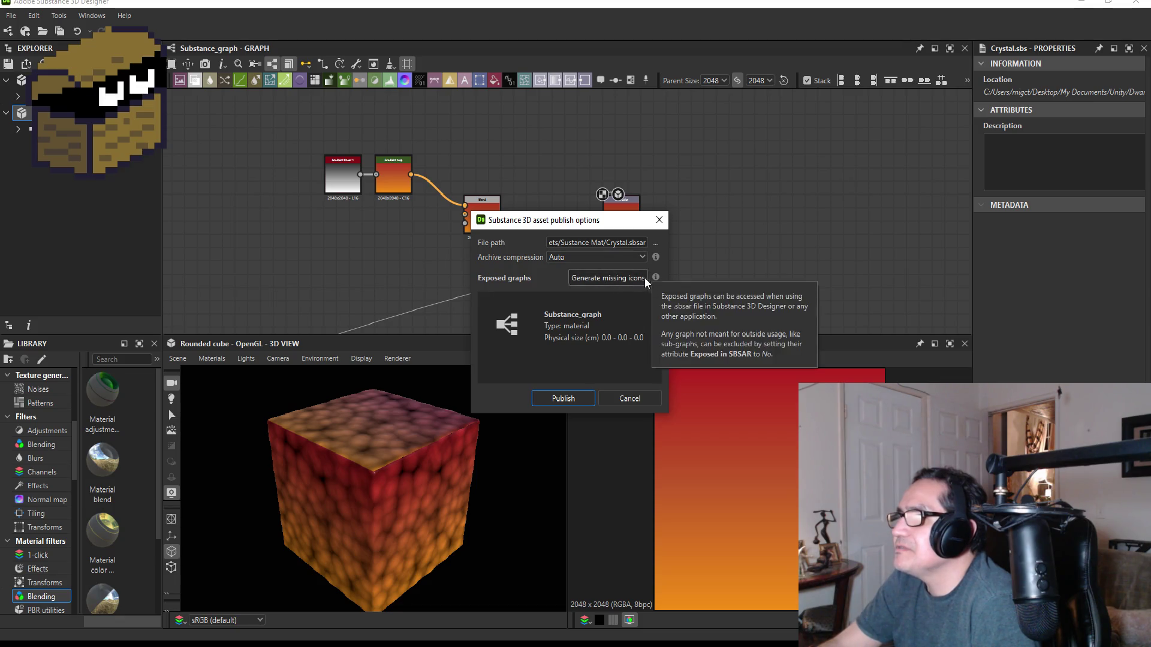
left_click(629, 399)
scroll(502, 246, "down", 5)
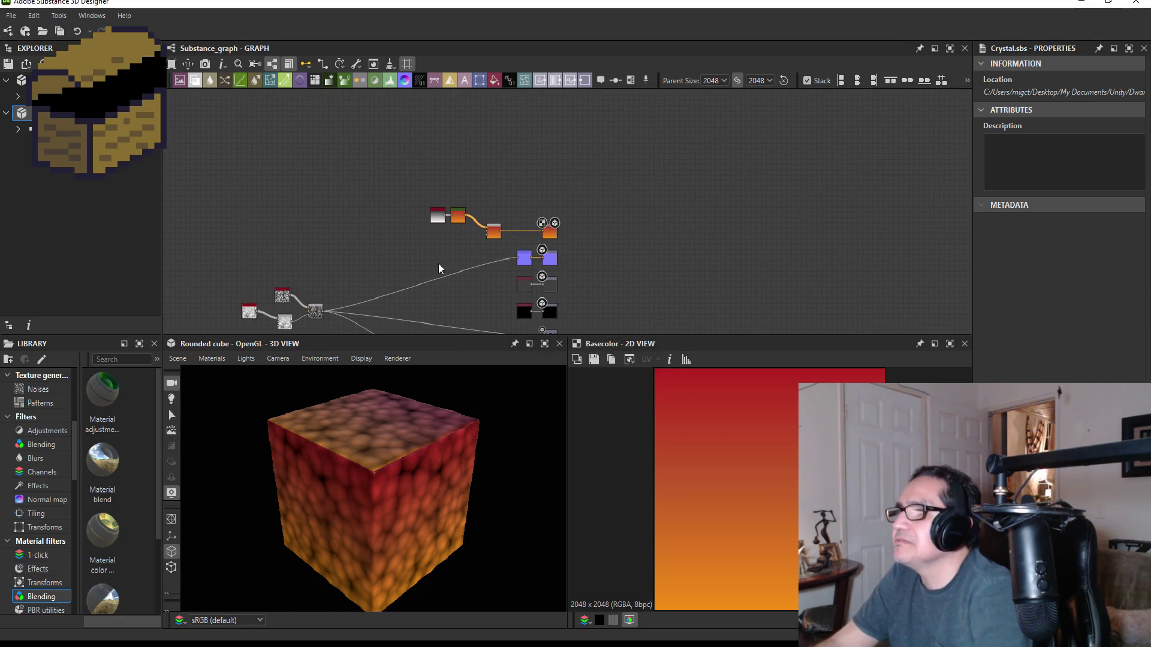
left_click(12, 16)
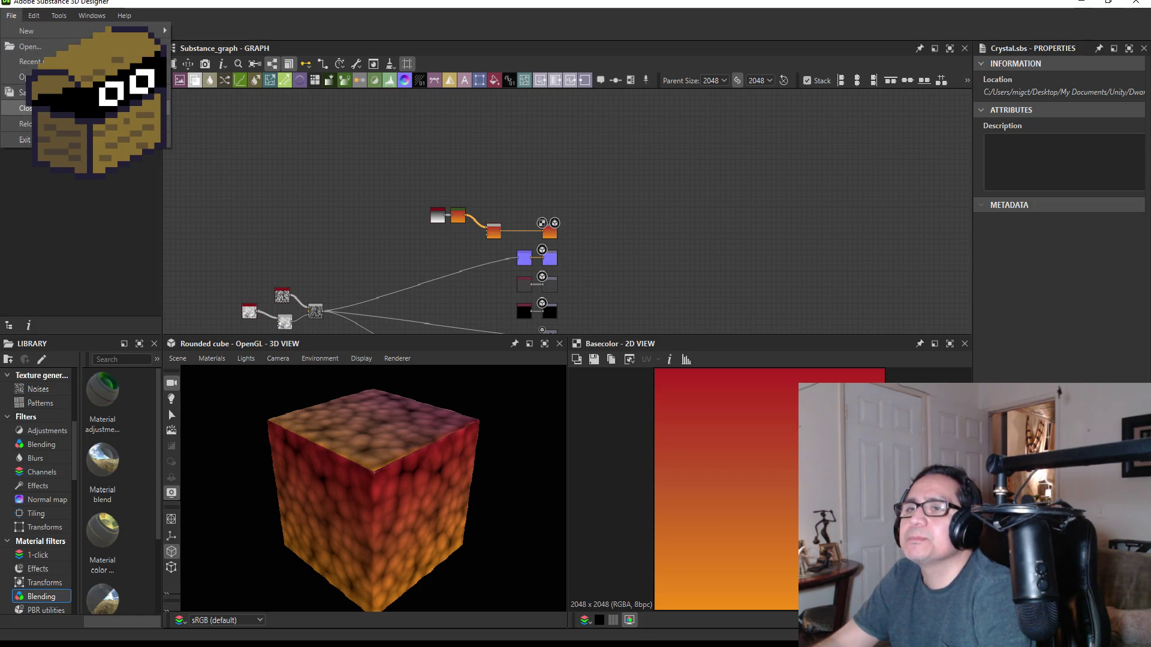
left_click(238, 175)
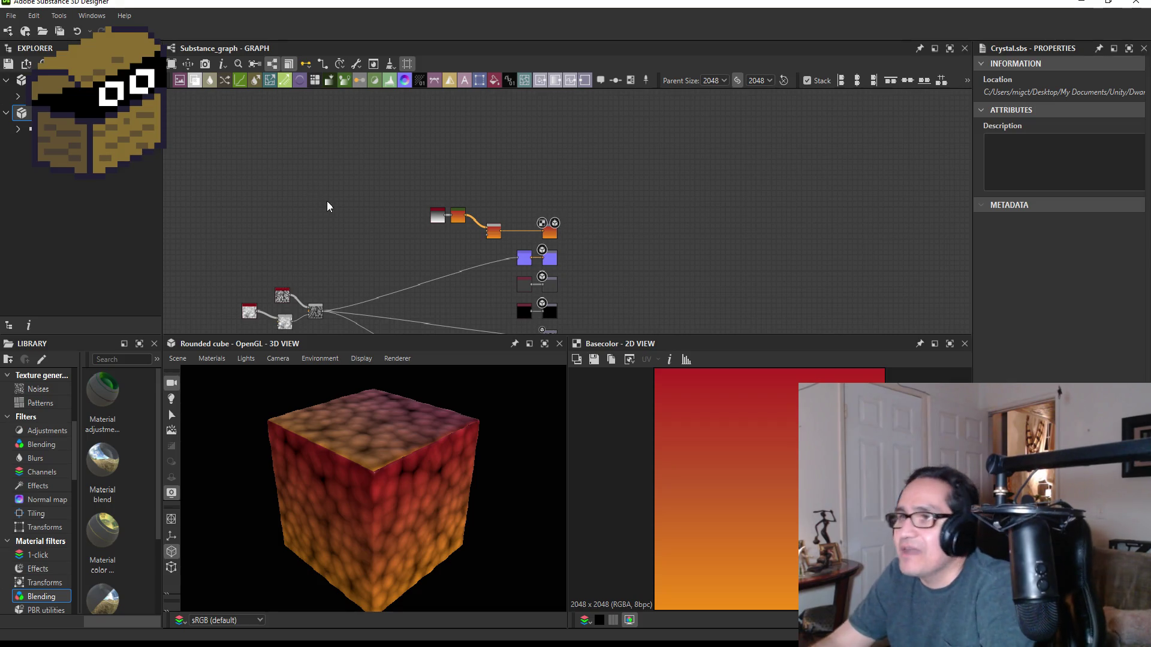
scroll(330, 204, "up", 2)
mouse_move(376, 226)
left_mouse_down()
mouse_move(419, 168)
mouse_move(594, 160)
mouse_move(440, 209)
left_mouse_up()
scroll(479, 200, "up", 2)
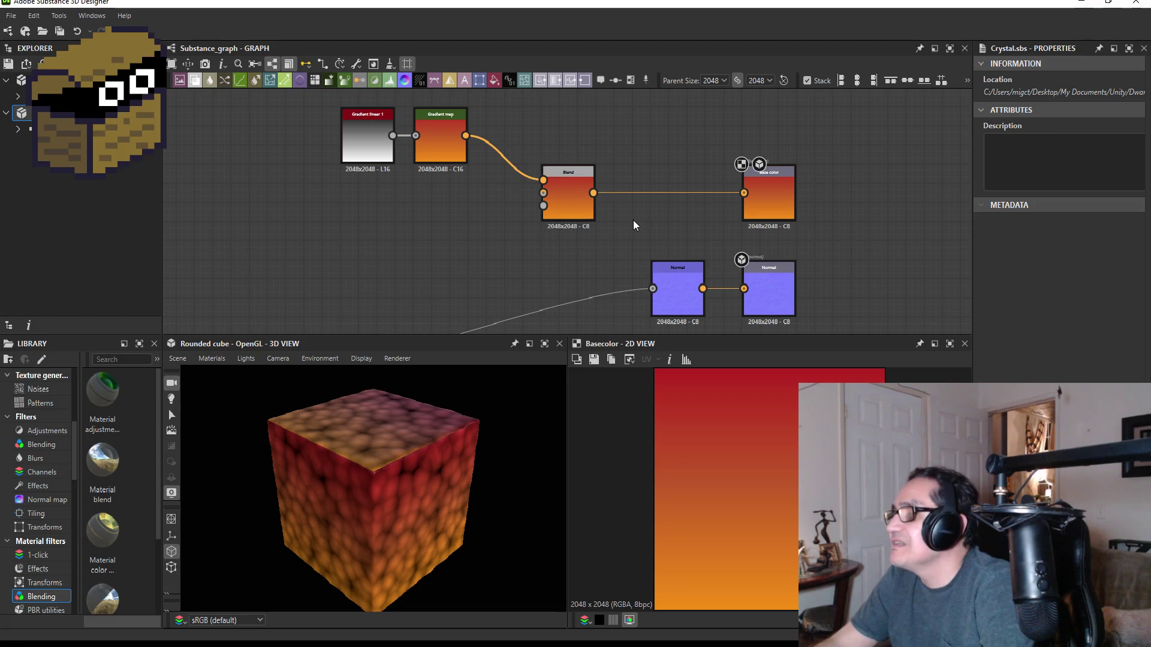
left_click(11, 16)
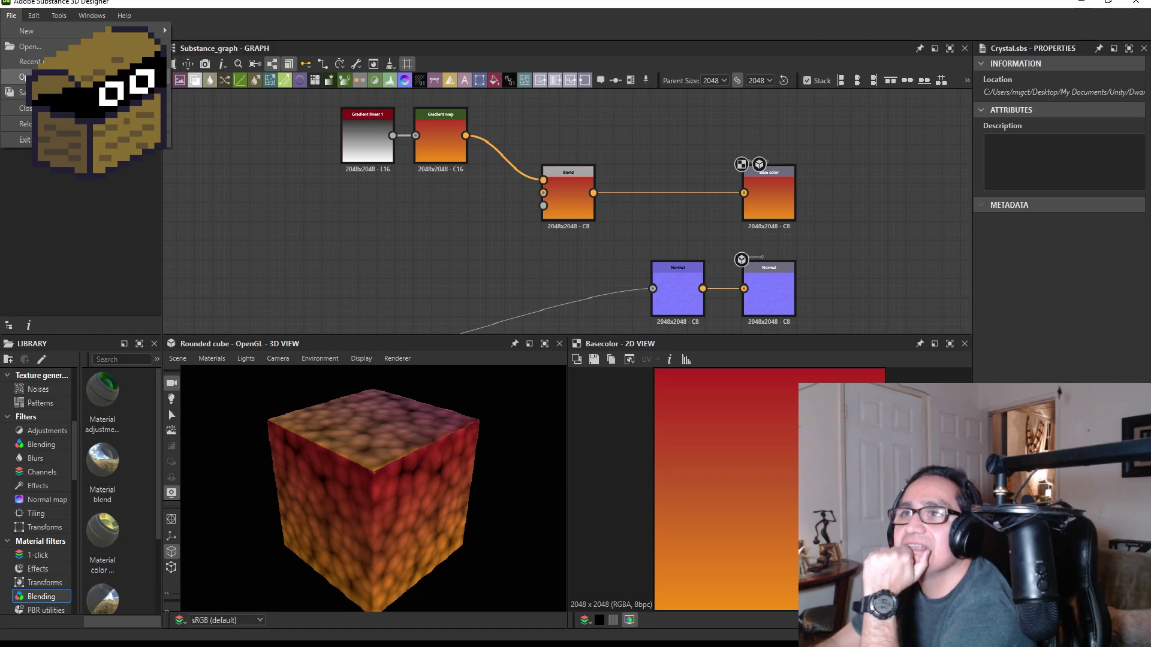
mouse_move(60, 61)
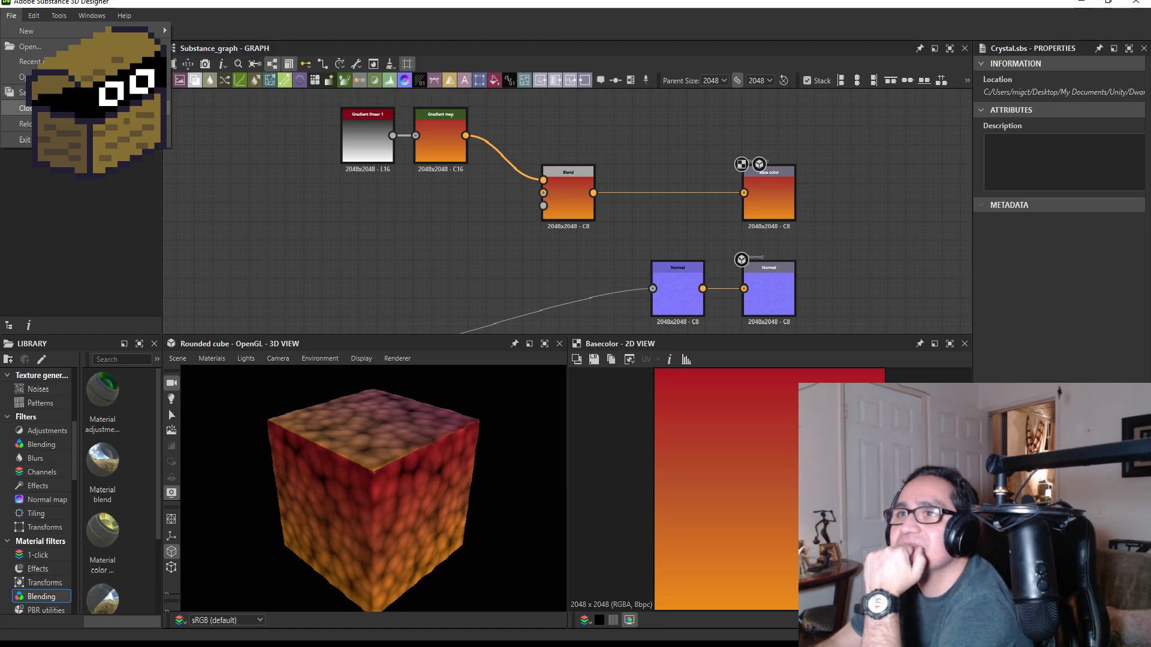
left_click(109, 208)
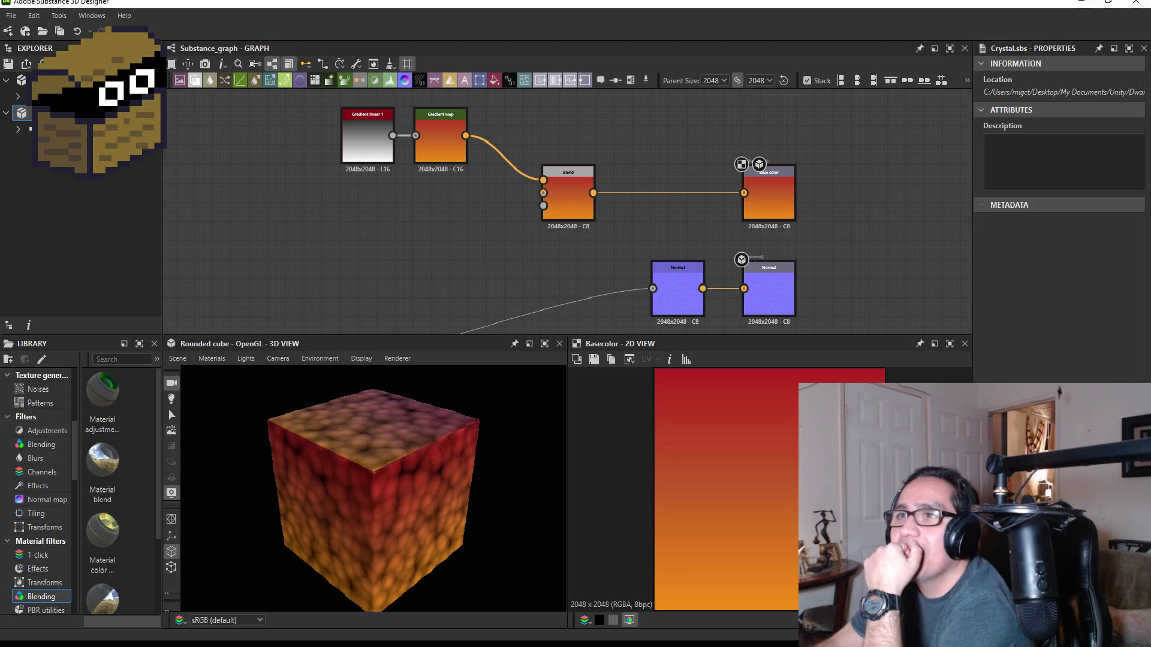
Step: Open the package's Publish .sbsar options, then dismiss the dialog without publishing
right_click(62, 112)
mouse_move(180, 132)
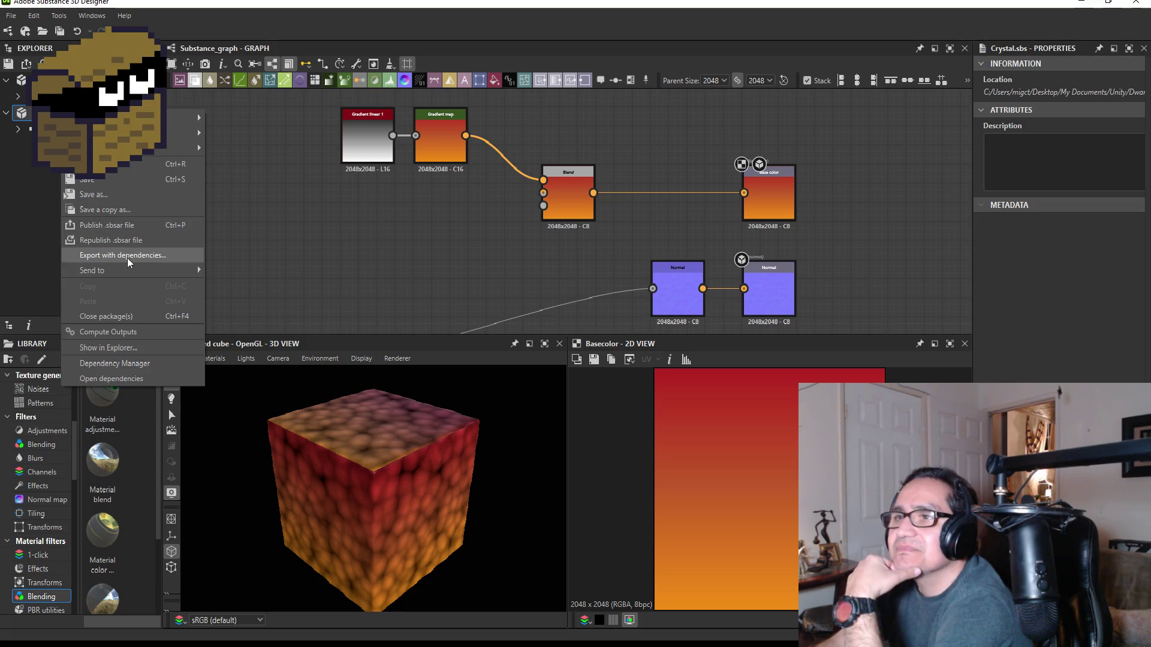
mouse_move(121, 272)
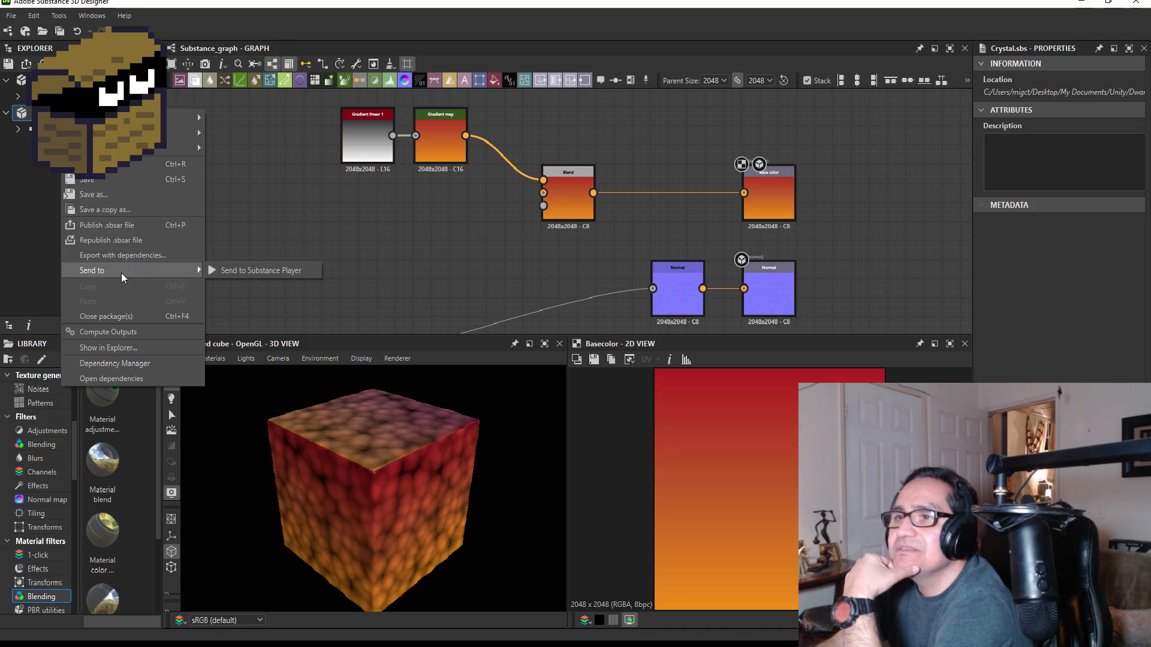
left_click(123, 226)
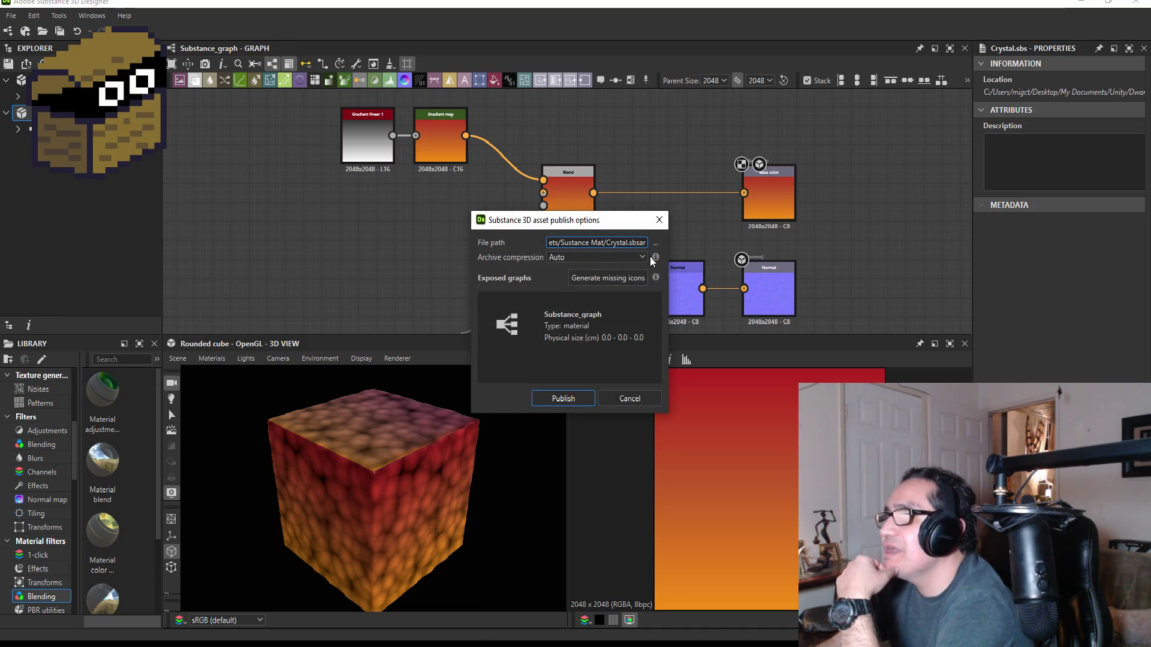
left_click(629, 398)
scroll(530, 200, "down", 5)
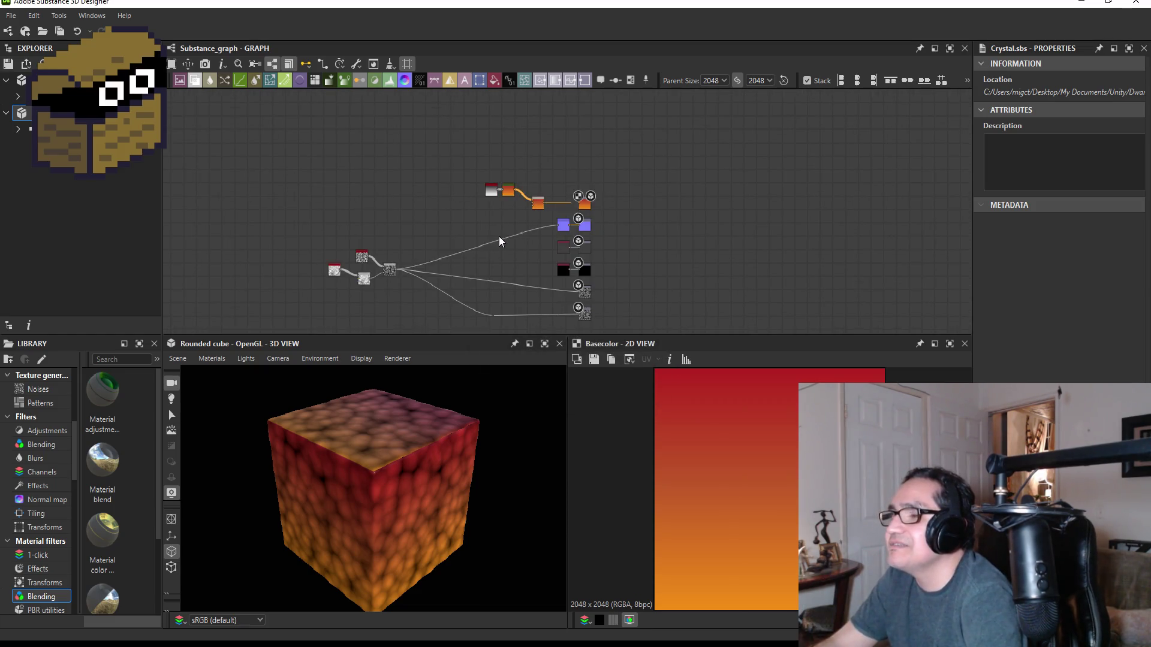
scroll(426, 244, "up", 2)
scroll(347, 225, "down", 2)
scroll(348, 230, "down", 2)
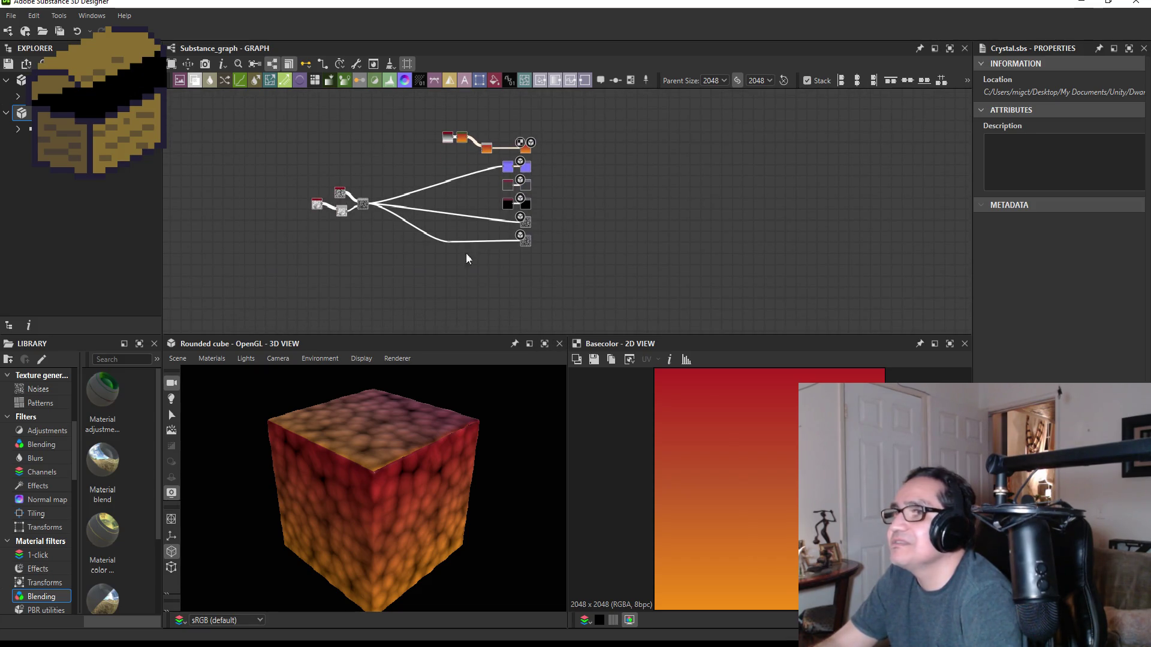
left_click(12, 17)
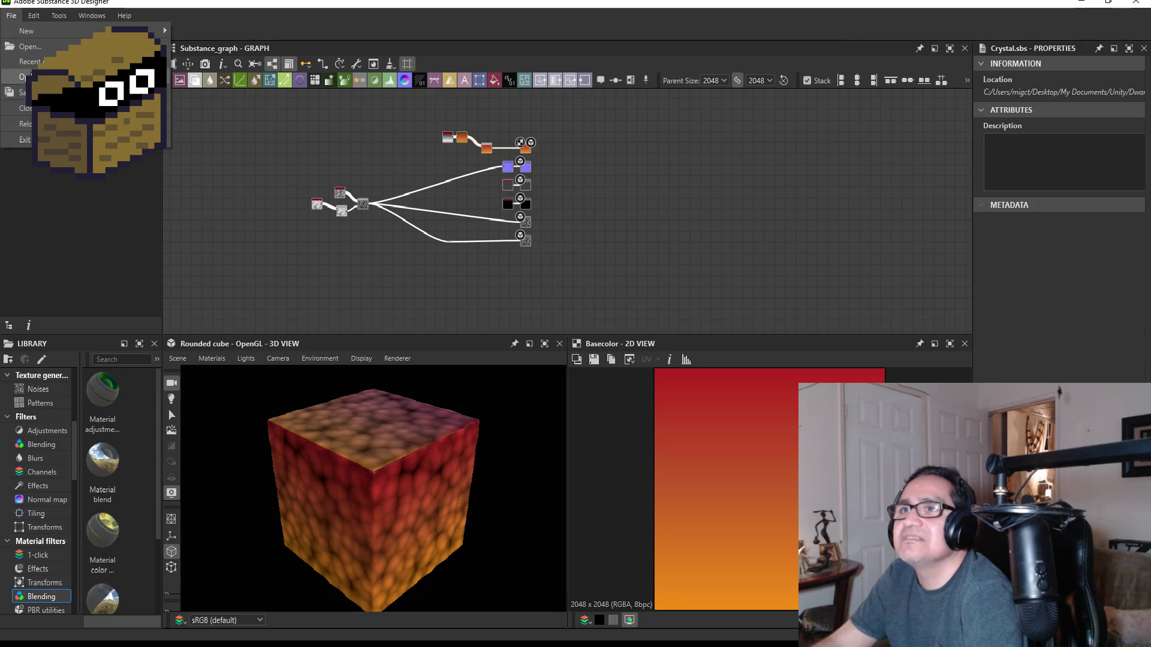
key("Escape")
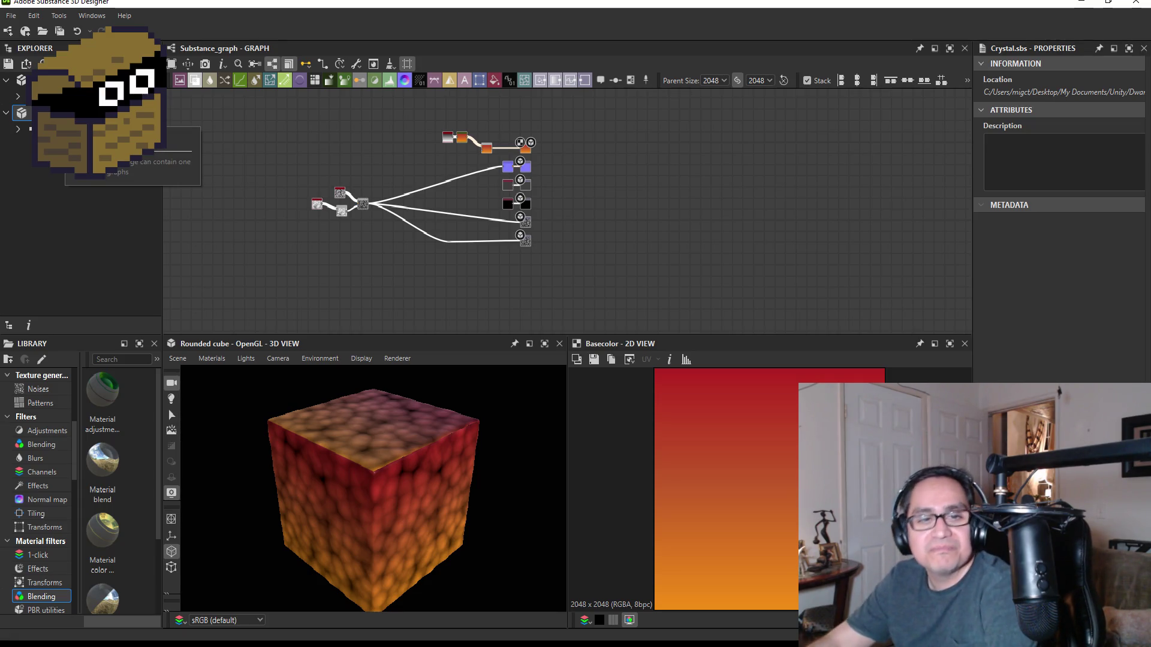
Step: Publish the package as Crystal.sbsar into Sustance Mat, overwriting the existing file
scroll(483, 230, "up", 3)
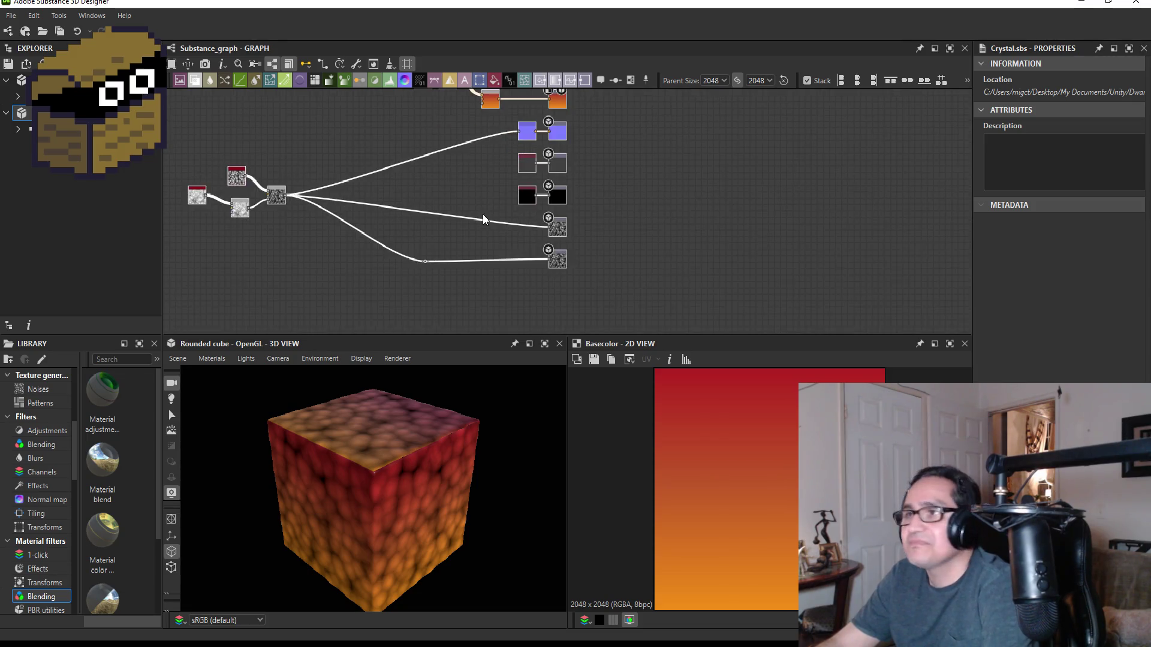
left_click(673, 226)
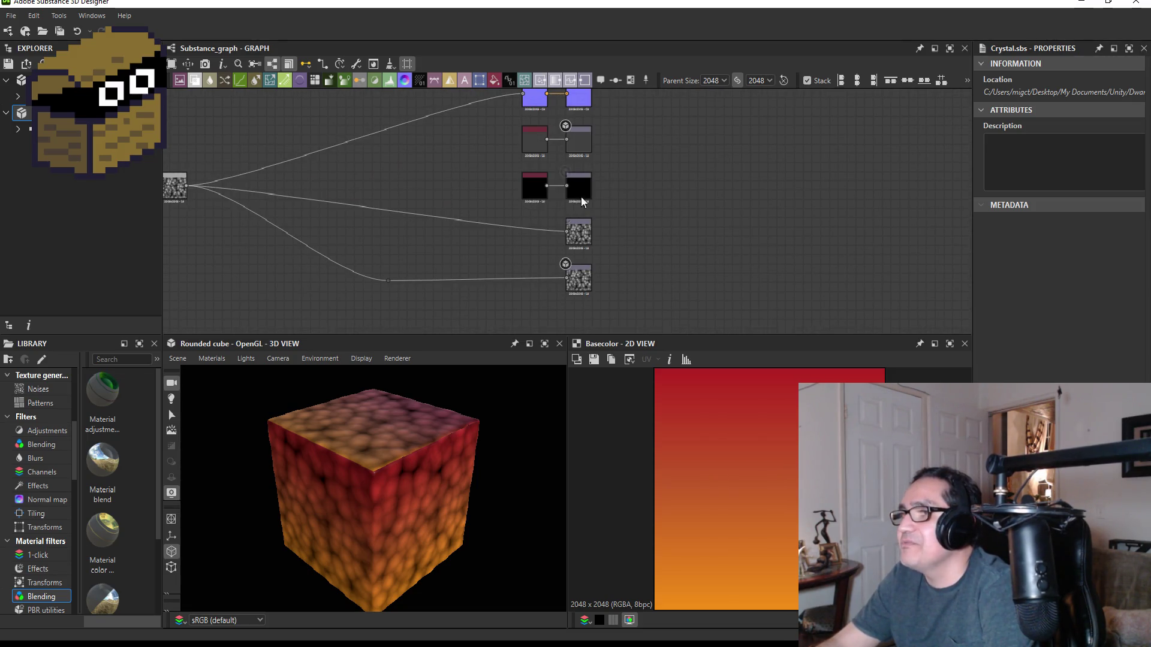
scroll(468, 123, "down", 2)
left_click_drag(467, 124, 543, 247)
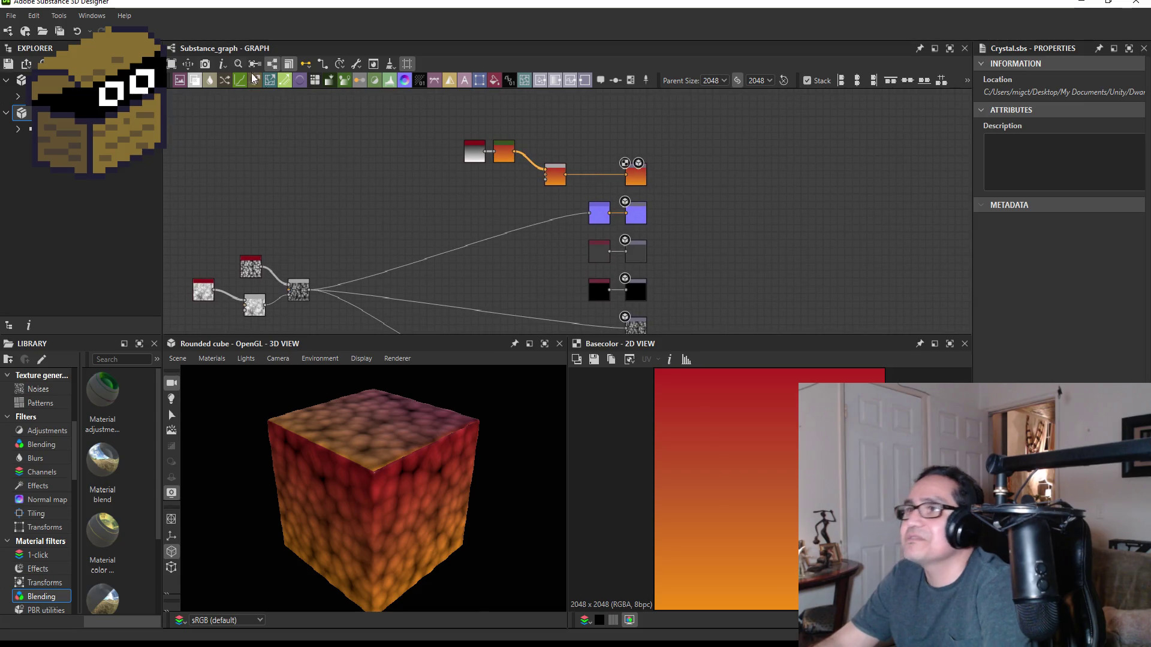
right_click(62, 112)
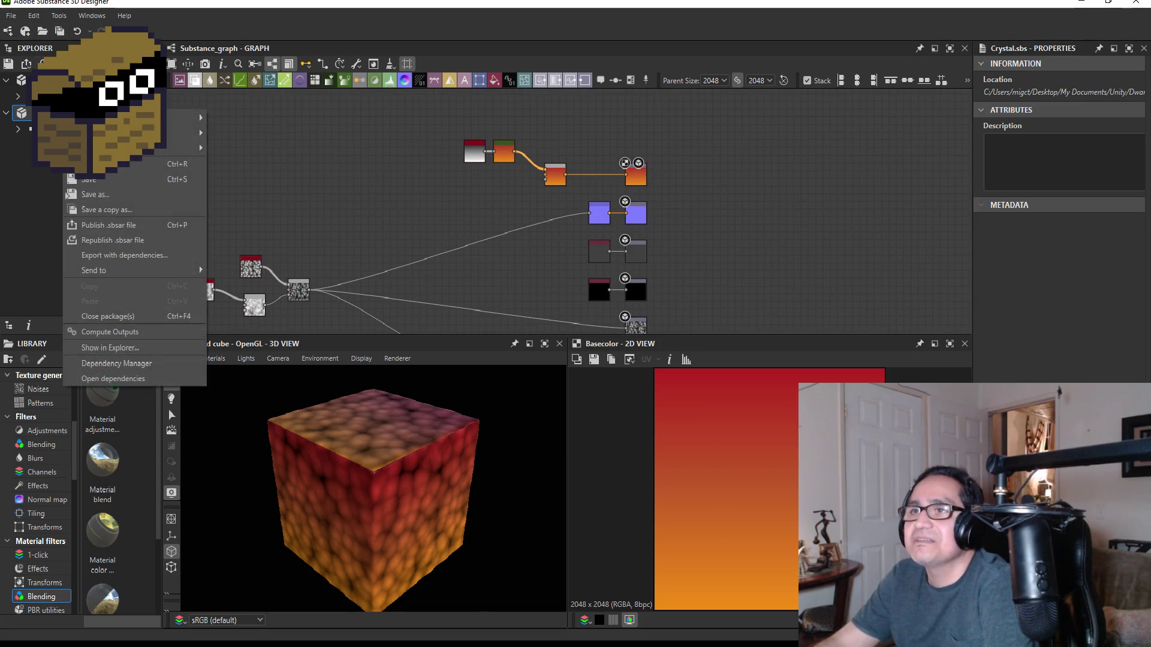
left_click(126, 229)
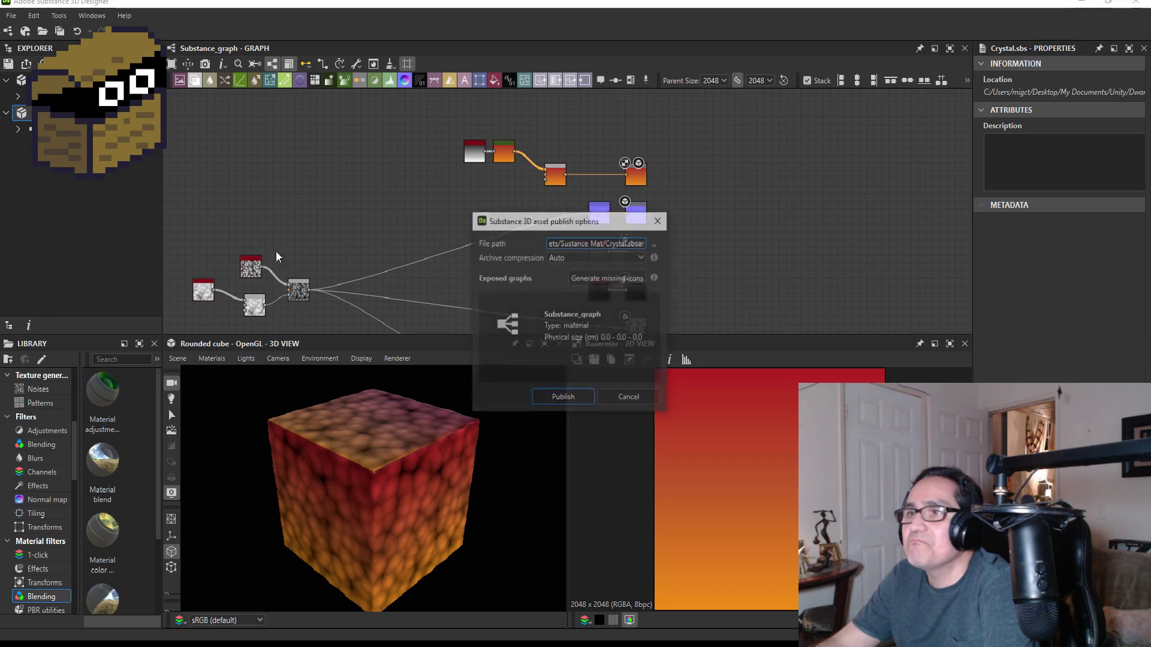
left_click(570, 400)
left_click(542, 329)
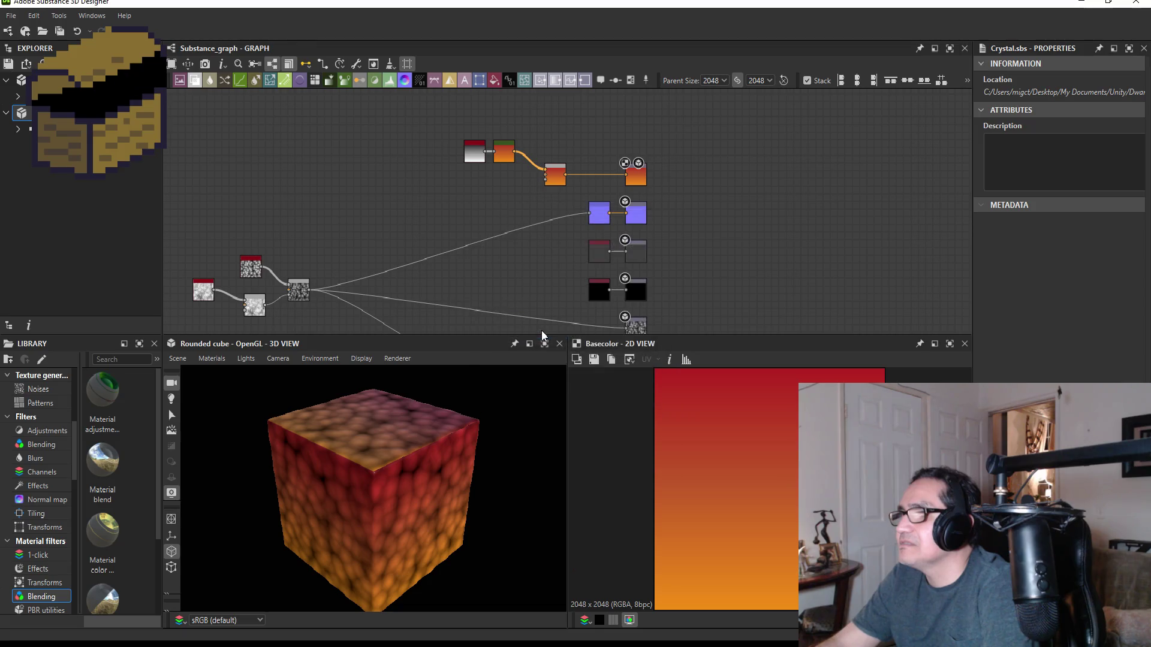
key("alt+Tab")
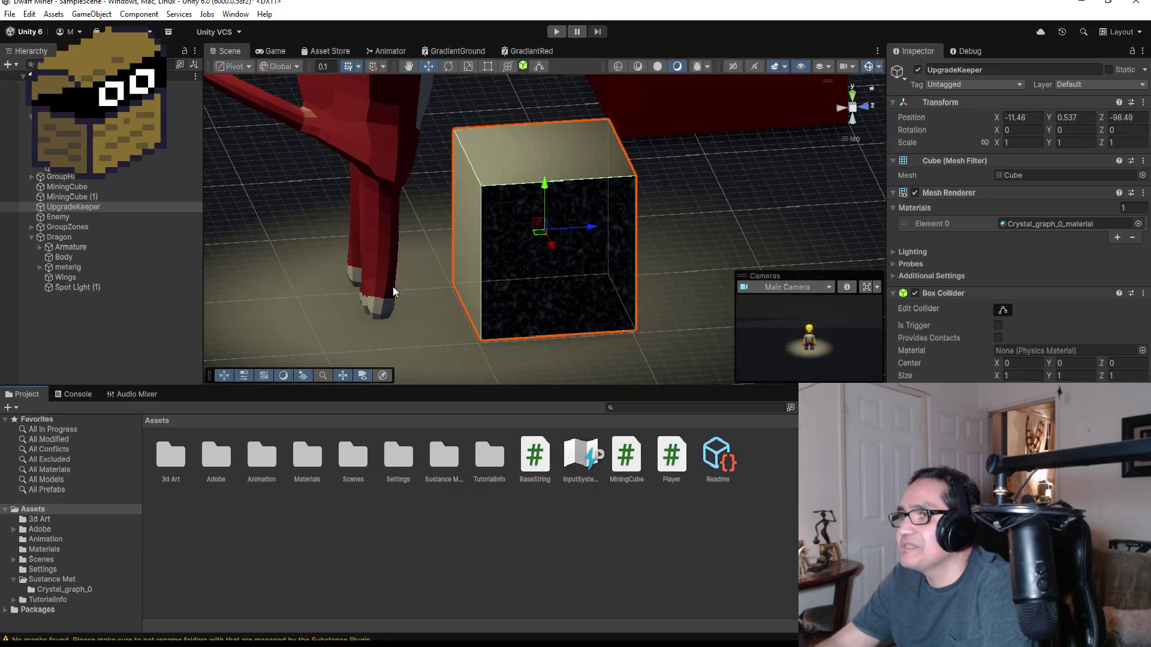
mouse_move(685, 211)
left_mouse_down()
mouse_move(611, 226)
mouse_move(612, 215)
mouse_move(487, 183)
mouse_move(316, 198)
mouse_move(474, 222)
left_mouse_up()
double_click(457, 465)
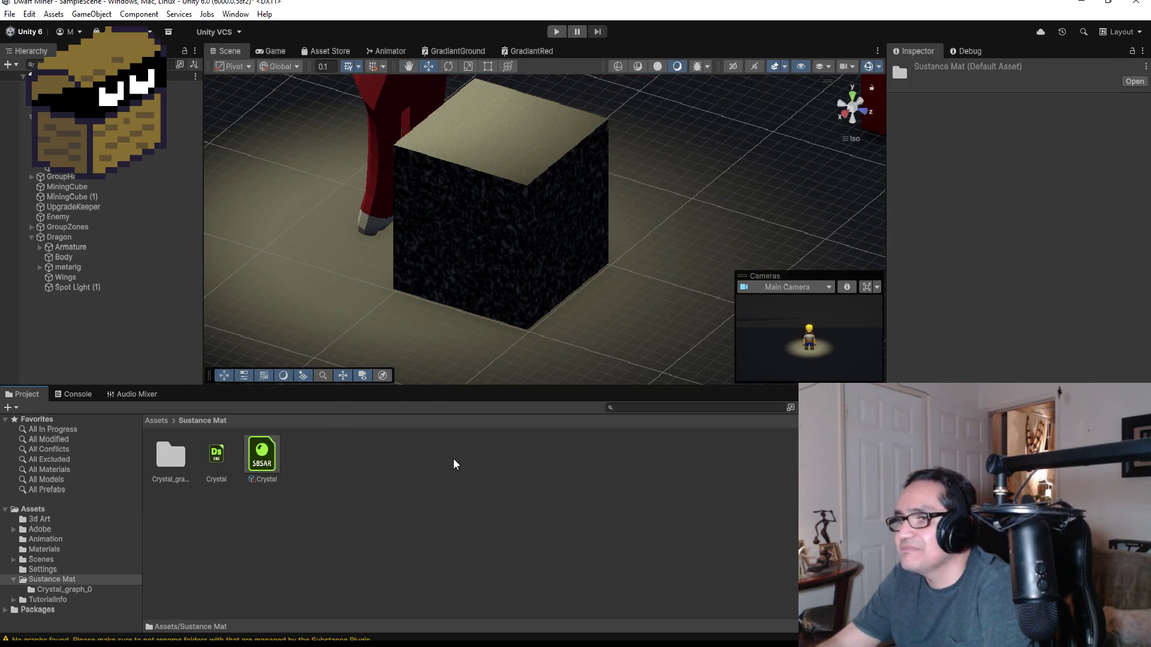
left_click(267, 473)
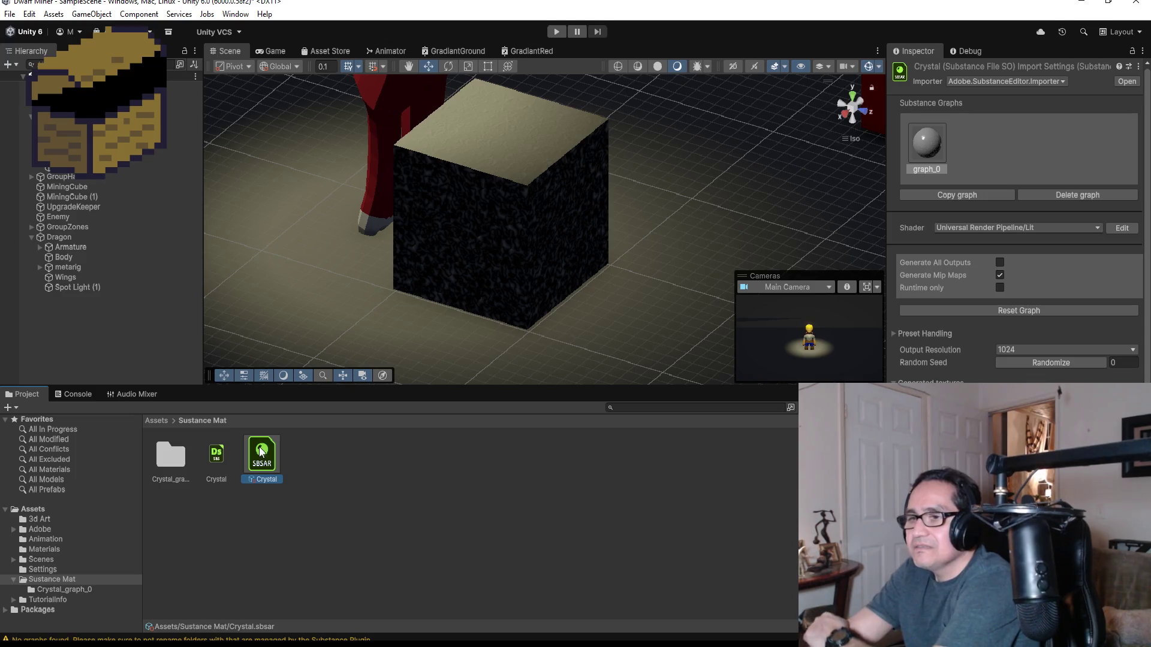
double_click(184, 464)
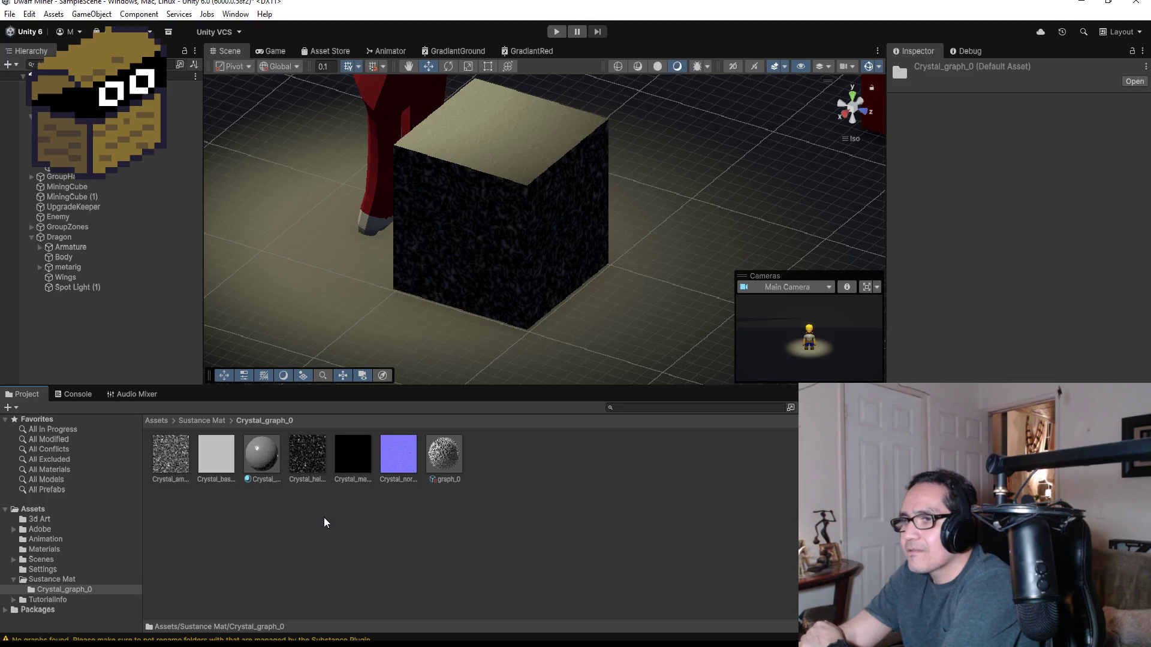
left_click(198, 421)
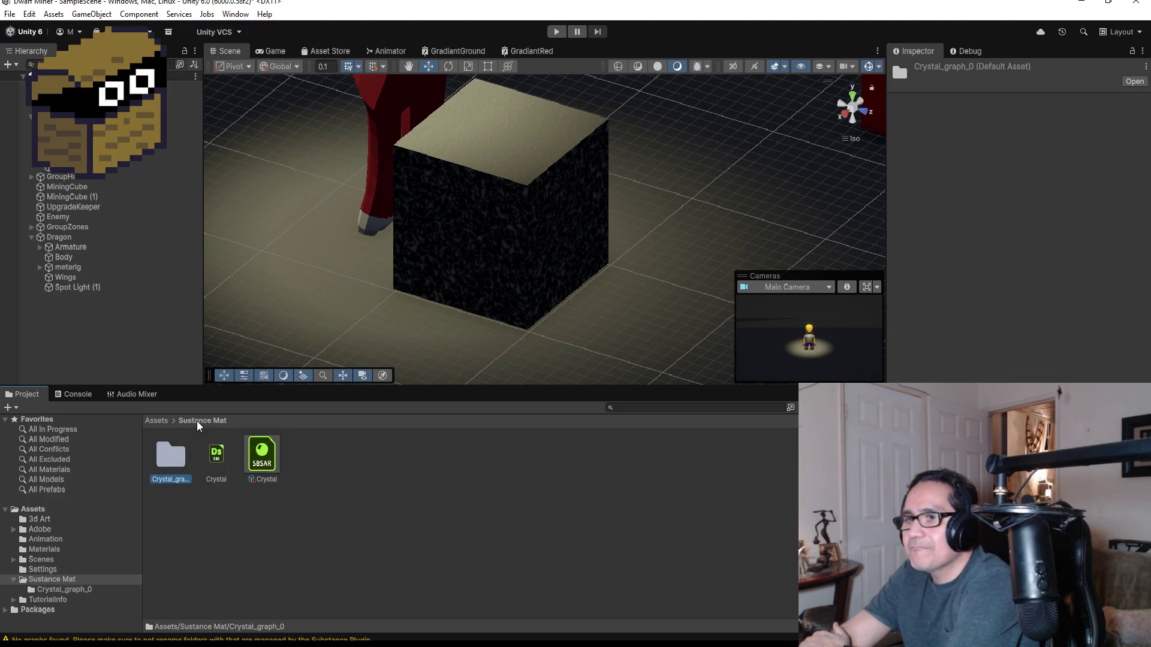
left_click(155, 421)
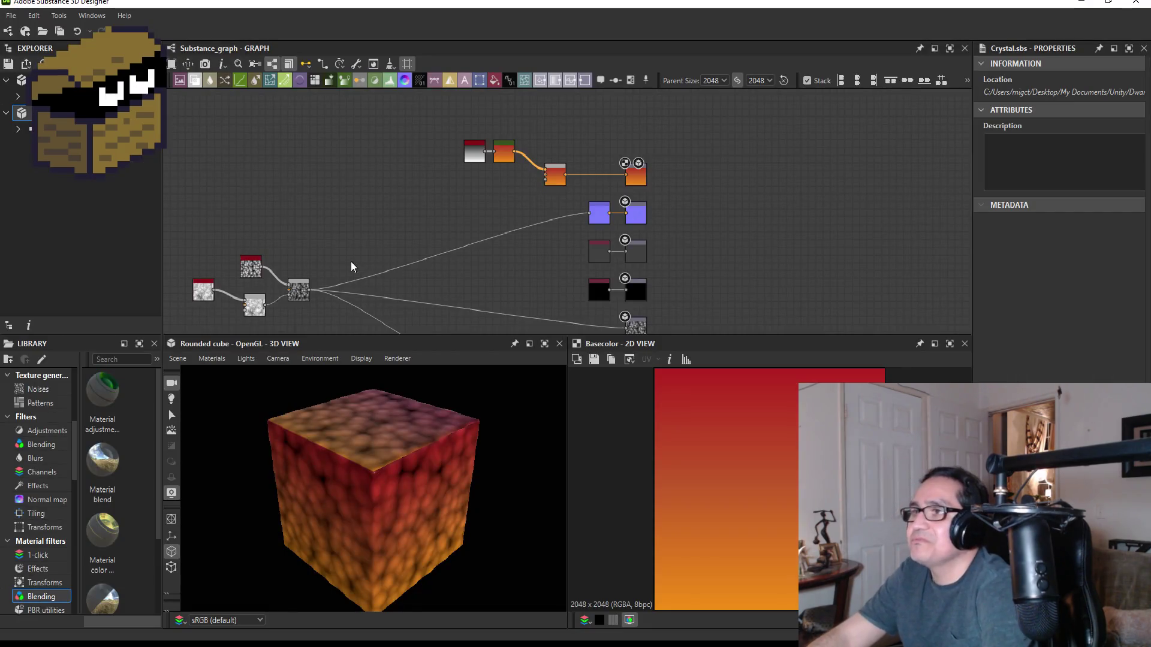
scroll(389, 161, "down", 3)
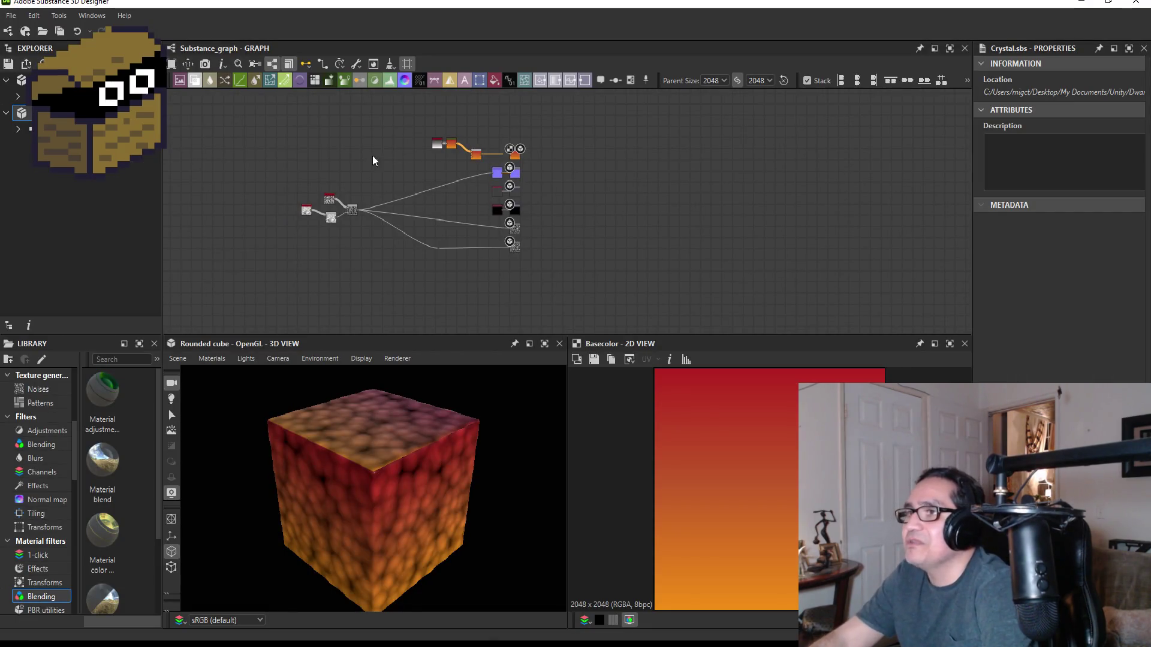
Step: Select and copy the whole Crystal node network
left_click_drag(252, 95, 595, 294)
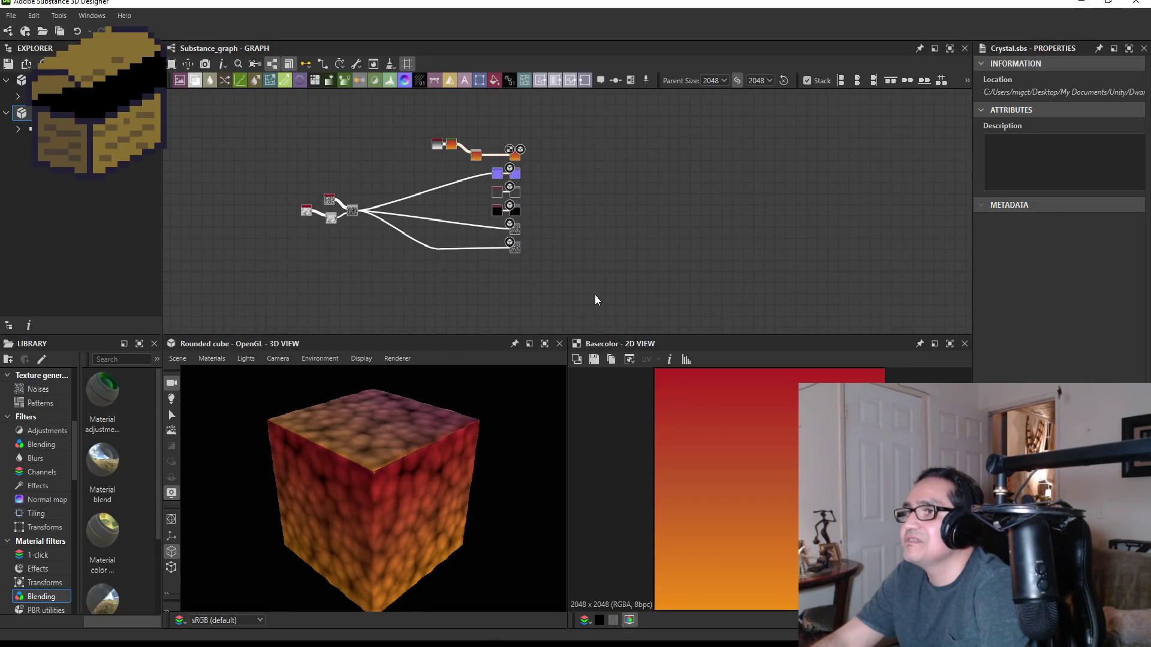
right_click(358, 209)
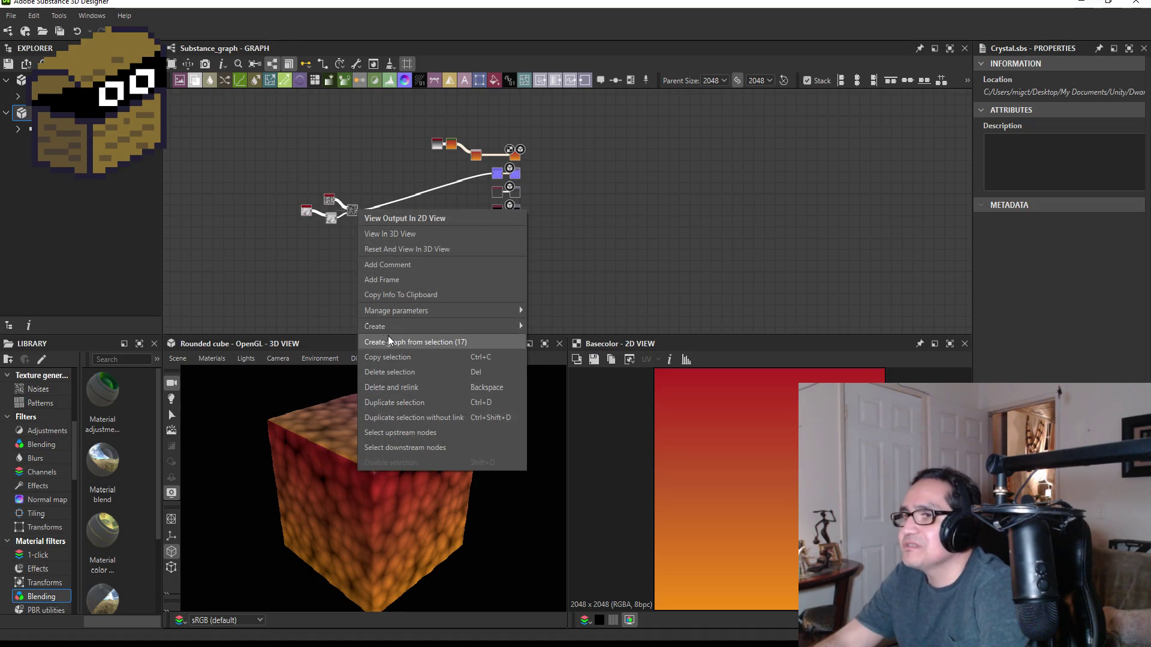
left_click(393, 359)
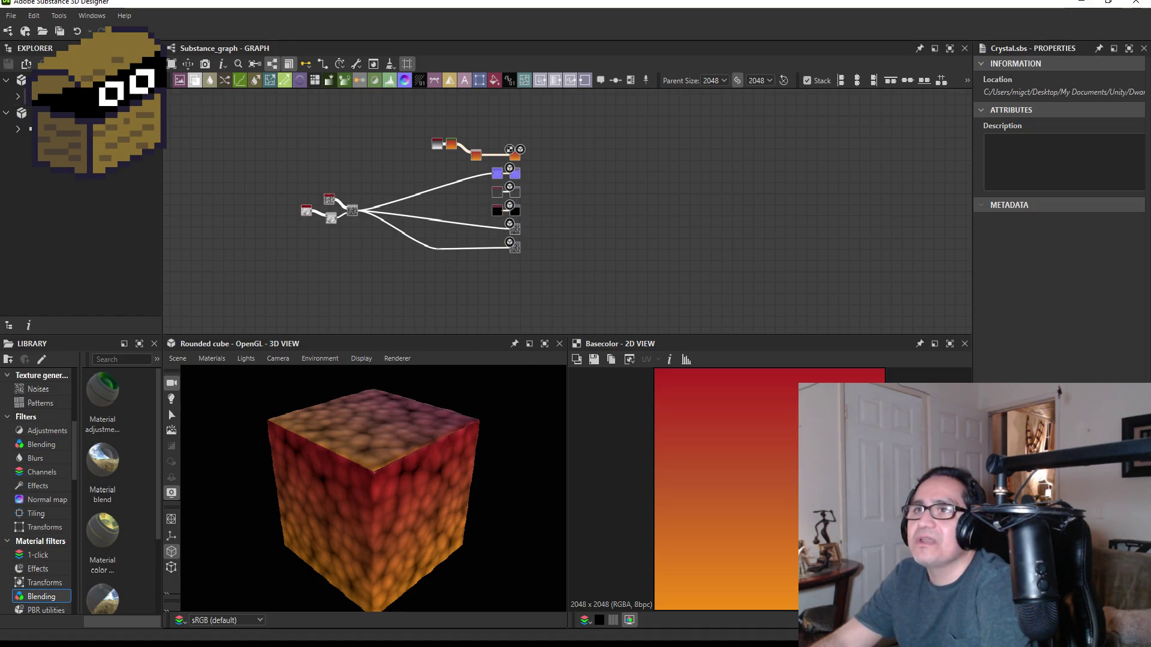
Step: Create a new 2048 px Metallic Roughness Substance graph named DragonScale
left_click(10, 15)
mouse_move(163, 26)
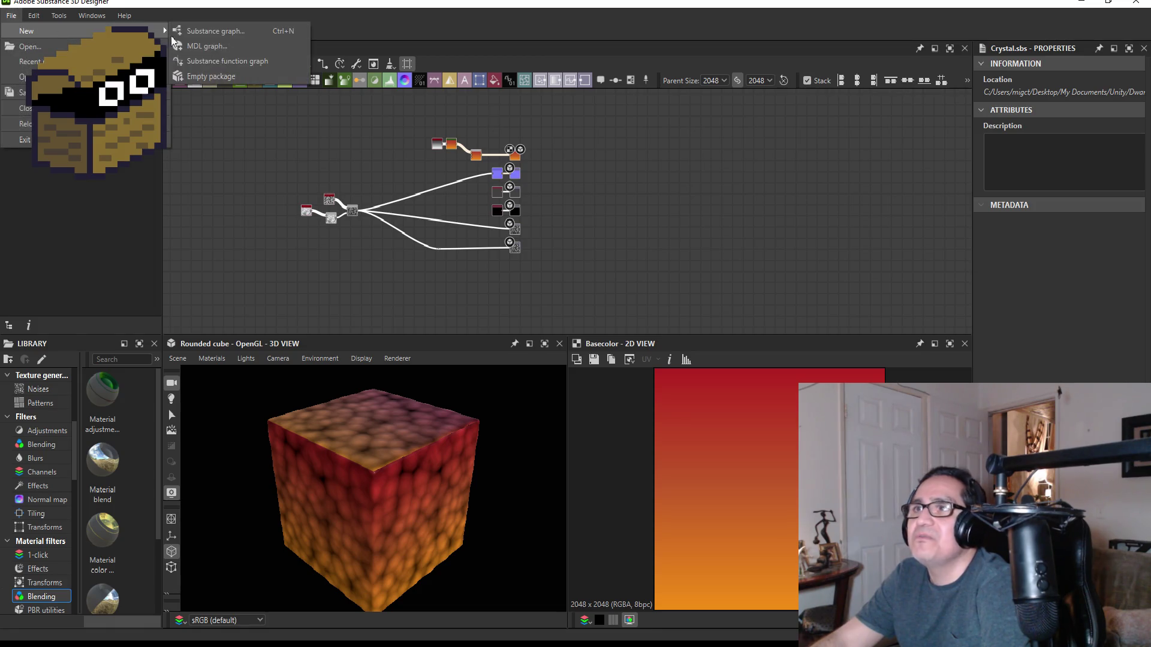
left_click(225, 32)
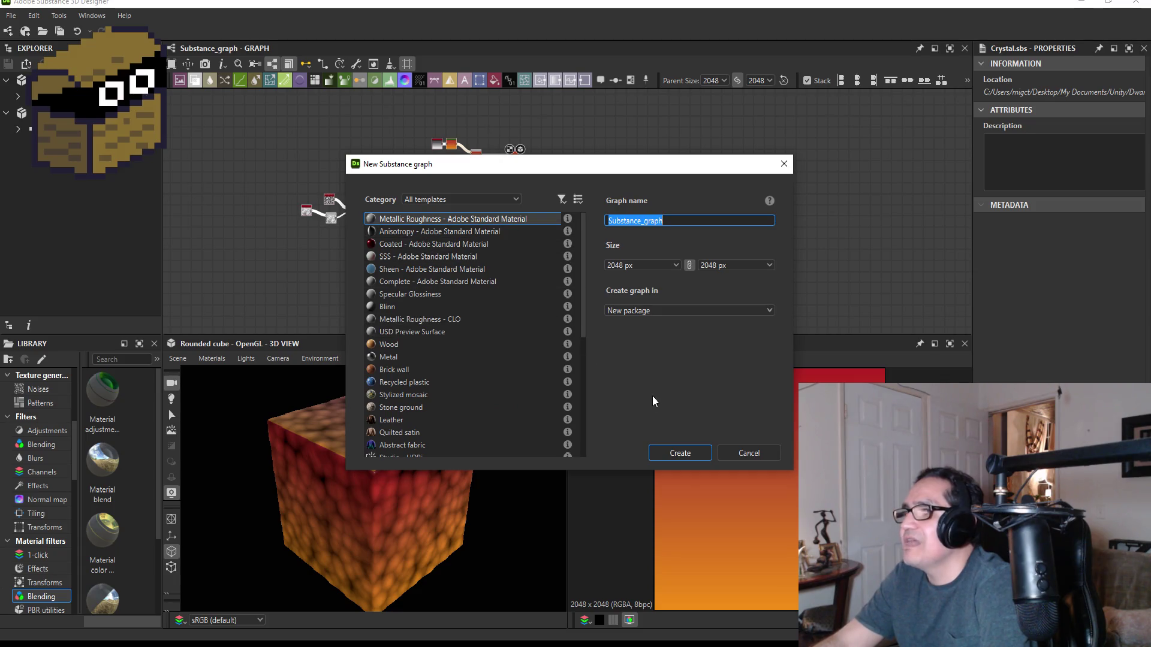
key("BackSpace")
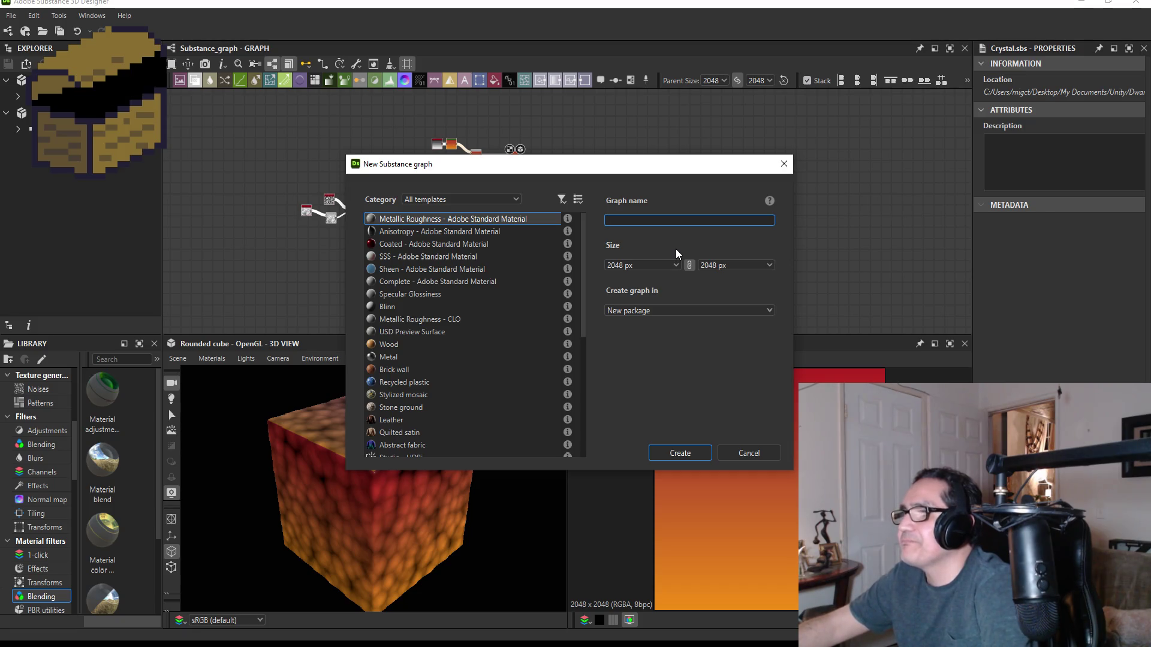
type("DragonZ")
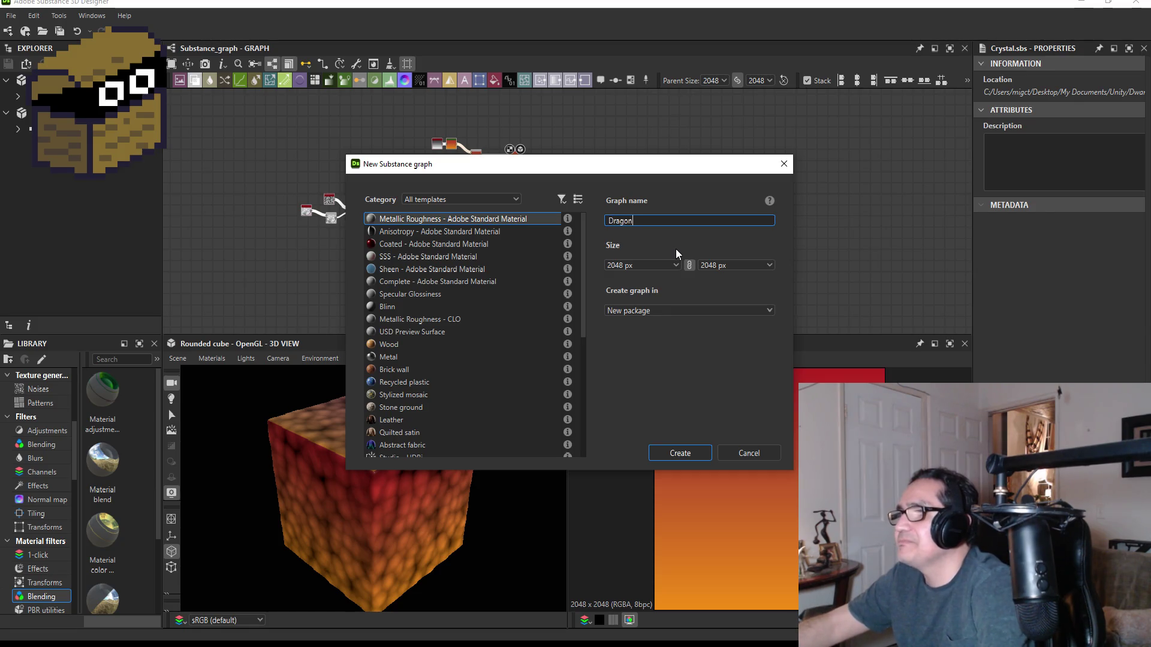
type("le")
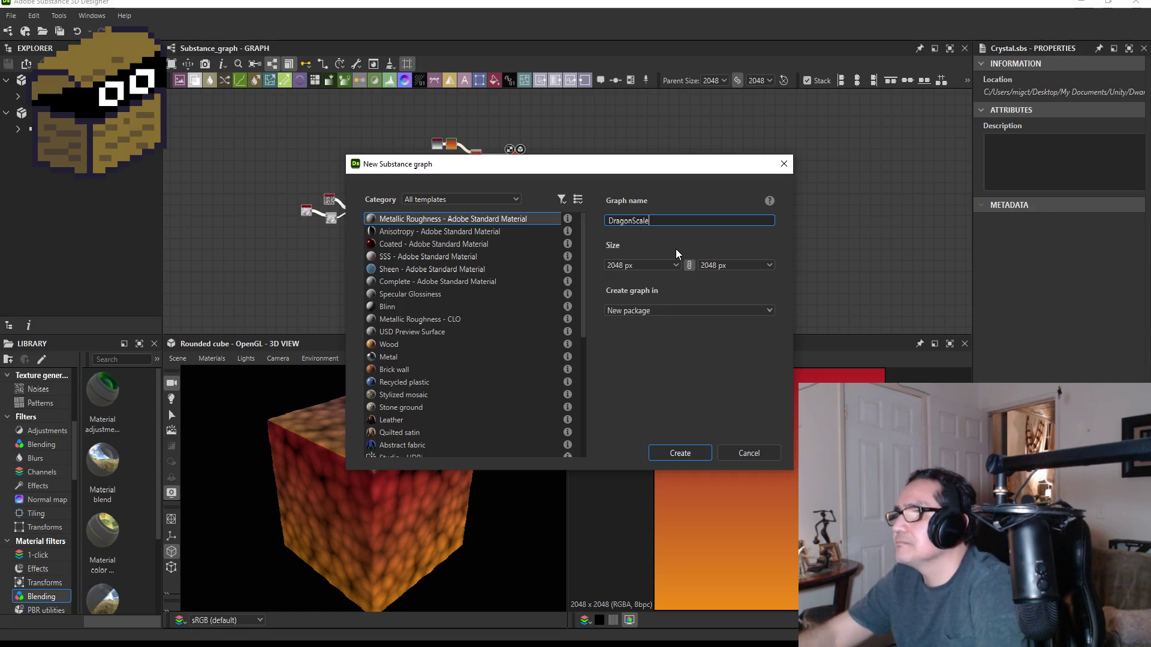
left_click(690, 456)
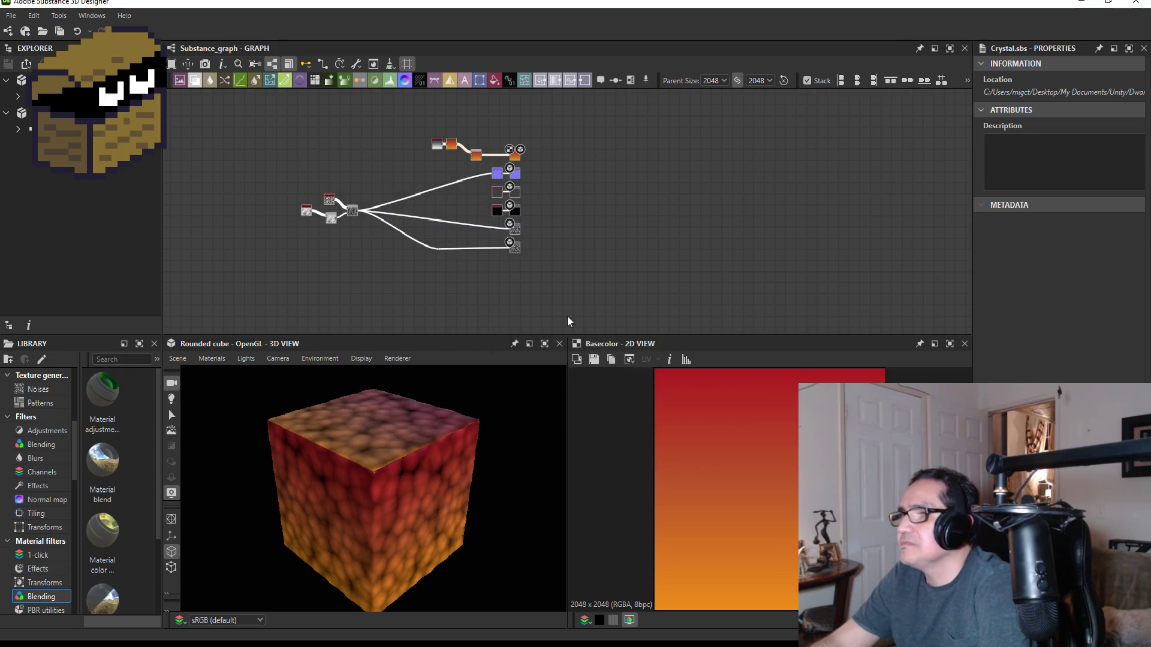
Step: Paste the copied Crystal nodes into the DragonScale graph
scroll(386, 220, "down", 1)
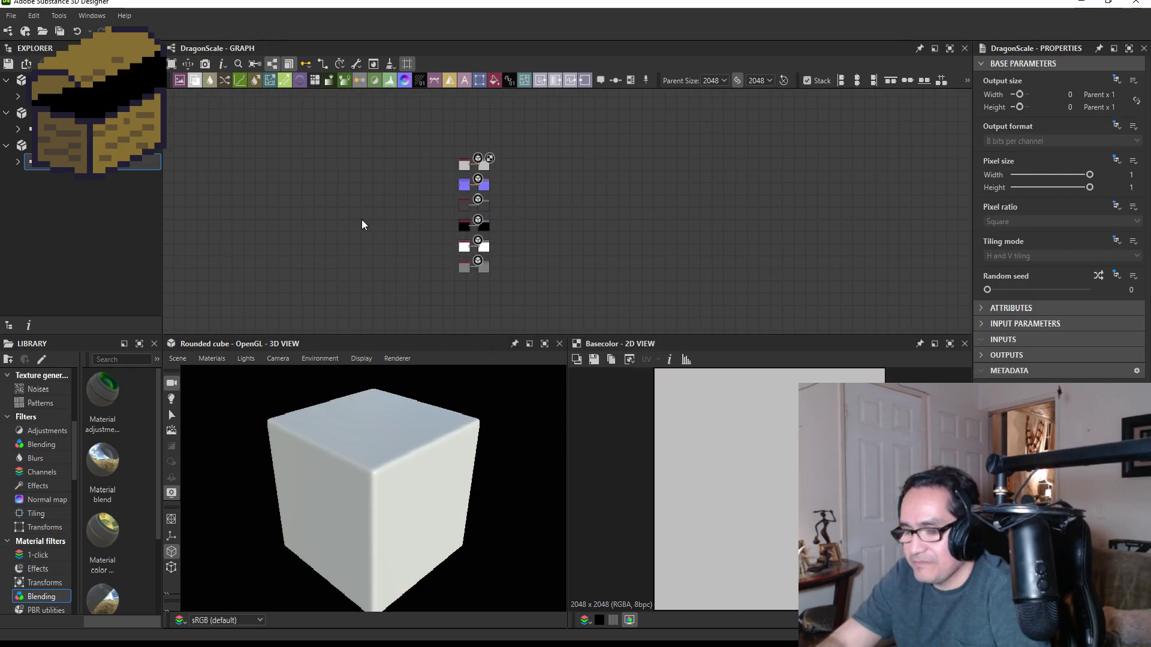
right_click(355, 215)
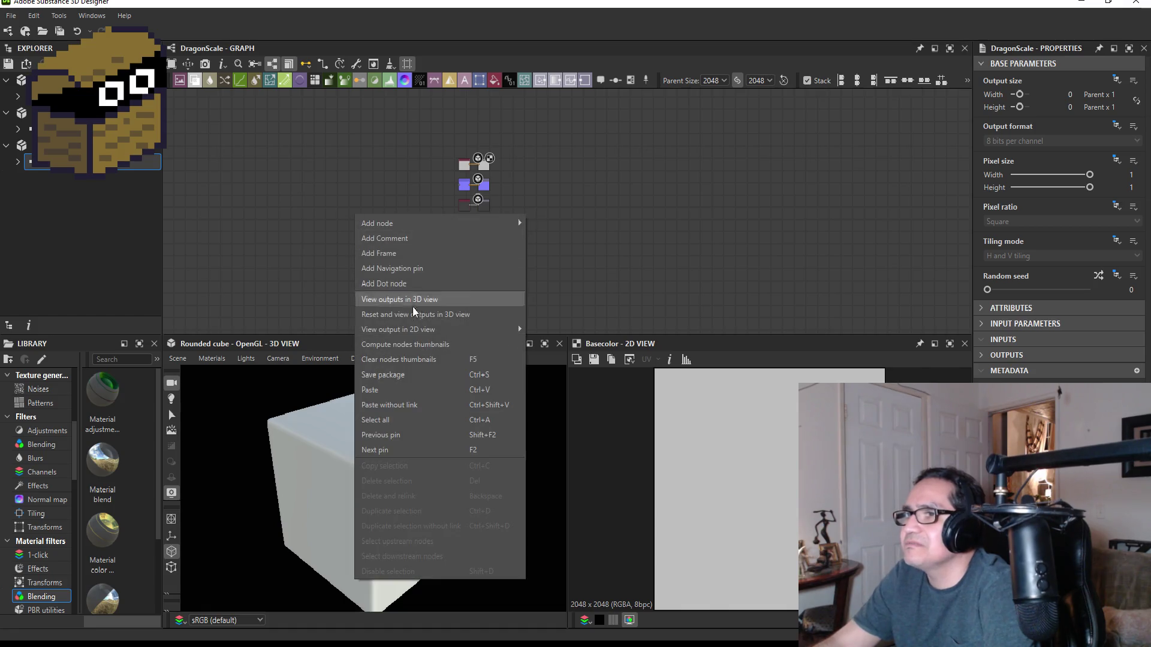
left_click(407, 391)
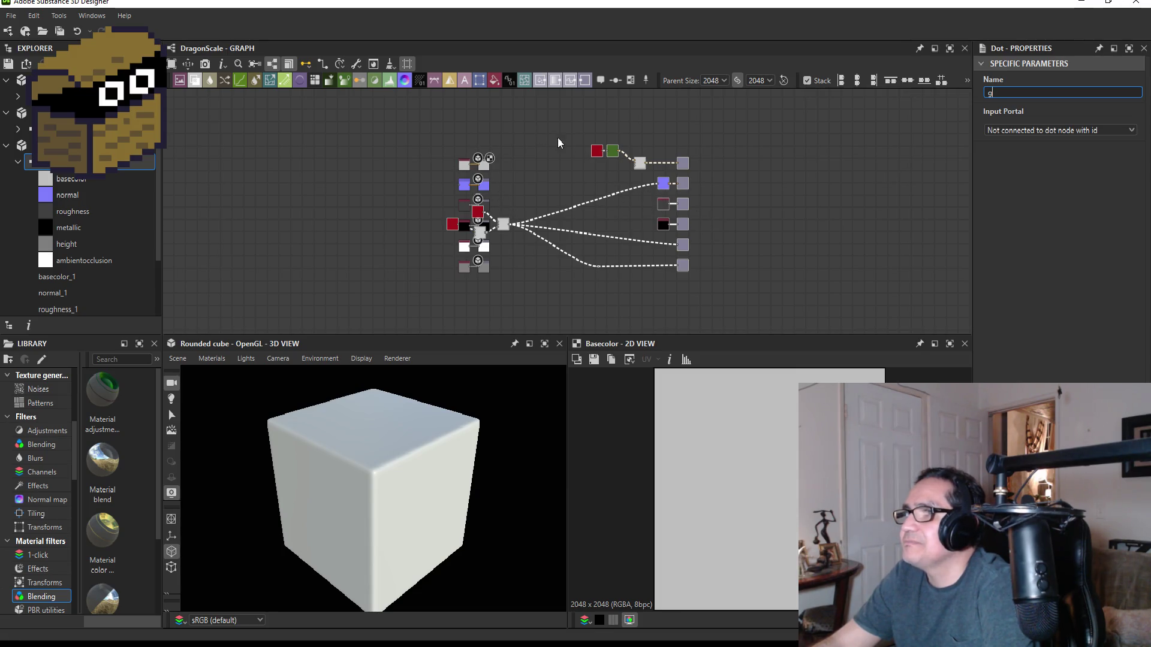
left_click(549, 151)
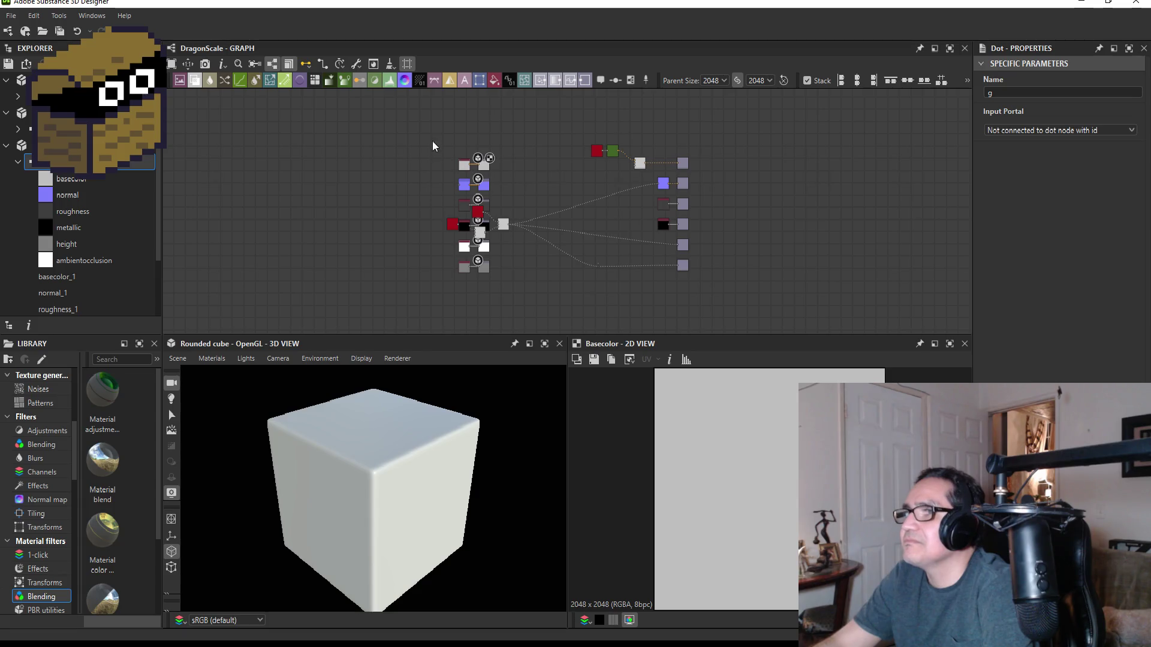
Step: Delete the template's Uniform color, metallic, height and ambient-occlusion nodes
left_click_drag(507, 197, 507, 199)
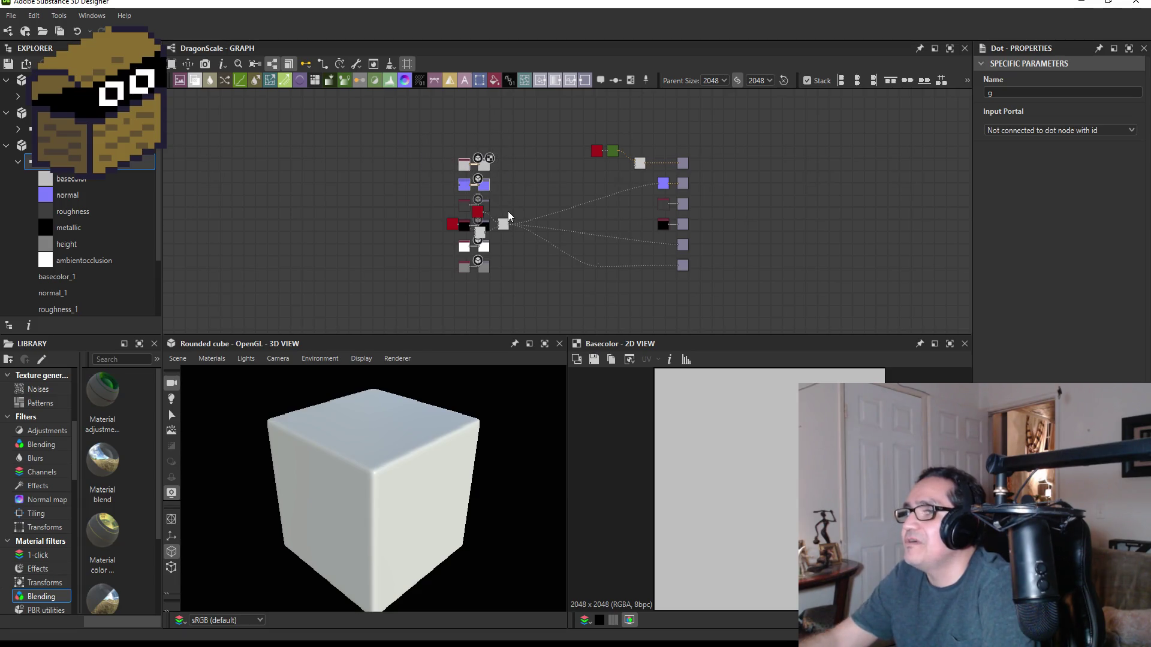
scroll(497, 246, "up", 5)
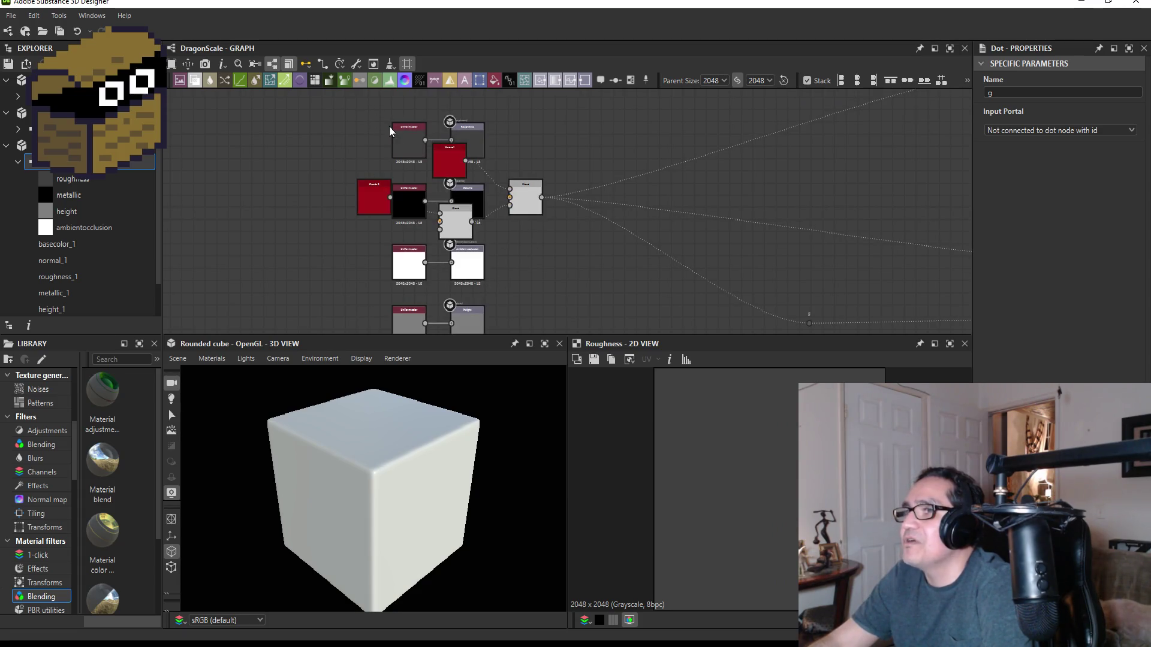
left_click(406, 132)
left_click(473, 143)
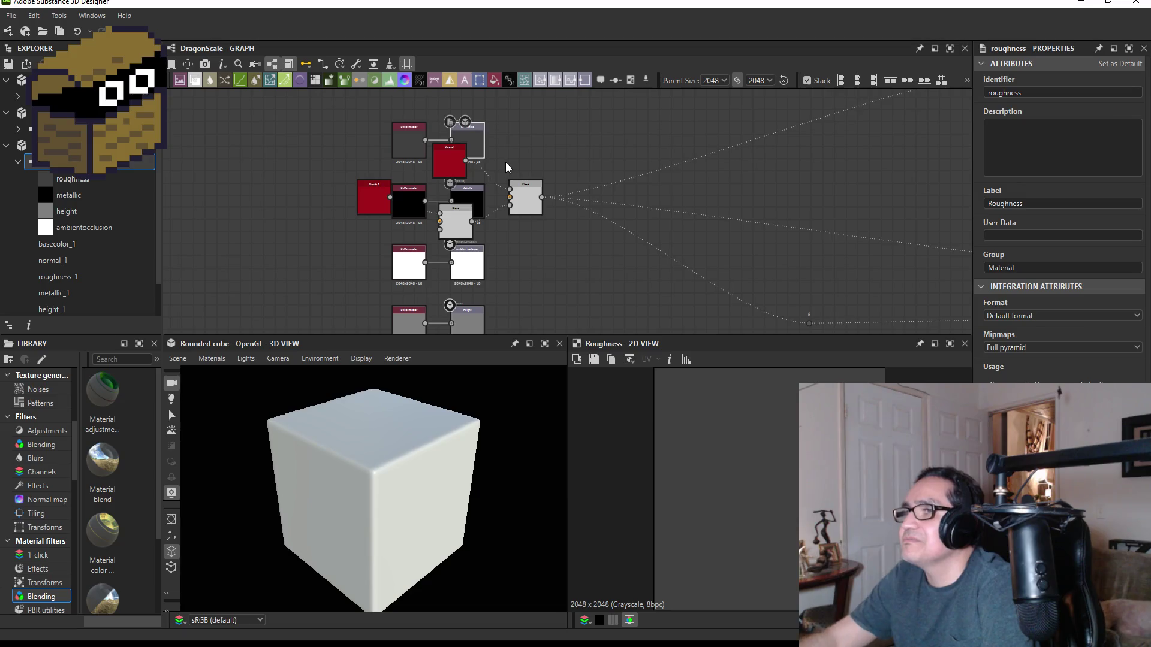
left_click(416, 144)
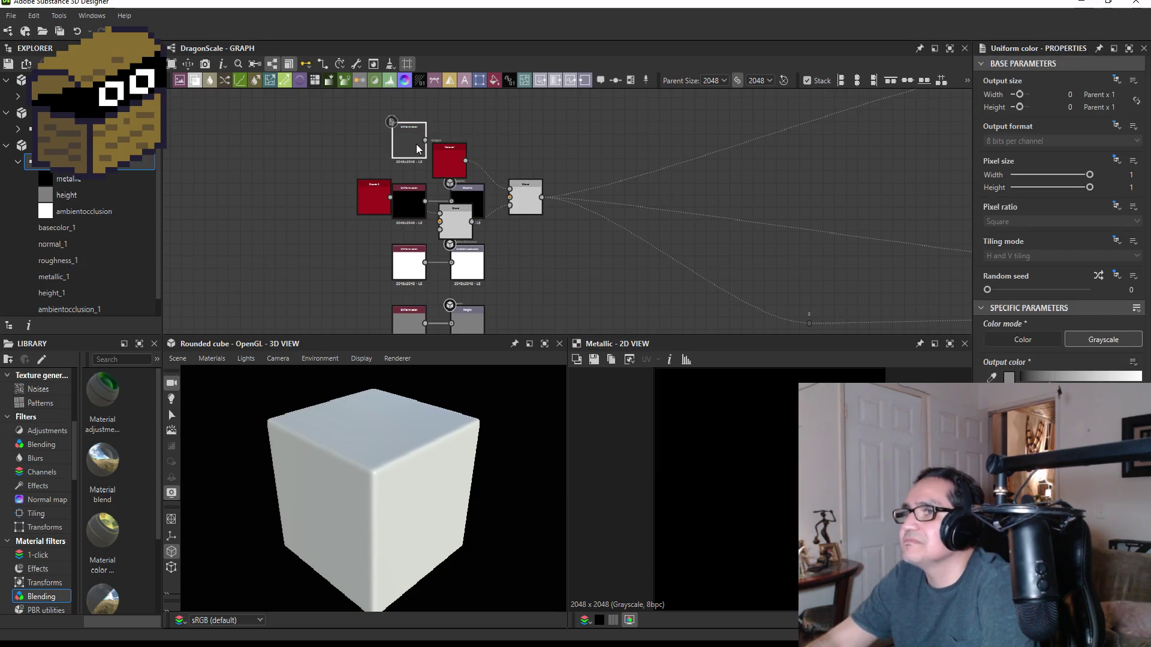
key("Delete")
left_click(406, 219)
key("Delete")
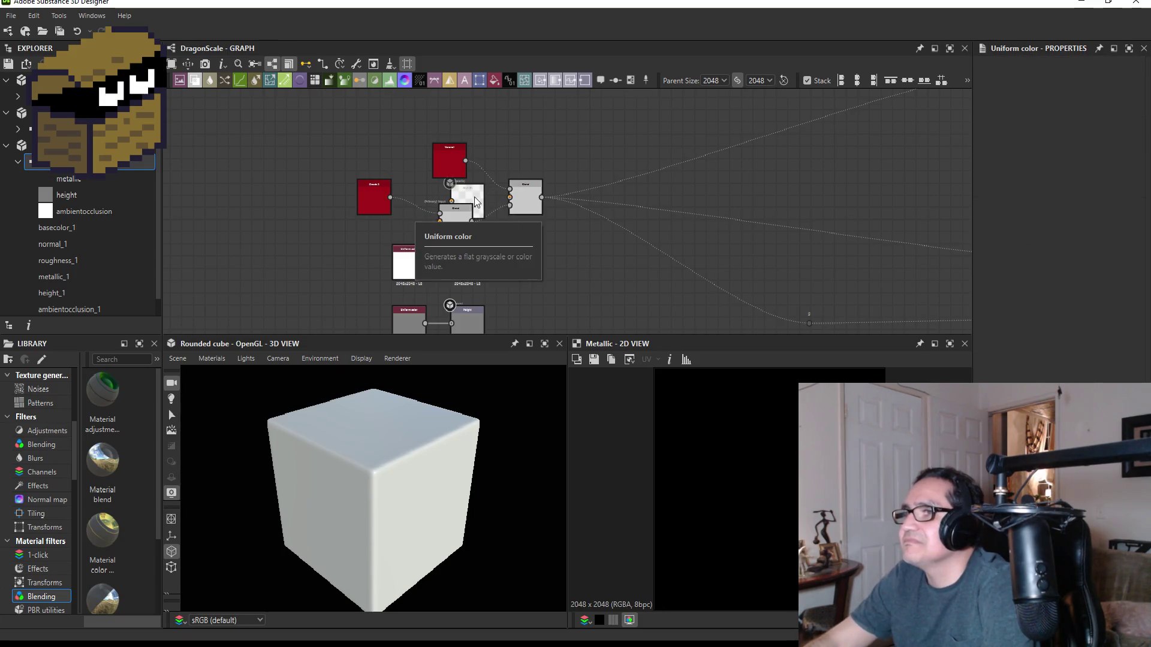
left_click(477, 202)
key("Delete")
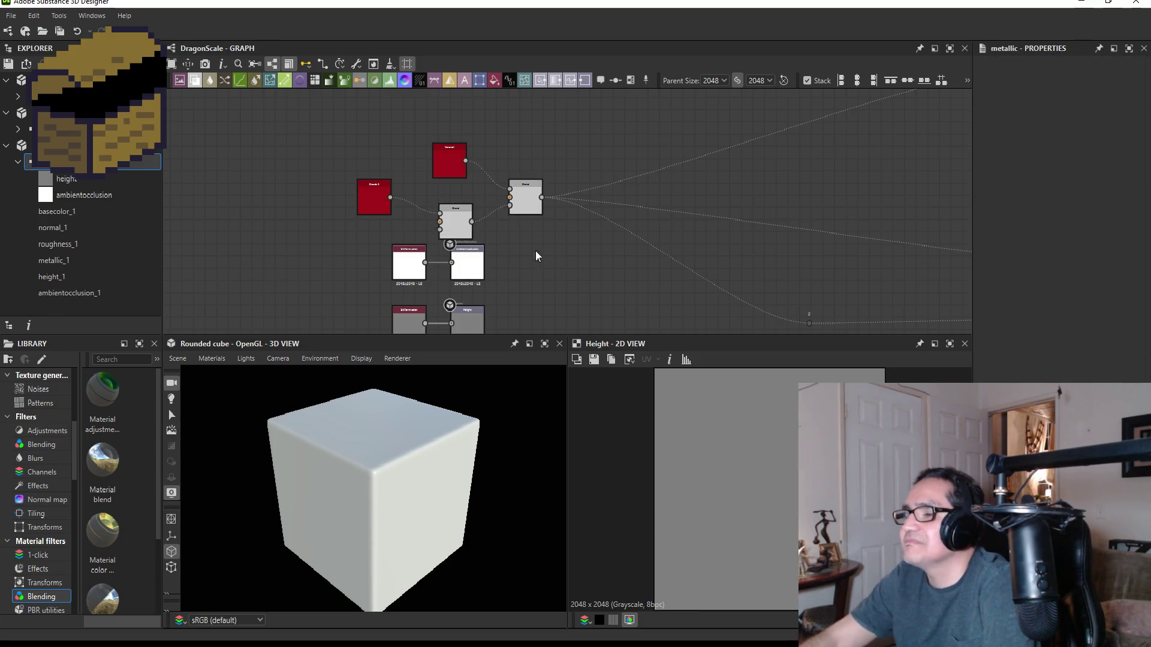
scroll(528, 264, "down", 3)
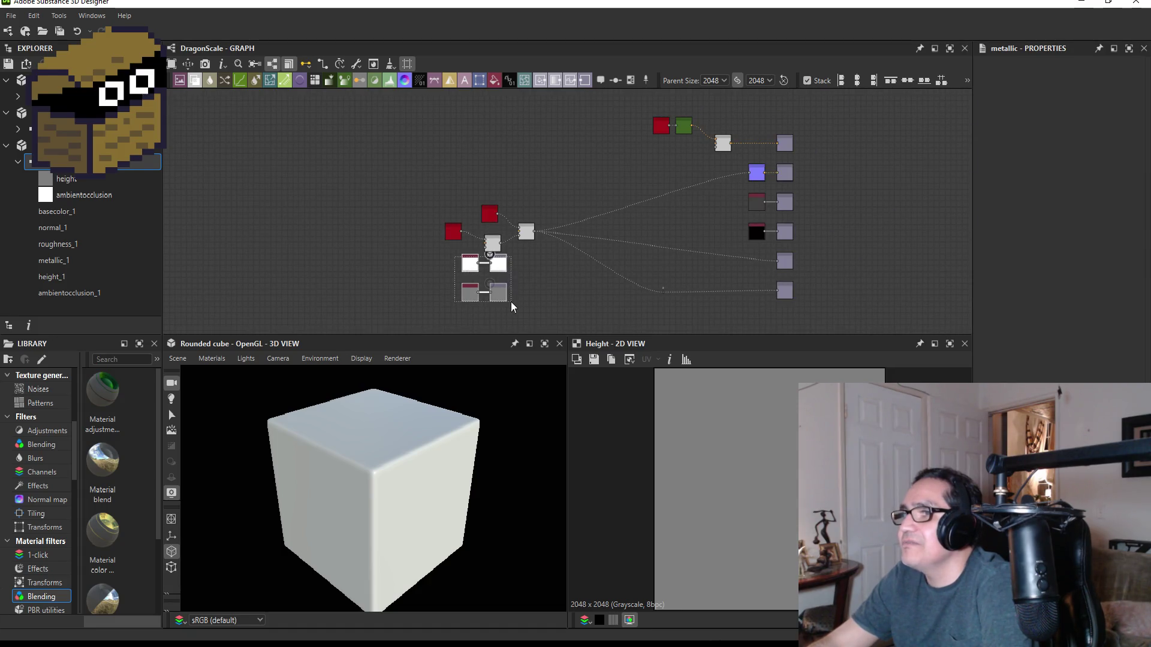
key("Delete")
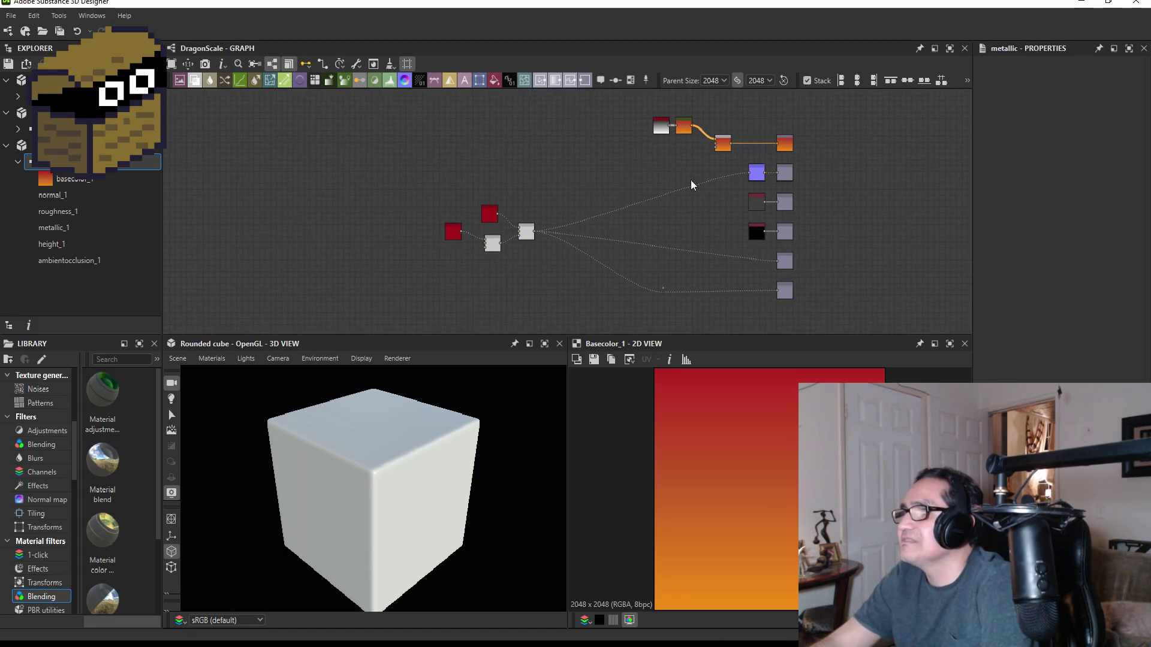
Step: Inspect the pasted basecolor_1 output, Blend, red Voronoi and Normal nodes
left_click(786, 145)
scroll(666, 216, "up", 2)
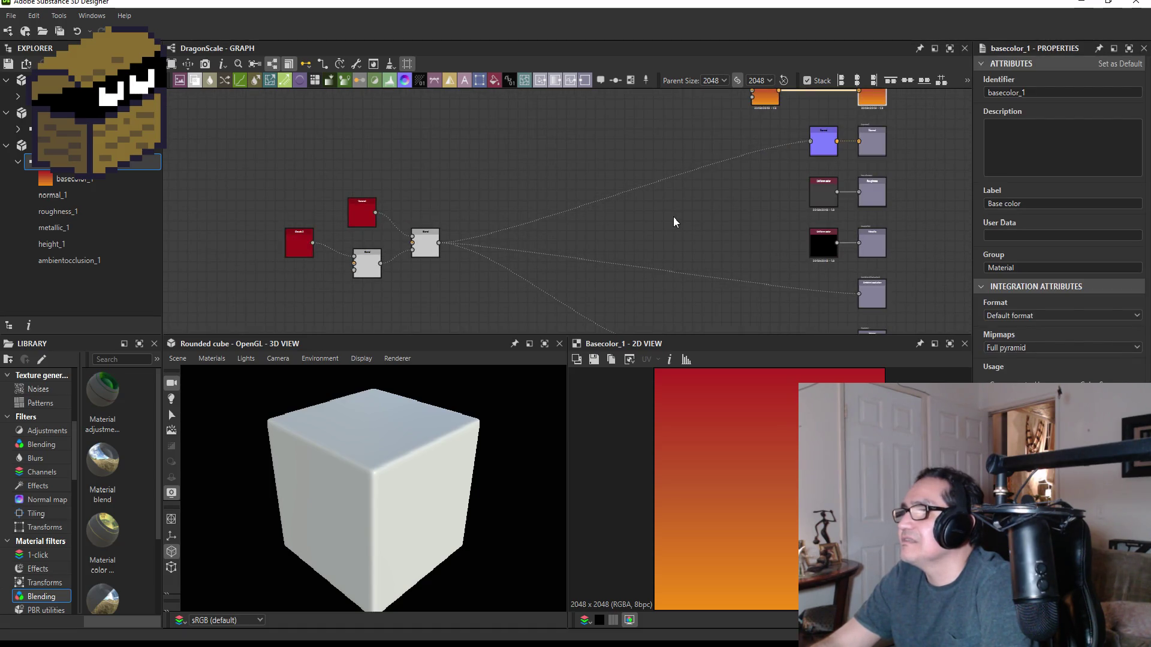
scroll(673, 216, "down", 2)
left_click_drag(533, 232, 591, 261)
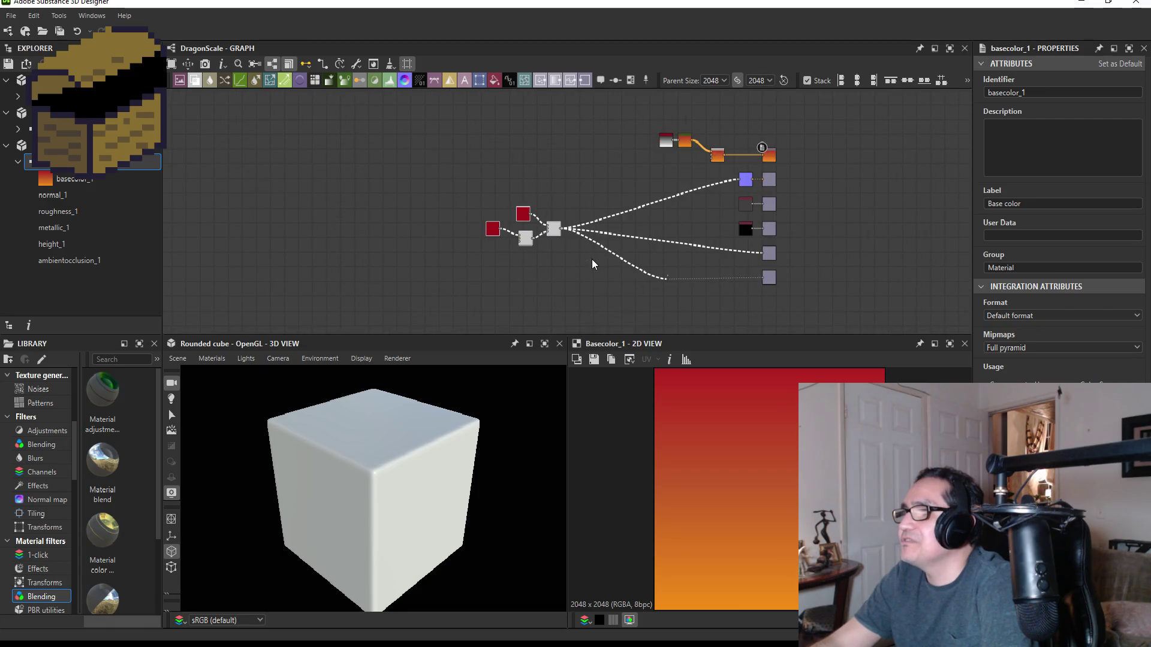
left_click(554, 230)
scroll(523, 220, "up", 4)
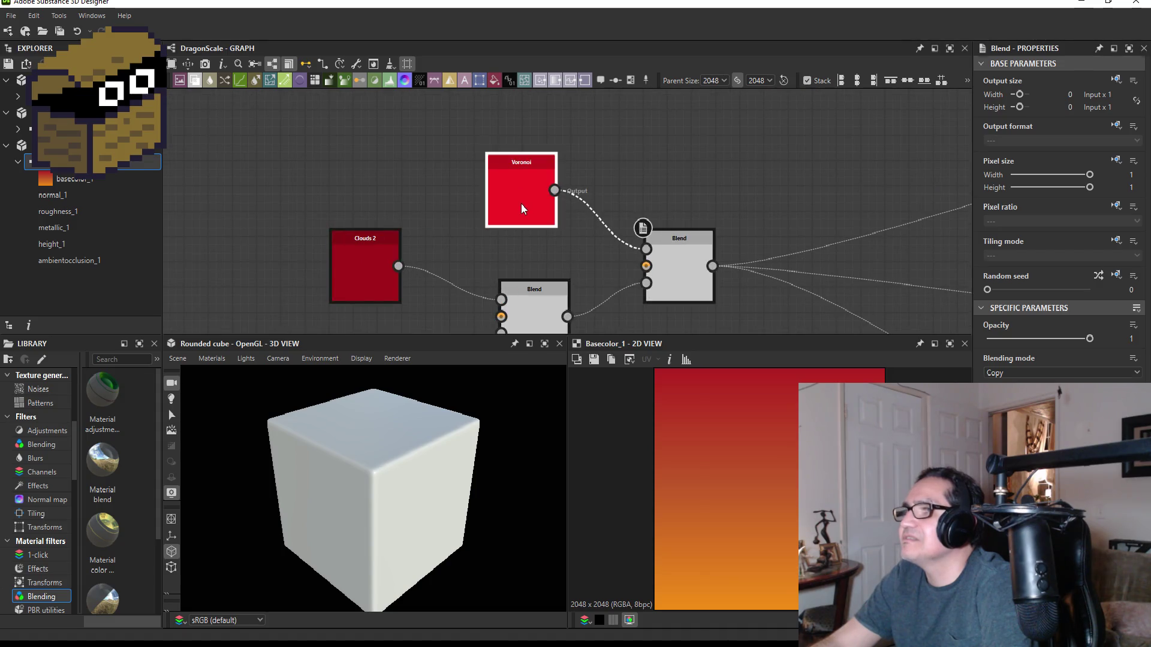
left_click(521, 208)
scroll(531, 211, "down", 3)
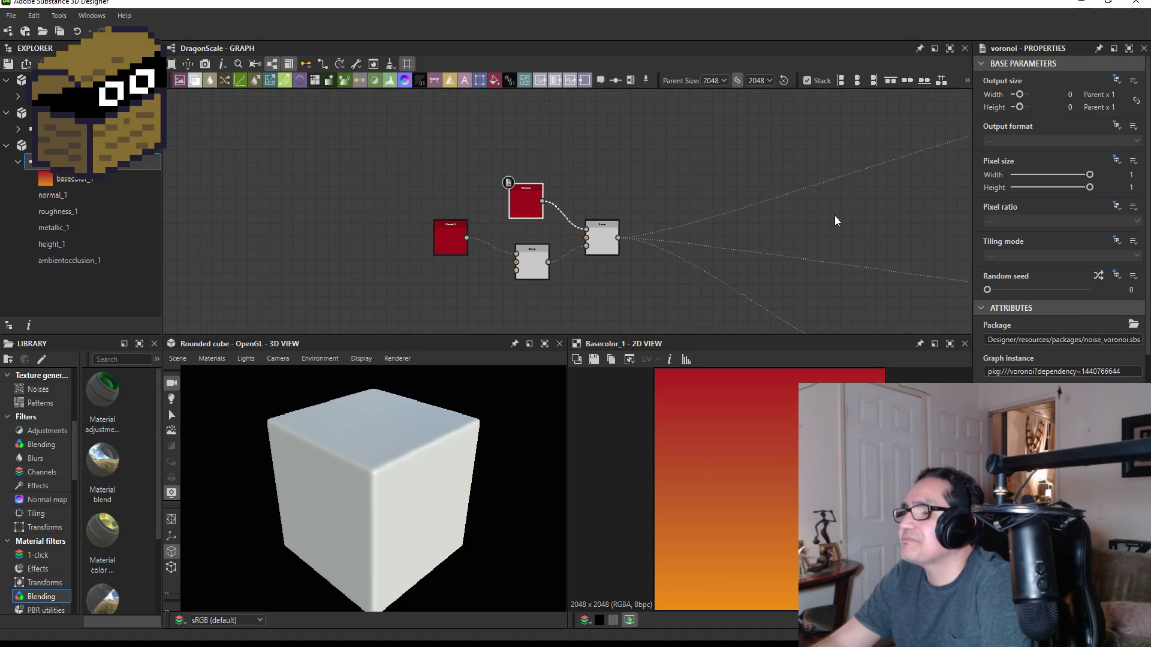
scroll(390, 212, "down", 3)
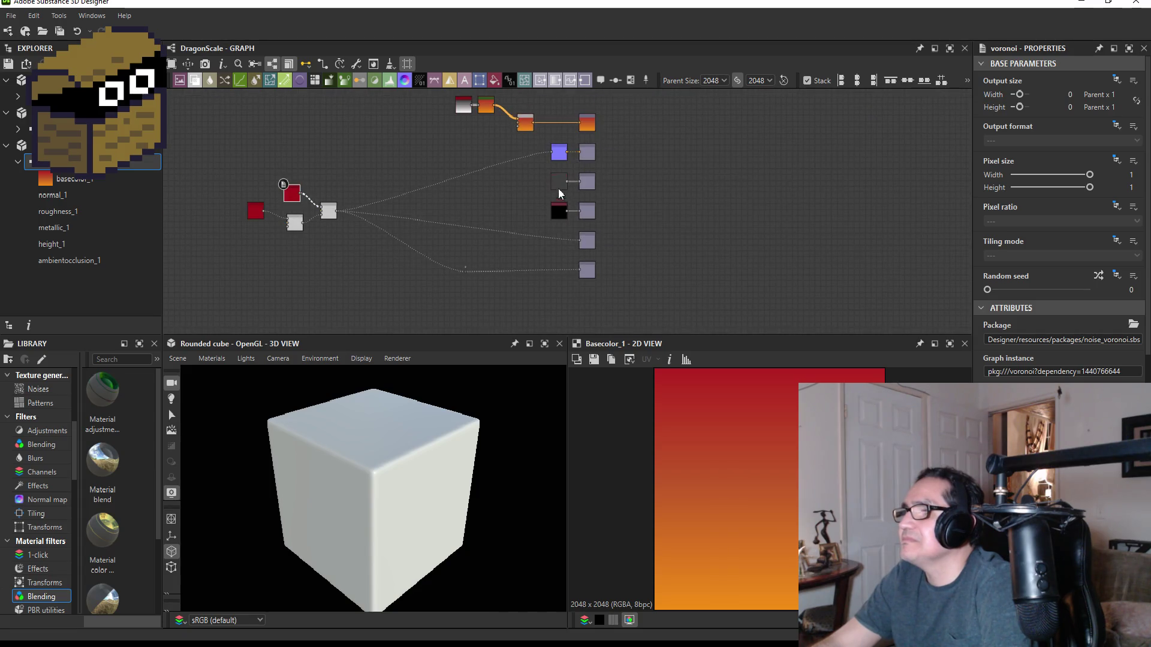
scroll(558, 192, "up", 3)
left_click(549, 148)
scroll(441, 196, "down", 3)
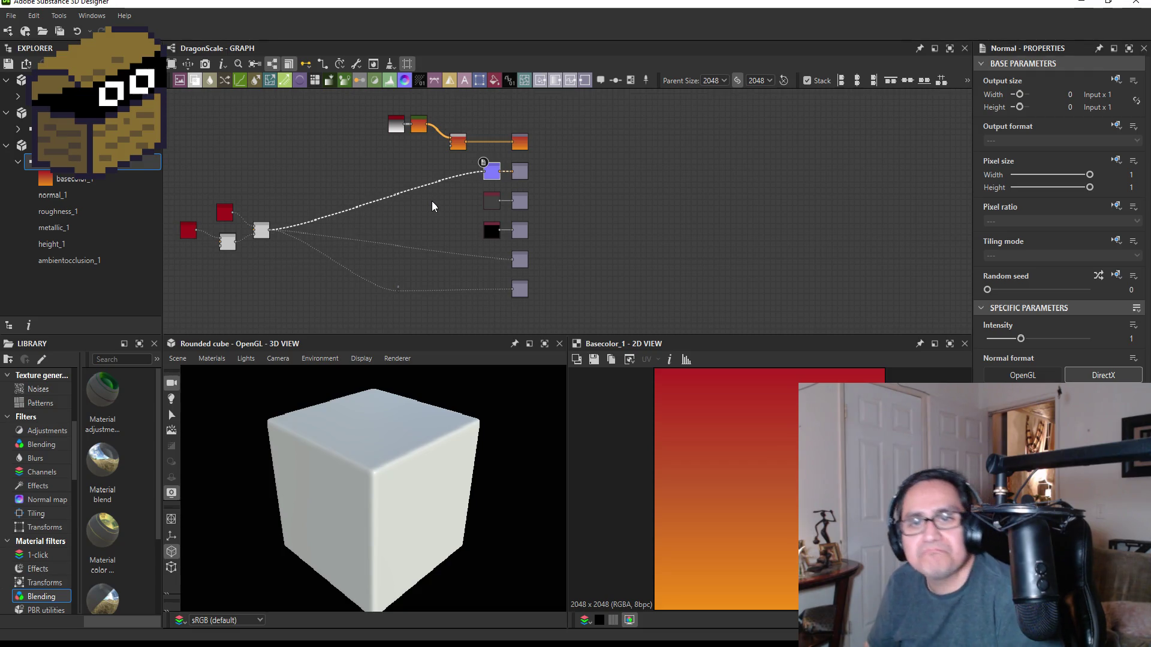
scroll(367, 197, "down", 3)
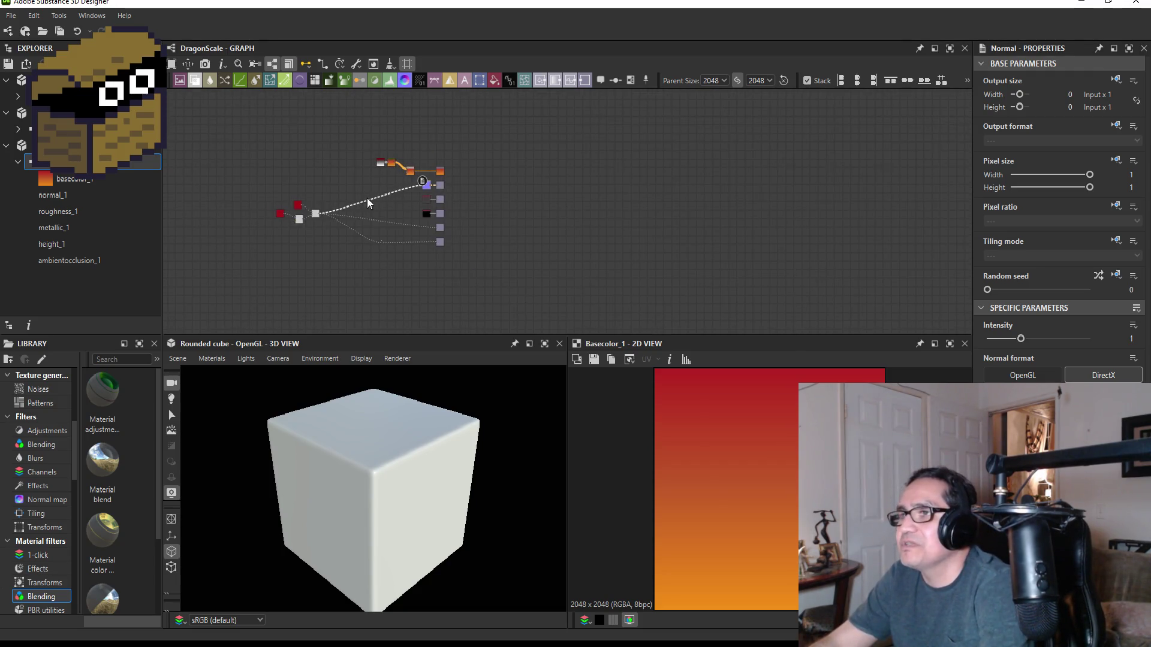
scroll(264, 197, "up", 3)
Step: Shift the left group of noise and blend nodes up and to the right
left_click_drag(258, 197, 374, 282)
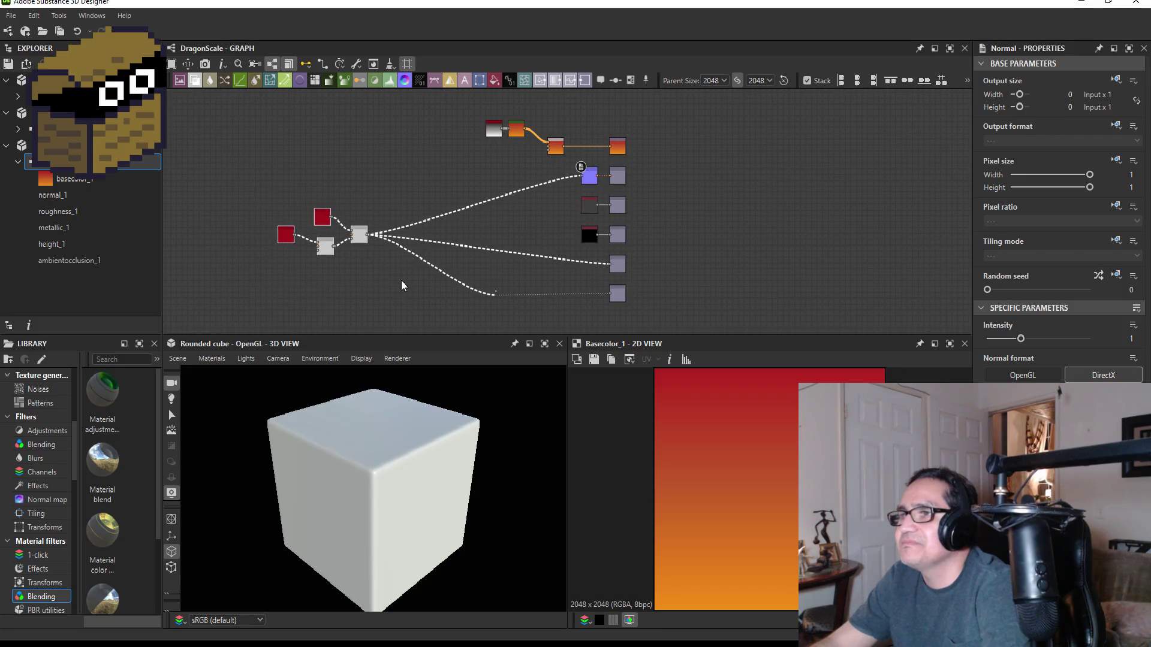
mouse_move(365, 243)
left_mouse_down()
mouse_move(471, 214)
mouse_move(455, 213)
left_mouse_up()
scroll(386, 178, "up", 2)
scroll(519, 203, "up", 1)
left_click(506, 239)
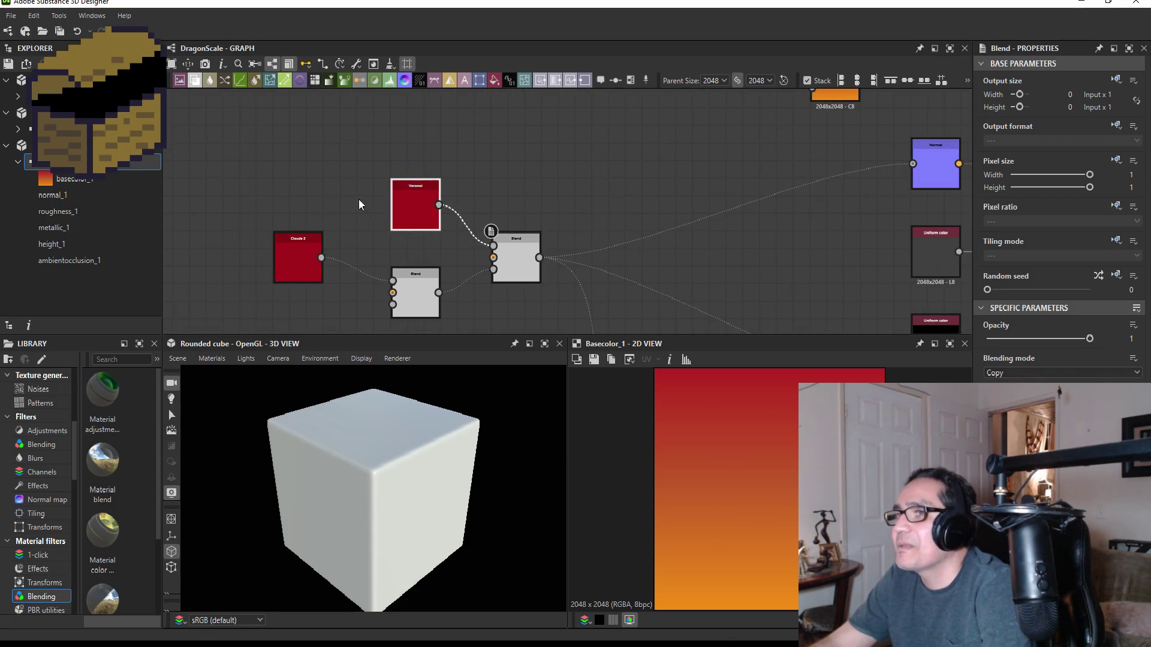
scroll(360, 199, "up", 1)
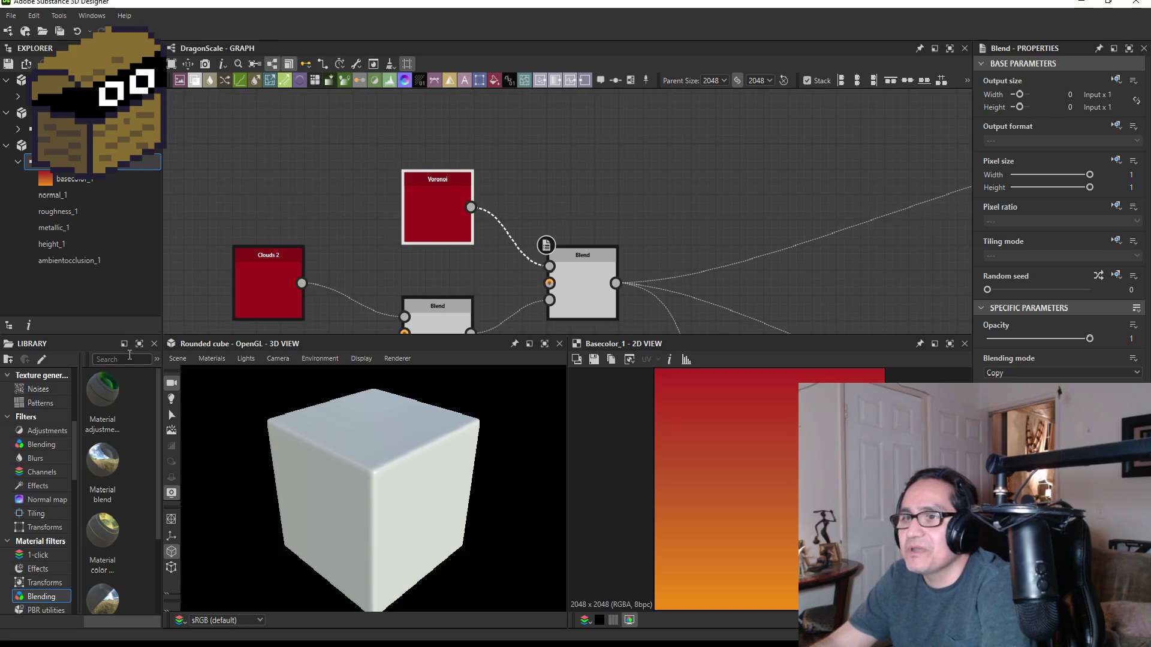
type("vo")
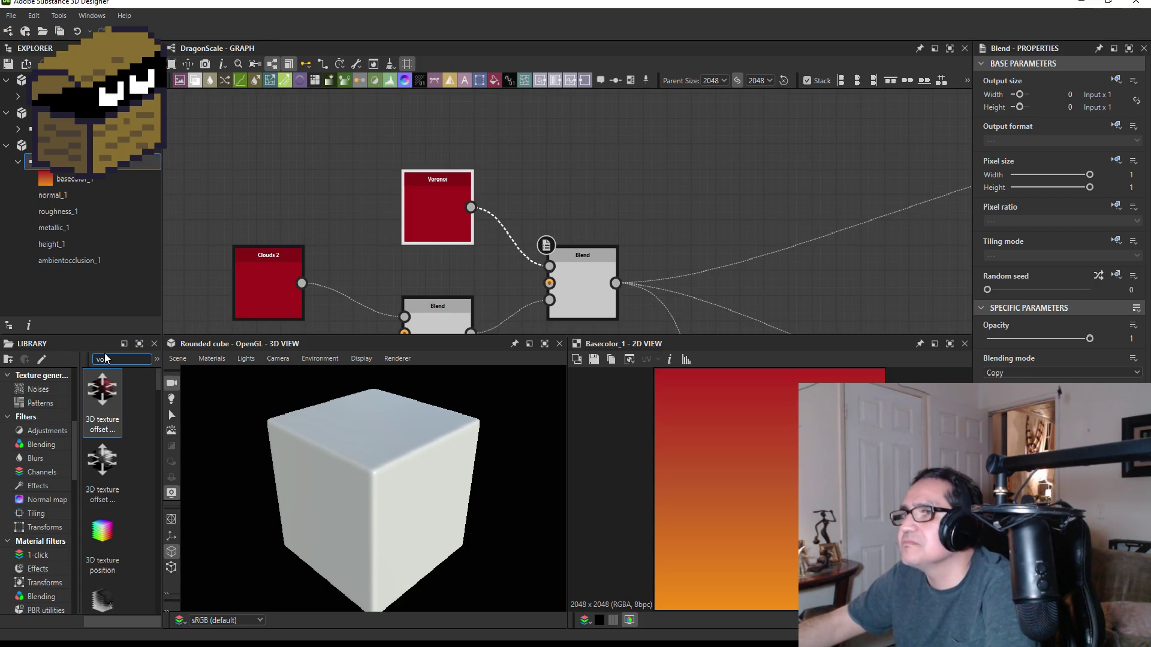
Step: Add a Voronoi node from the Library, delete the red Voronoi and move the new one into its place
type("ro")
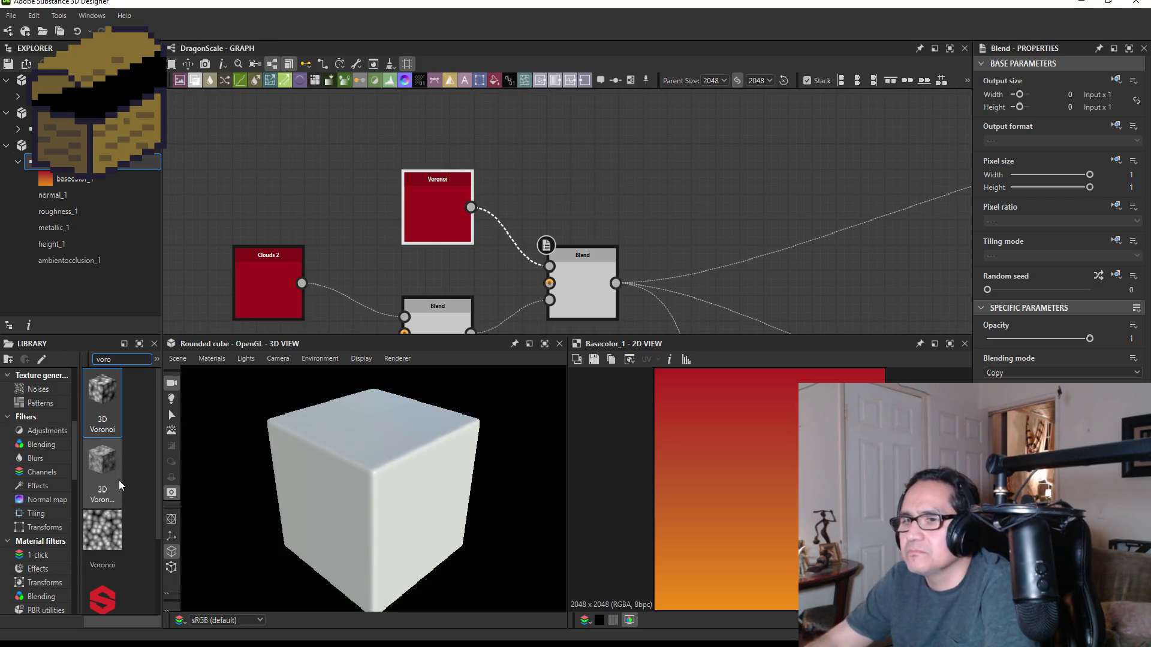
scroll(112, 429, "down", 2)
mouse_move(111, 428)
left_mouse_down()
mouse_move(353, 246)
mouse_move(368, 167)
left_mouse_up()
left_click(437, 180)
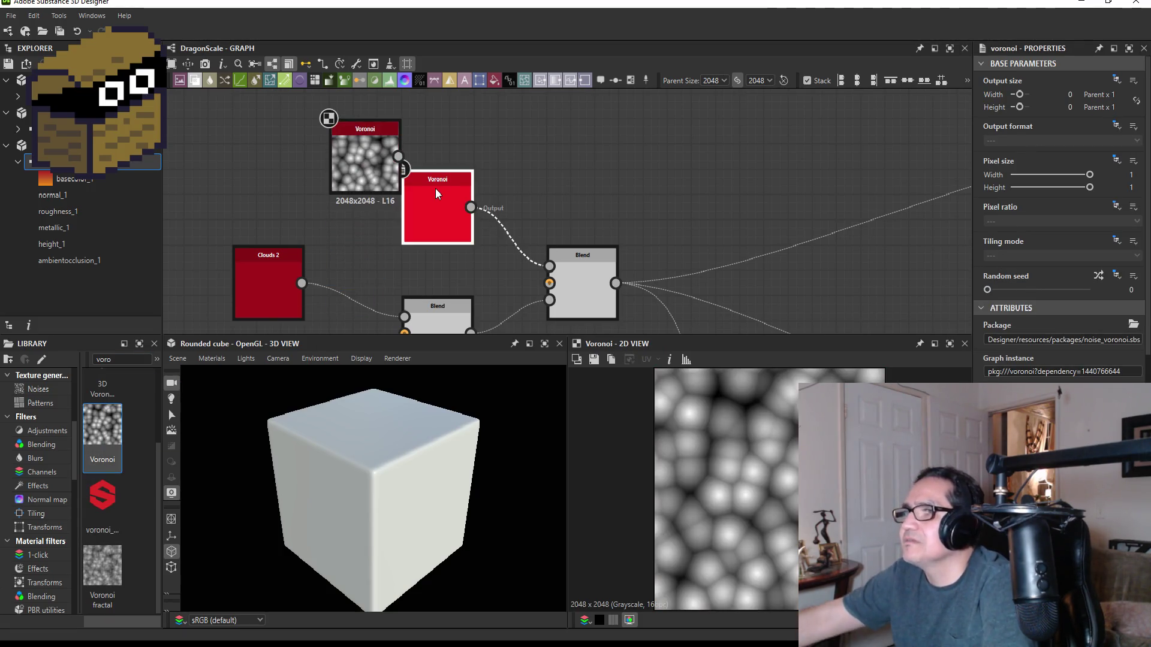
key("Delete")
mouse_move(365, 128)
left_mouse_down()
mouse_move(438, 167)
mouse_move(549, 266)
left_mouse_up()
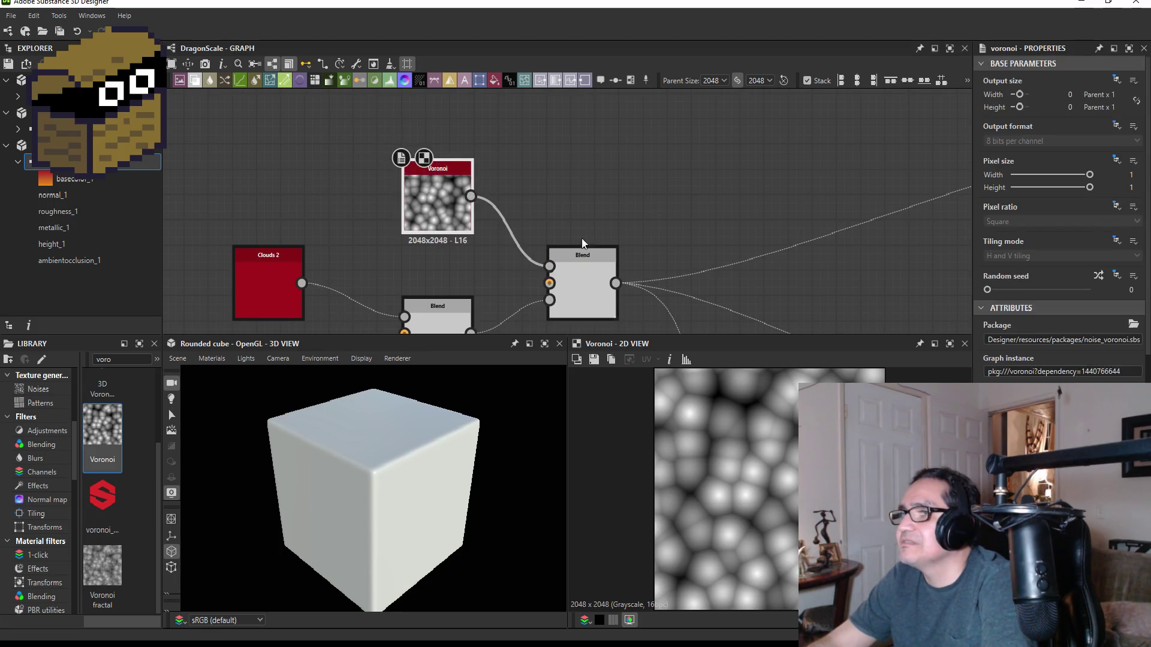
scroll(585, 212, "down", 4)
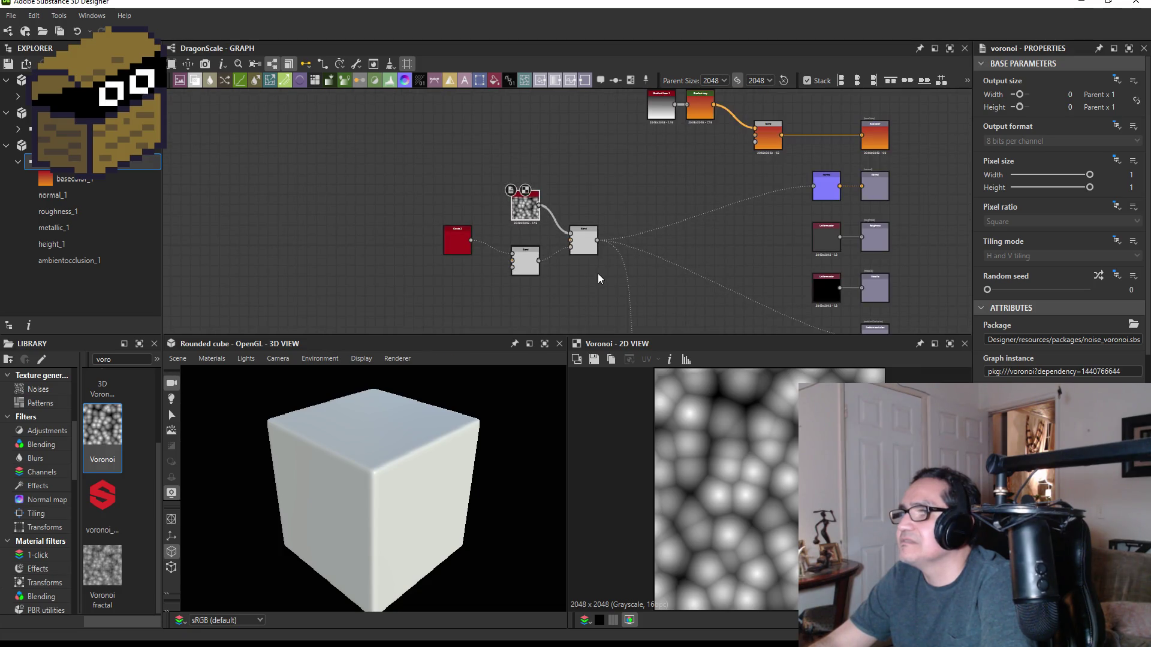
scroll(598, 273, "up", 3)
left_click(465, 242)
Step: Delete the Clouds 2 node
left_click(363, 201)
key("Delete")
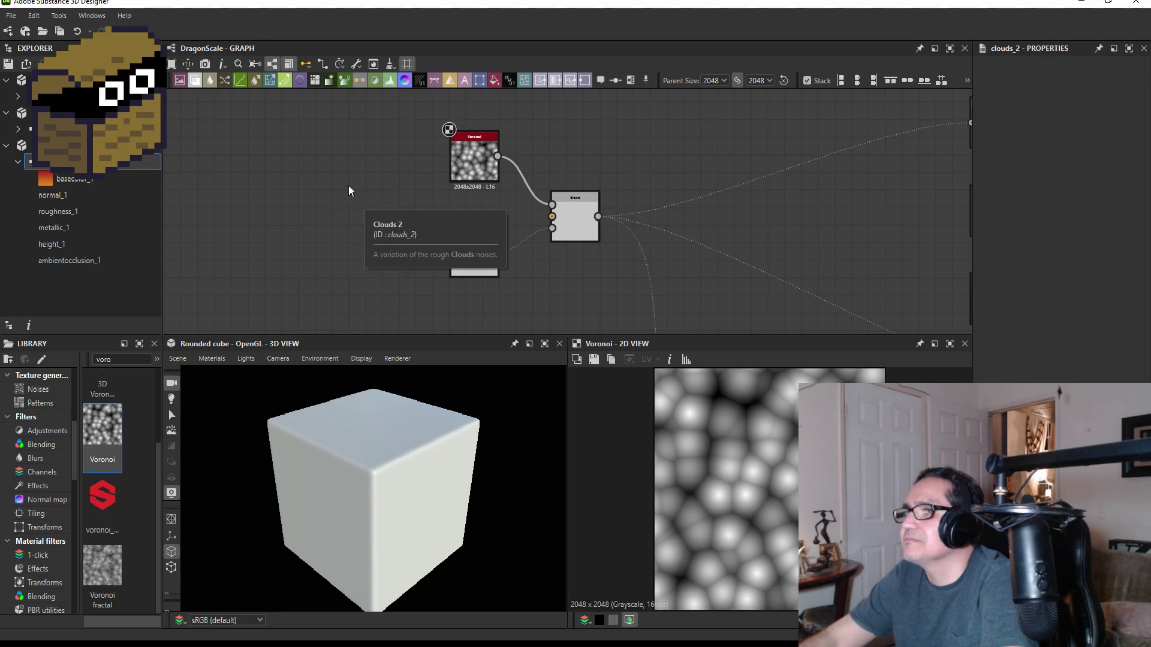
scroll(631, 180, "down", 3)
scroll(775, 185, "up", 2)
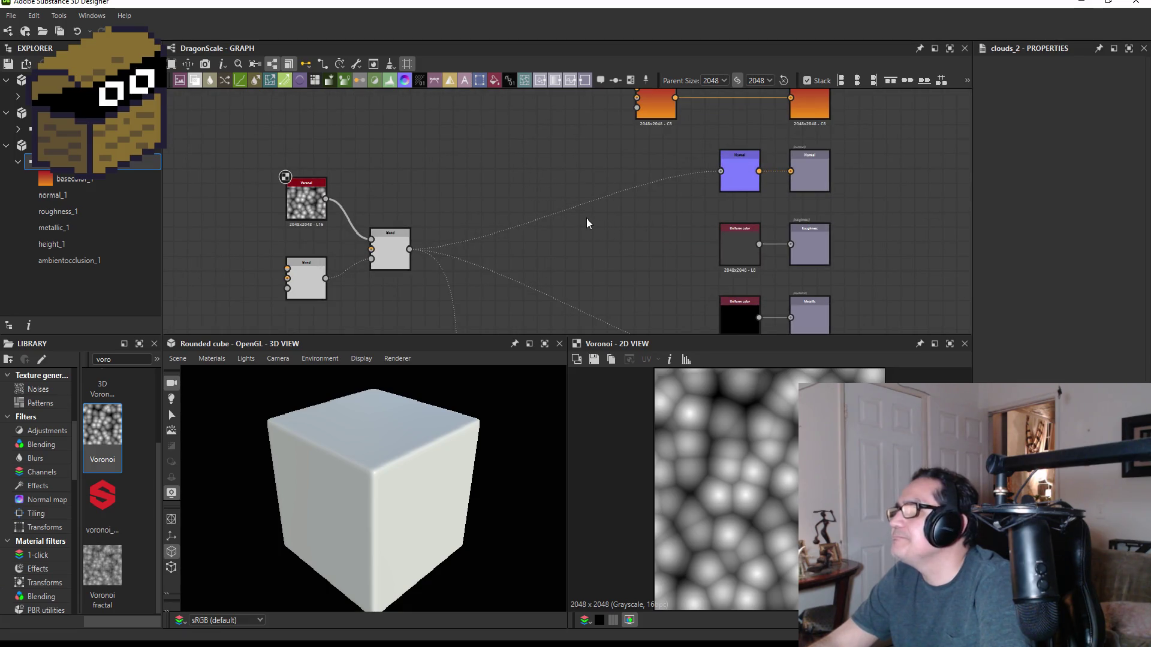
Step: Open the 3D view's default material properties and scroll to its specular, Normal and Height inputs
left_click(208, 358)
mouse_move(235, 374)
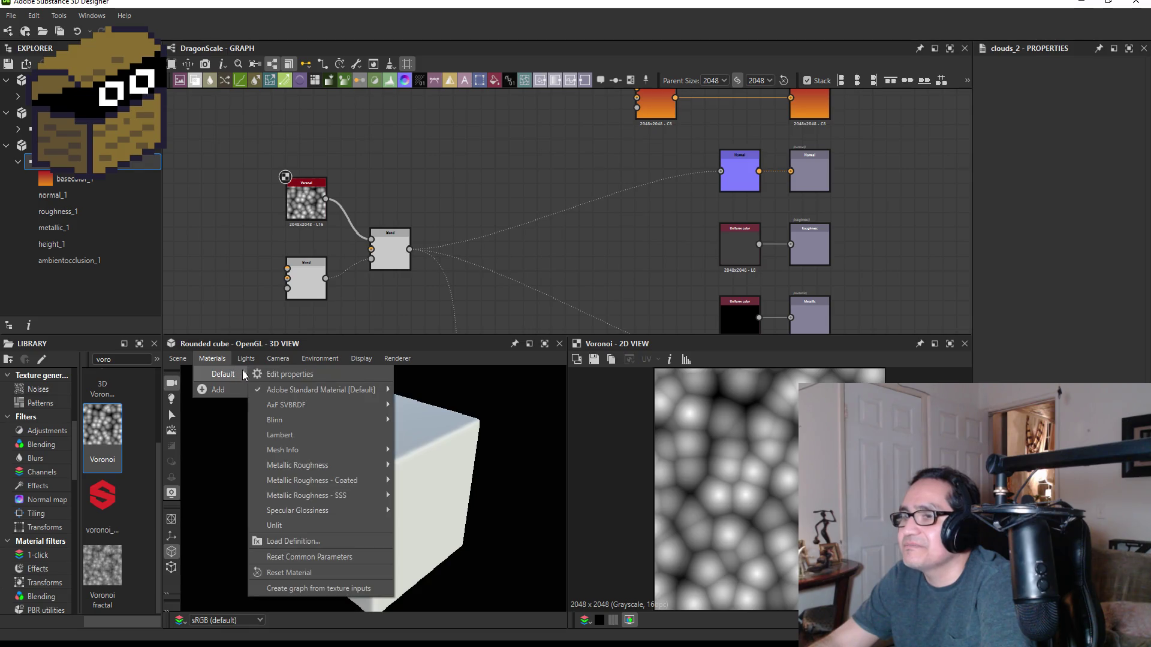
left_click(283, 372)
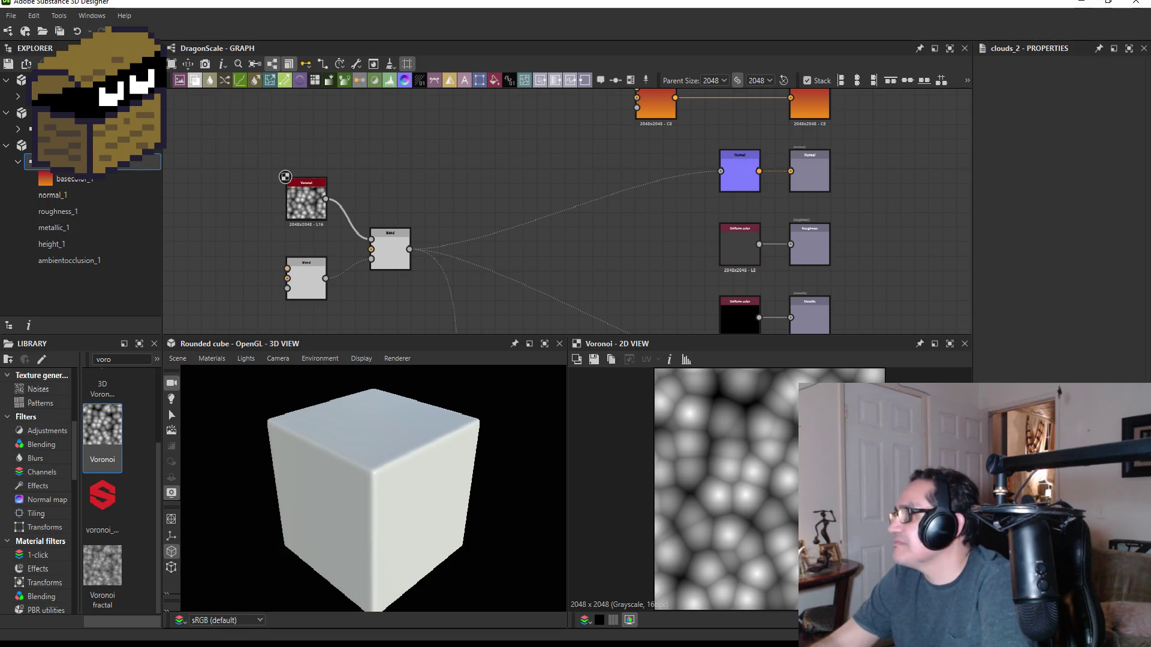
scroll(1061, 228, "down", 10)
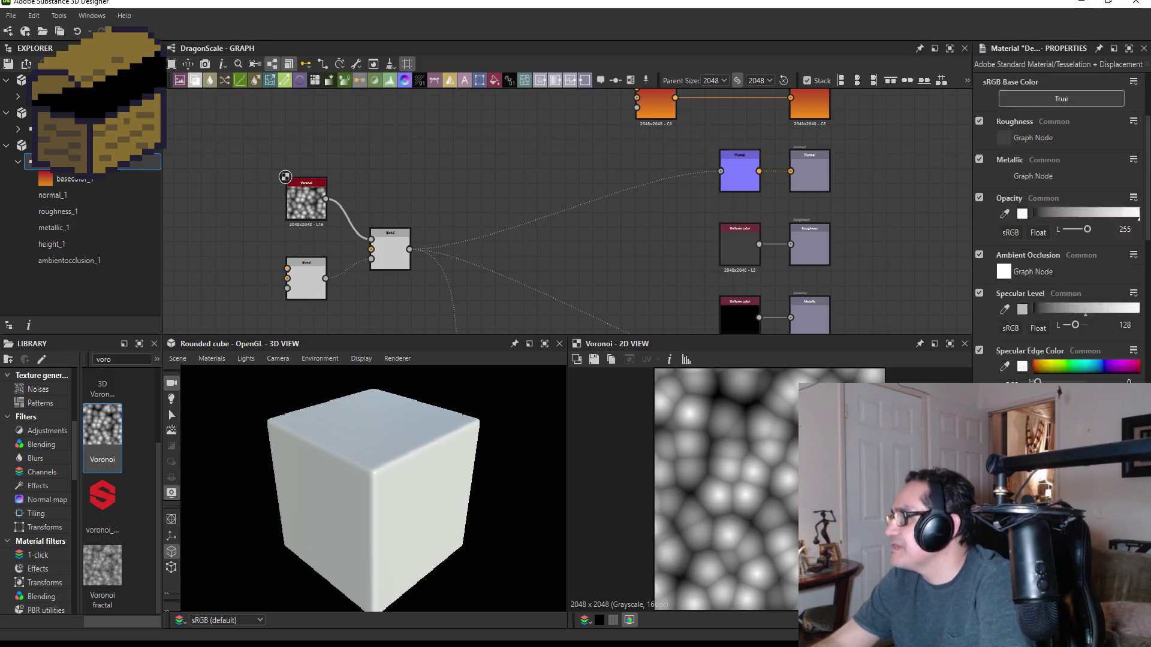
scroll(1061, 228, "down", 5)
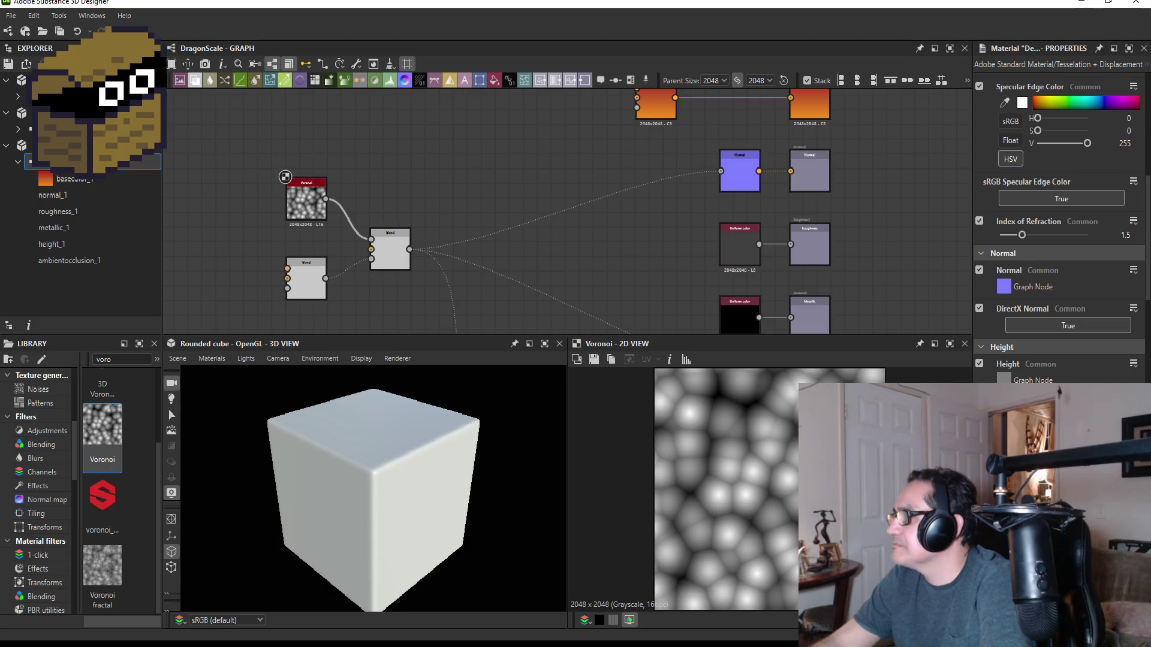
scroll(859, 268, "down", 3)
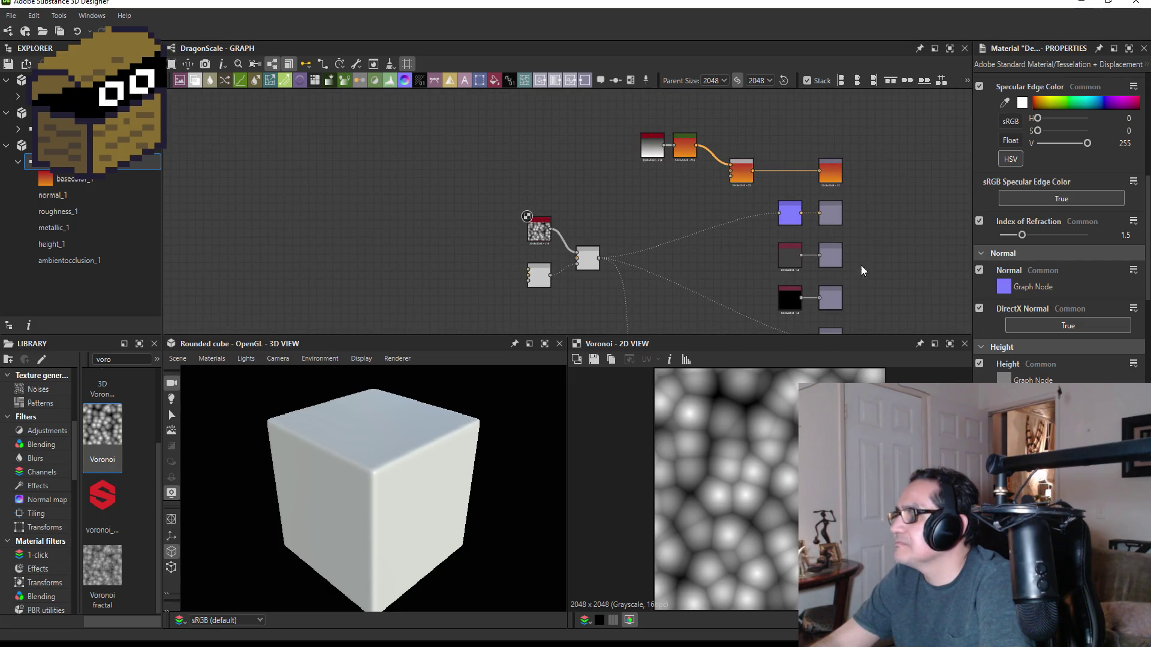
scroll(783, 188, "up", 4)
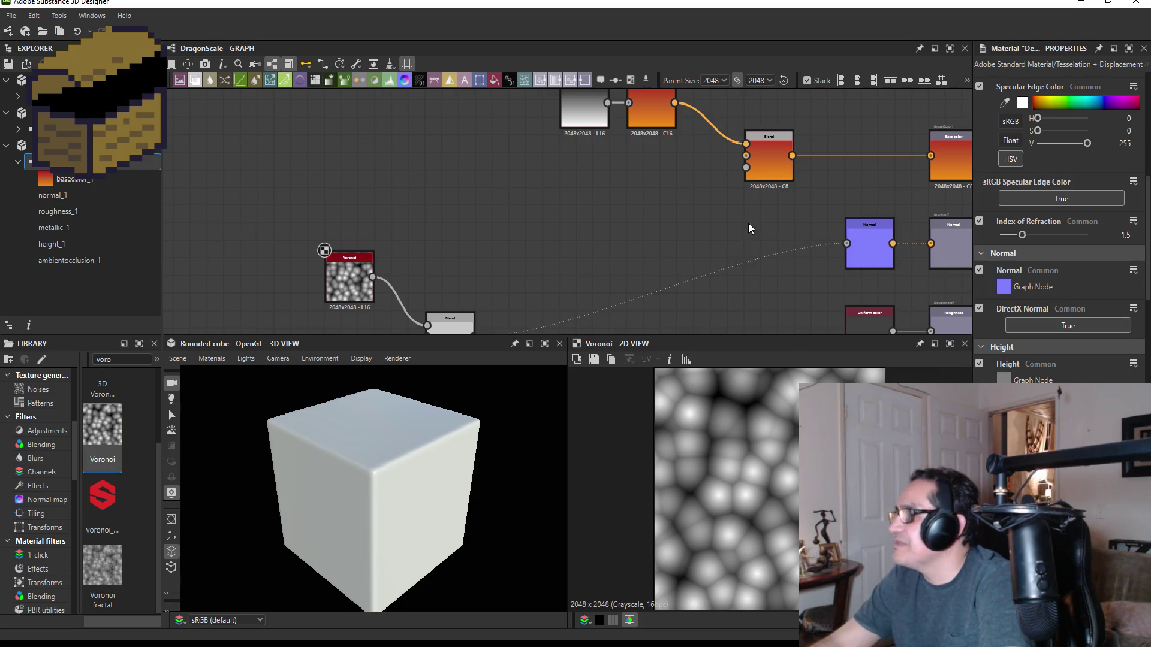
scroll(620, 237, "down", 4)
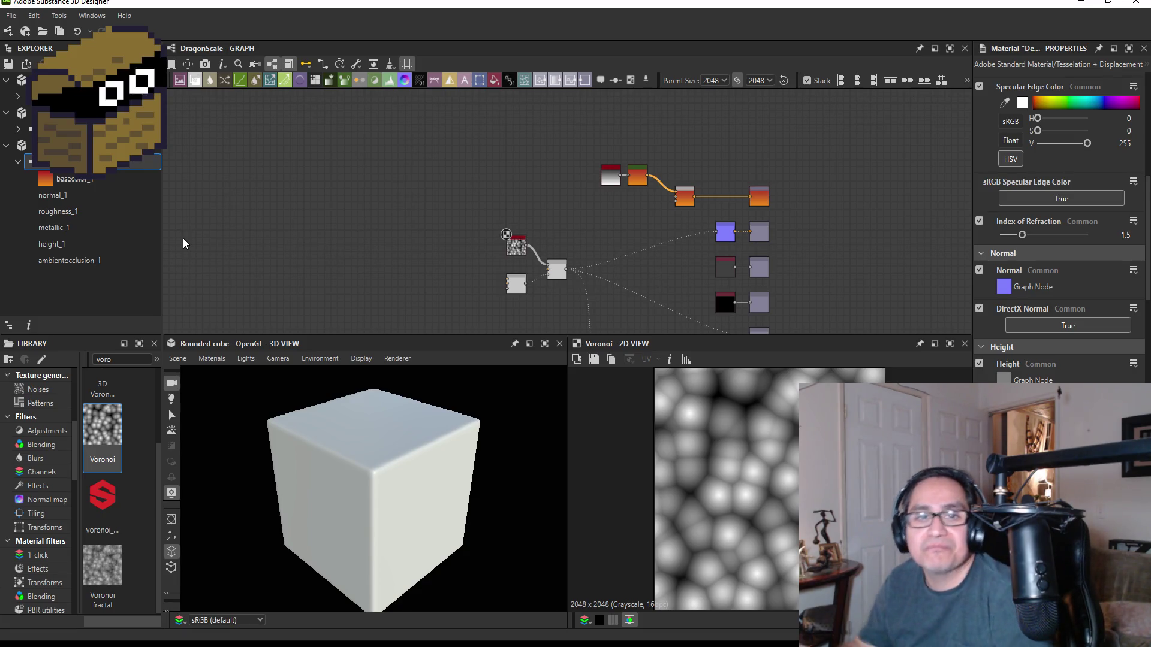
Step: Quit Substance 3D Designer, discarding the unsaved package that holds DragonScale
left_click(22, 145)
right_click(64, 144)
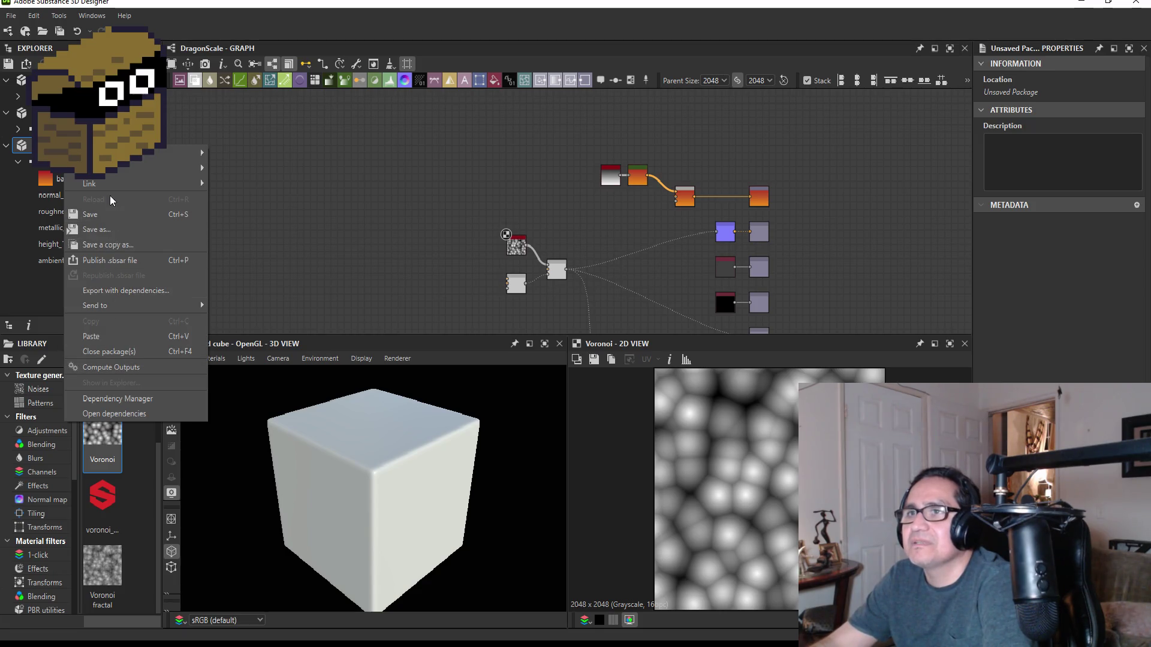
left_click(23, 146)
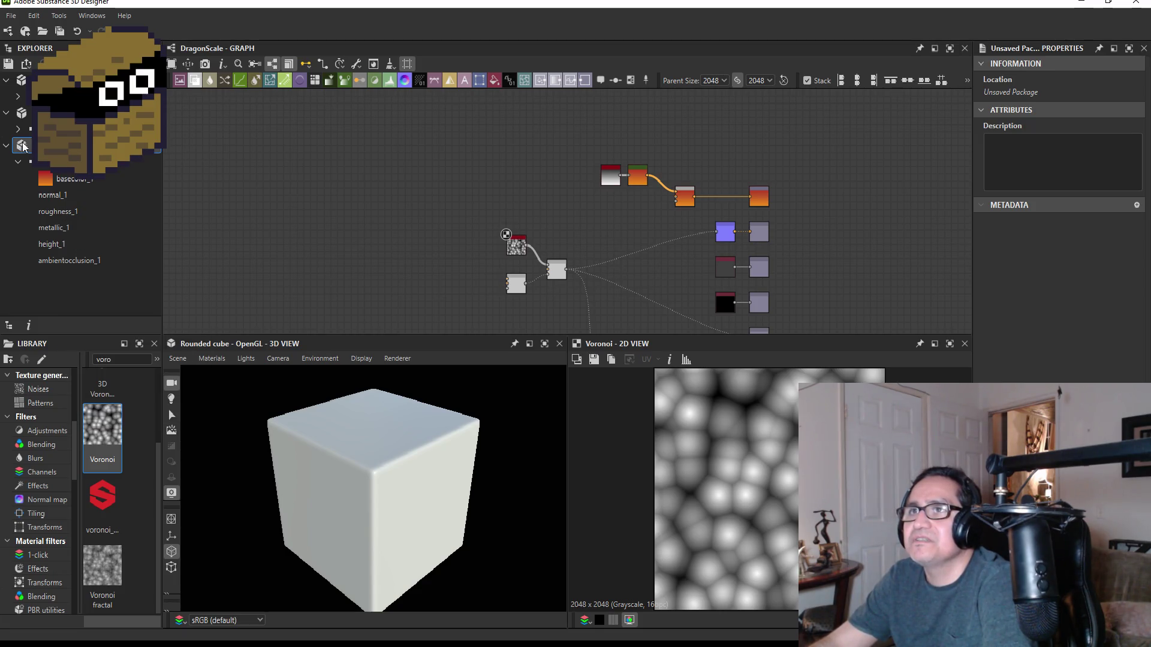
left_click(15, 16)
mouse_move(26, 32)
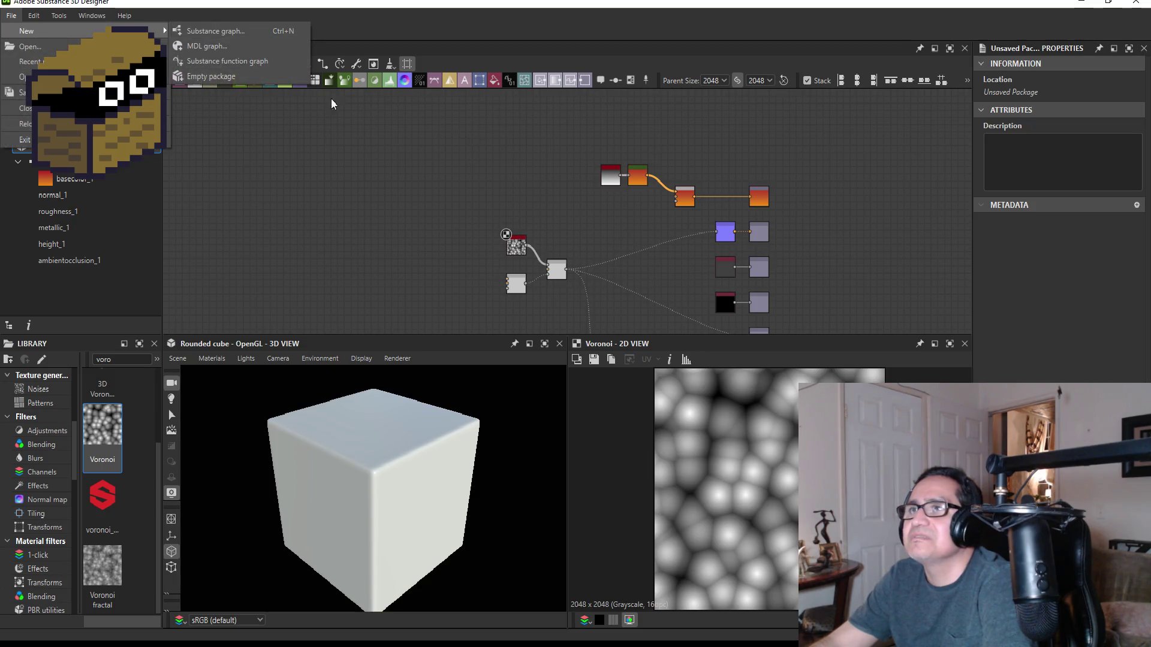
left_click(939, 93)
left_click(1139, 3)
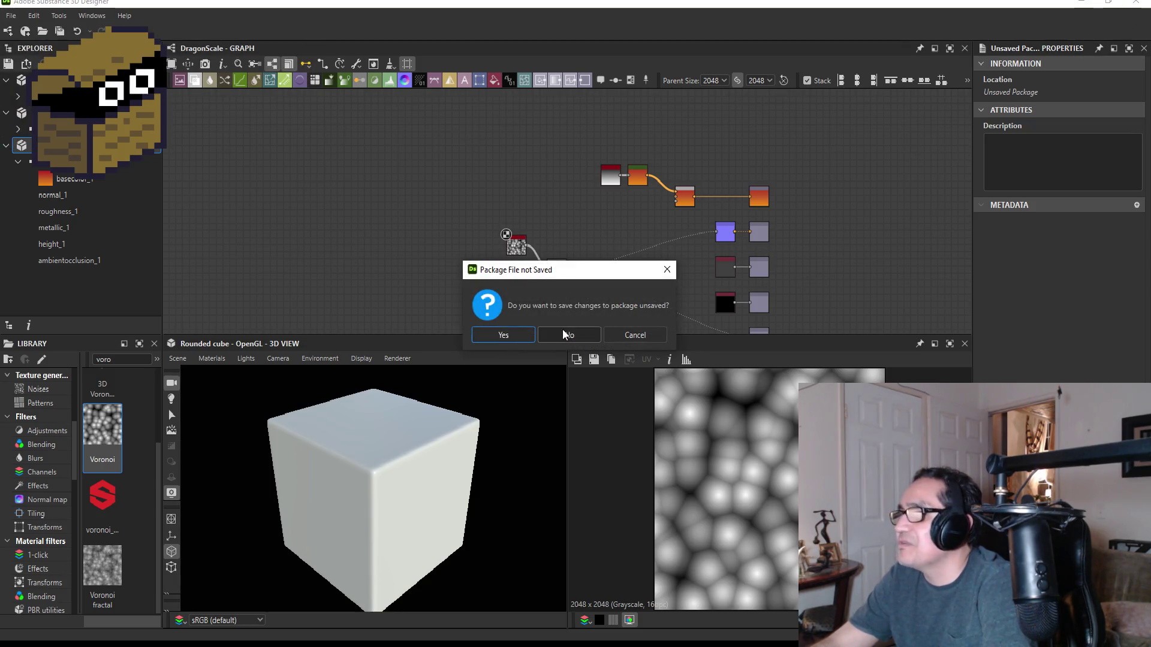
left_click(565, 336)
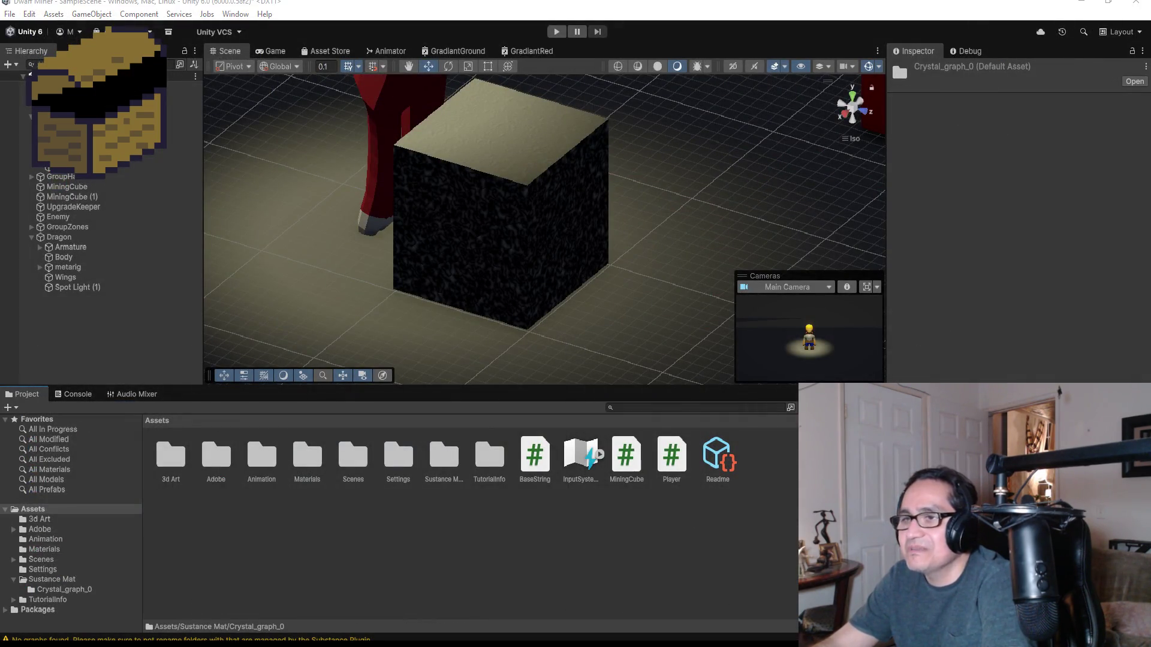
Step: Relaunch Substance 3D Designer from the Start menu to its home screen
key("super")
key("Escape")
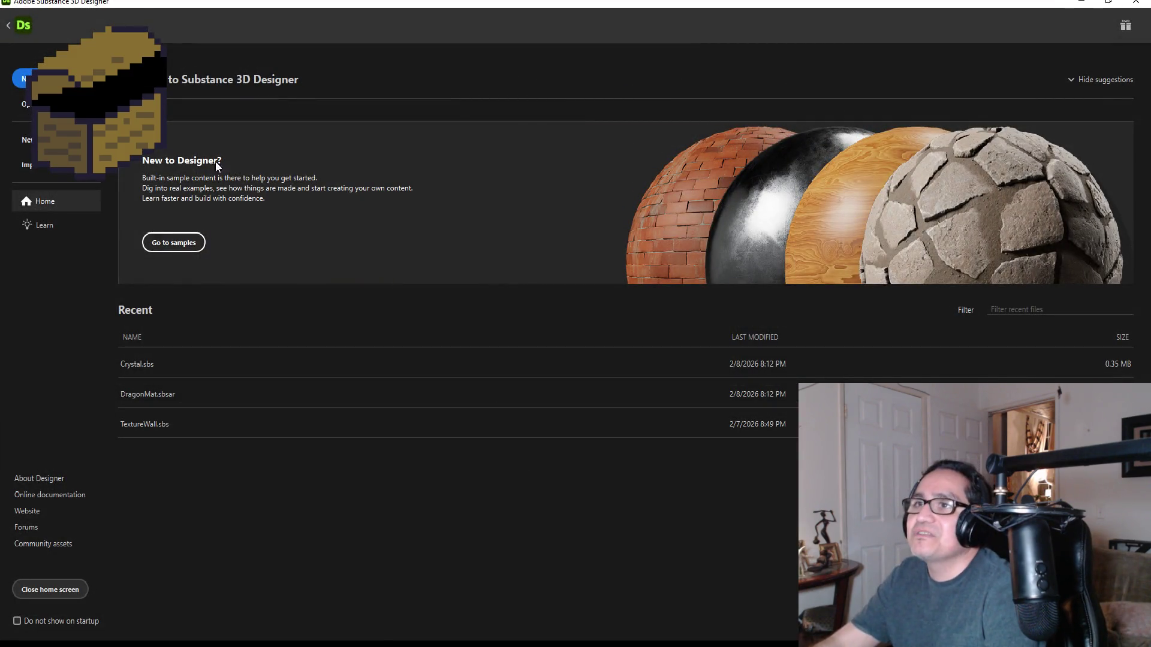
Step: Create a 2048 px Metallic Roughness graph named Substance_graph and zoom into it
key("ctrl+n")
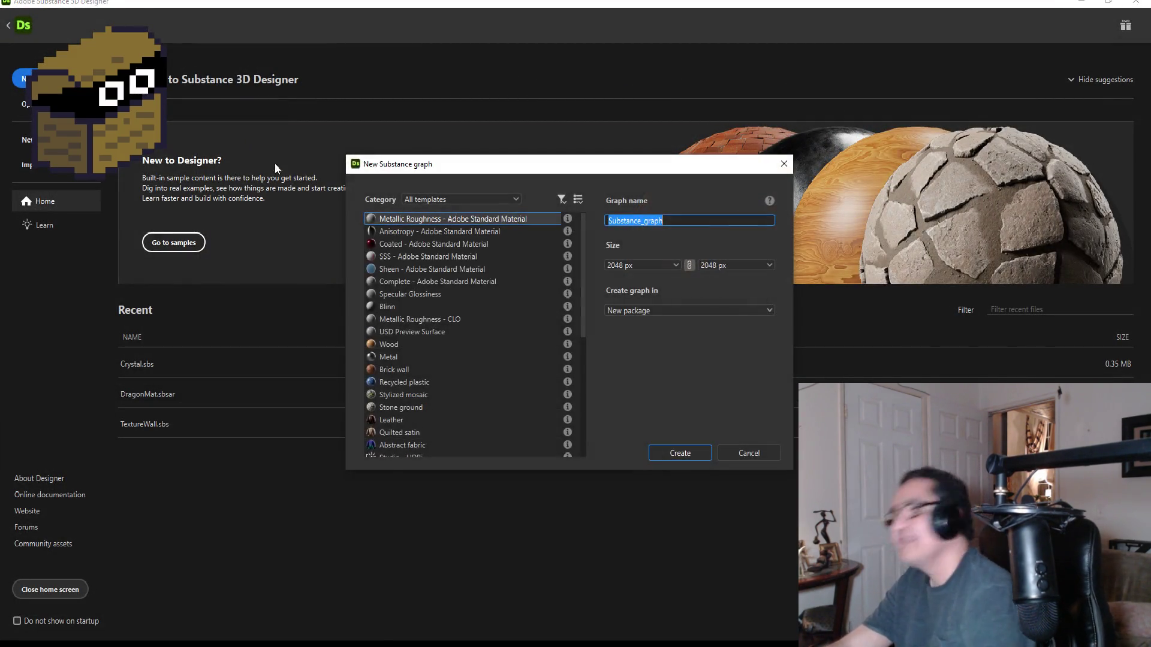
left_click(678, 452)
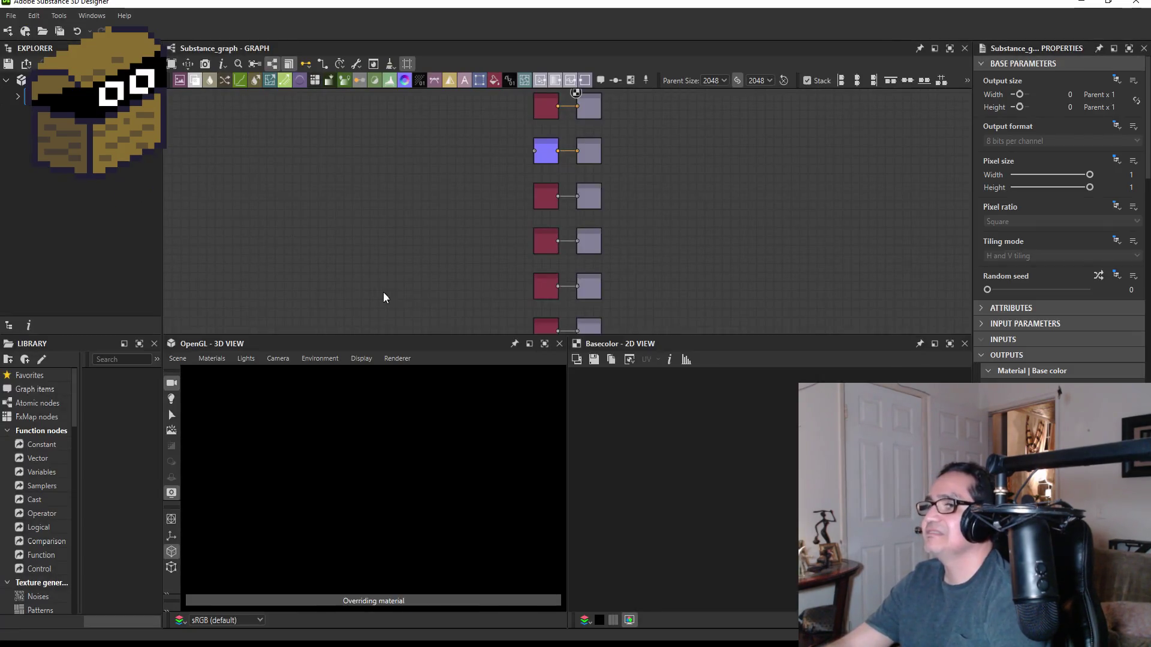
scroll(476, 150, "up", 3)
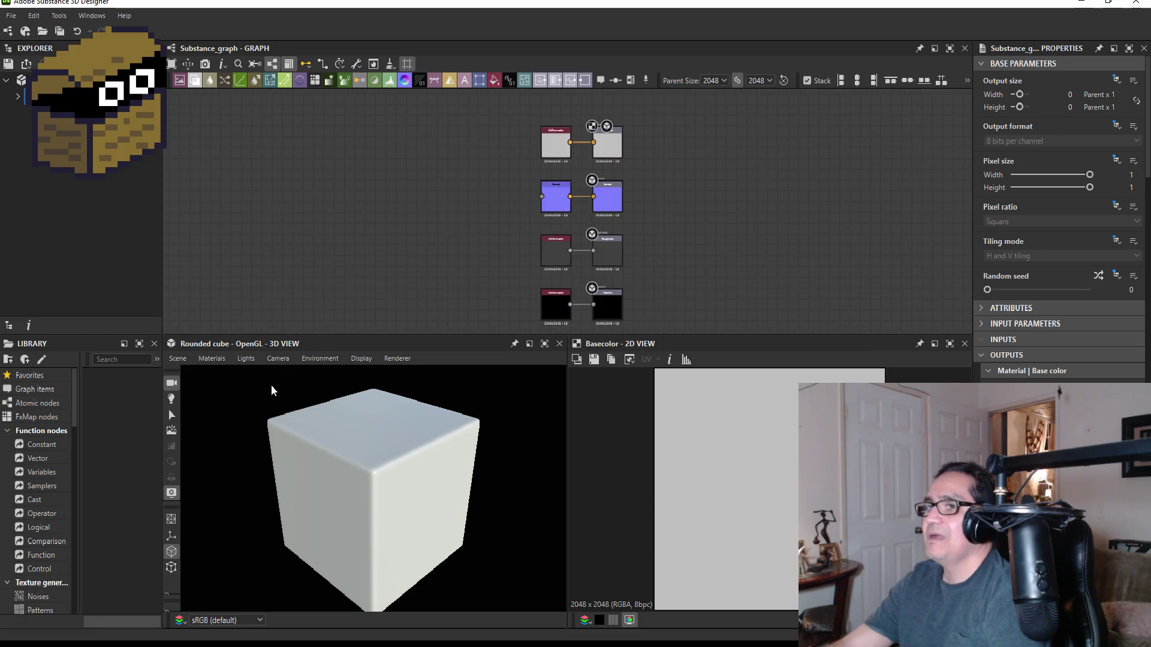
Step: In the default preview material's properties, drag Height Scale from 1 up to 5
mouse_move(229, 368)
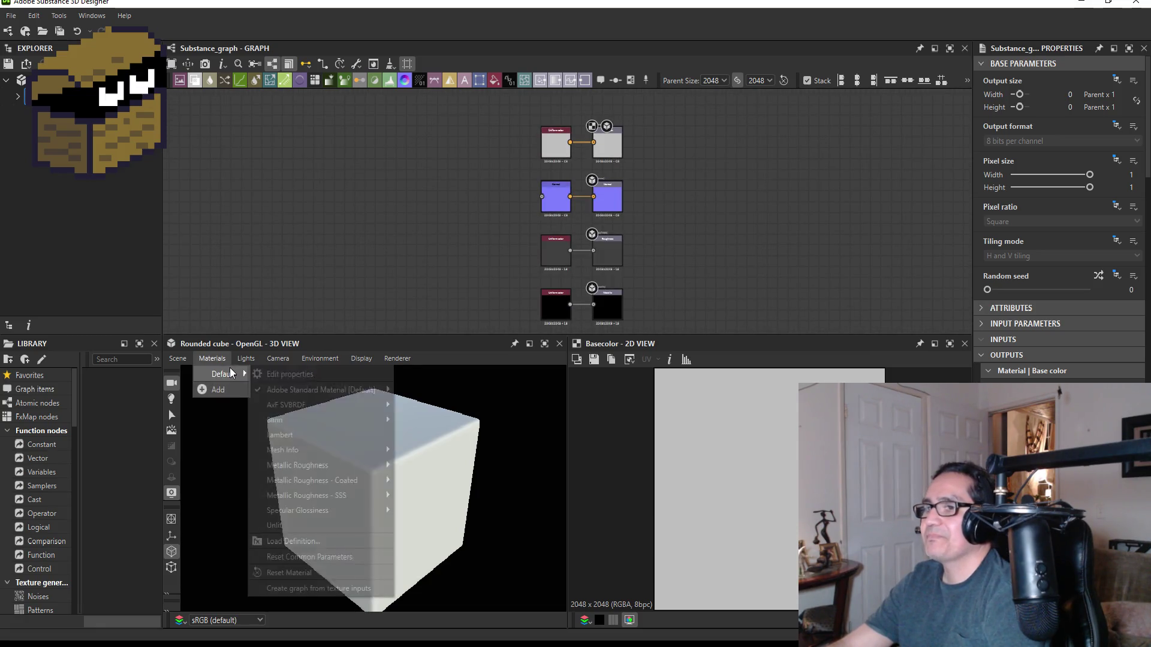
left_click(278, 376)
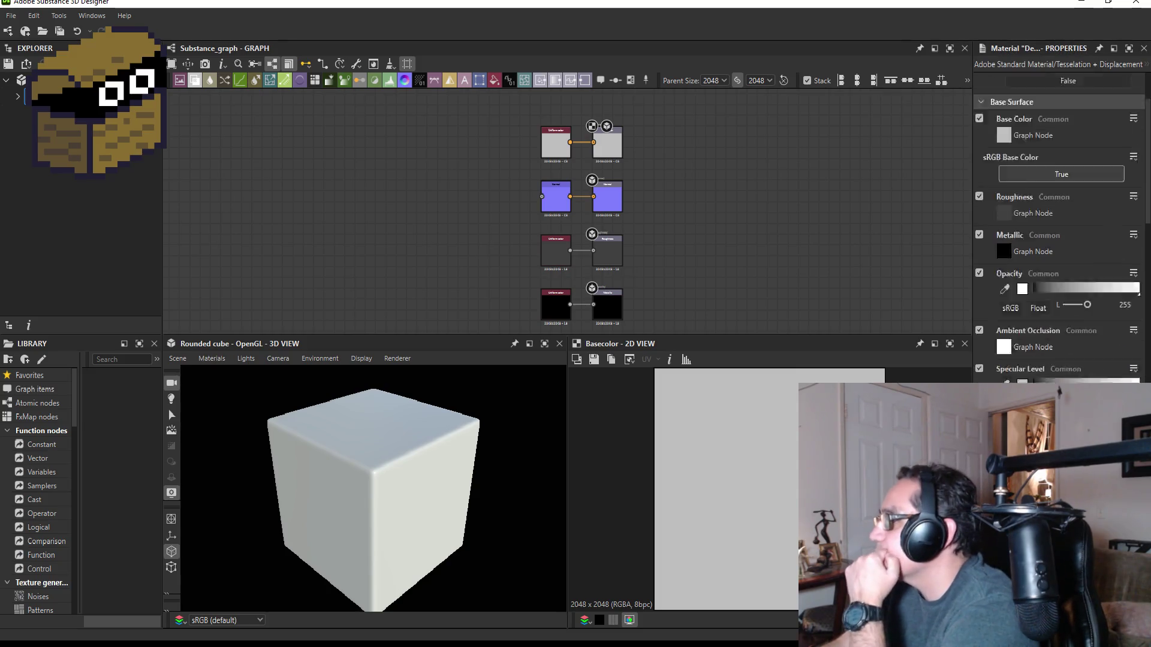
scroll(1061, 239, "down", 5)
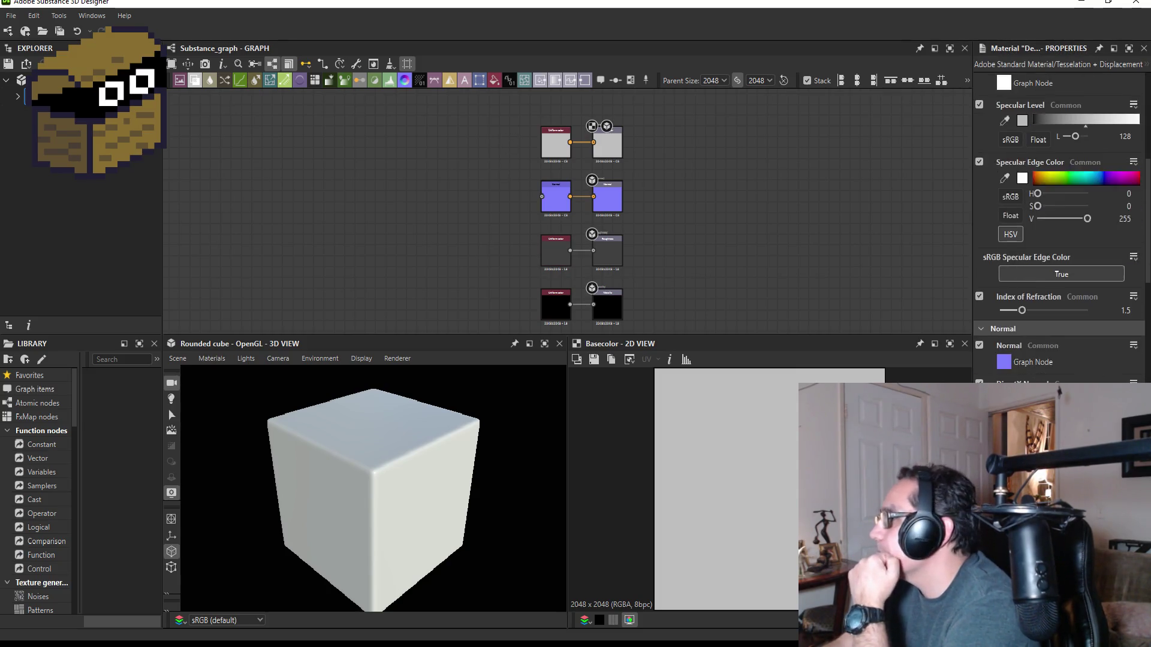
left_click_drag(1013, 340, 1043, 341)
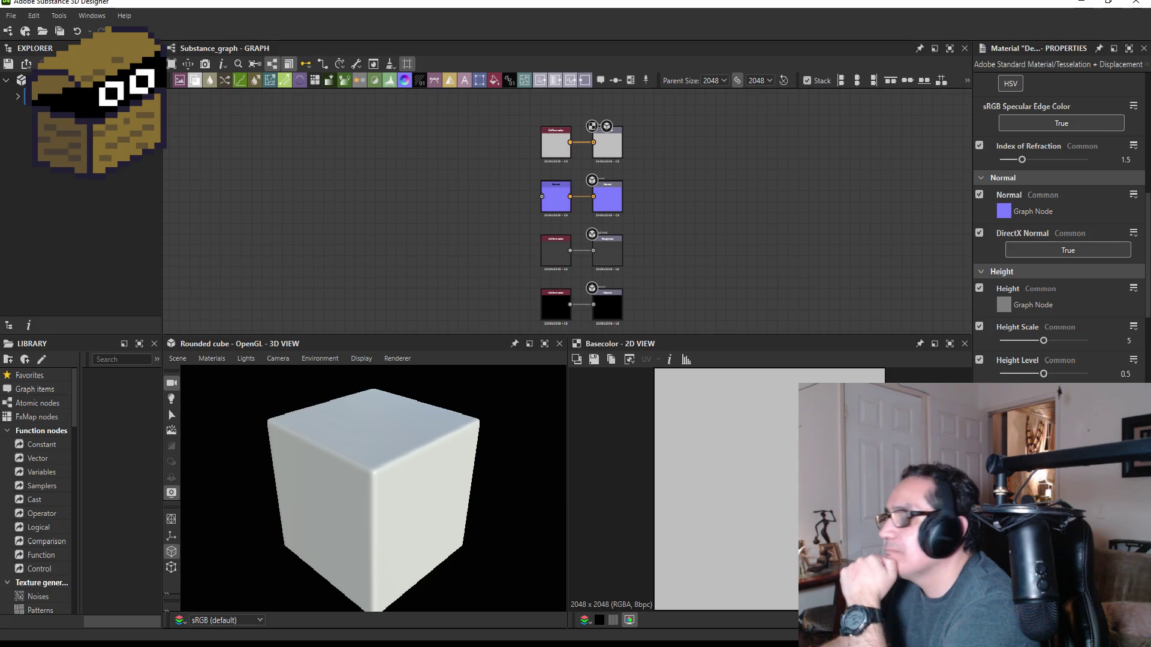
scroll(1061, 240, "down", 6)
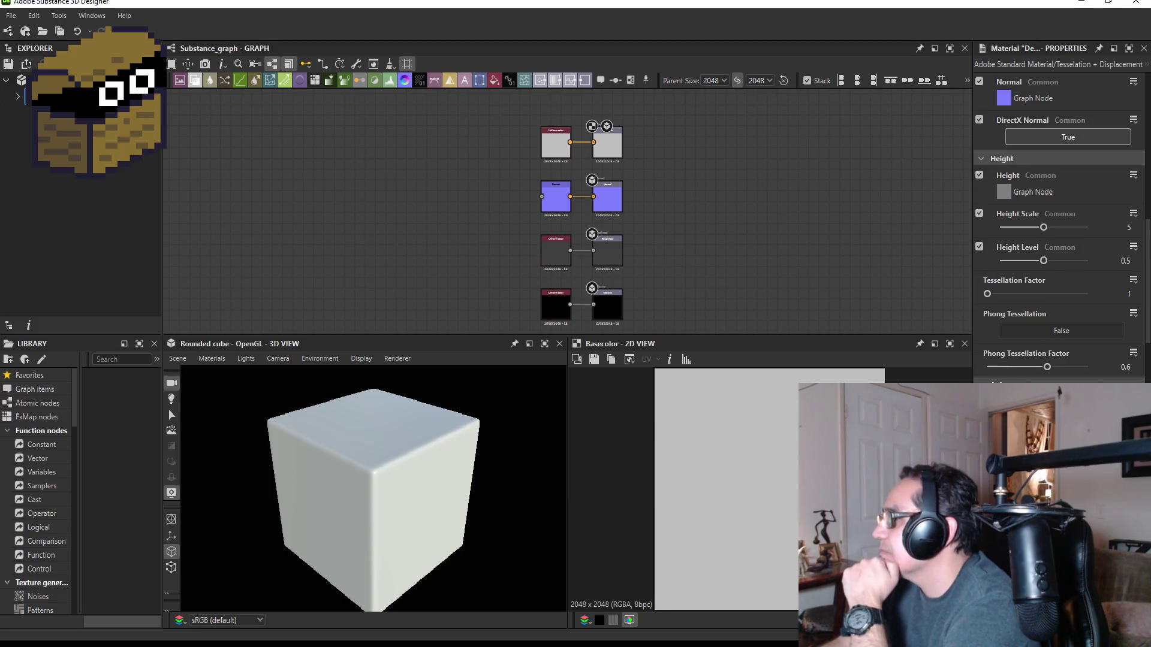
scroll(1061, 228, "down", 3)
scroll(1061, 228, "up", 3)
scroll(1061, 228, "up", 10)
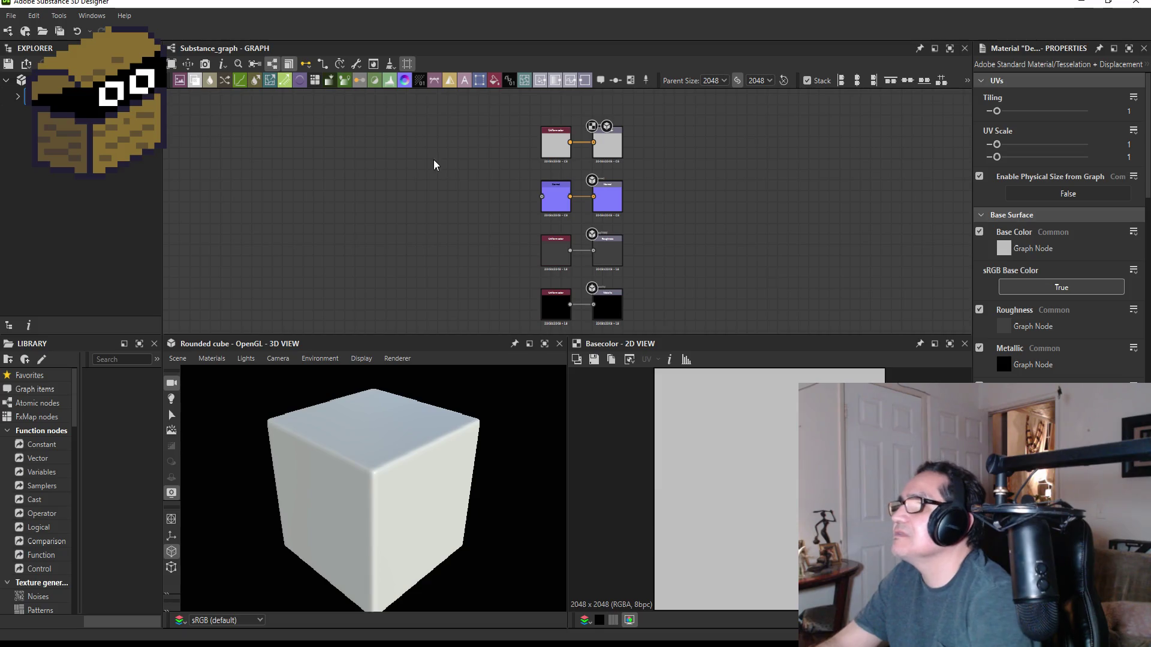
scroll(387, 164, "up", 3)
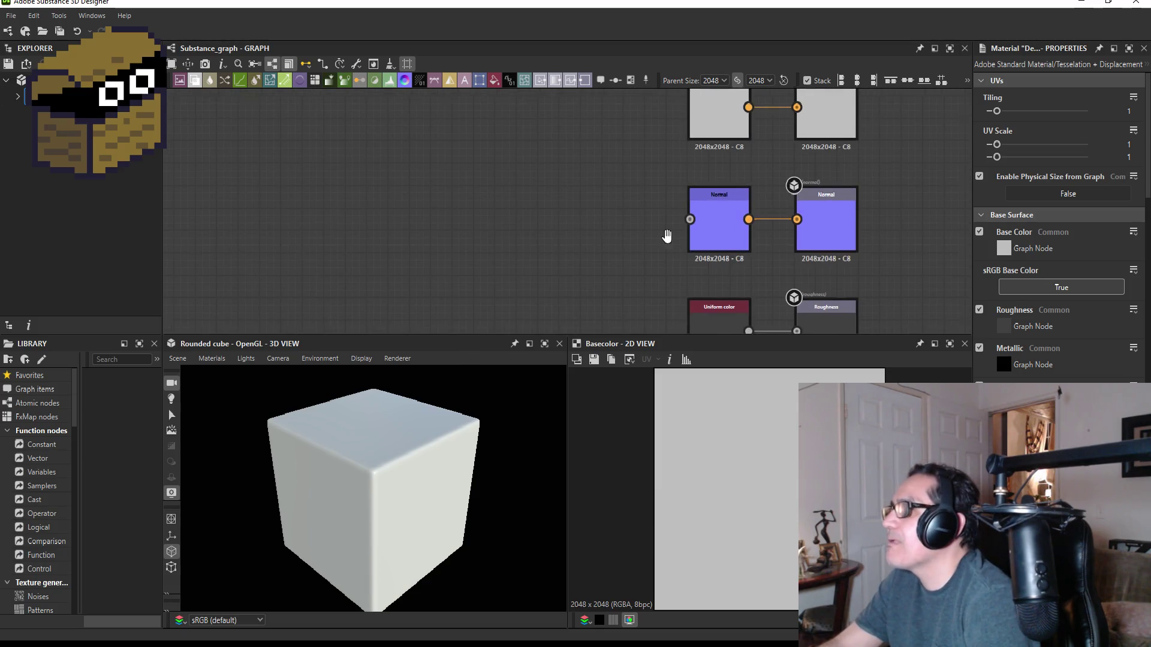
Step: Set the base color Uniform color node to a deep red
left_click_drag(665, 236, 509, 282)
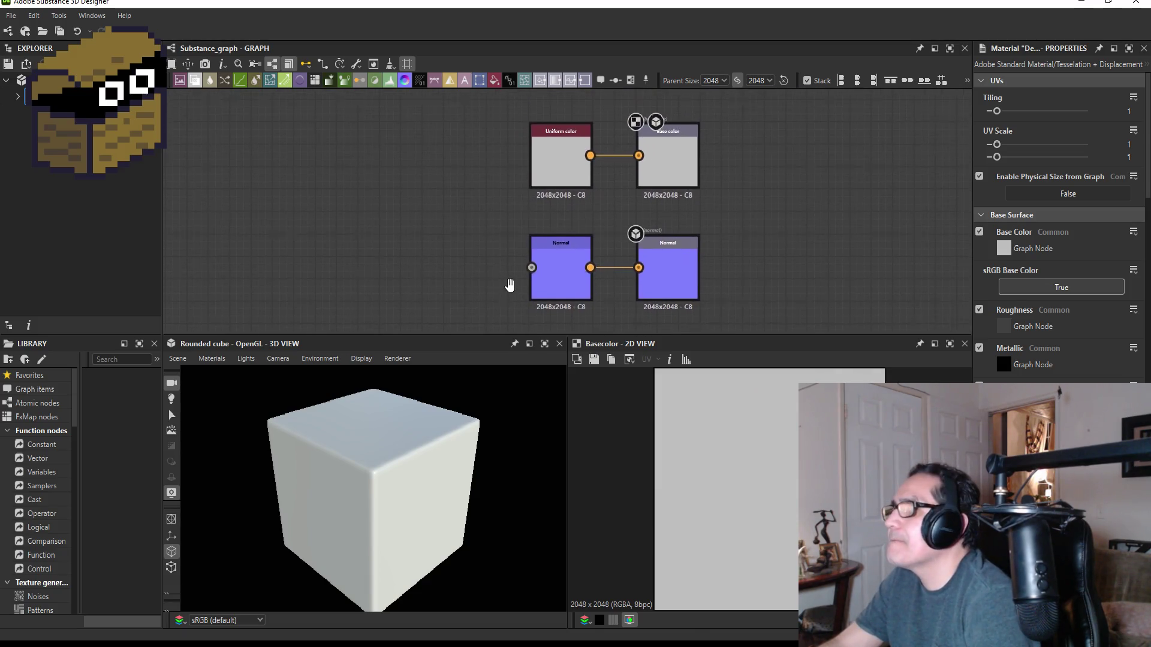
left_click(567, 152)
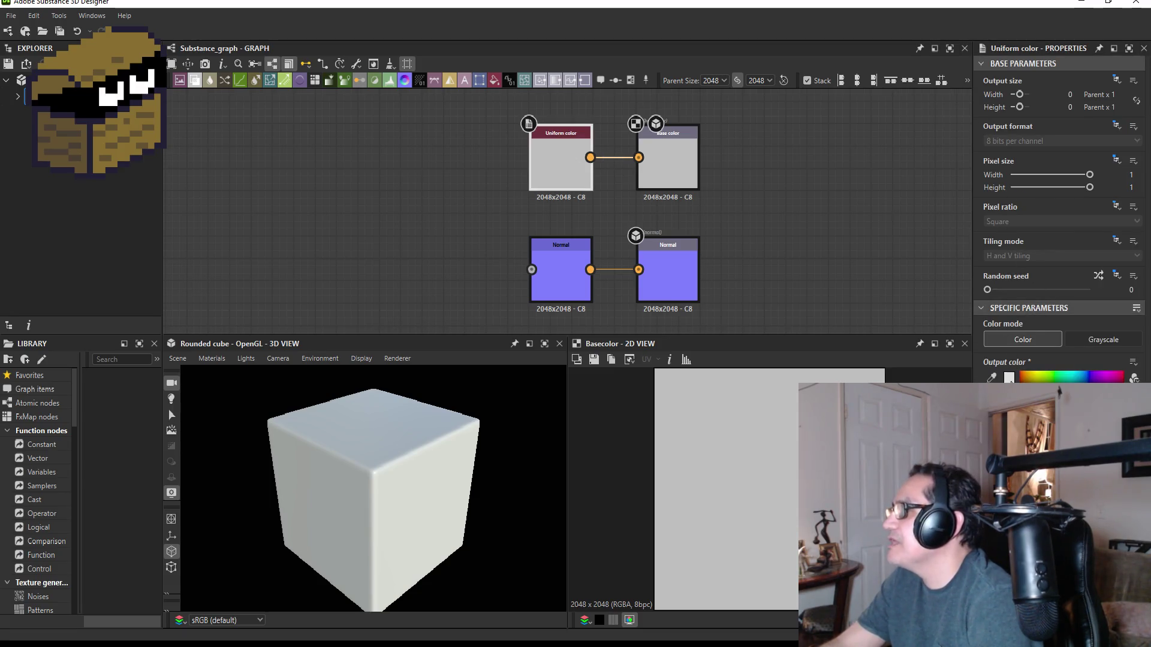
left_click(1009, 377)
left_click(639, 479)
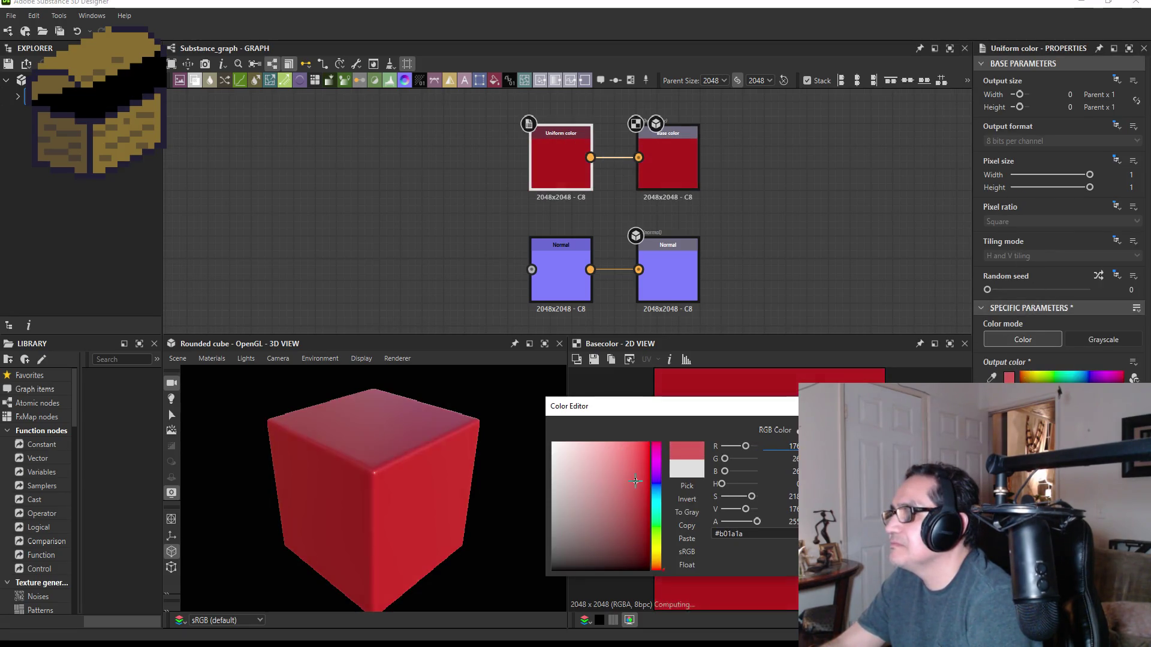
scroll(754, 226, "down", 3)
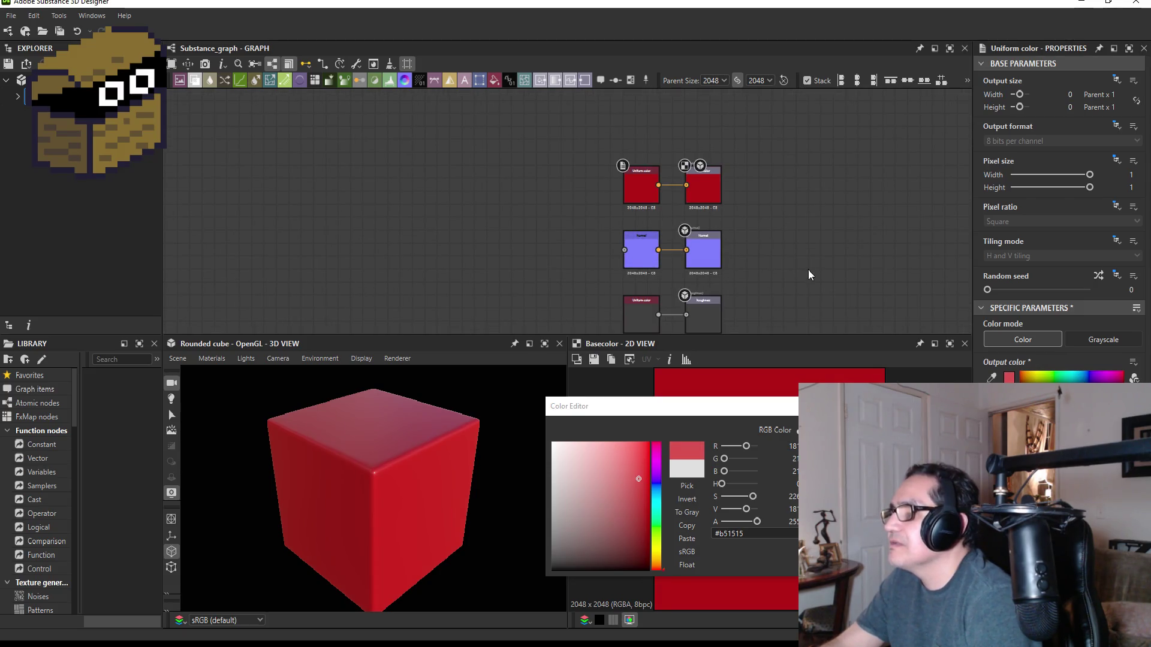
scroll(588, 199, "up", 4)
Step: Delete the Roughness Uniform color, the Metallic node pair and the Ambient occlusion pair
left_click(557, 204)
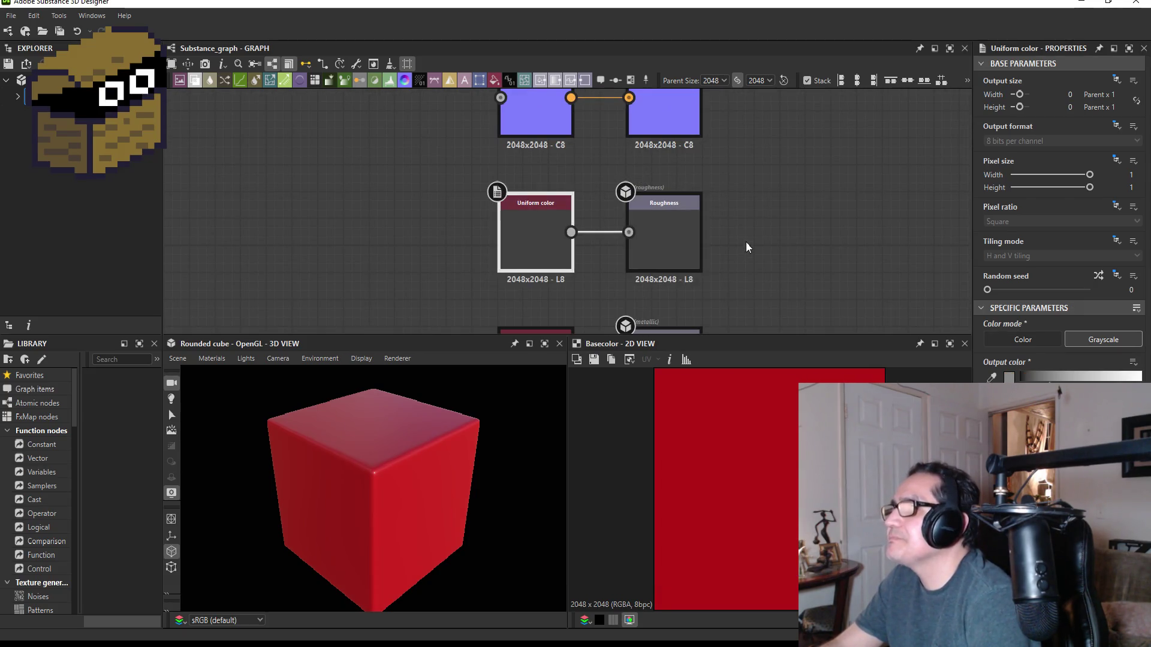
left_click_drag(789, 239, 816, 137)
scroll(685, 189, "down", 2)
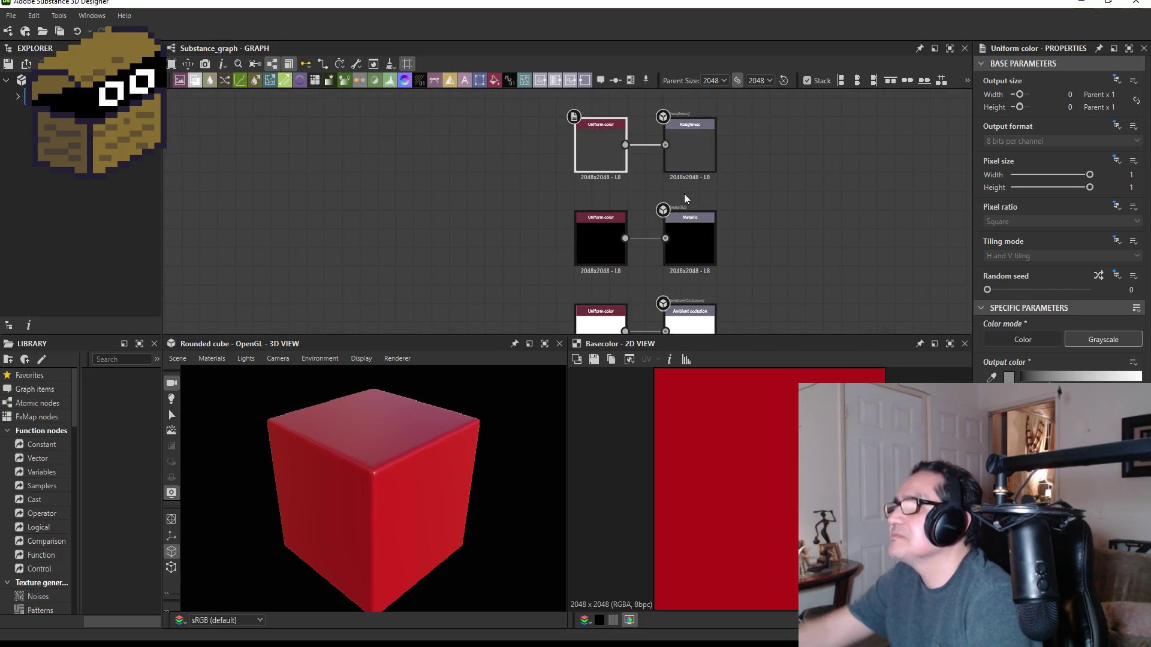
key("Delete")
left_click(599, 217)
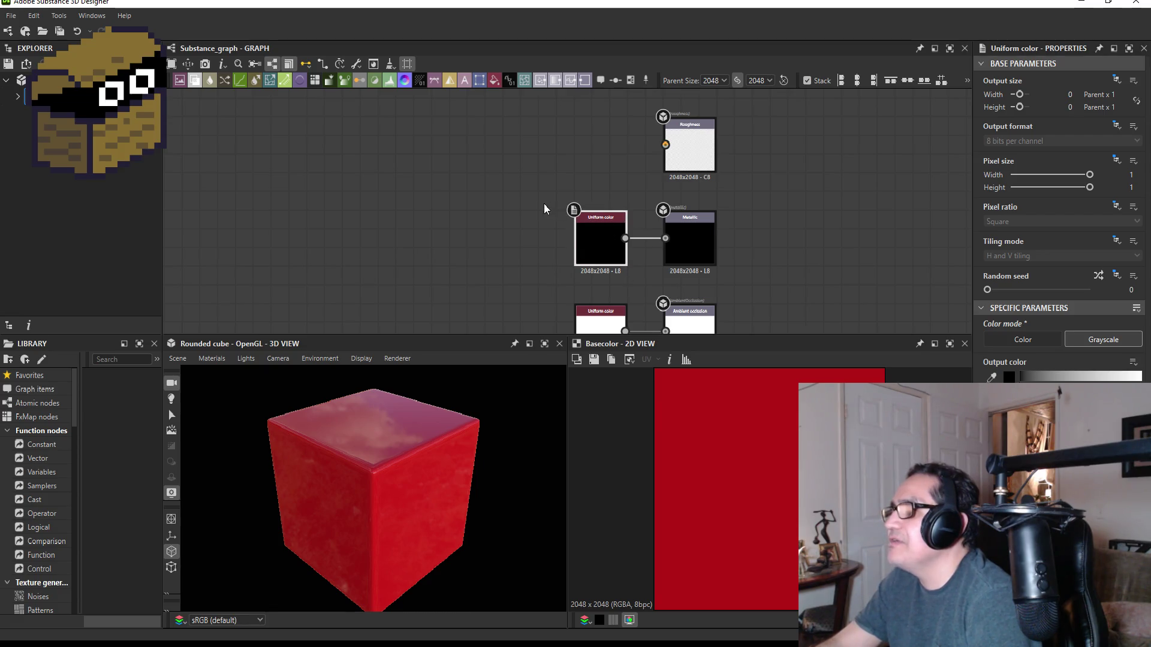
left_click_drag(744, 277, 744, 275)
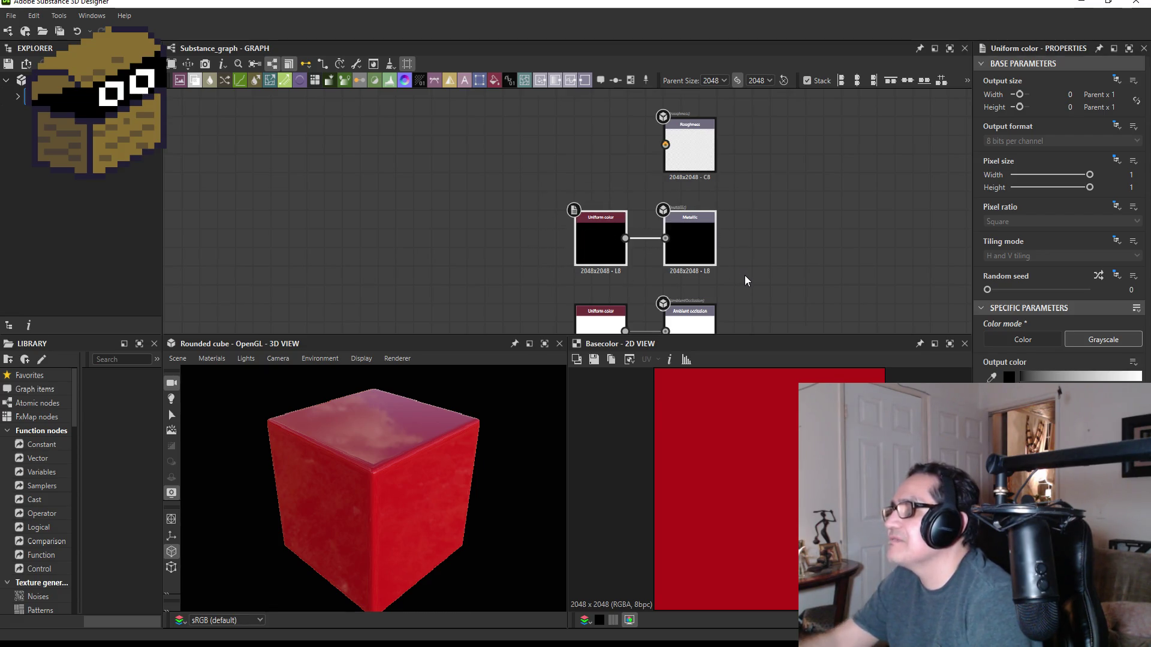
key("Delete")
scroll(746, 269, "down", 2)
scroll(732, 226, "up", 3)
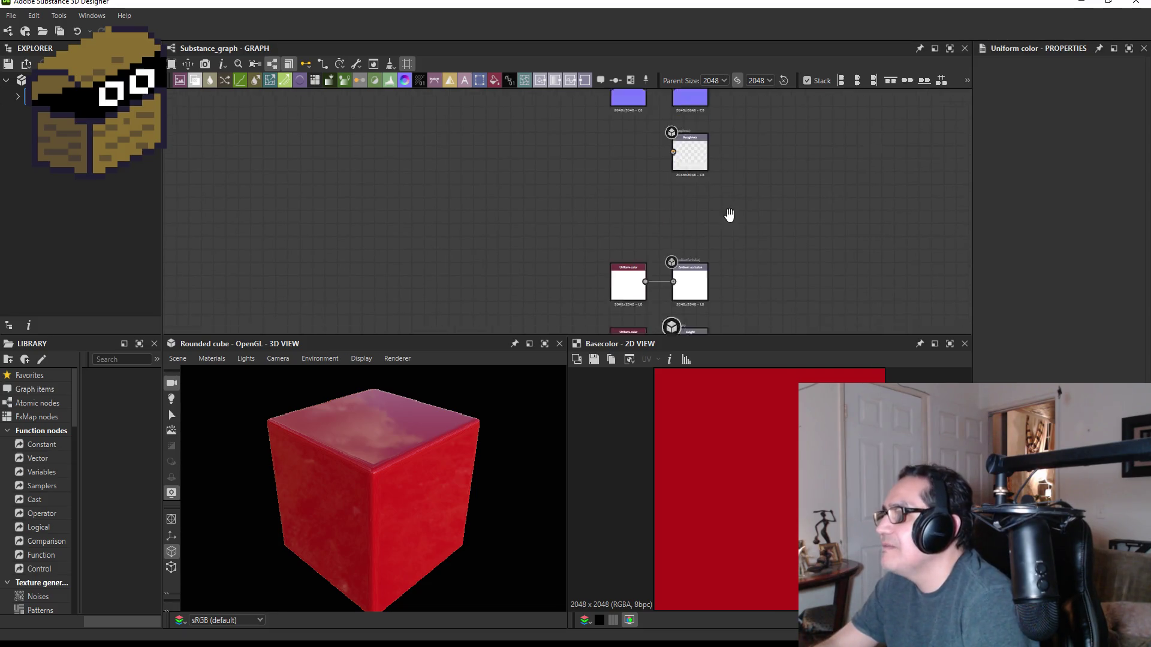
scroll(682, 250, "down", 2)
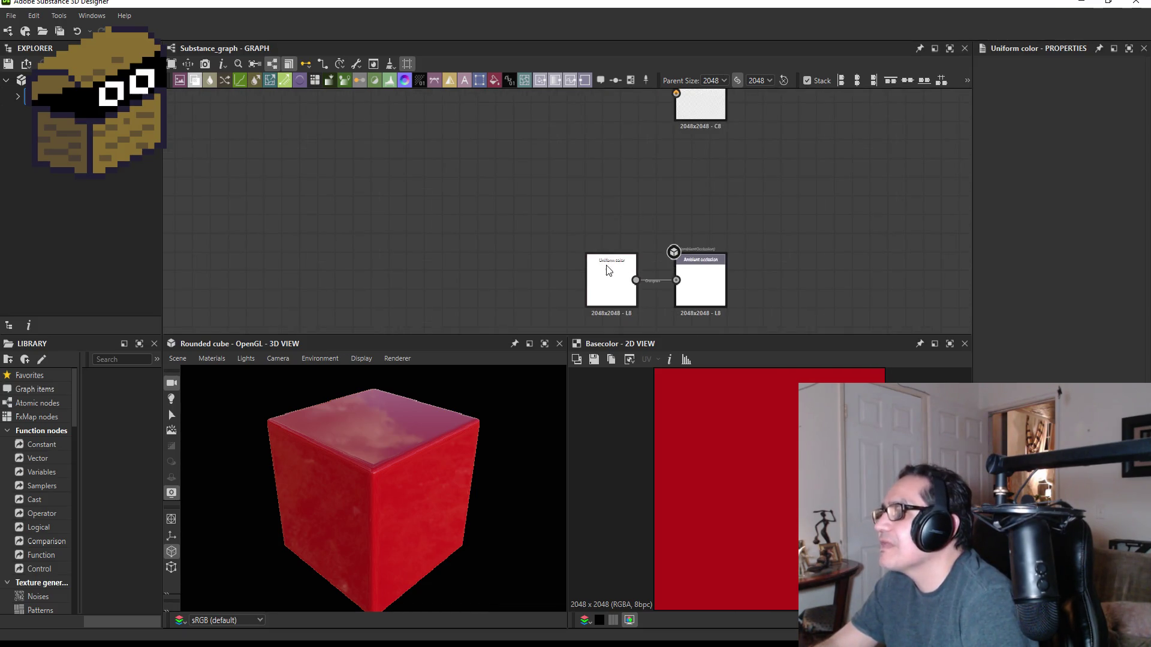
left_click_drag(553, 227, 747, 307)
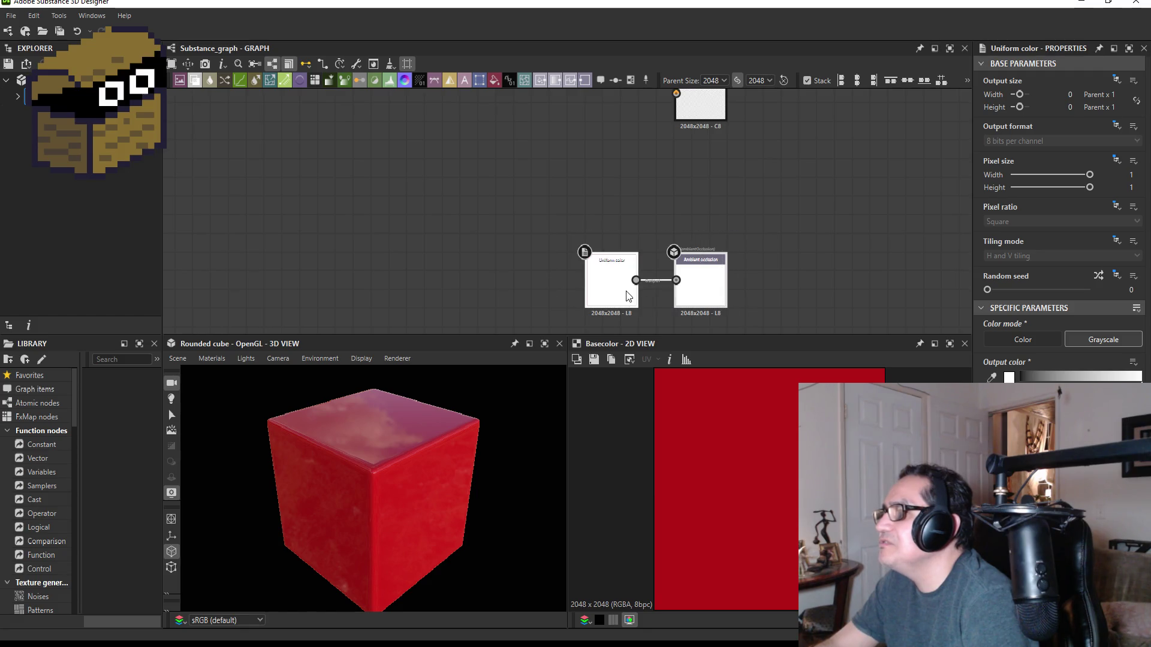
key("Delete")
Step: Move the Height pair up under Roughness and delete its Uniform color input
scroll(634, 290, "down", 3)
left_click_drag(579, 287, 692, 331)
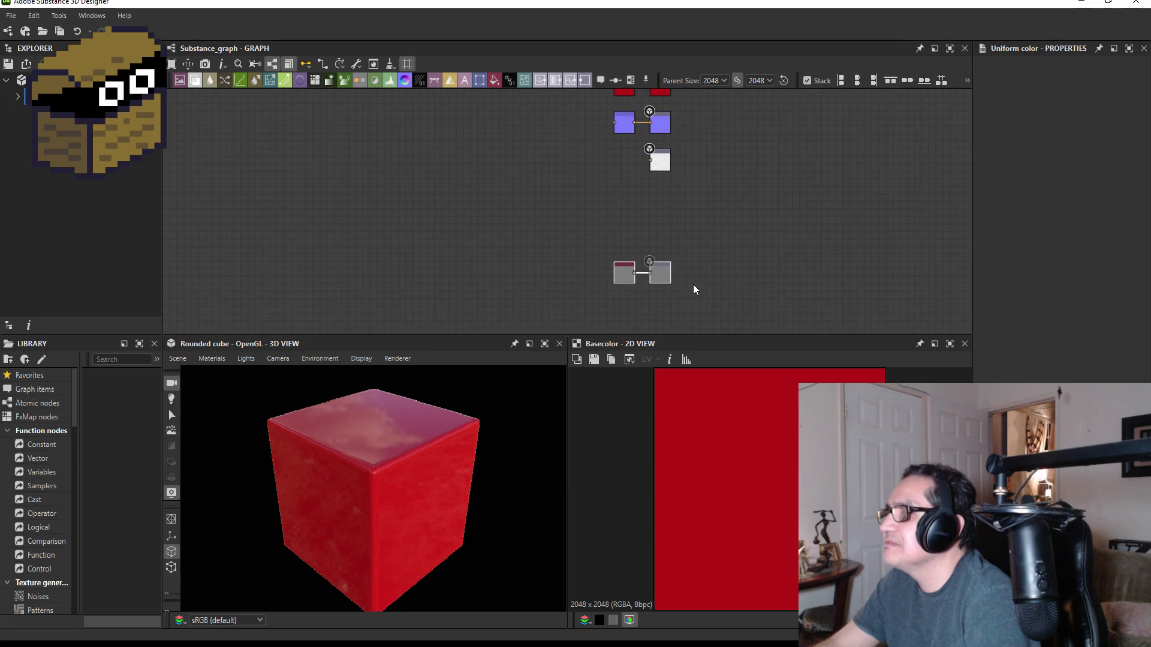
left_click_drag(663, 275, 664, 195)
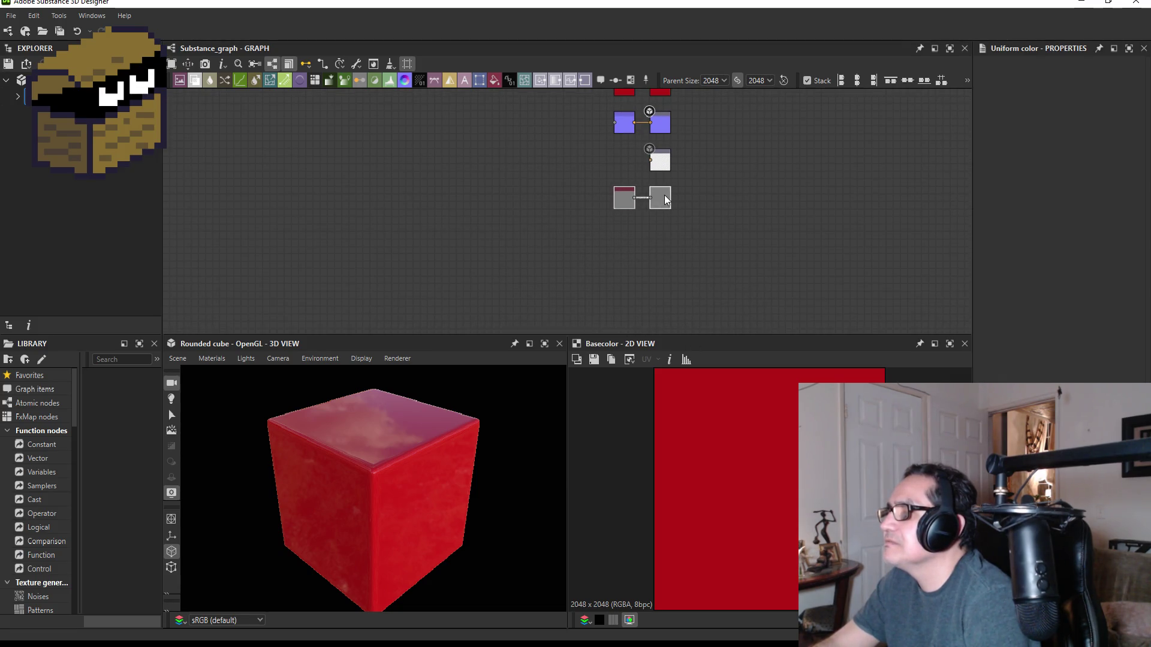
scroll(713, 133, "up", 3)
scroll(670, 206, "up", 2)
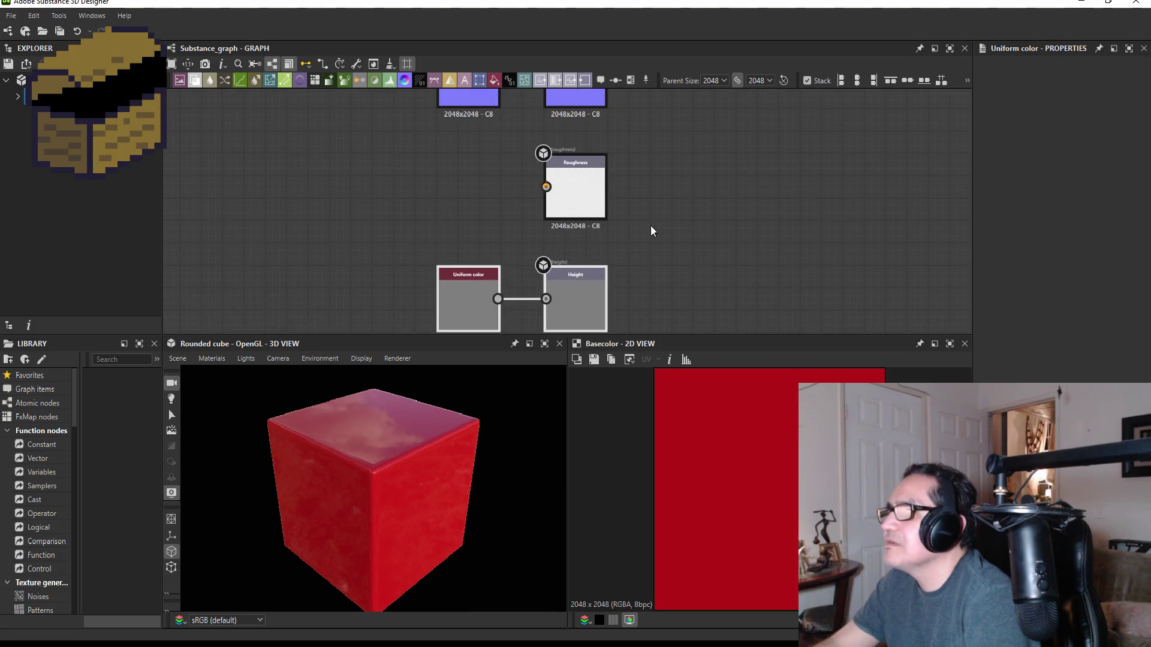
left_click(541, 256)
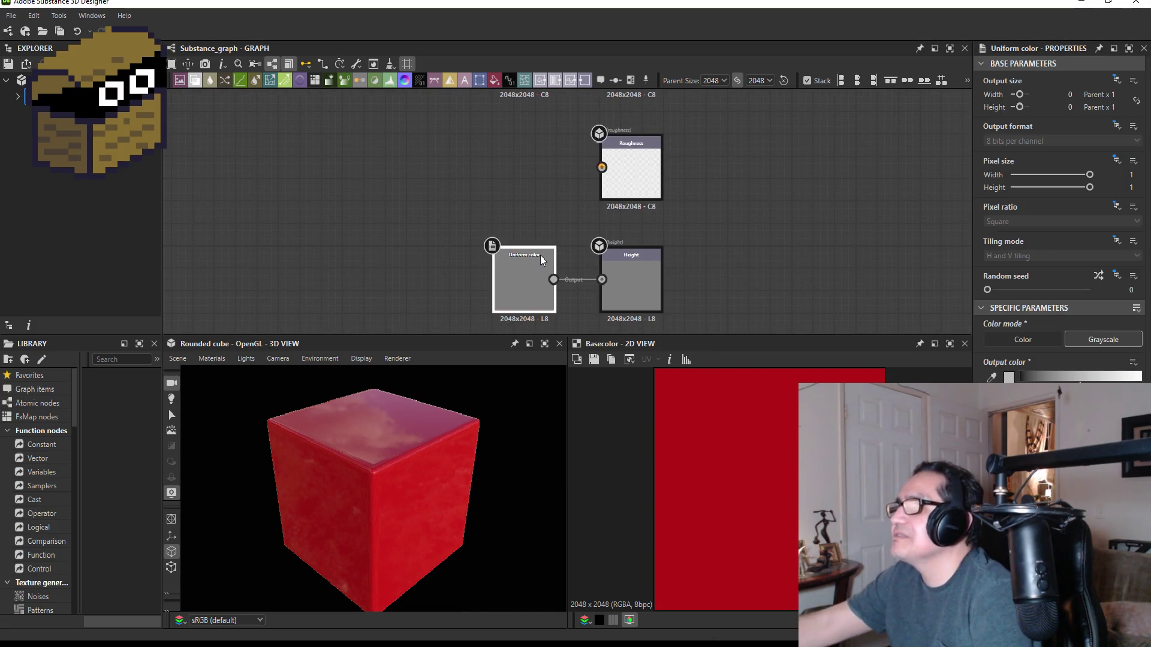
key("Delete")
scroll(404, 211, "down", 3)
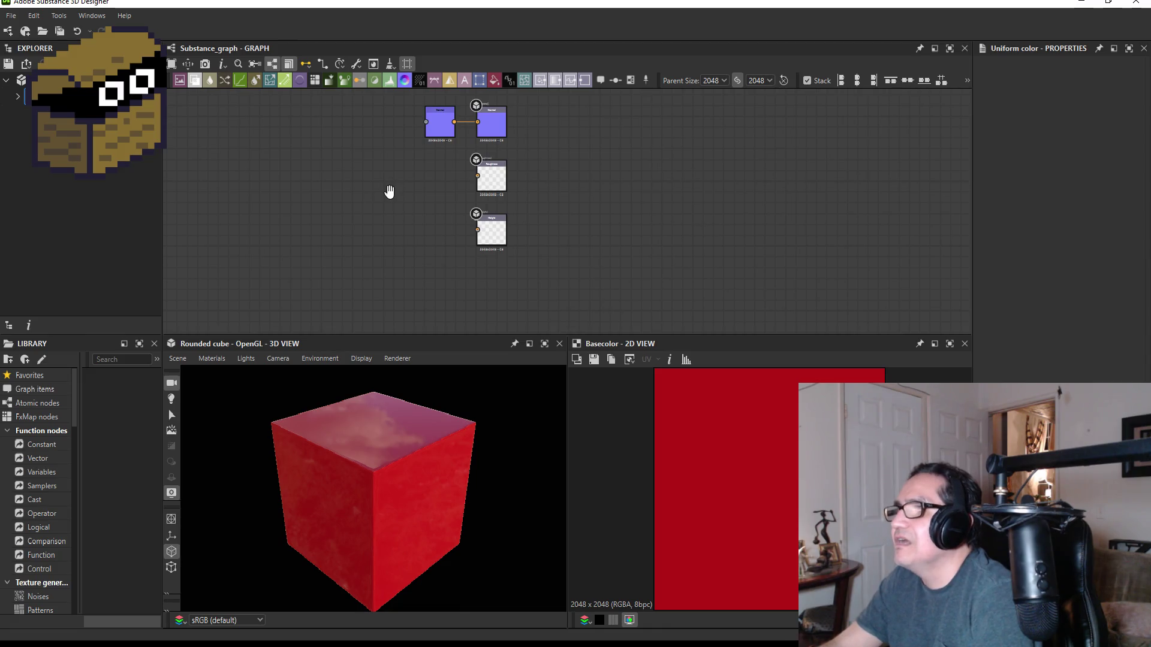
left_click_drag(375, 190, 475, 227)
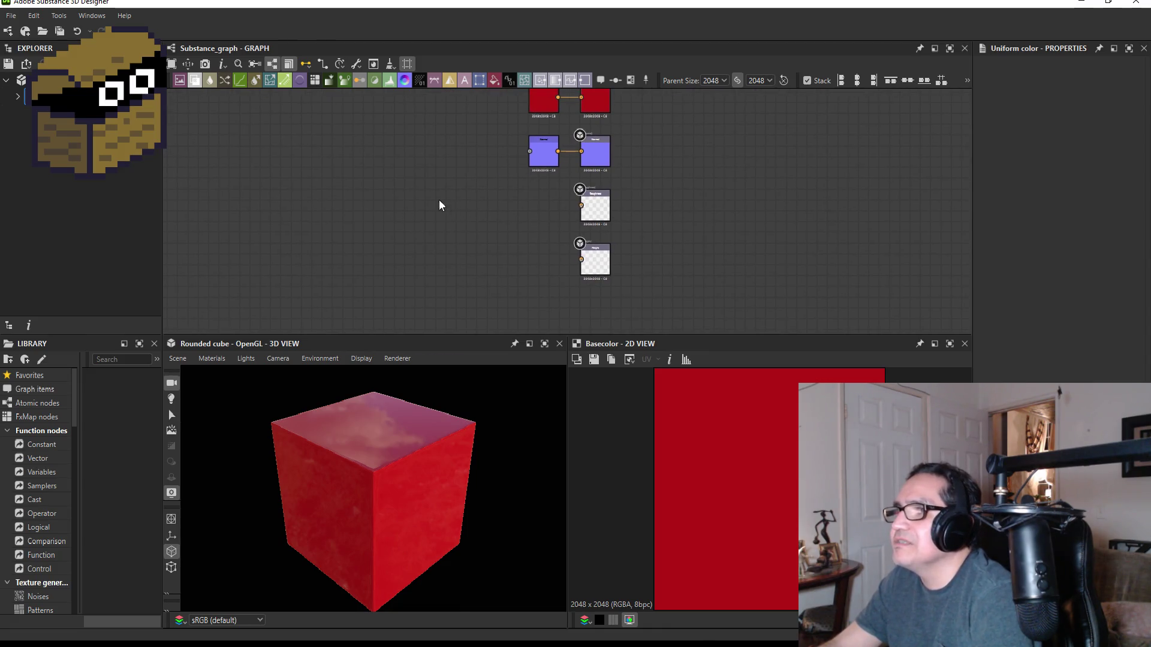
right_click(422, 208)
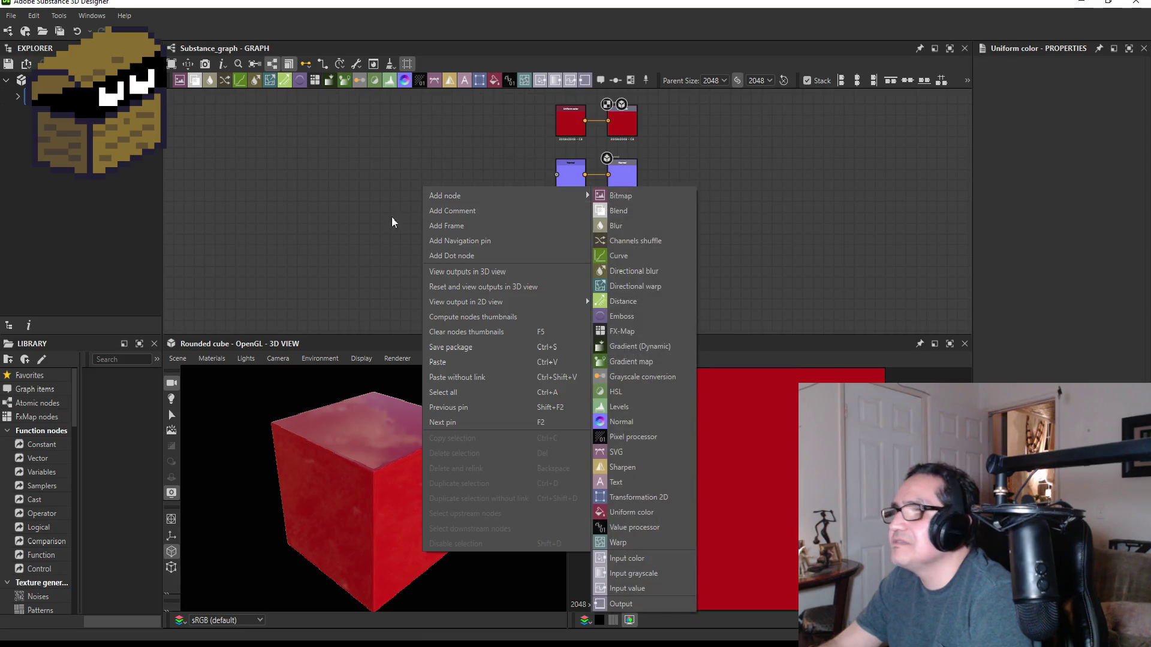
Step: Add a Voronoi noise from the library and wire it to the Roughness and Height outputs
left_click(114, 359)
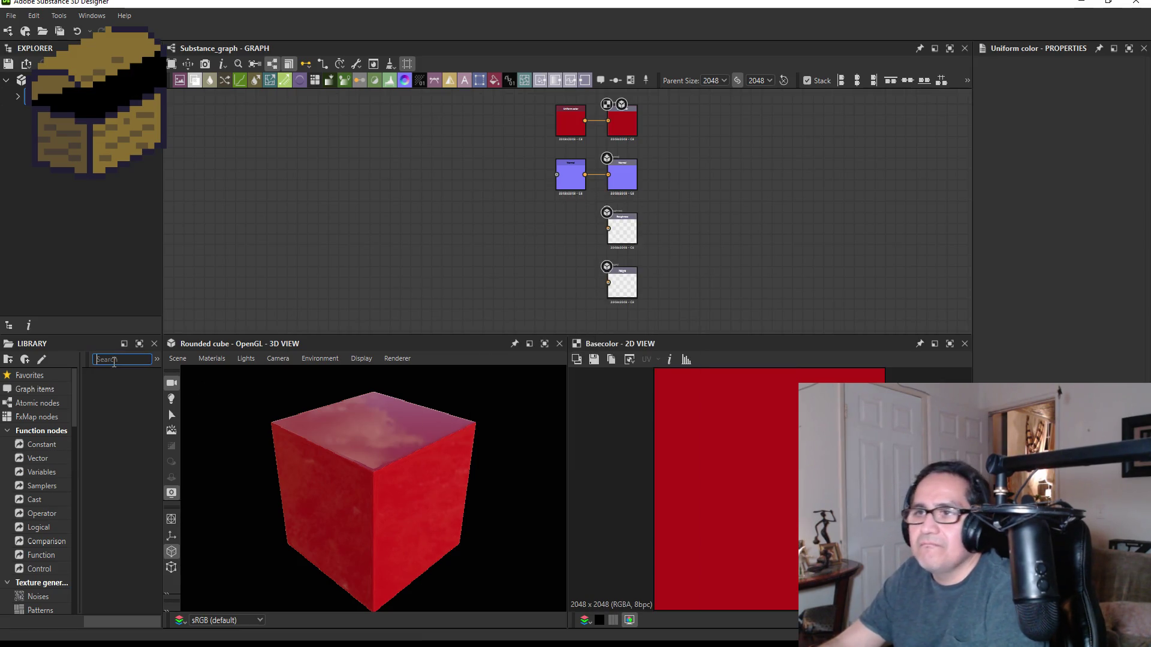
type("vo")
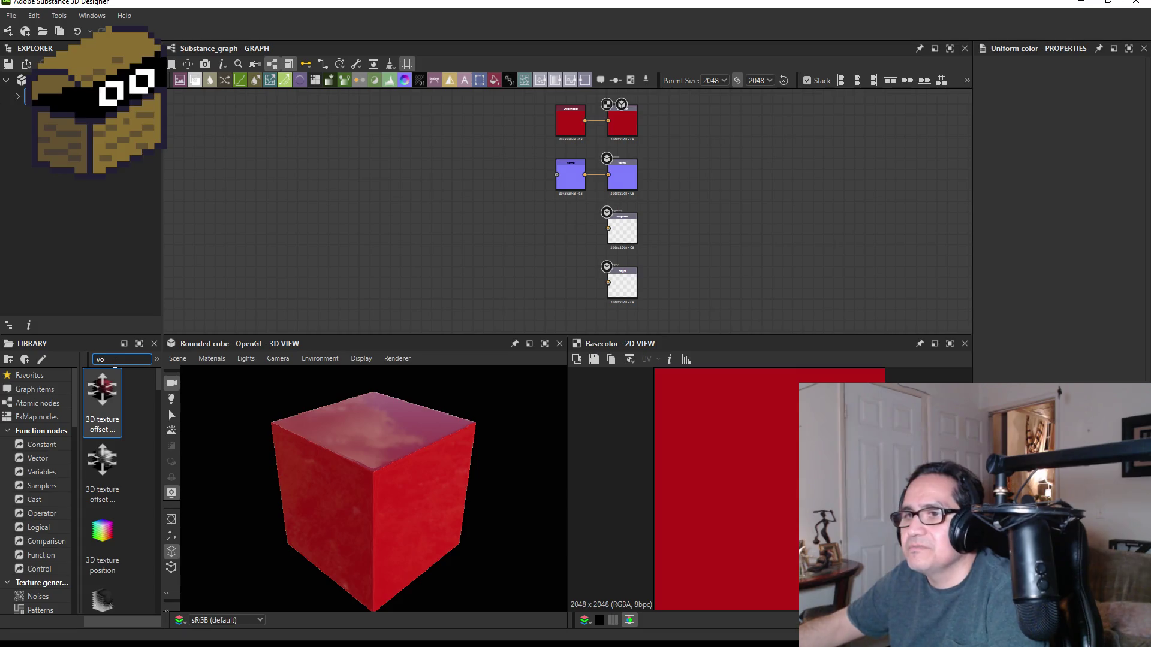
type("ro")
mouse_move(106, 523)
left_mouse_down()
mouse_move(401, 193)
mouse_move(534, 163)
mouse_move(557, 175)
left_mouse_up()
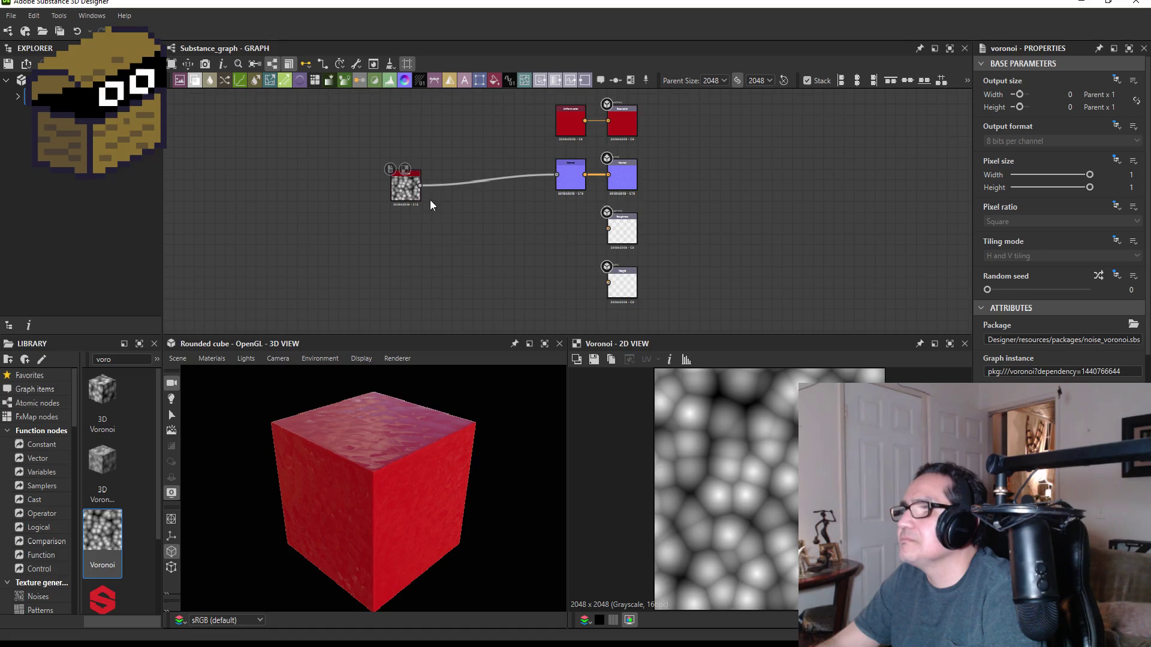
left_click_drag(419, 187, 607, 230)
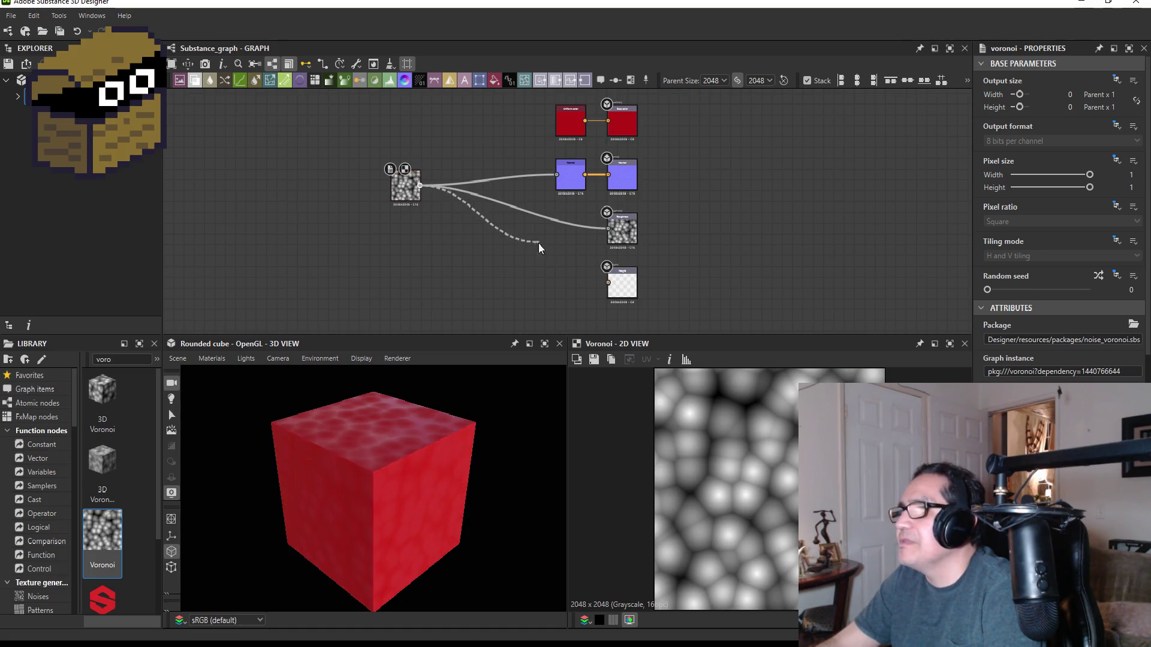
left_click_drag(599, 274, 607, 282)
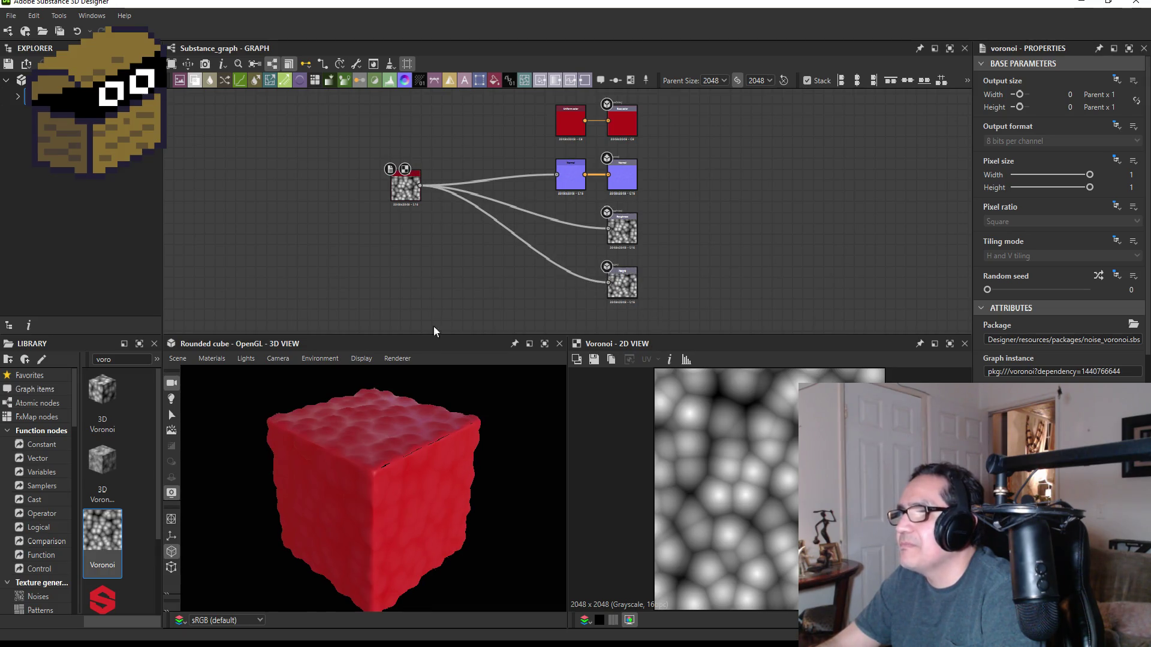
Step: Move the Voronoi node aside and clear the library search for the next node
mouse_move(412, 174)
left_mouse_down()
mouse_move(359, 197)
mouse_move(472, 152)
left_mouse_up()
scroll(383, 168, "up", 1)
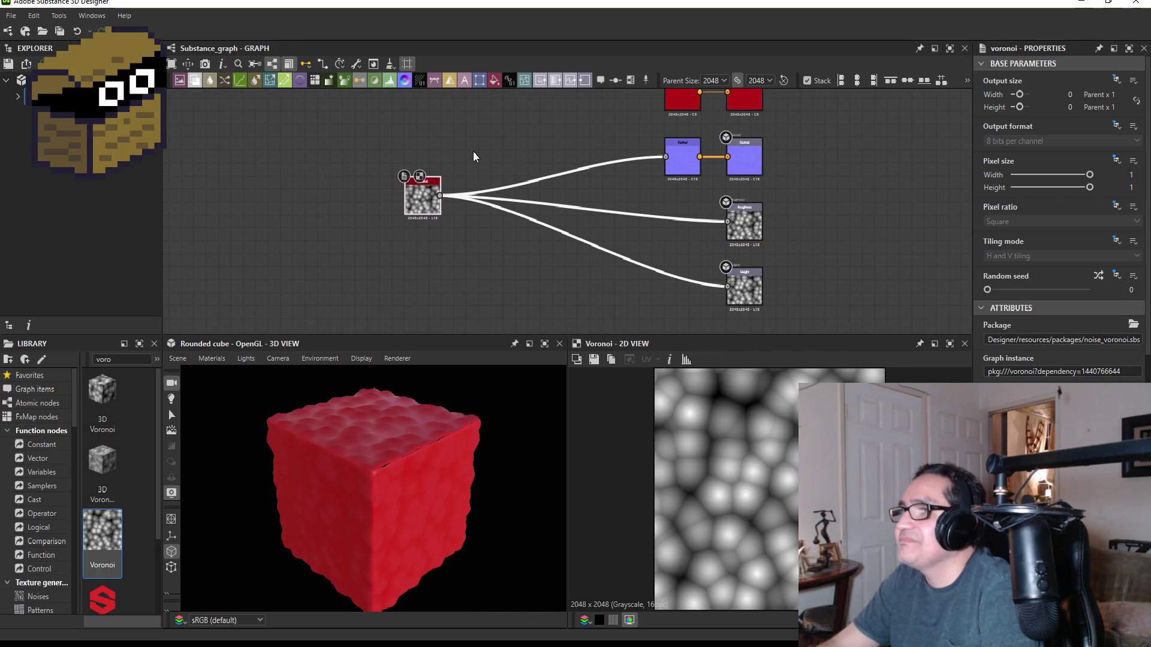
right_click(524, 153)
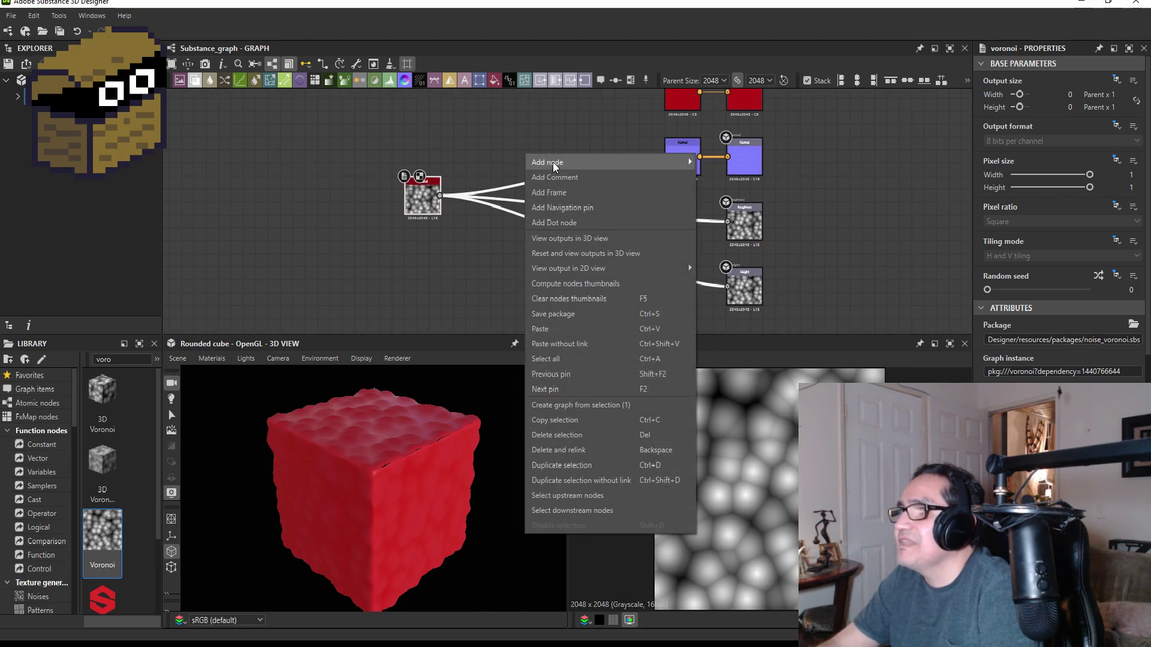
mouse_move(547, 163)
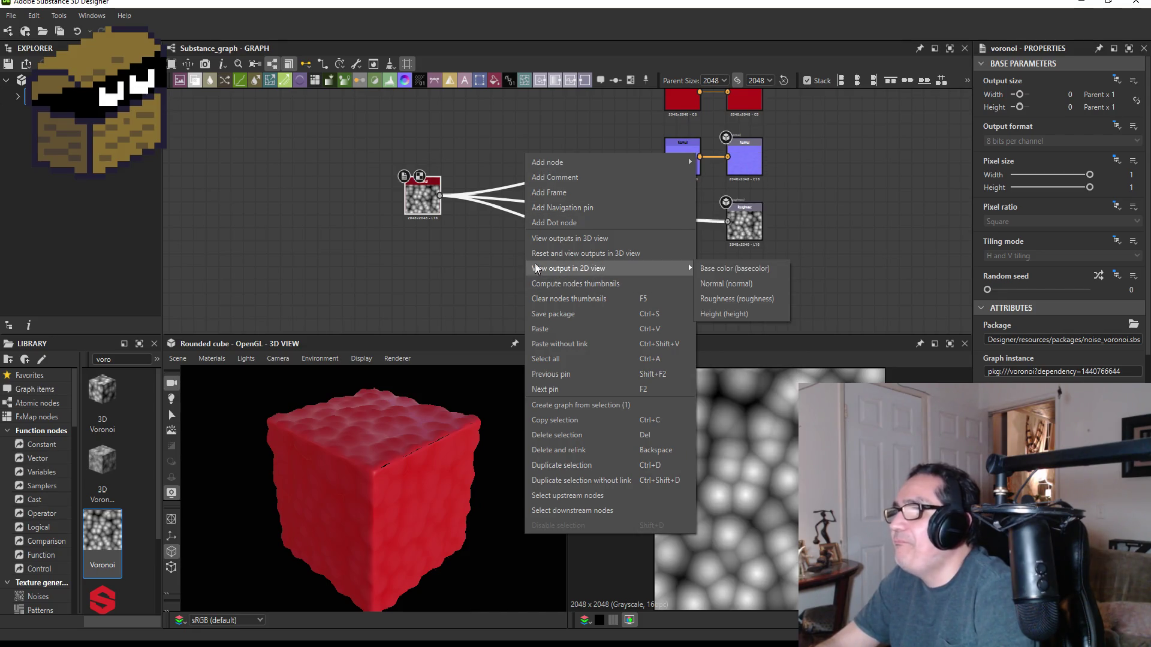
left_click(112, 360)
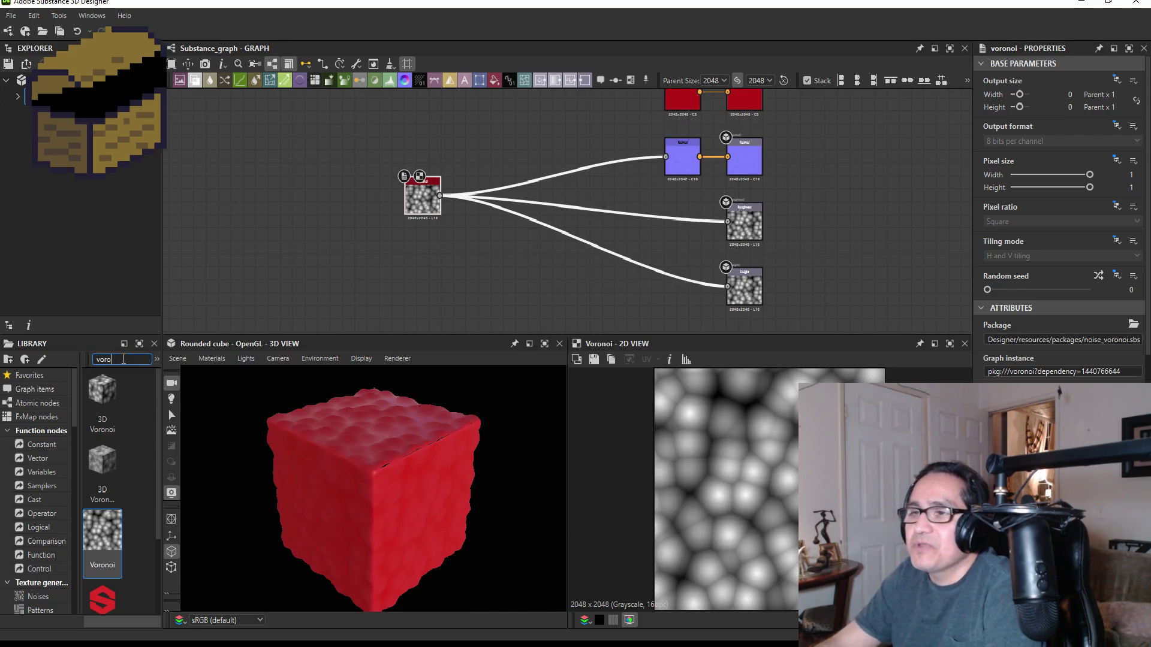
key("BackSpace")
key("BackSpace")
key("BackSpace")
key("BackSpace")
Step: Add a Clouds 2 noise and a Blend node to the graph
type("clo")
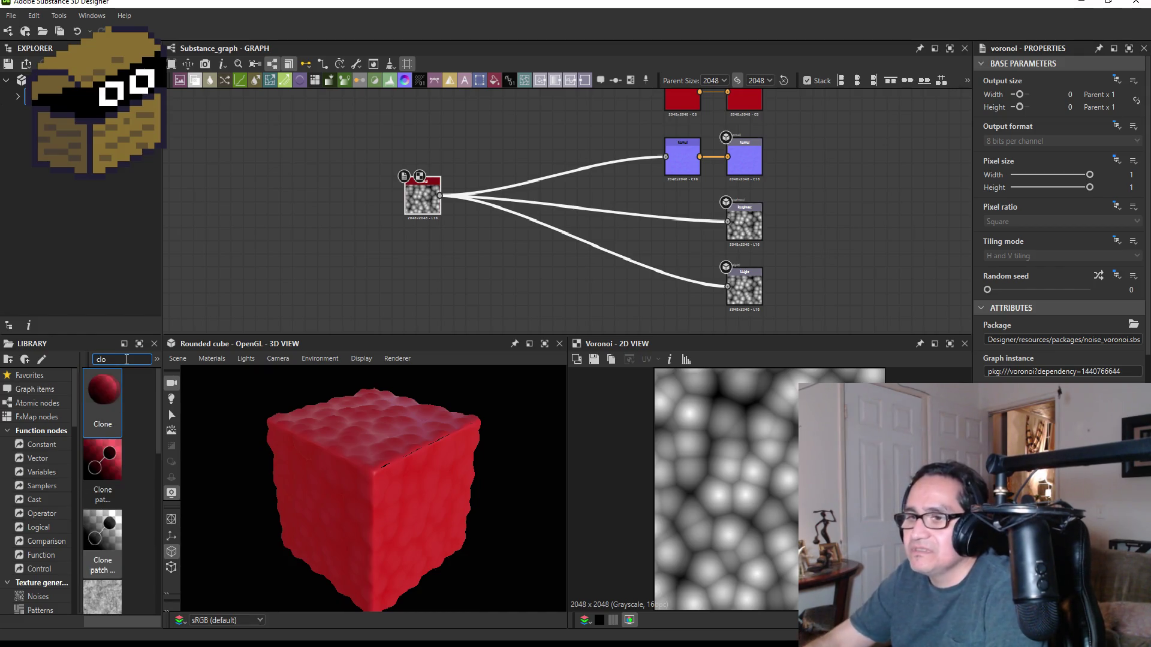
type("ud")
mouse_move(102, 462)
left_mouse_down()
mouse_move(180, 420)
mouse_move(379, 181)
mouse_move(361, 155)
left_mouse_up()
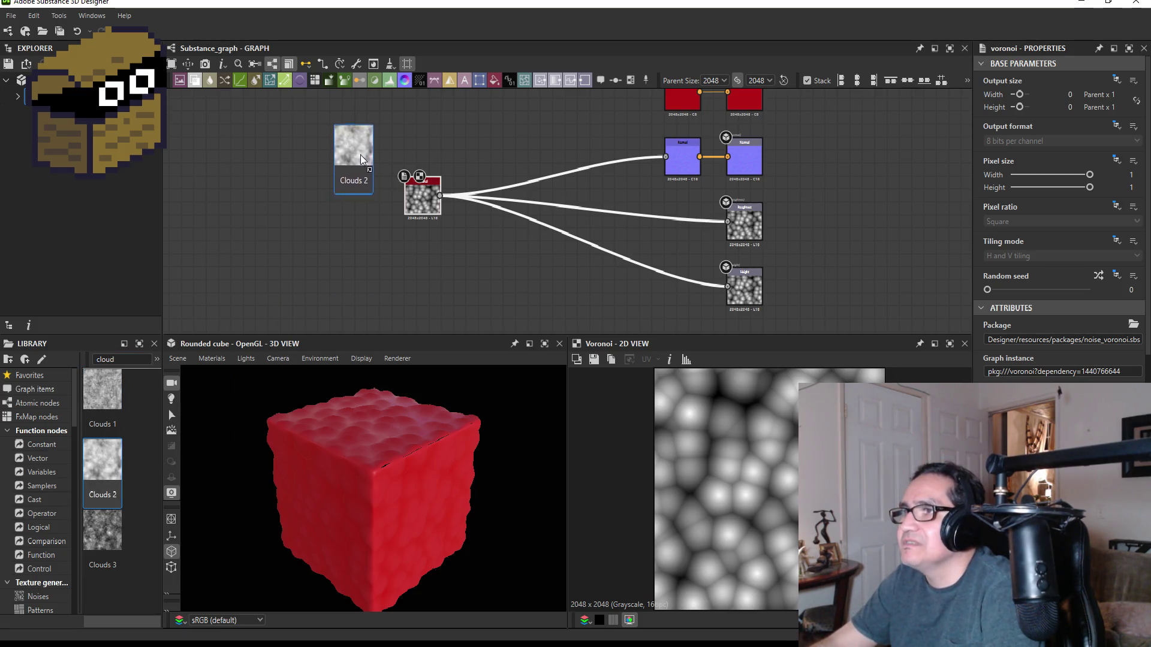
right_click(359, 235)
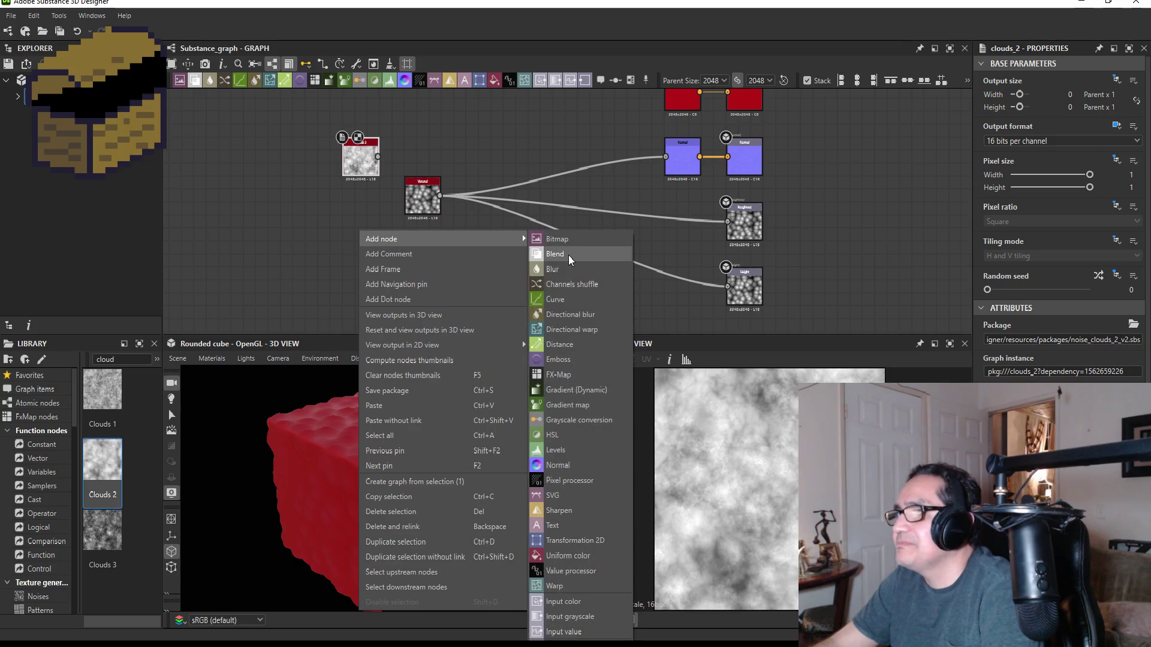
left_click(568, 254)
left_click_drag(403, 209, 489, 136)
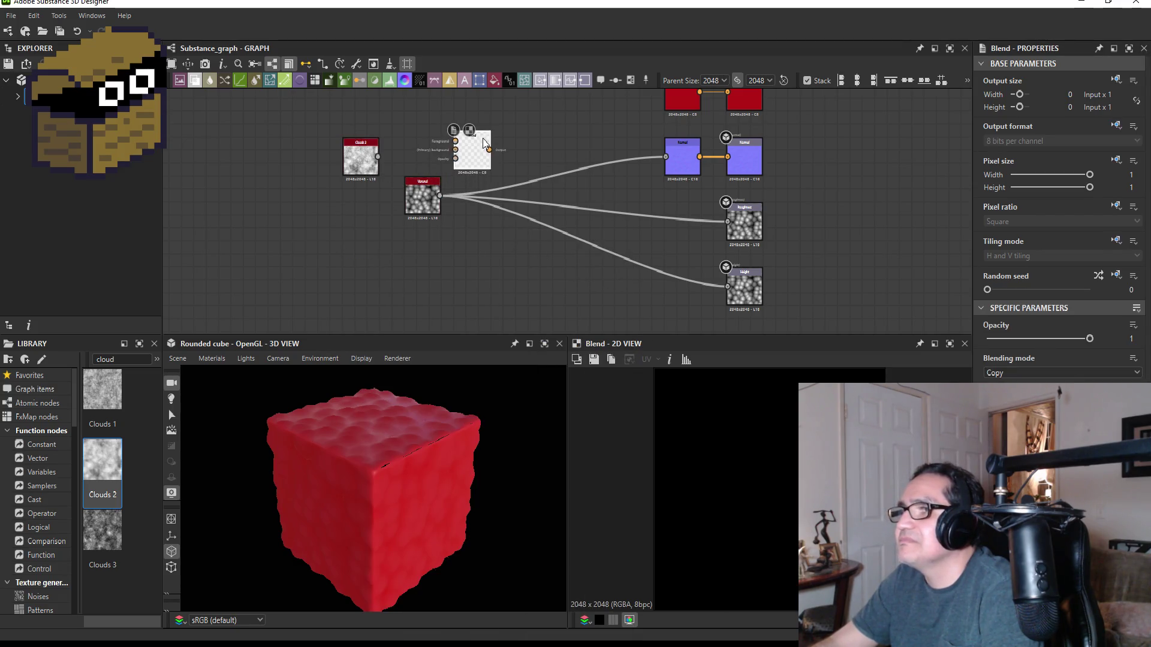
Step: Route the Voronoi's outputs through the Blend, plugging the Voronoi into the Blend's Foreground
left_click_drag(423, 188, 404, 202)
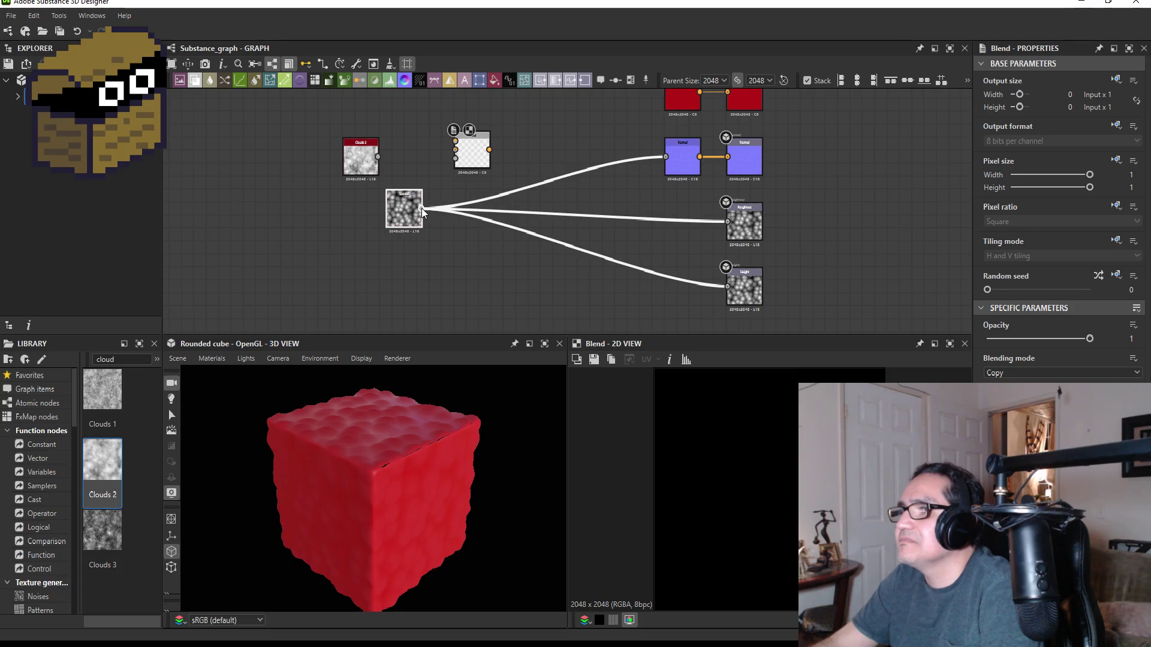
left_click(422, 208)
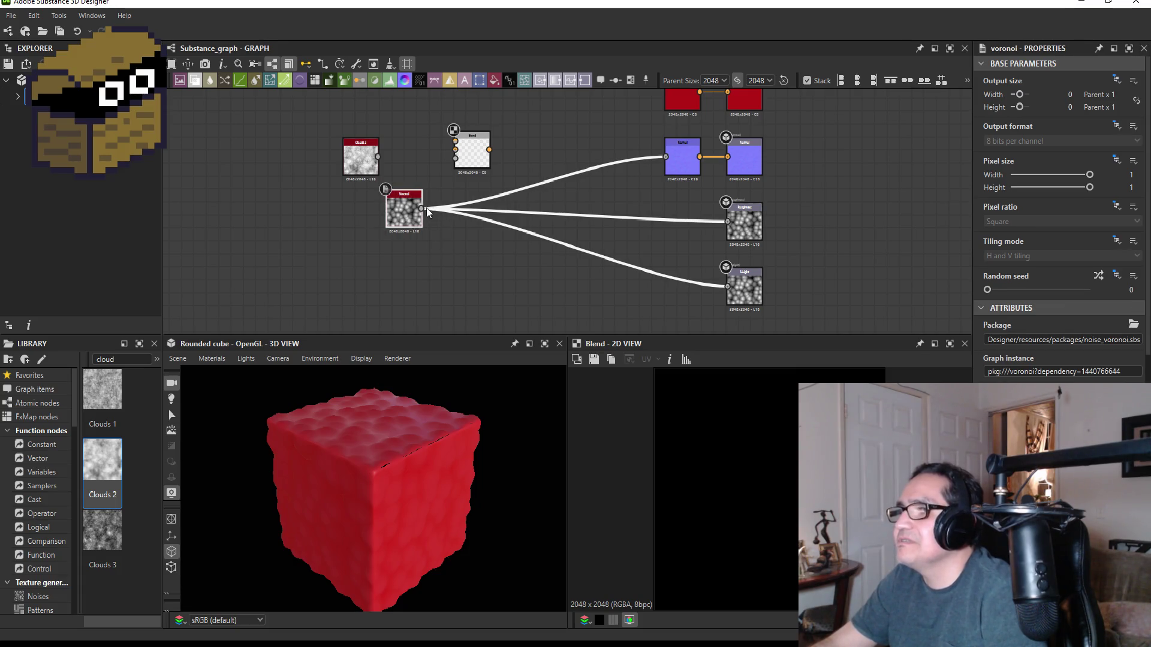
mouse_move(422, 209)
left_mouse_down()
mouse_move(494, 160)
mouse_move(490, 151)
mouse_move(470, 183)
left_mouse_up()
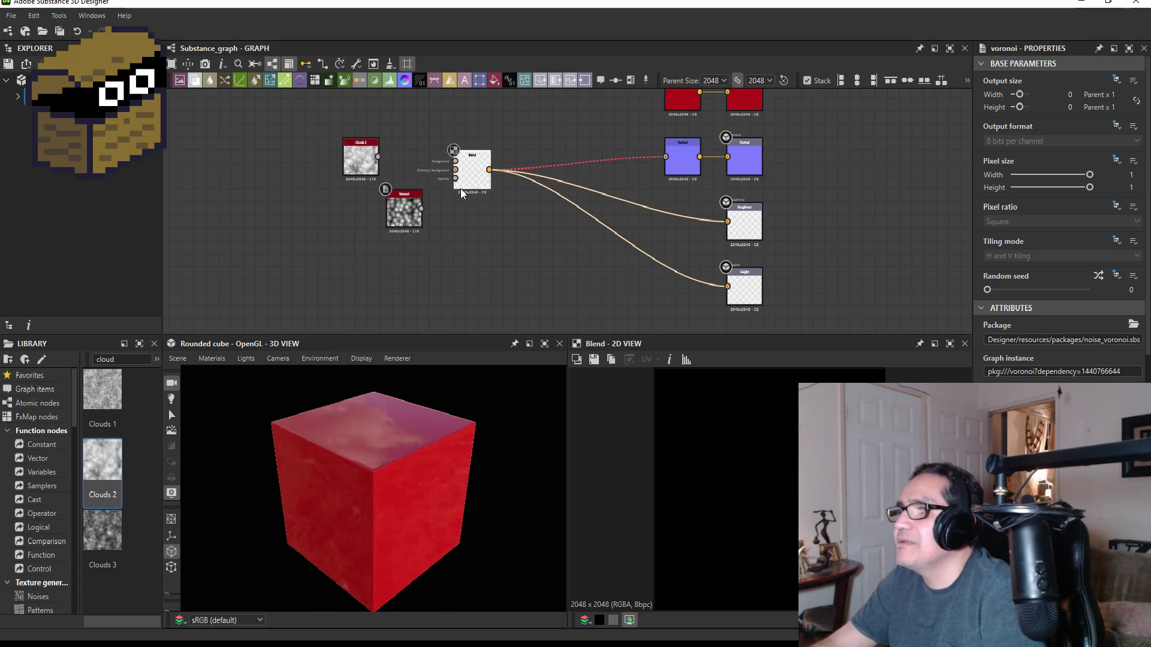
left_click(411, 200)
mouse_move(402, 199)
left_mouse_down()
mouse_move(411, 108)
mouse_move(456, 161)
left_mouse_up()
mouse_move(362, 153)
left_mouse_down()
mouse_move(374, 153)
mouse_move(396, 208)
left_mouse_up()
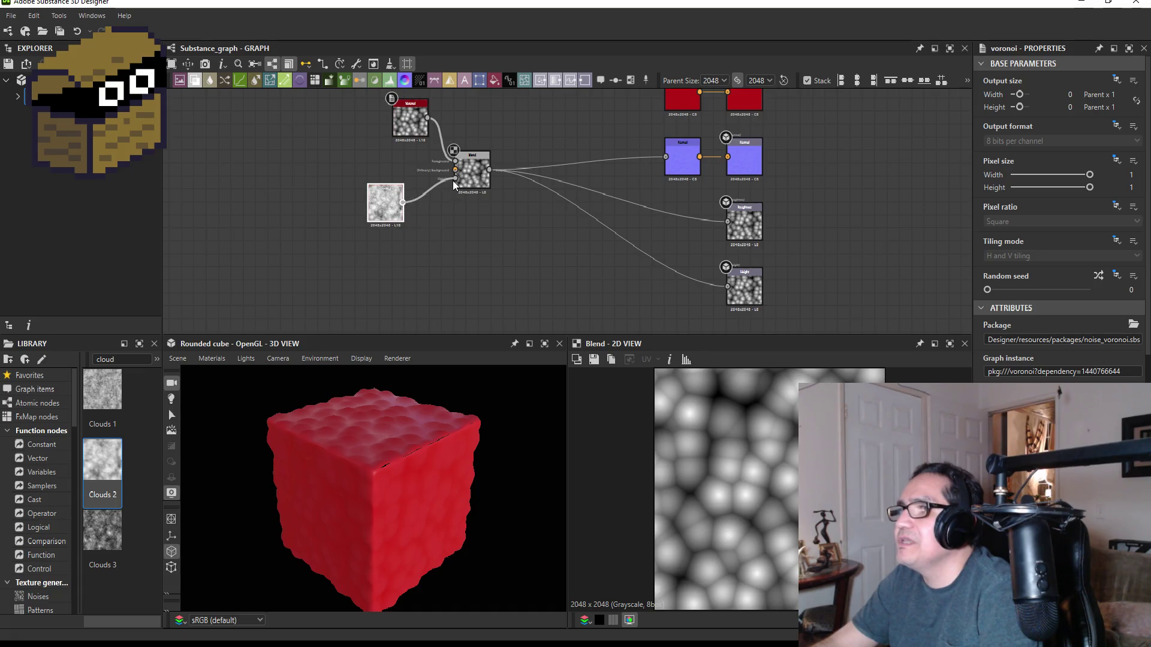
Step: Connect Clouds 2 to the Blend's Background and tuck the Voronoi beside it
scroll(476, 136, "up", 3)
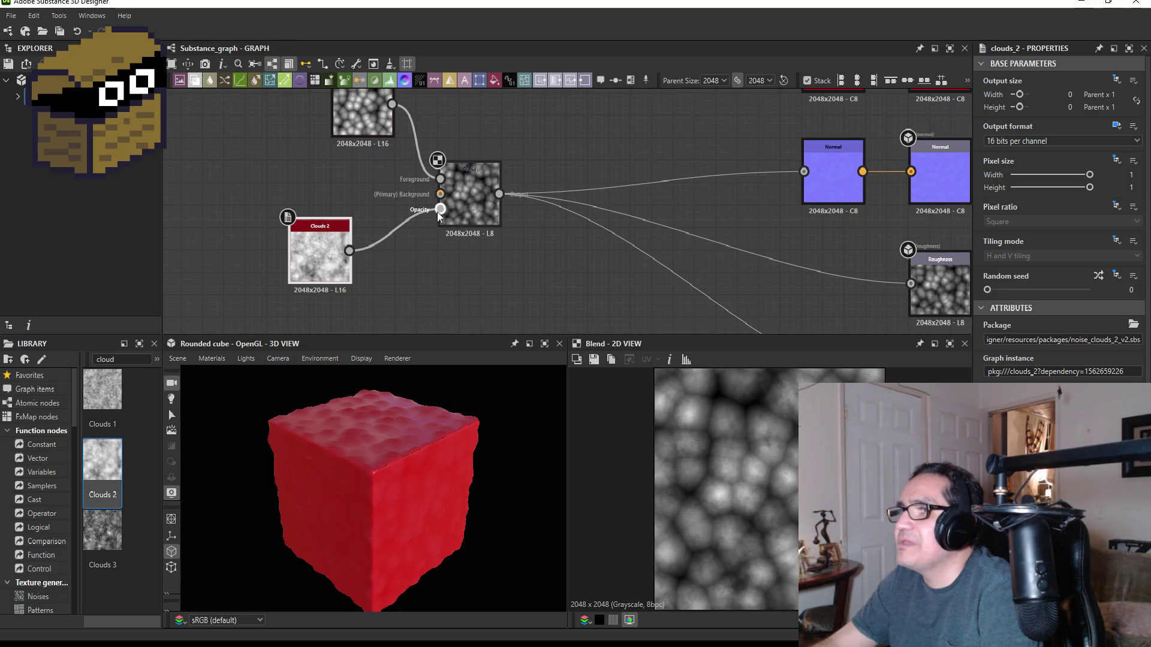
left_click_drag(440, 210, 440, 195)
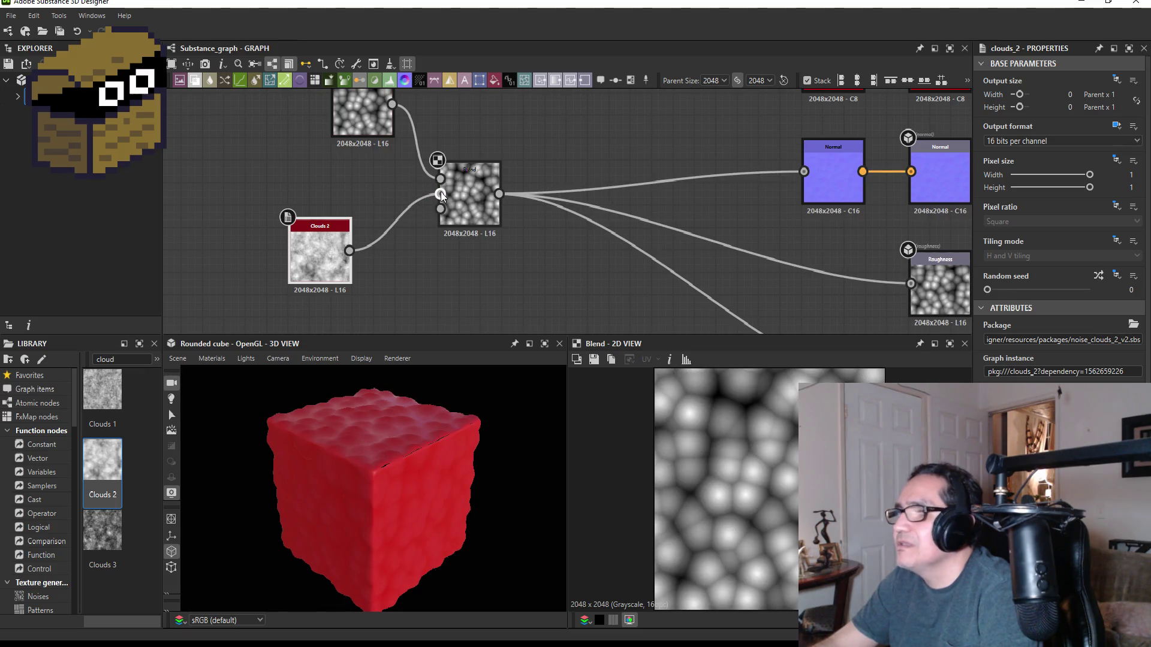
scroll(437, 456, "down", 2)
mouse_move(401, 506)
left_mouse_down()
mouse_move(493, 476)
mouse_move(585, 468)
mouse_move(460, 482)
mouse_move(480, 488)
left_mouse_up()
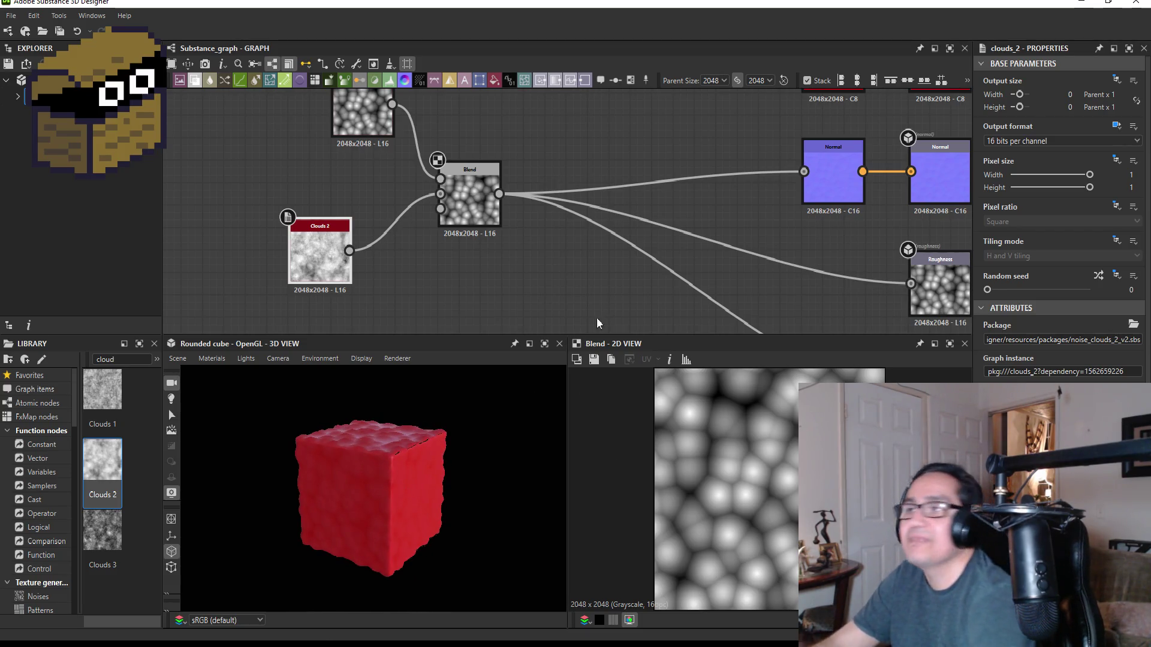
scroll(574, 175, "down", 3)
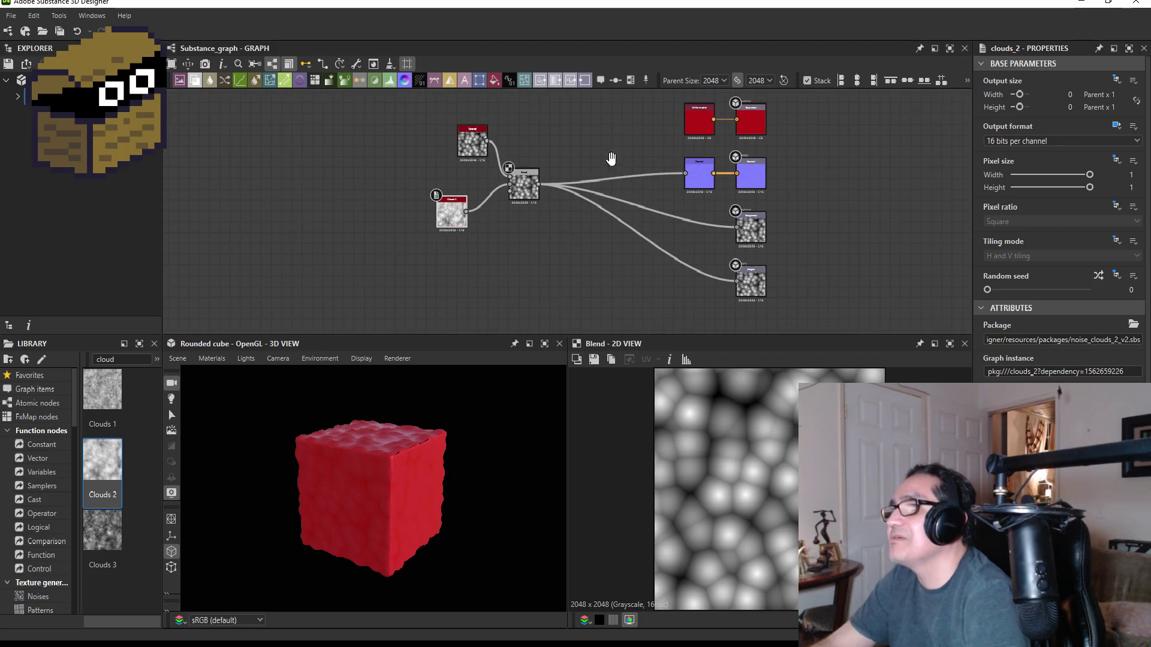
left_click_drag(611, 159, 599, 214)
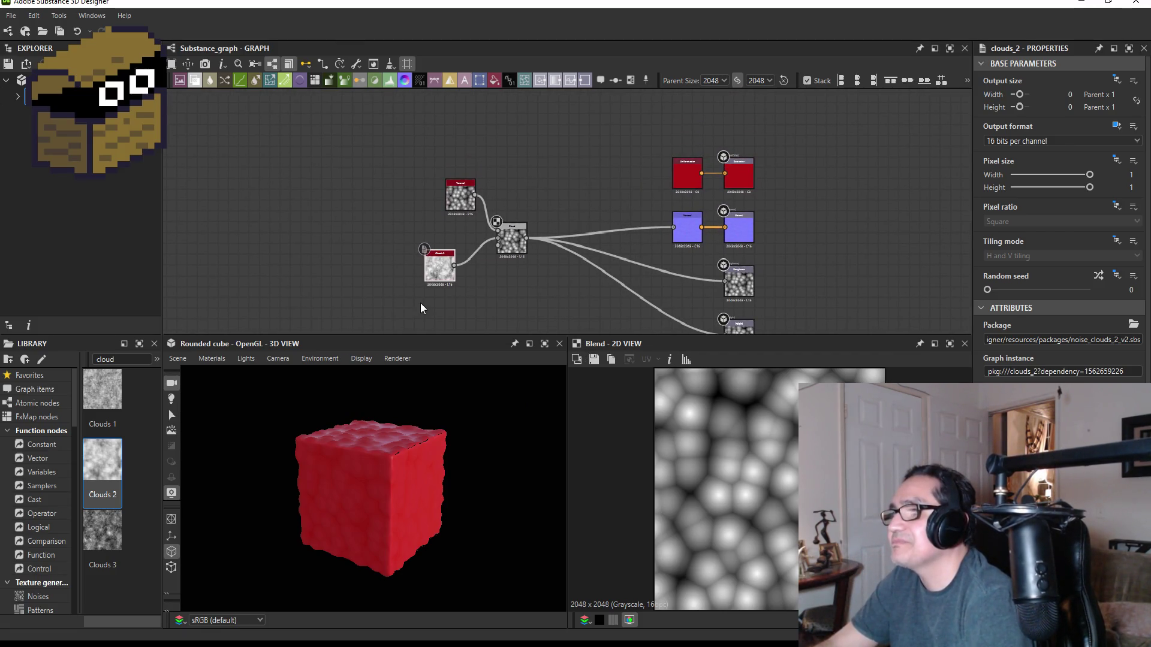
scroll(421, 308, "up", 2)
mouse_move(482, 130)
left_mouse_down()
mouse_move(450, 127)
mouse_move(441, 137)
mouse_move(453, 139)
left_mouse_up()
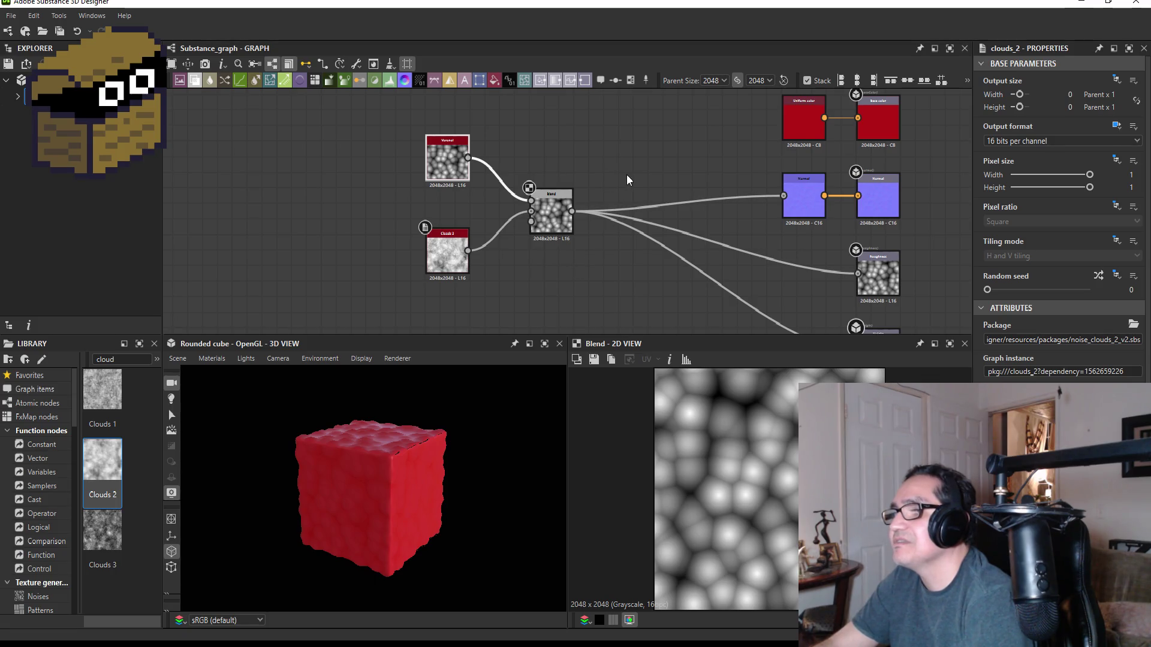
left_click(559, 193)
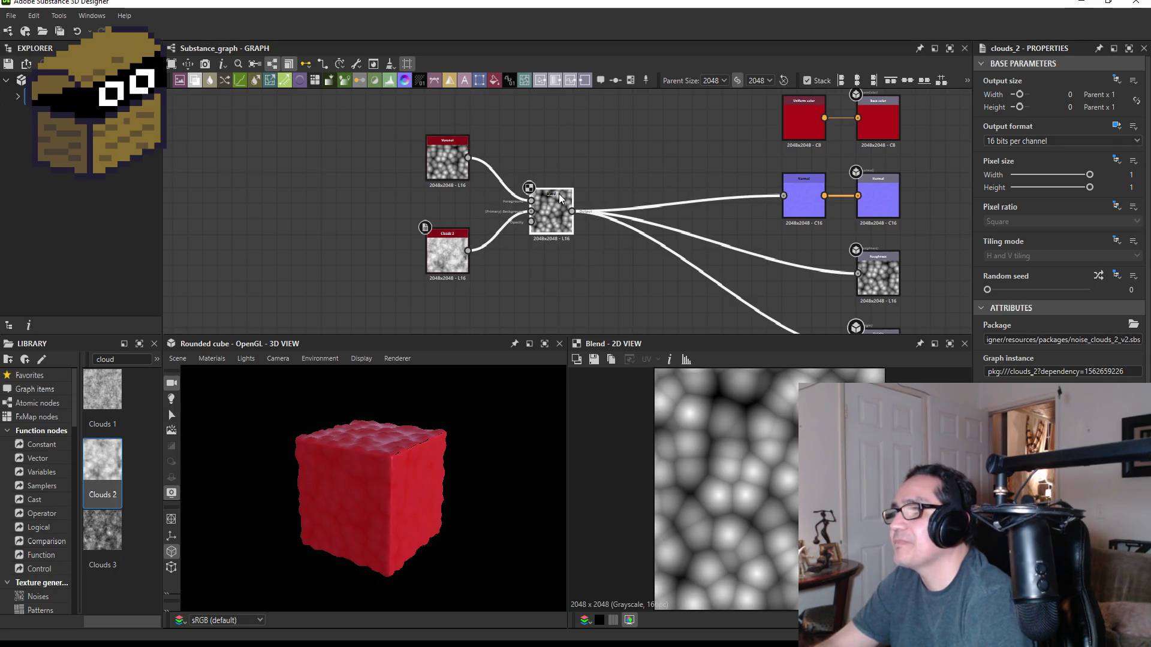
Step: Try Subtract, Multiply and Max (lighten) blending, then set the Blend to Min (darken)
left_click(1064, 374)
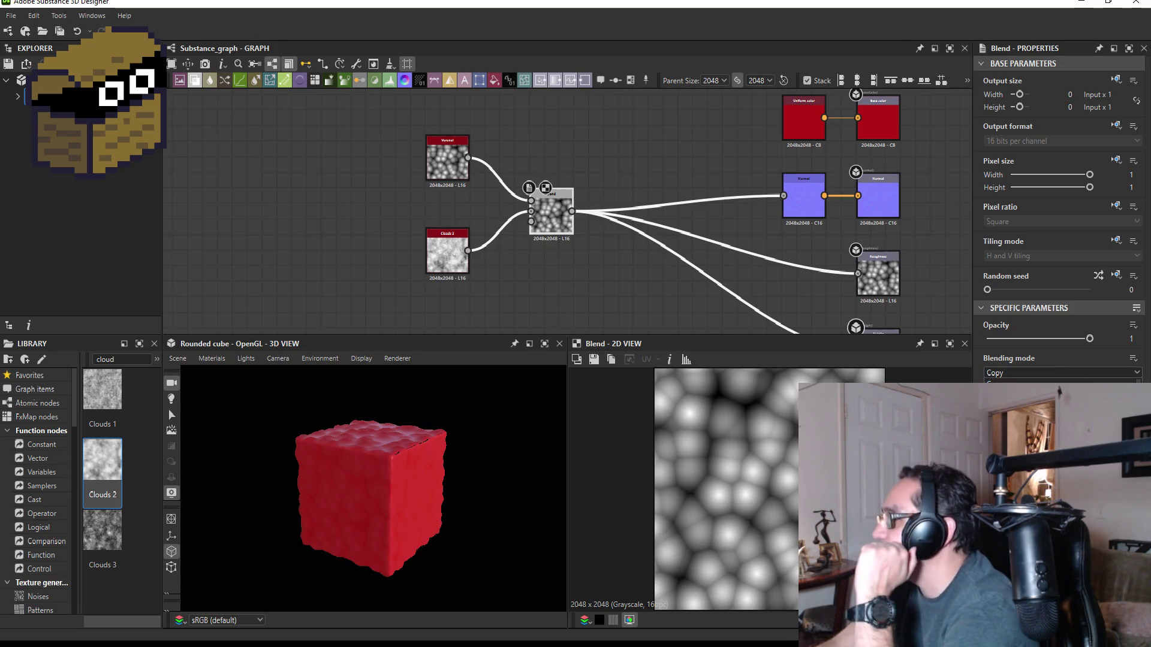
key("Down")
key("Down")
key("Return")
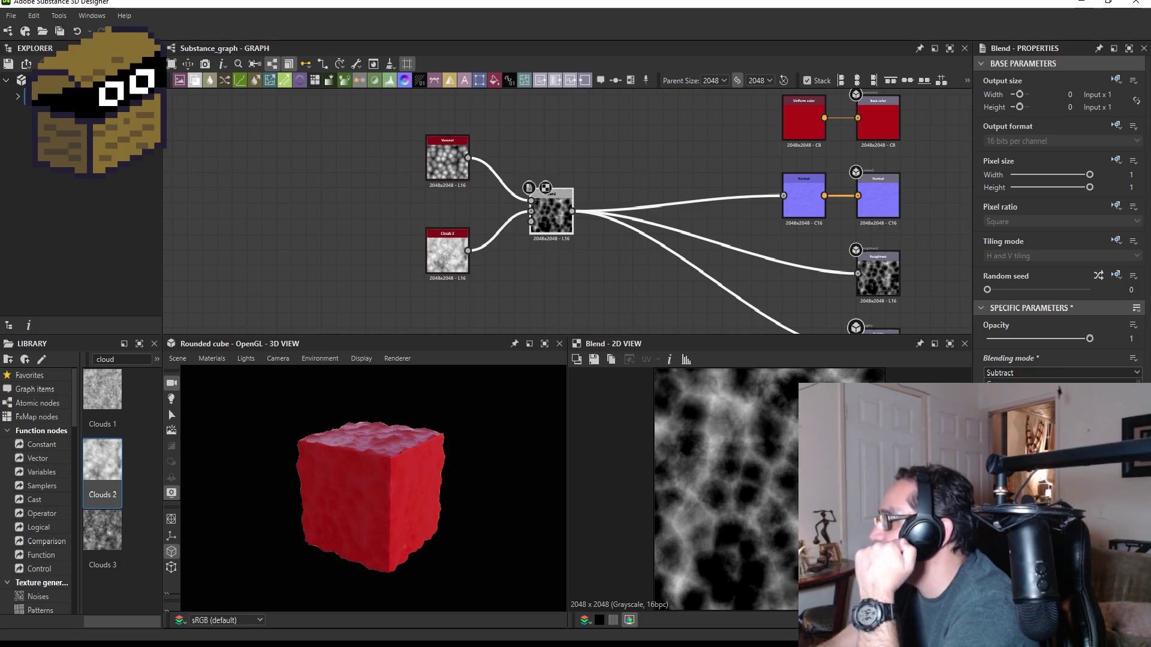
key("Down")
left_click(1017, 371)
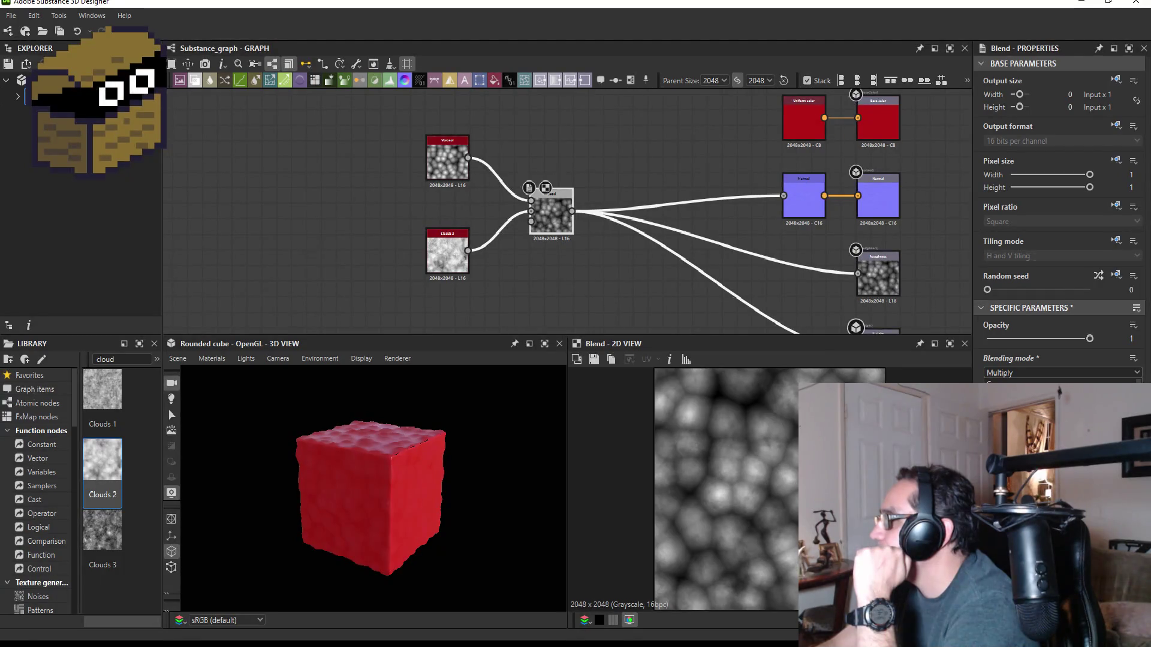
key("Down")
key("Down")
key("Return")
left_click(1016, 373)
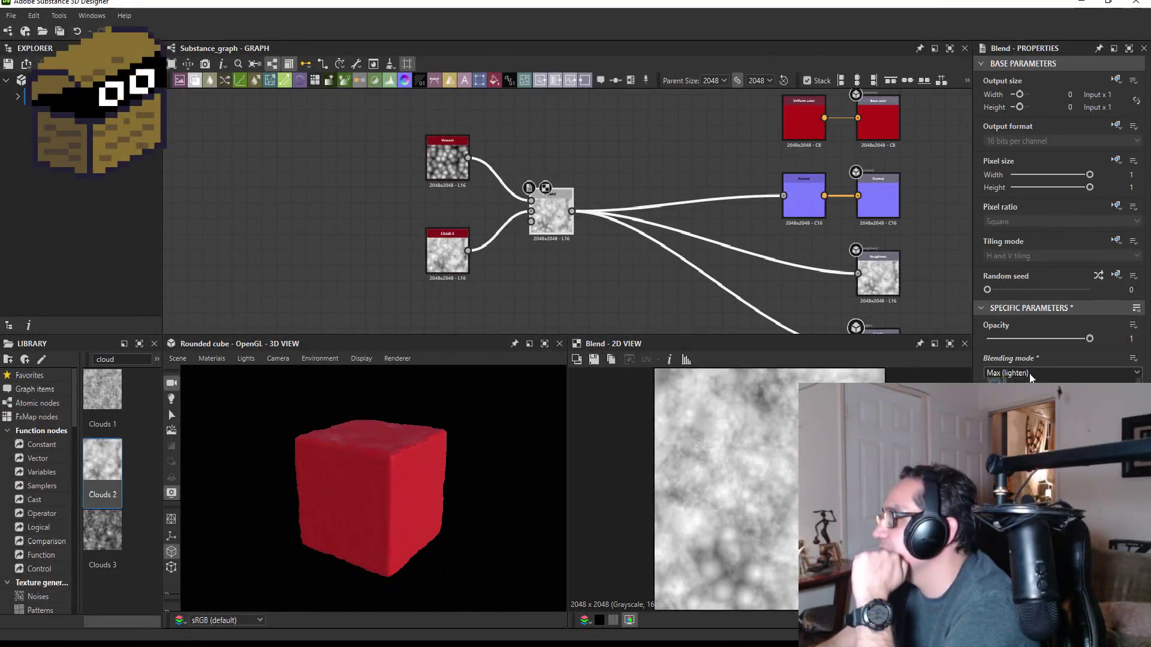
key("Down")
key("Return")
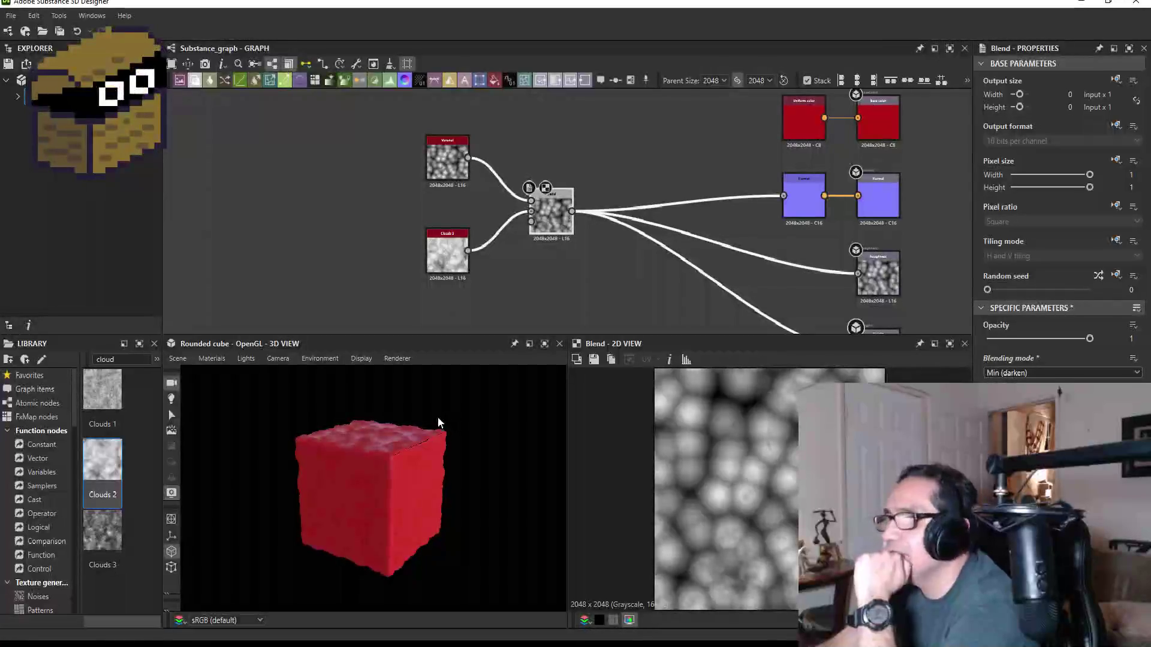
mouse_move(413, 502)
left_mouse_down()
mouse_move(519, 451)
mouse_move(565, 488)
mouse_move(520, 532)
mouse_move(467, 547)
mouse_move(408, 522)
left_mouse_up()
mouse_move(620, 172)
left_mouse_down()
mouse_move(559, 260)
mouse_move(576, 246)
mouse_move(623, 247)
mouse_move(467, 188)
left_mouse_up()
Step: Search the node library for 'gradi' to bring in the gradient nodes
right_click(497, 186)
left_click(444, 199)
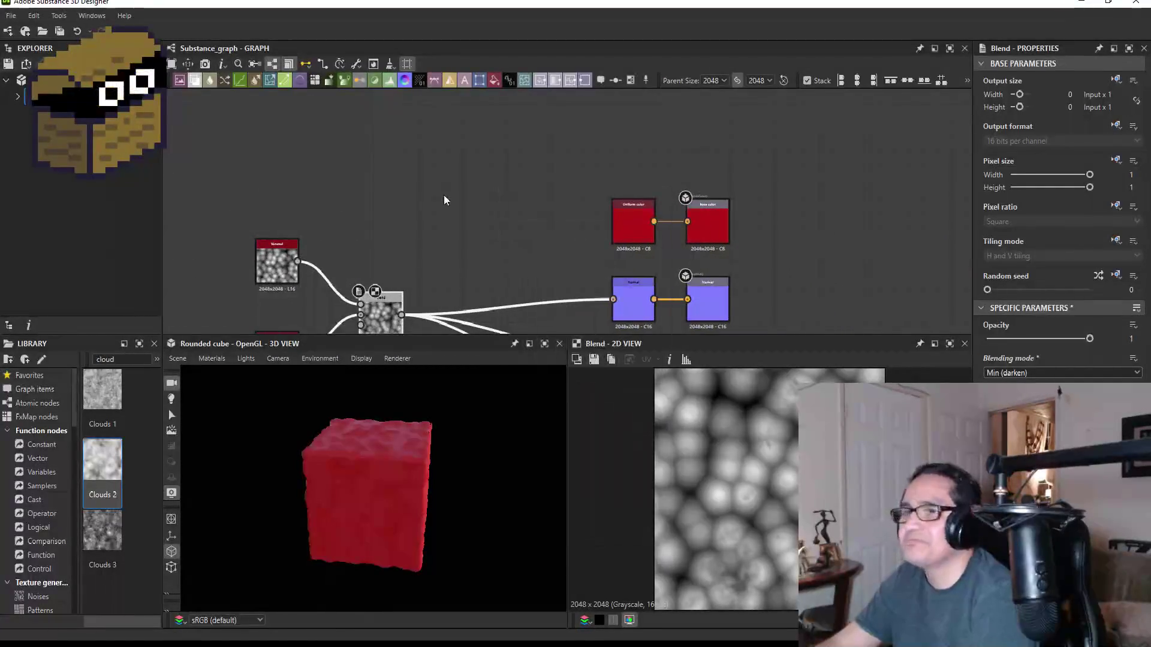
left_click(128, 359)
key("BackSpace")
key("BackSpace")
key("BackSpace")
type("g")
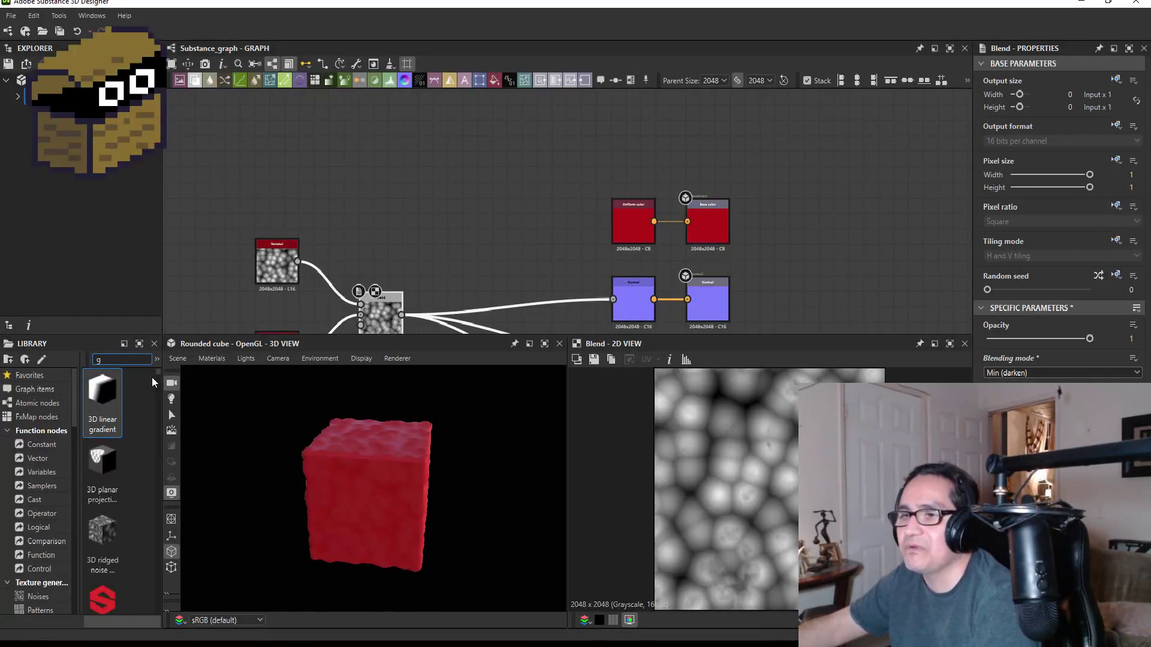
type("radi")
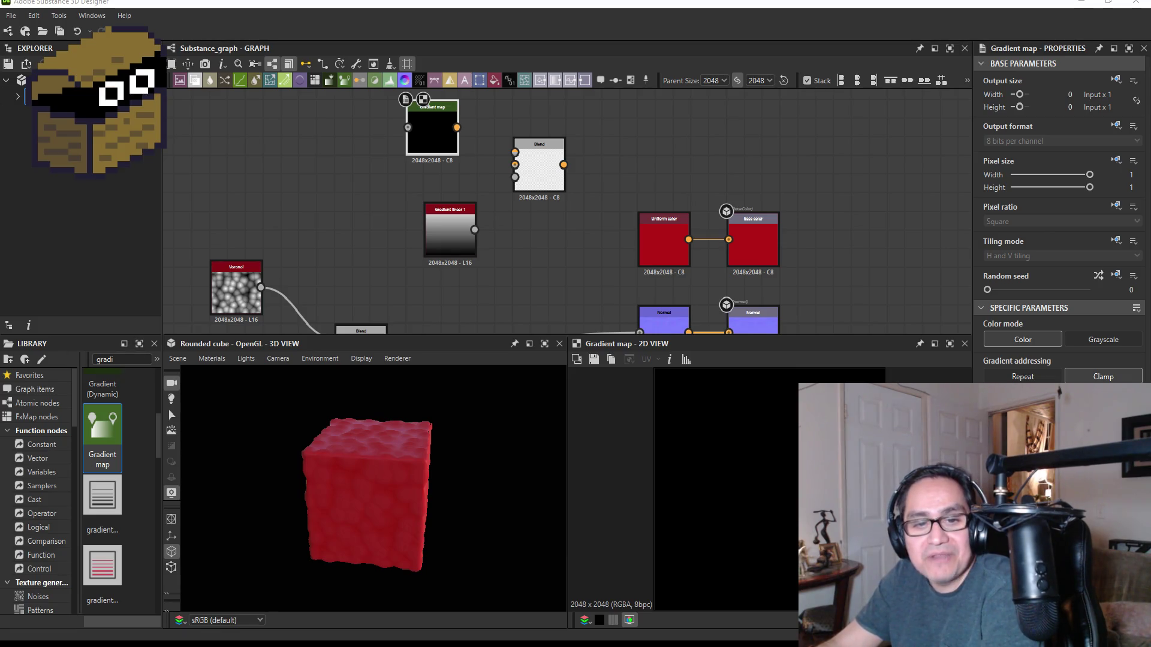
Step: Wire Gradient map into the new Blend's Foreground and link Gradient linear 1 into the Blend
scroll(488, 142, "up", 4)
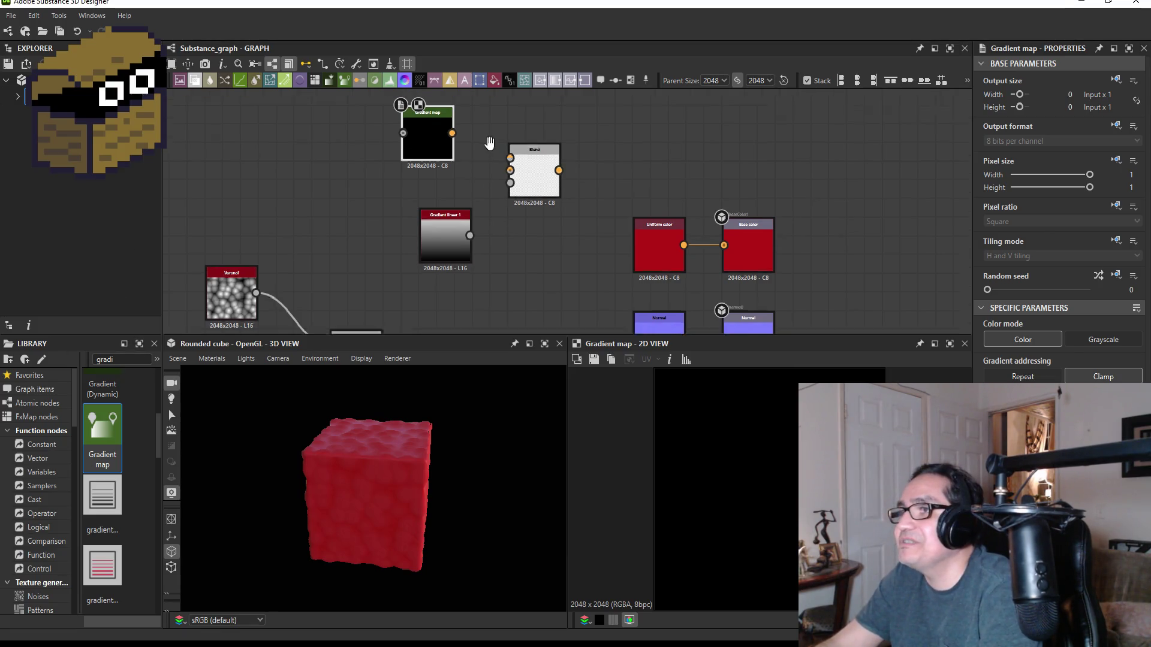
left_click_drag(400, 192, 500, 235)
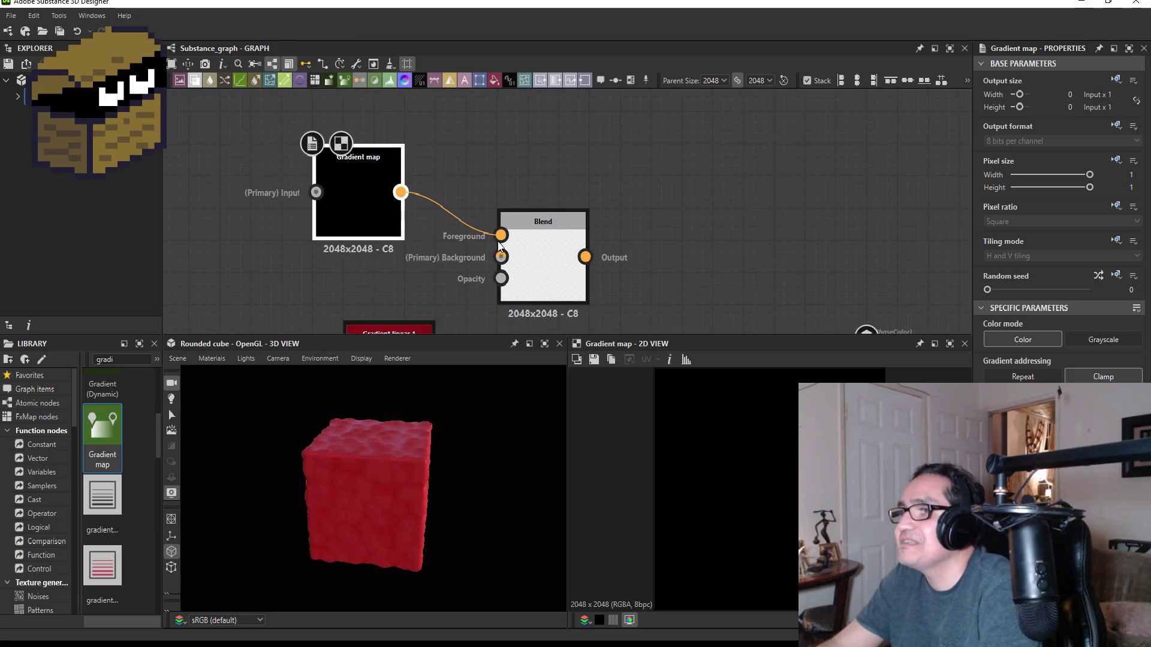
scroll(474, 272, "down", 3)
left_click_drag(448, 327, 490, 262)
left_click_drag(431, 310, 406, 303)
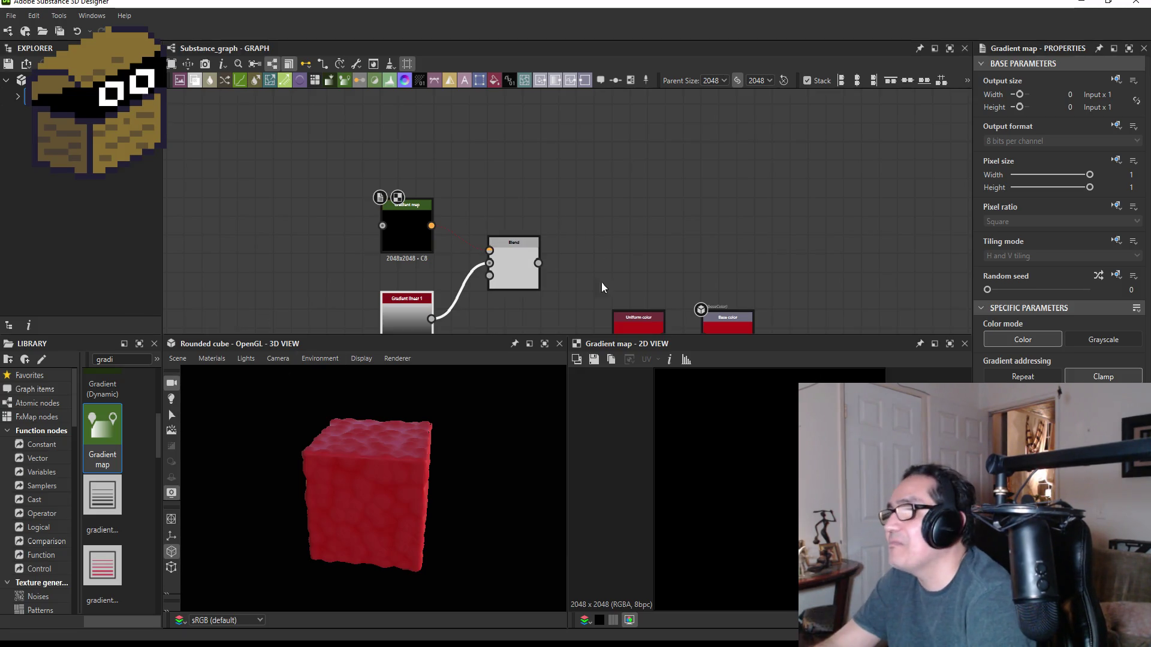
left_click(633, 317)
Step: Delete the Uniform color node and connect the second Blend's output to Base color
key("Delete")
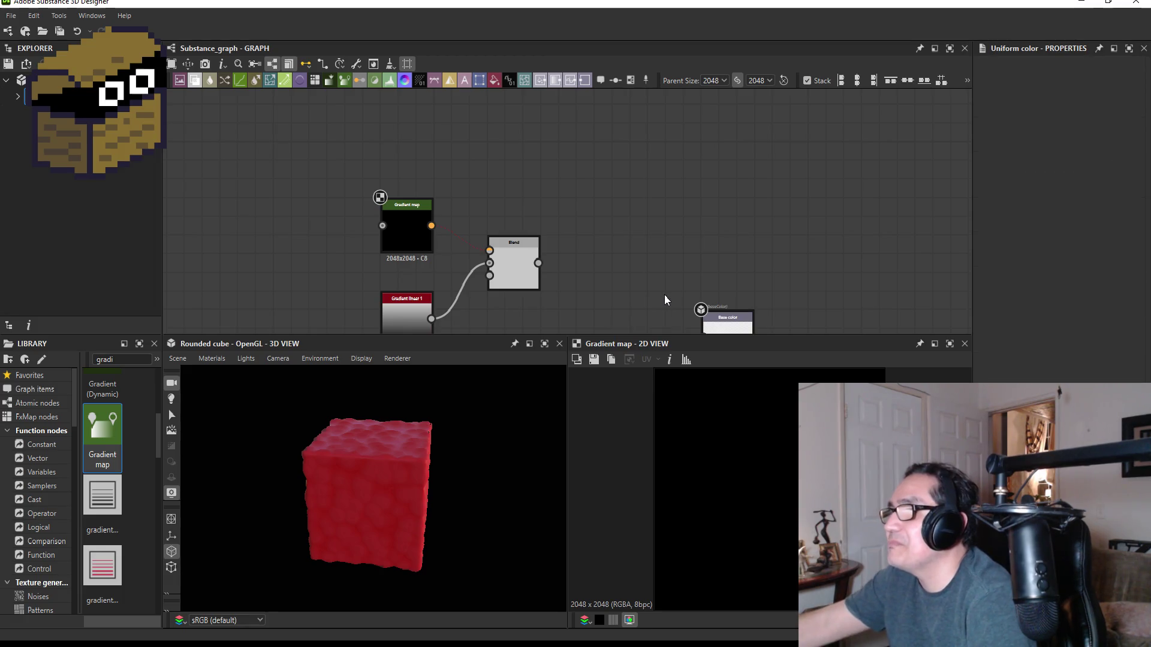
left_click_drag(618, 275, 575, 187)
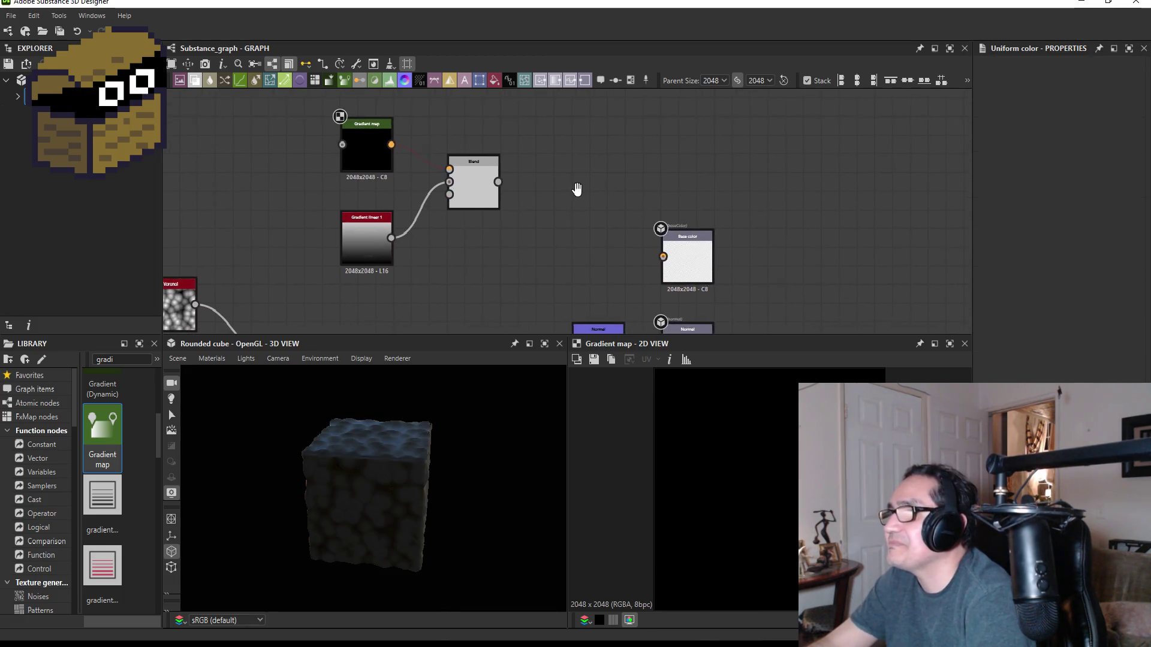
left_click_drag(496, 184, 661, 258)
scroll(419, 167, "up", 1)
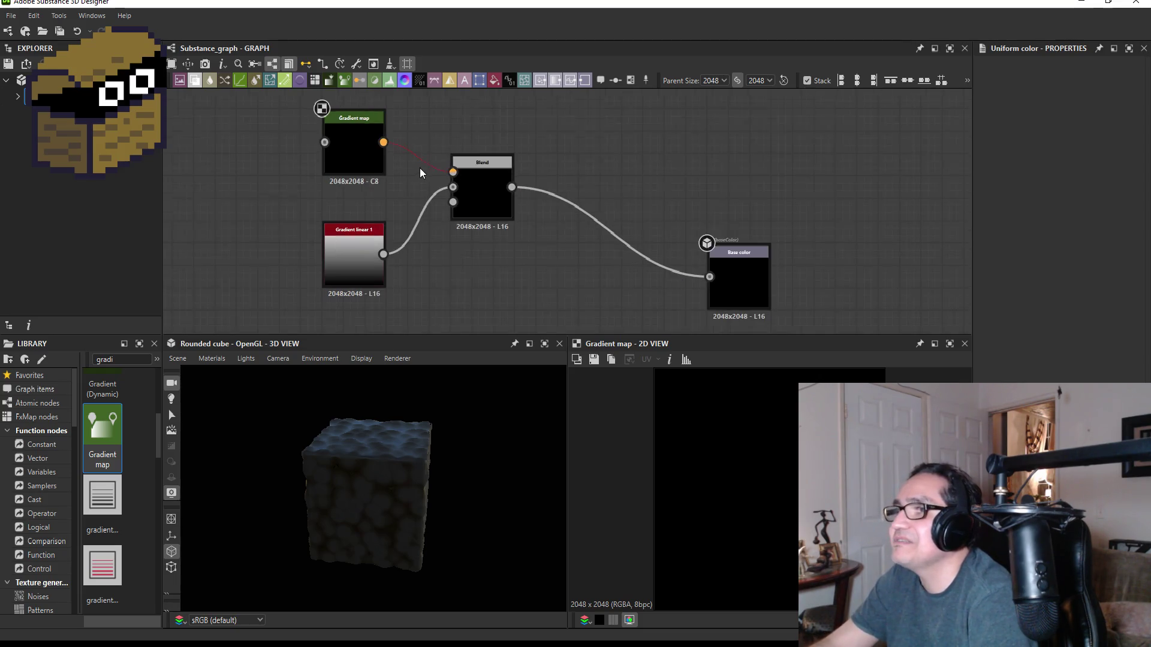
scroll(418, 228, "up", 2)
left_click_drag(425, 218, 432, 223)
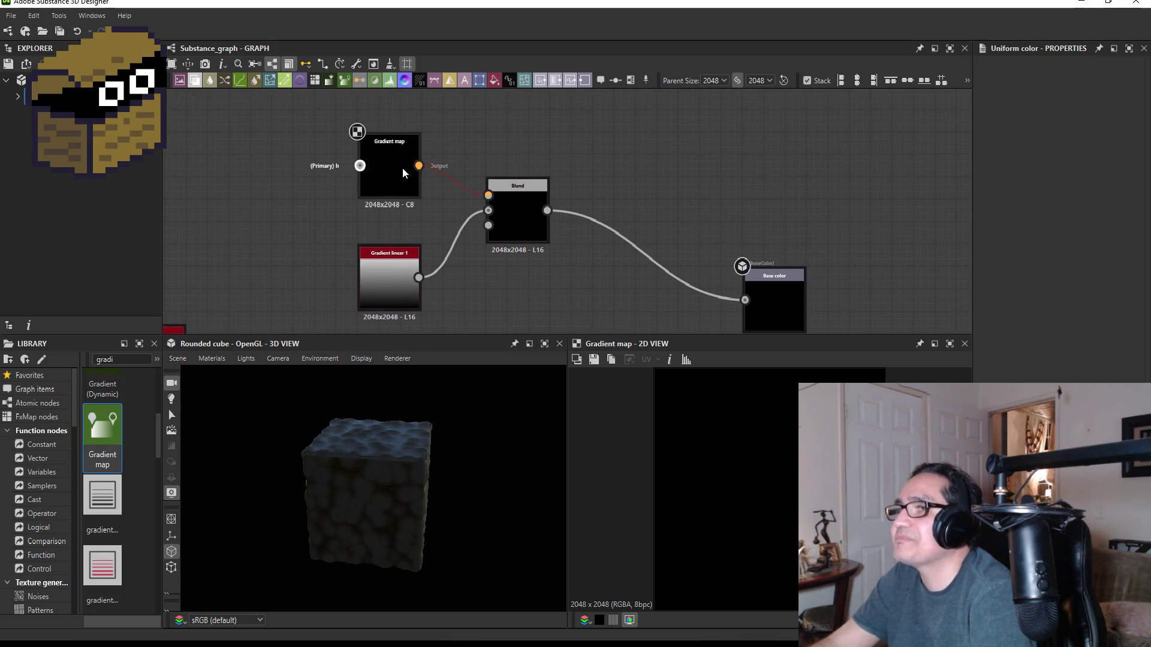
left_click(401, 146)
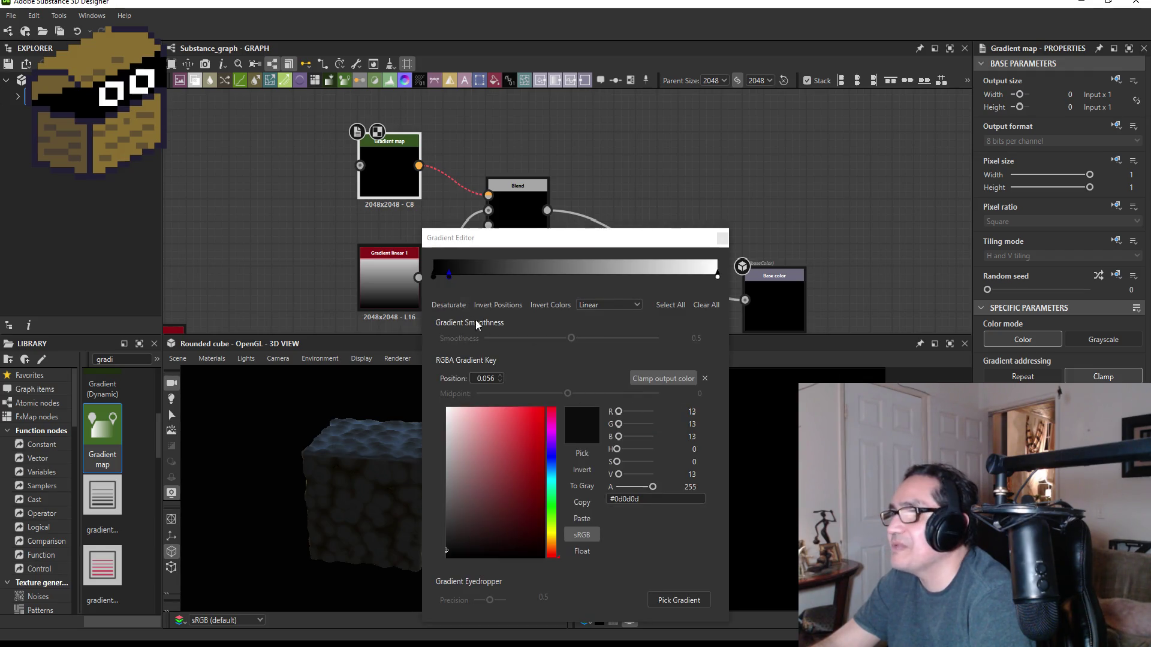
Step: Remove the extra gradient key, making the start key deep red and the end key yellow (#bcbf1f)
key("Delete")
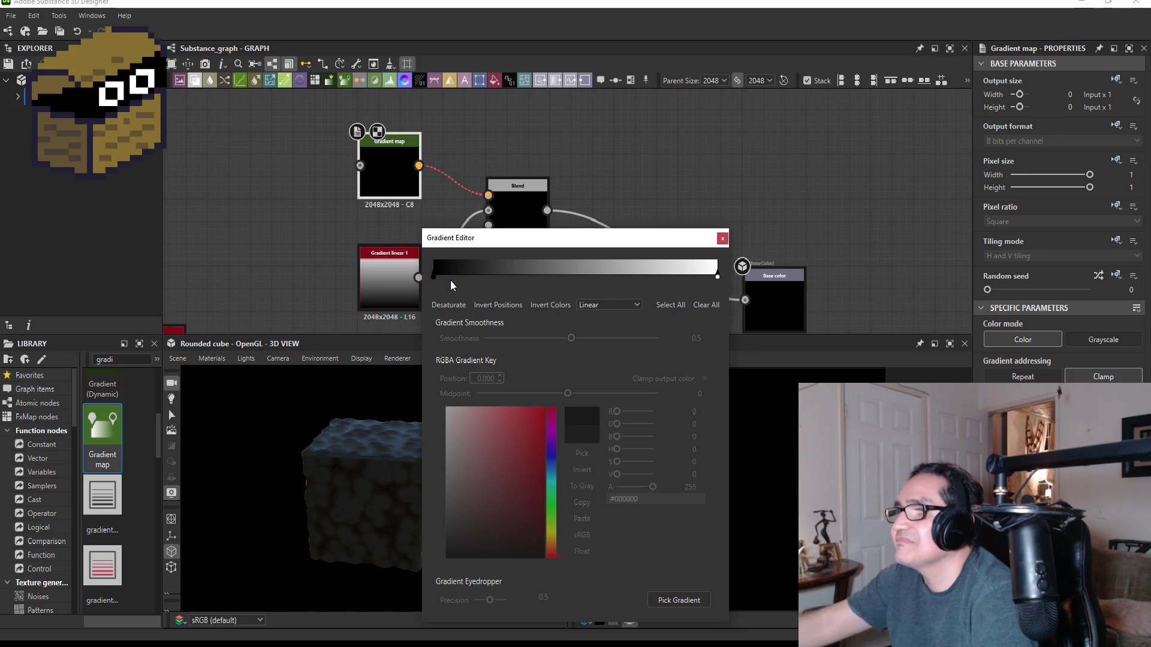
left_click(432, 276)
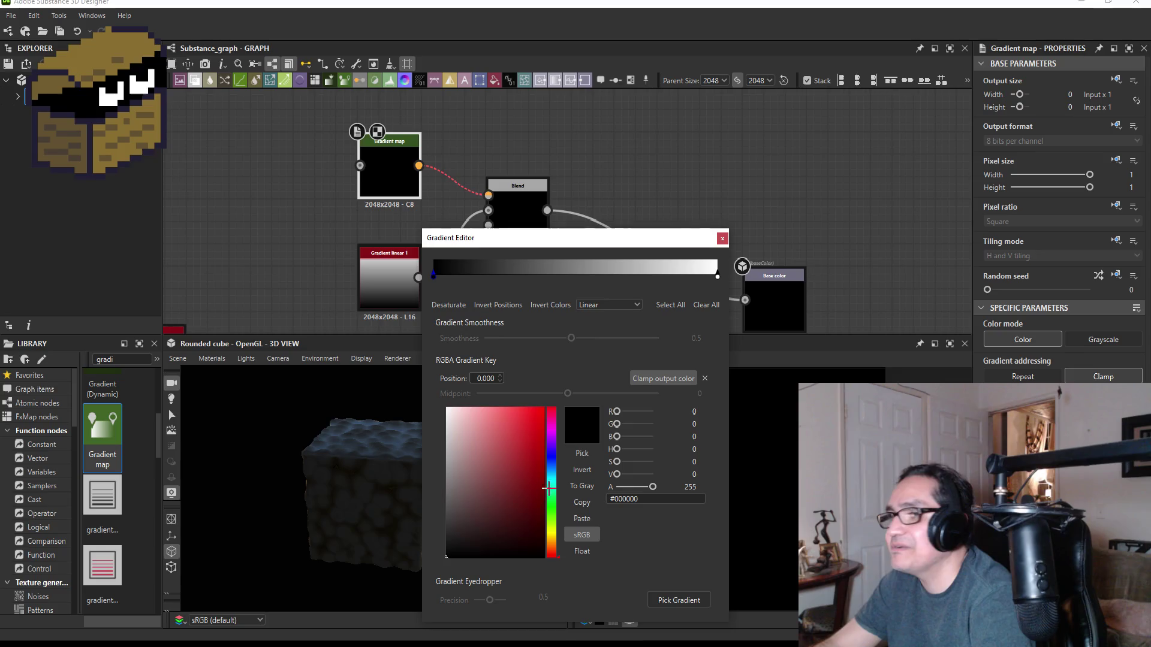
left_click_drag(539, 430, 535, 459)
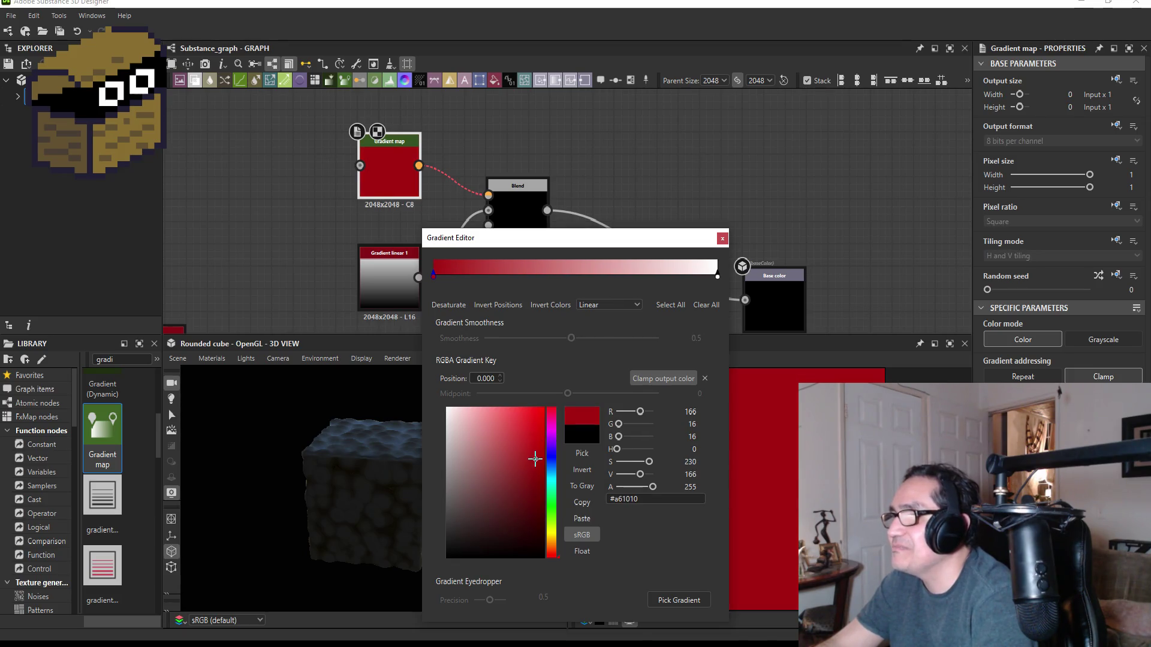
left_click(717, 277)
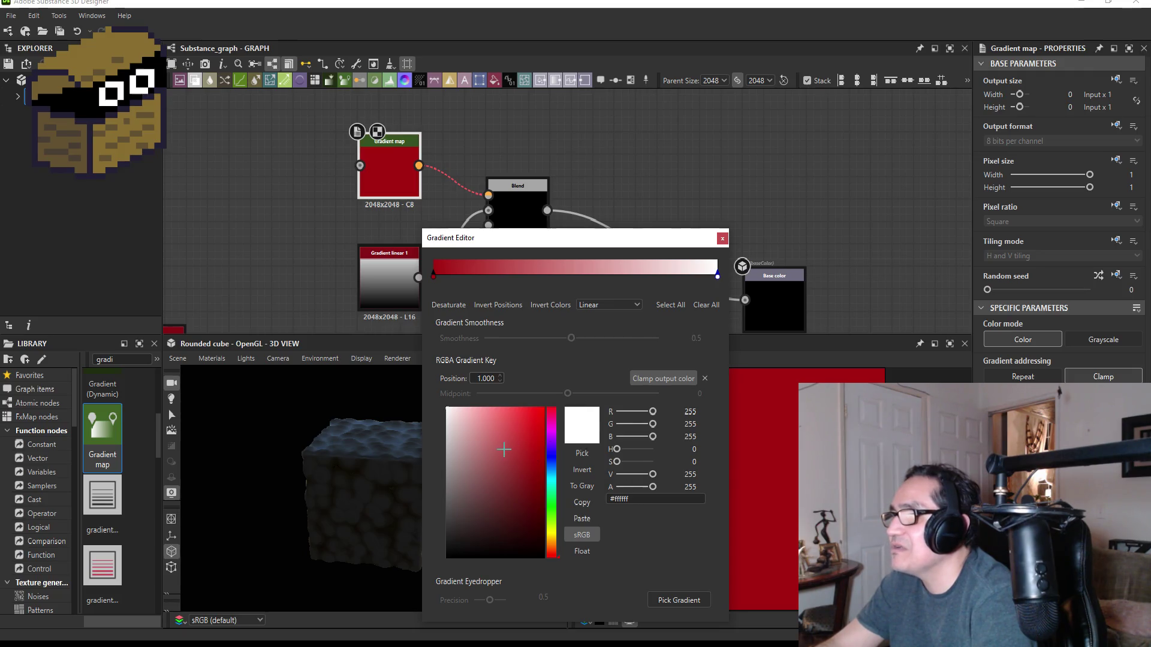
left_click(500, 484)
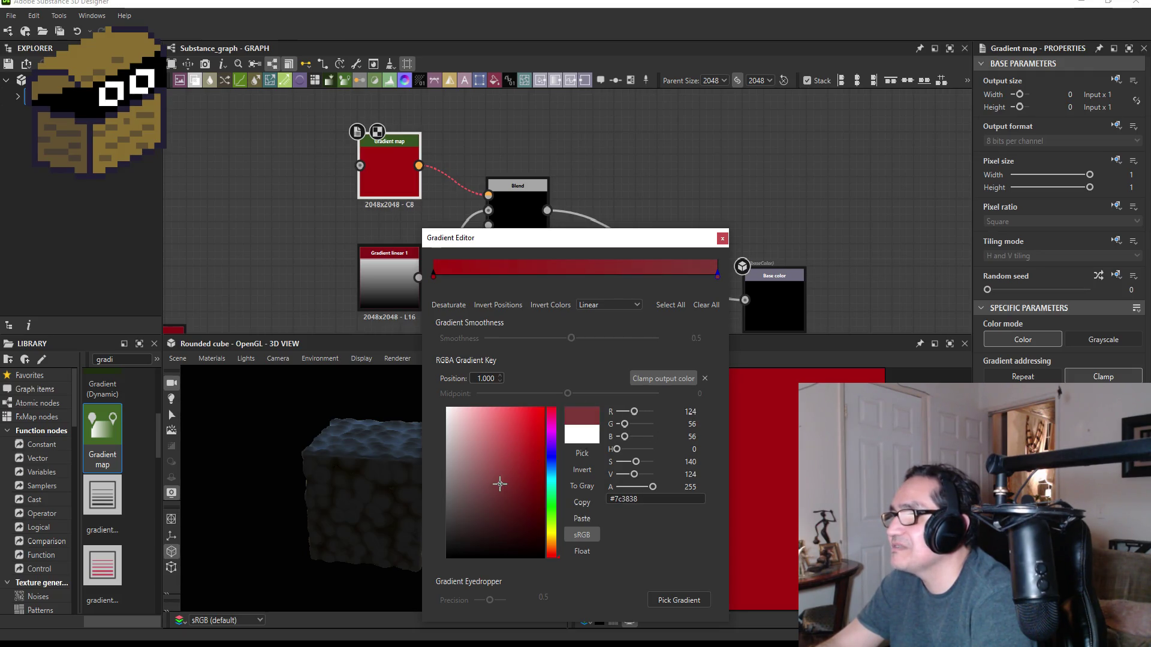
left_click(549, 508)
left_click_drag(548, 508, 549, 532)
left_click_drag(523, 459, 528, 444)
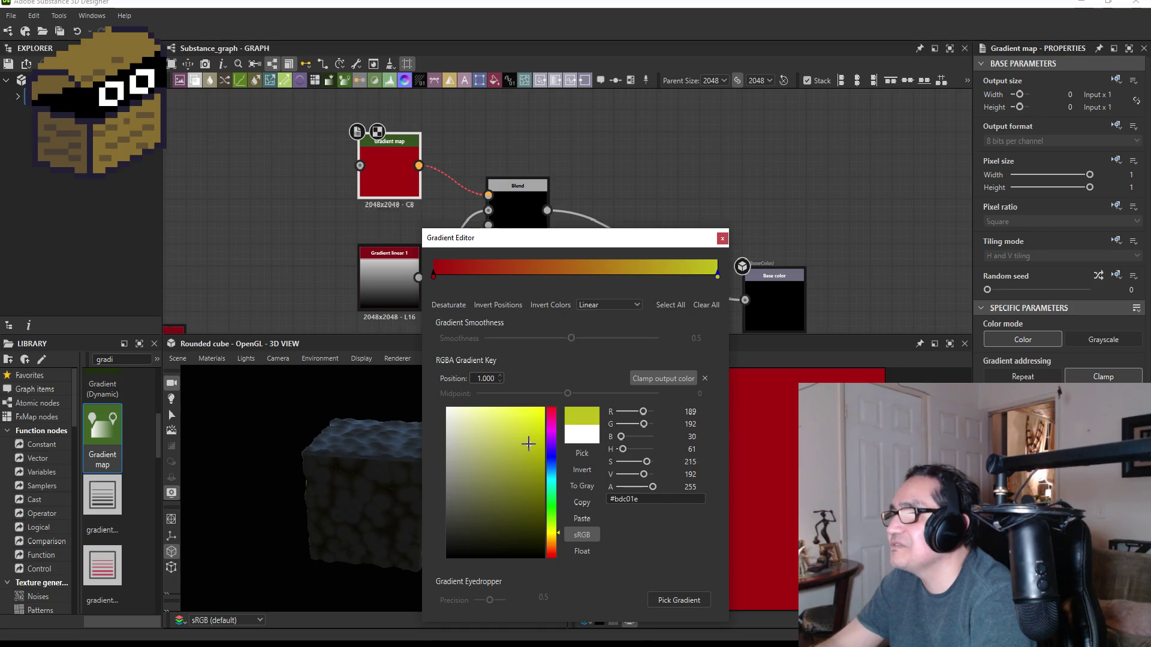
left_click(723, 241)
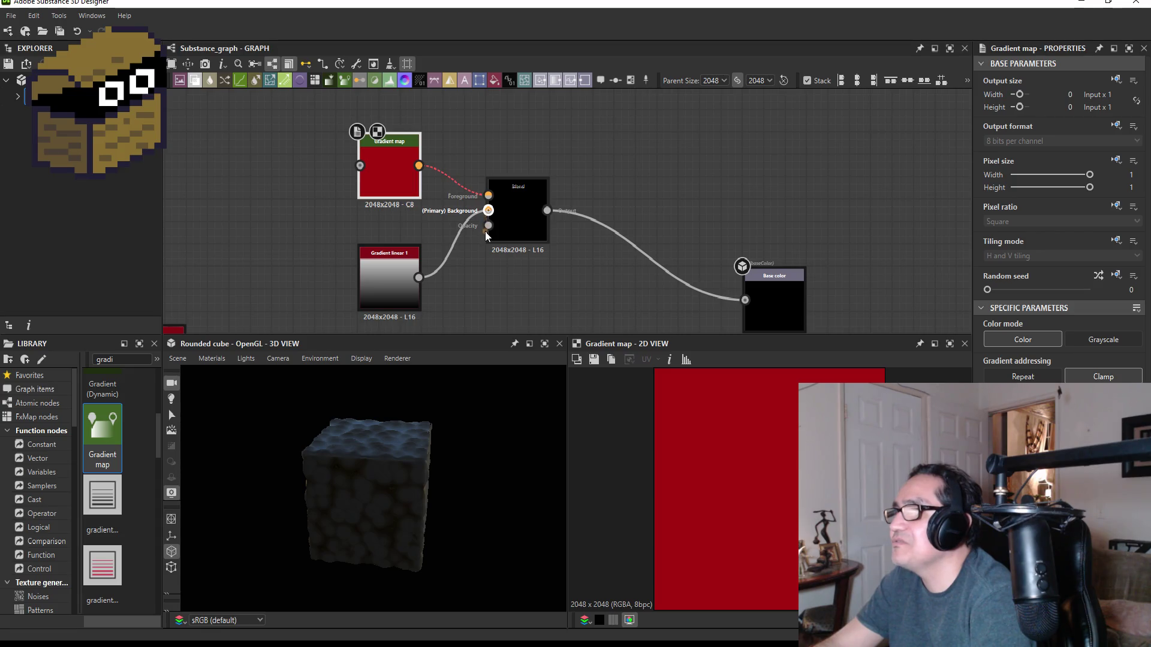
Step: Move Gradient linear 1's link to the Blend's Opacity and plug Gradient map into its Background
left_click_drag(488, 215, 488, 233)
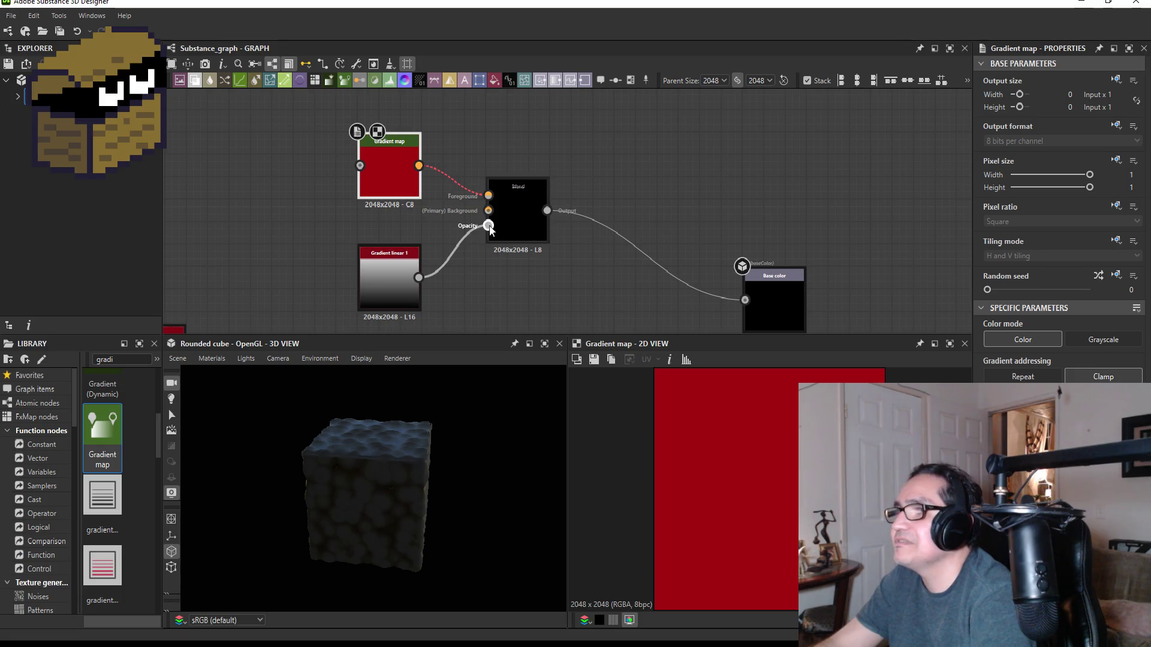
left_click_drag(491, 200, 497, 227)
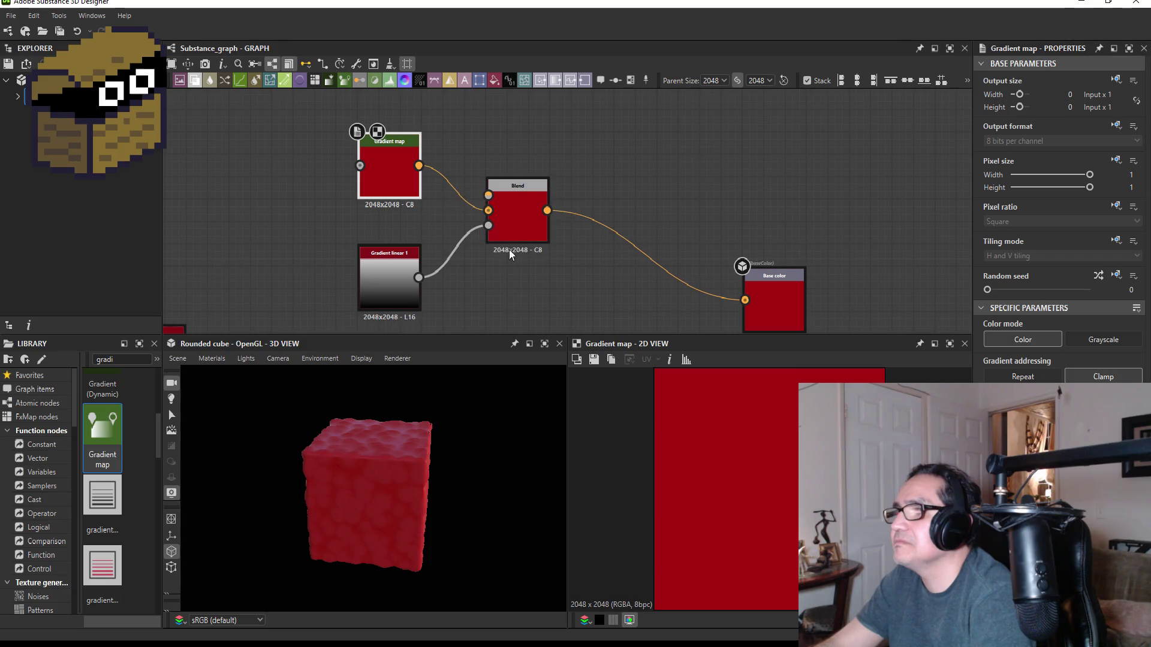
mouse_move(340, 535)
left_mouse_down()
mouse_move(424, 480)
mouse_move(480, 485)
mouse_move(457, 523)
mouse_move(327, 536)
left_mouse_up()
scroll(495, 308, "up", 4)
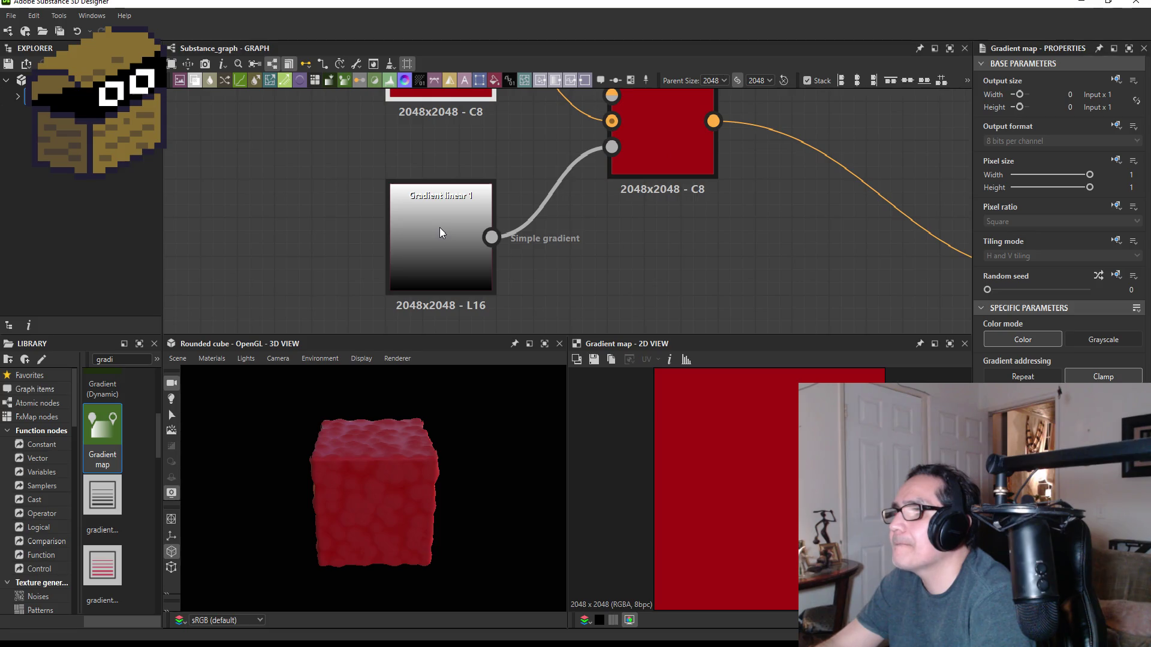
Step: Inspect Gradient linear 1's settings and orbit the cube to check the result
left_click(438, 229)
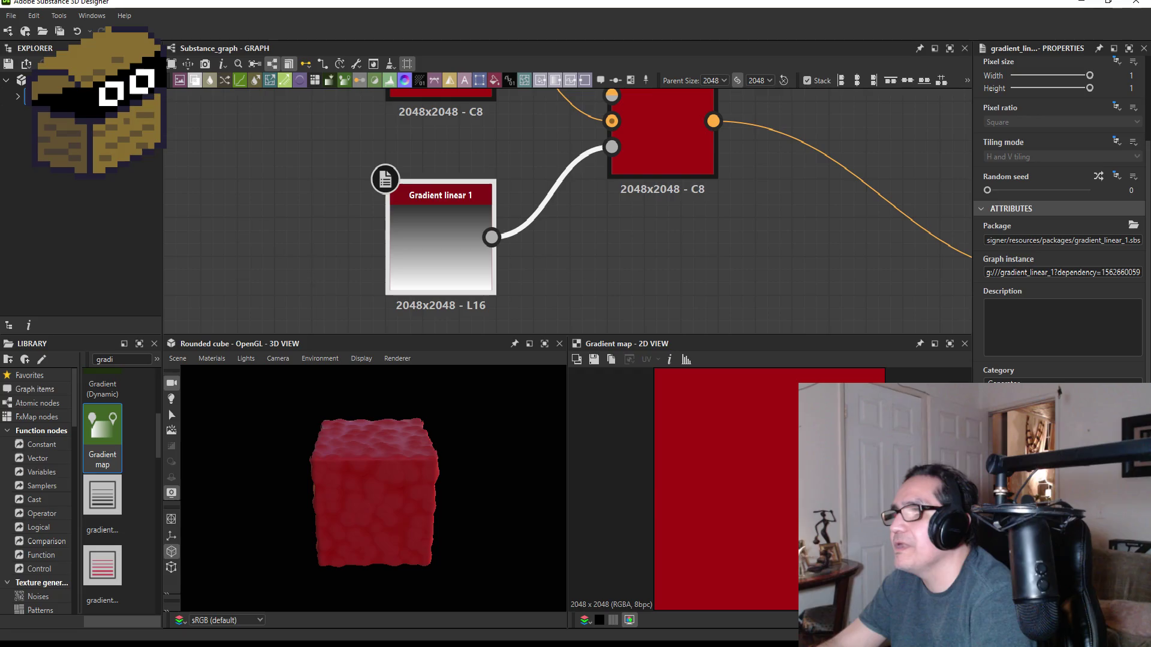
mouse_move(415, 494)
left_mouse_down()
mouse_move(469, 459)
mouse_move(582, 451)
mouse_move(560, 476)
mouse_move(415, 487)
mouse_move(416, 477)
left_mouse_up()
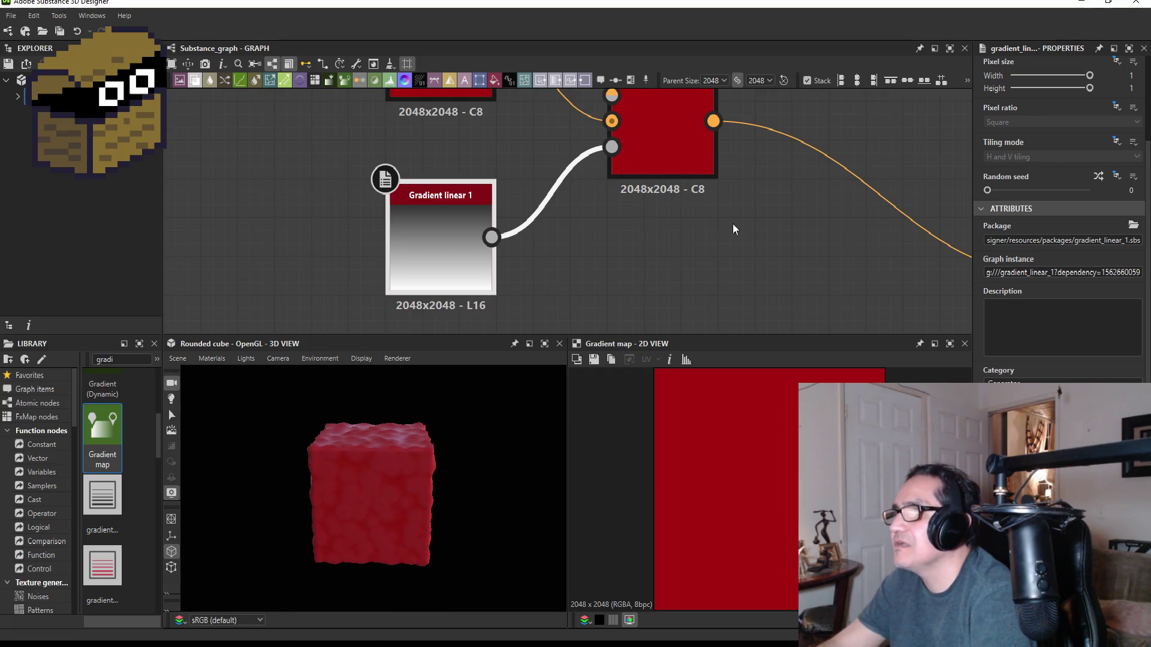
scroll(733, 224, "down", 5)
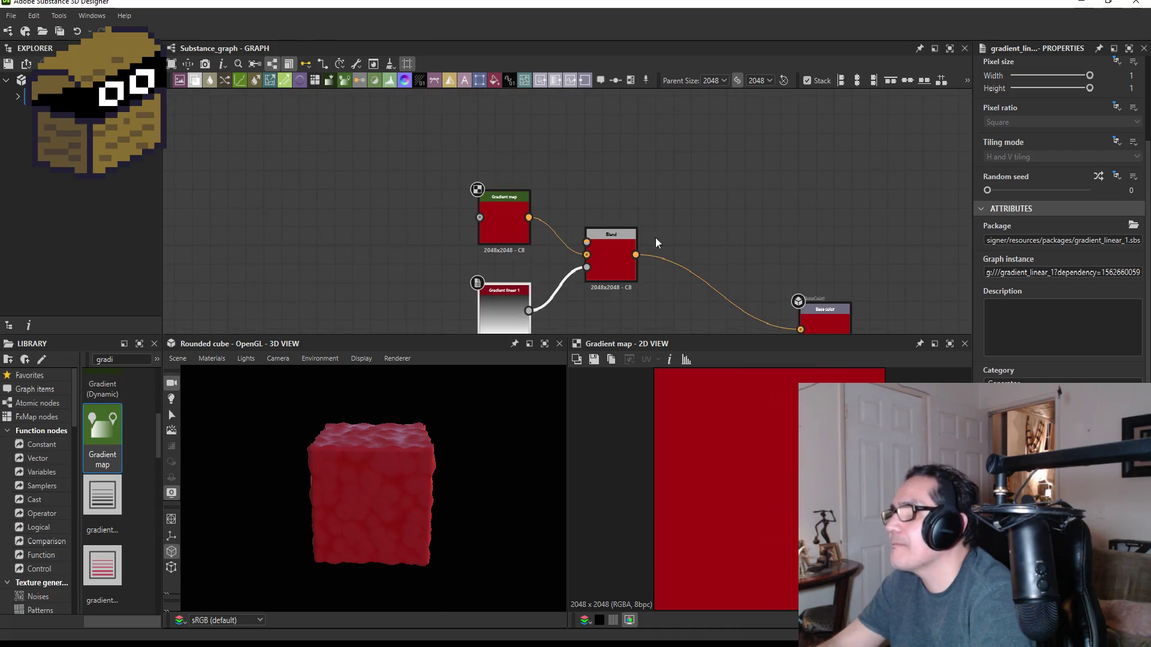
scroll(510, 204, "up", 4)
Step: Brighten the Gradient map's middle key at 0.498 to a warmer orange (#dd7a11)
left_click(509, 200)
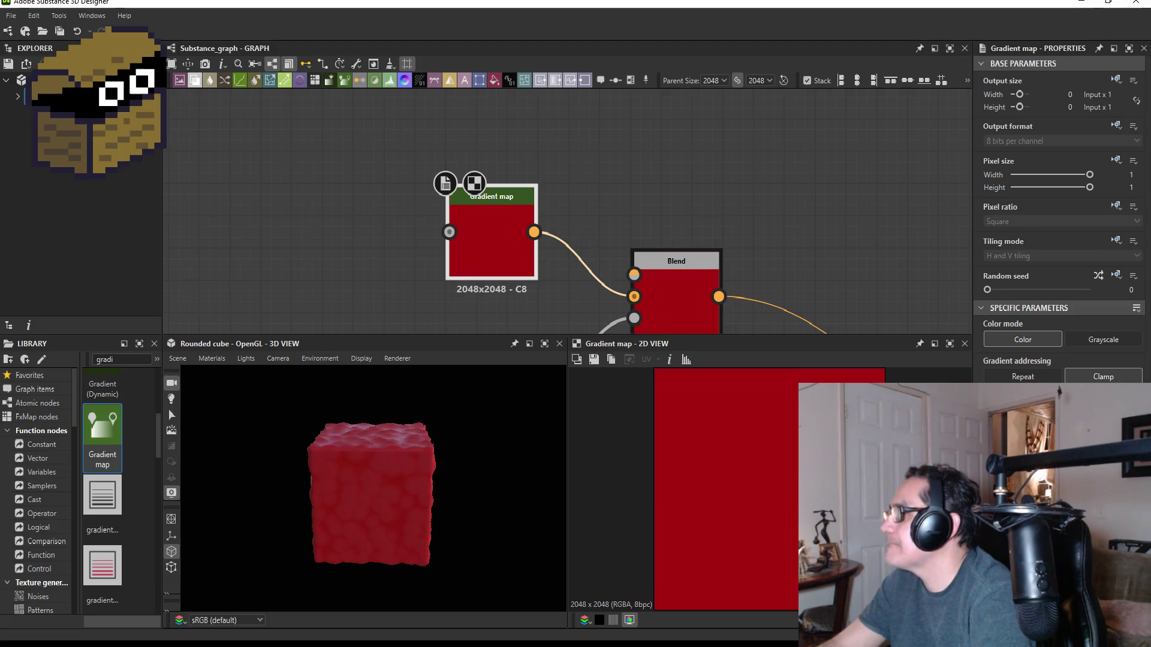
left_click(1061, 414)
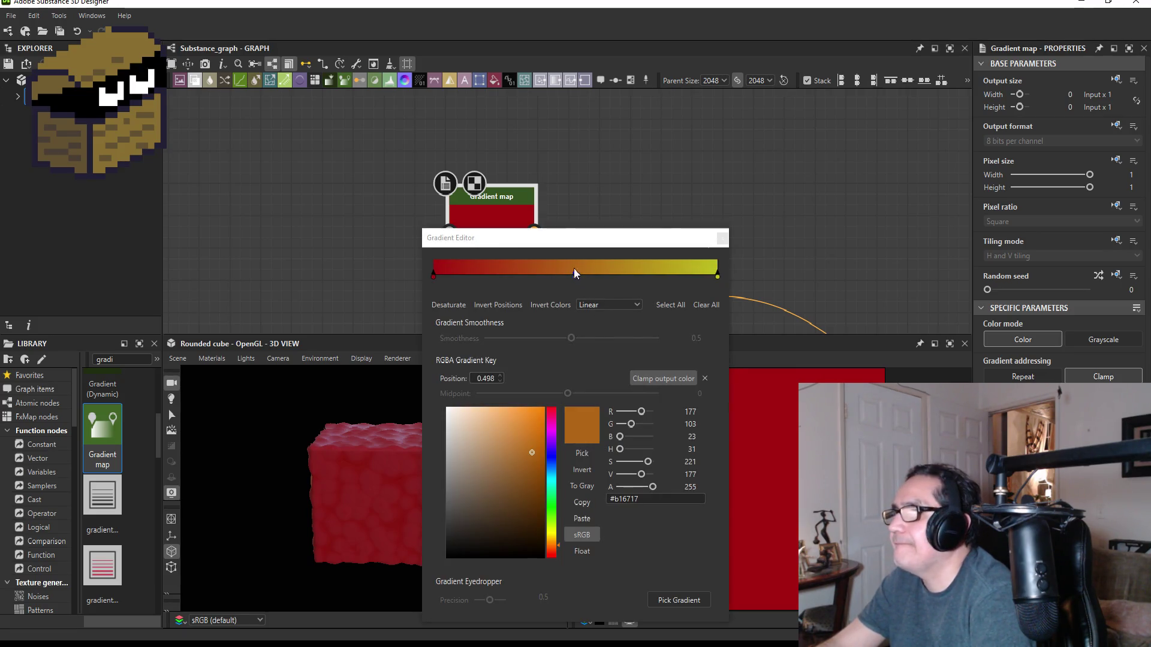
left_click(573, 277)
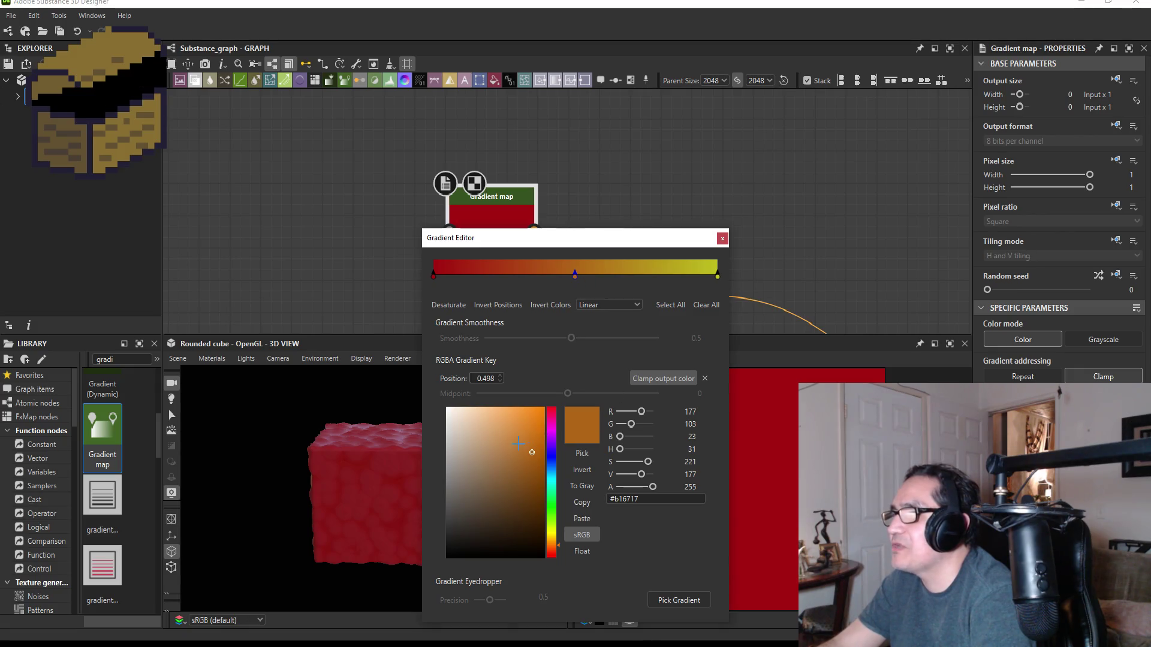
left_click_drag(519, 443, 539, 419)
left_click(728, 238)
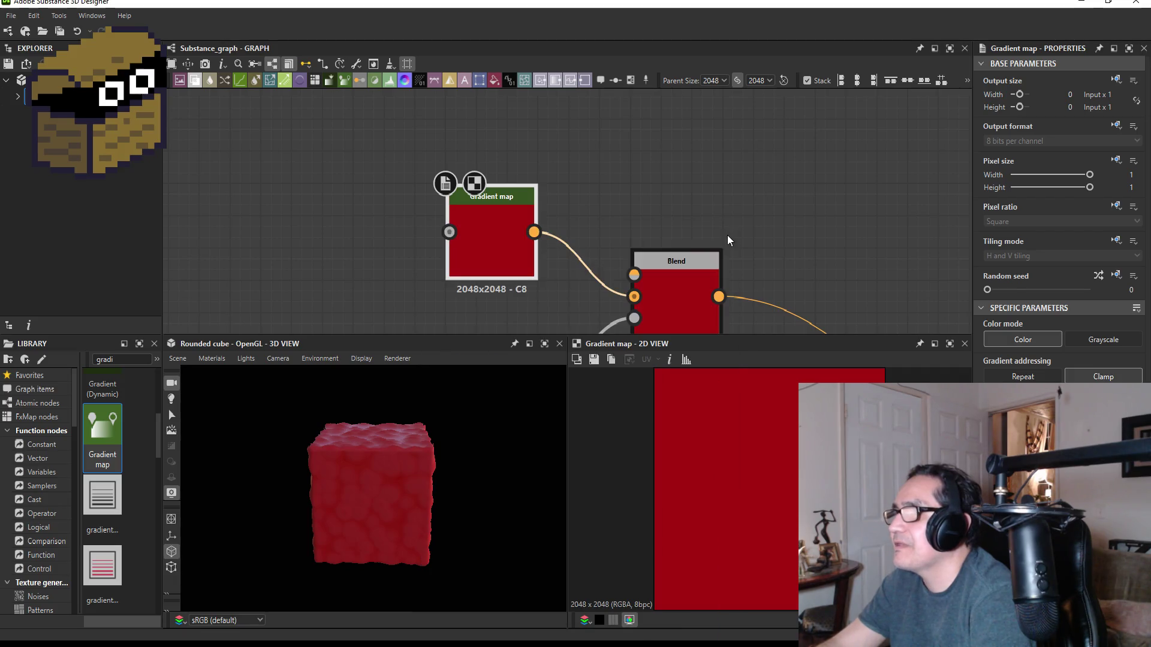
scroll(670, 251, "down", 3)
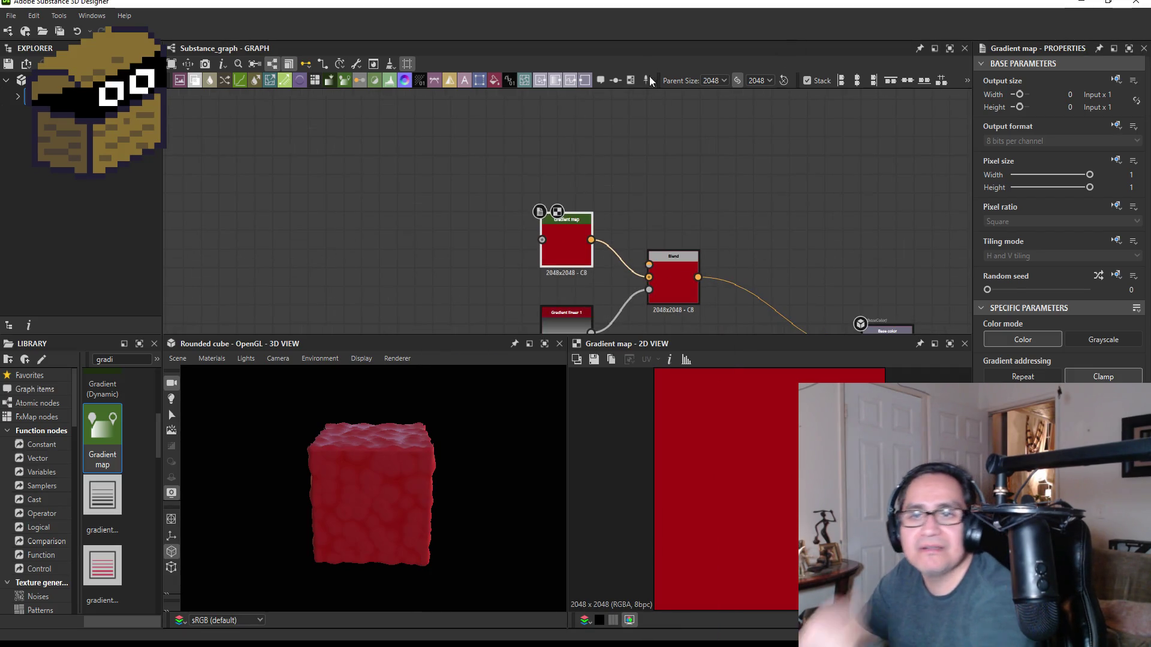
Step: Feed Gradient linear 1 into the Gradient map and connect the Gradient map to the Blend's Background
scroll(697, 91, "down", 1)
scroll(710, 264, "up", 1)
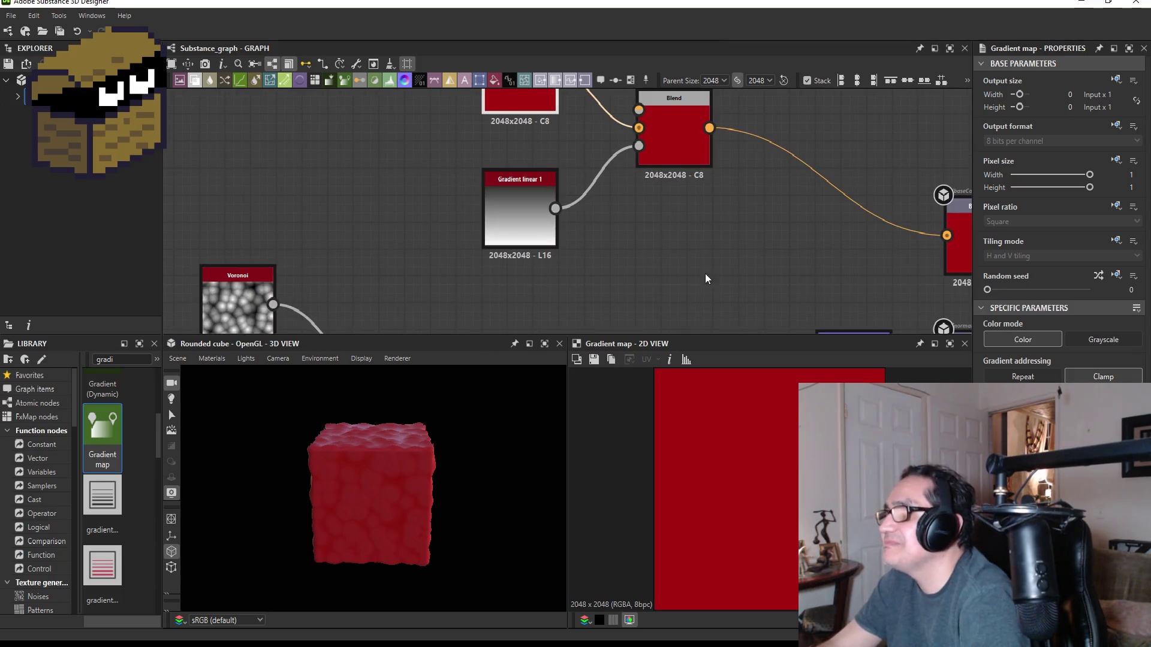
scroll(695, 228, "up", 2)
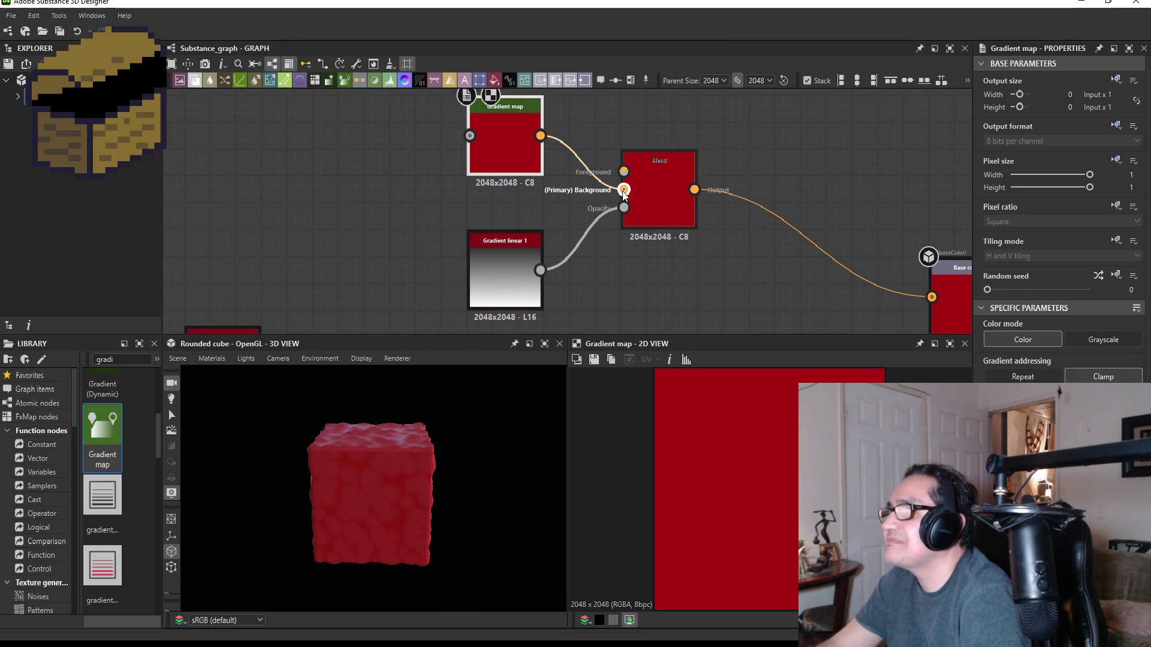
left_click_drag(624, 189, 624, 207)
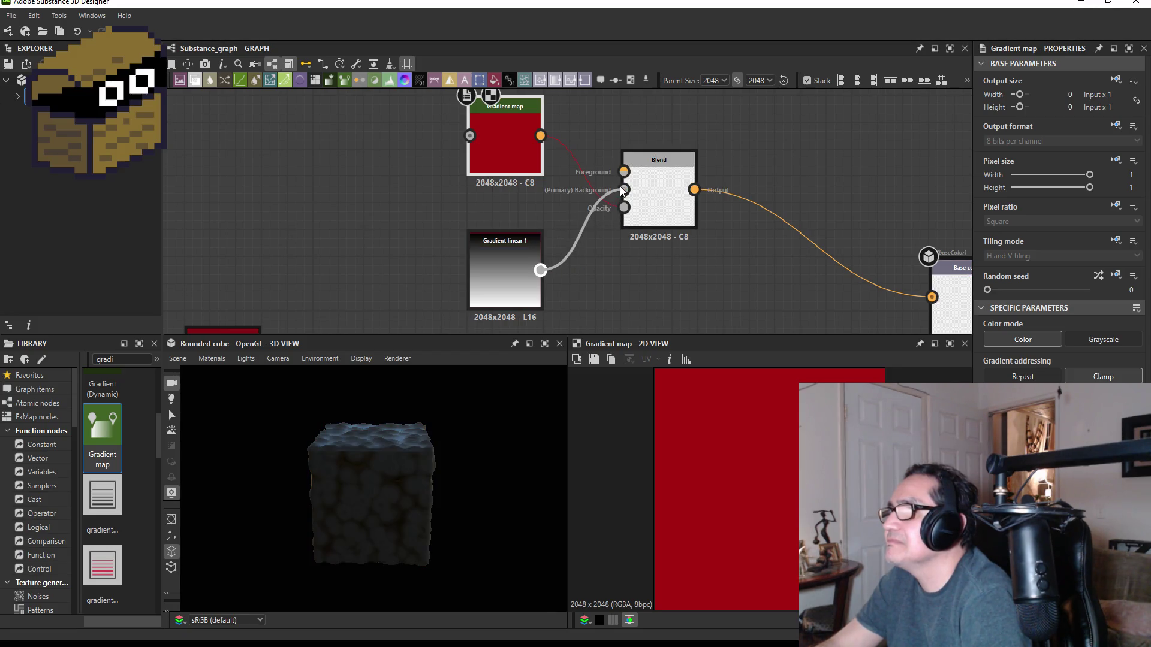
left_click_drag(621, 192, 624, 190)
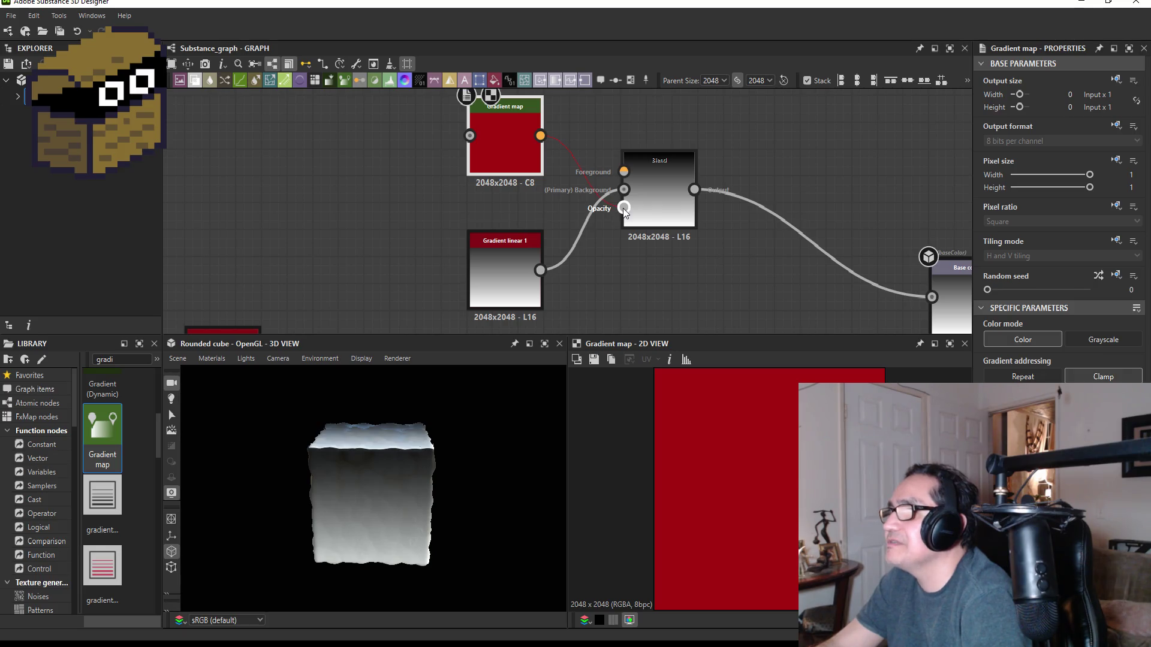
left_click_drag(626, 179, 624, 207)
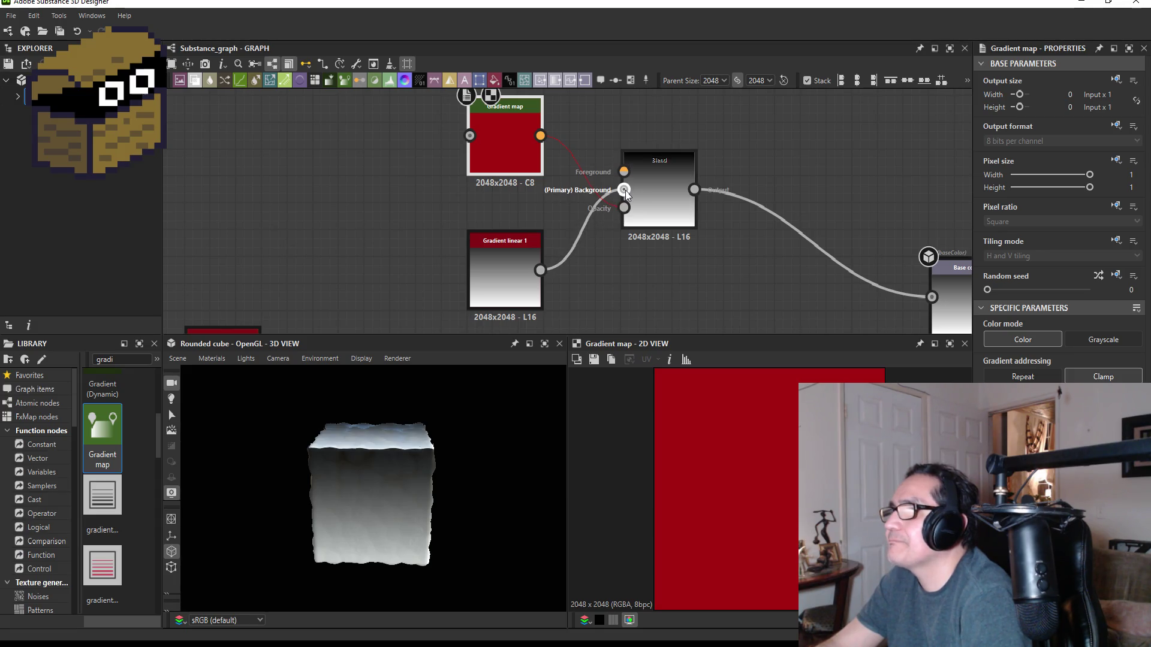
left_click_drag(624, 190, 480, 165)
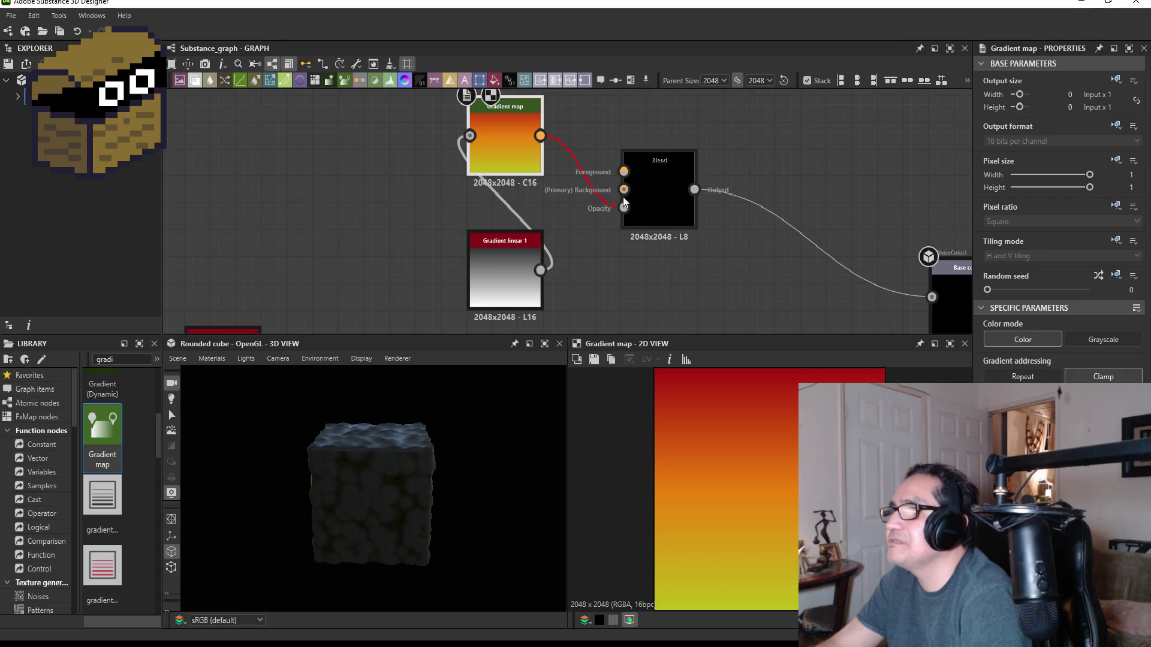
left_click_drag(624, 191, 624, 172)
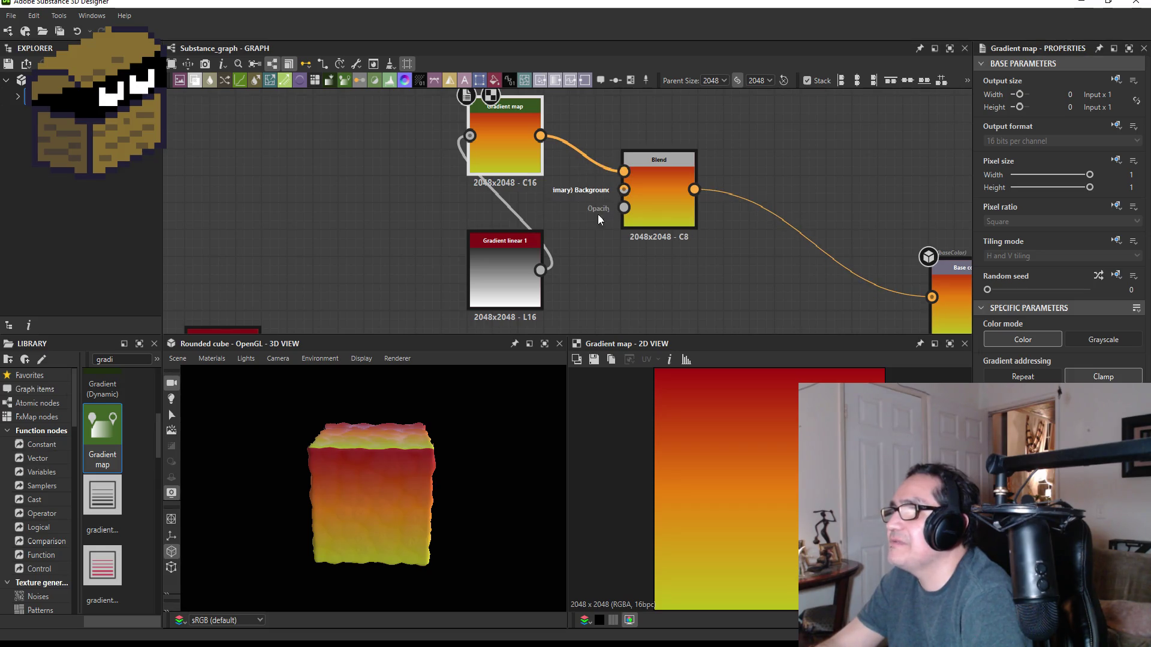
scroll(614, 287, "down", 2)
mouse_move(386, 509)
left_mouse_down()
mouse_move(460, 480)
mouse_move(548, 486)
mouse_move(545, 499)
mouse_move(364, 489)
mouse_move(377, 522)
left_mouse_up()
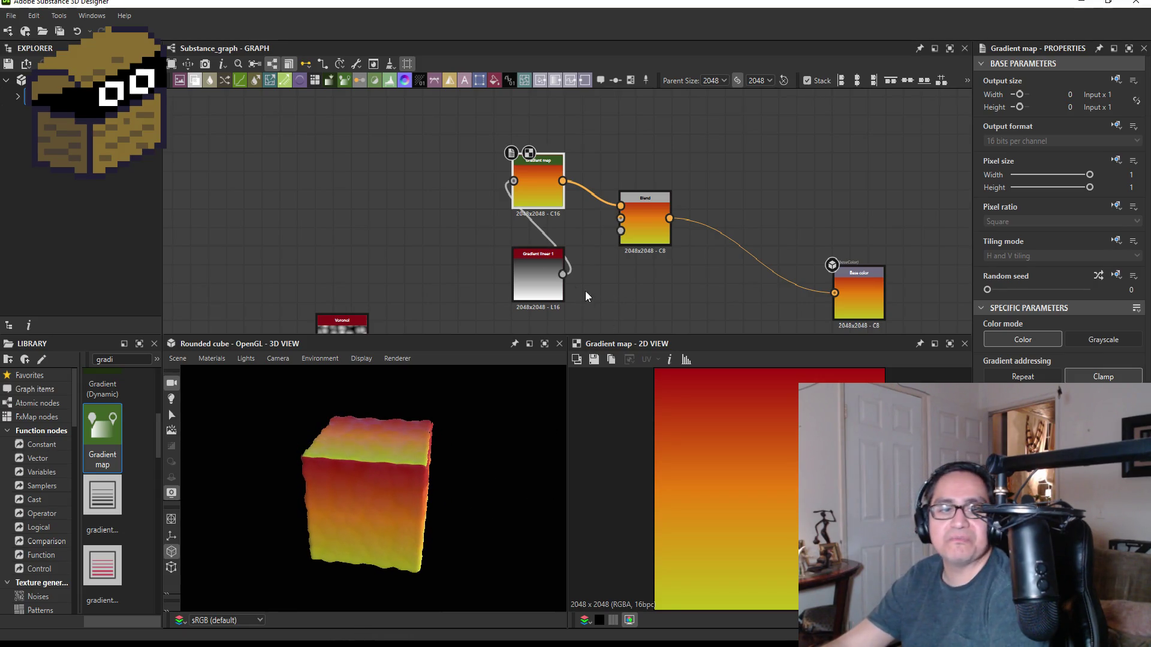
scroll(558, 159, "up", 2)
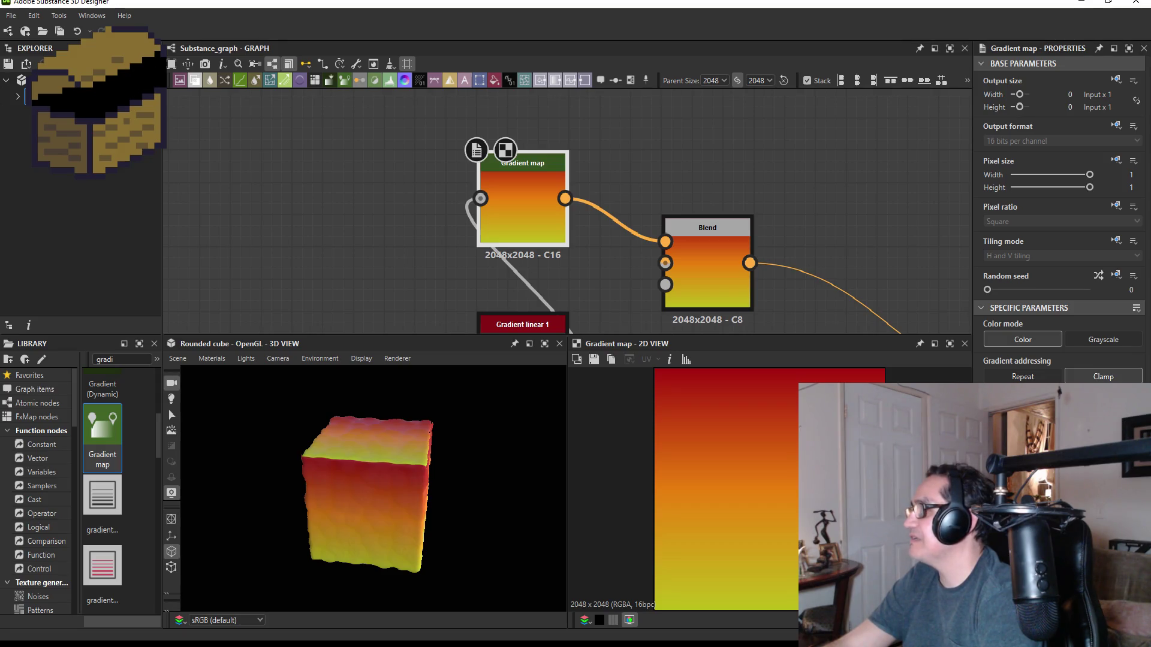
Step: Change the gradient's end key to orange (#e86e15) and its start key to bright red (#f11717)
double_click(522, 216)
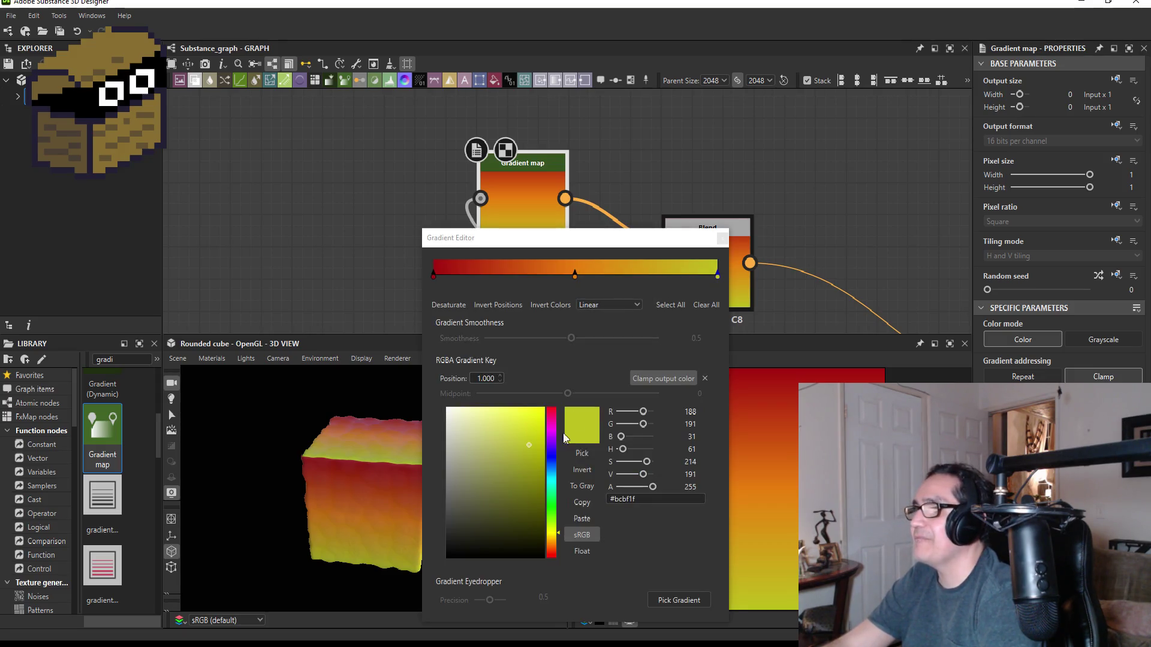
left_click_drag(550, 532, 550, 548)
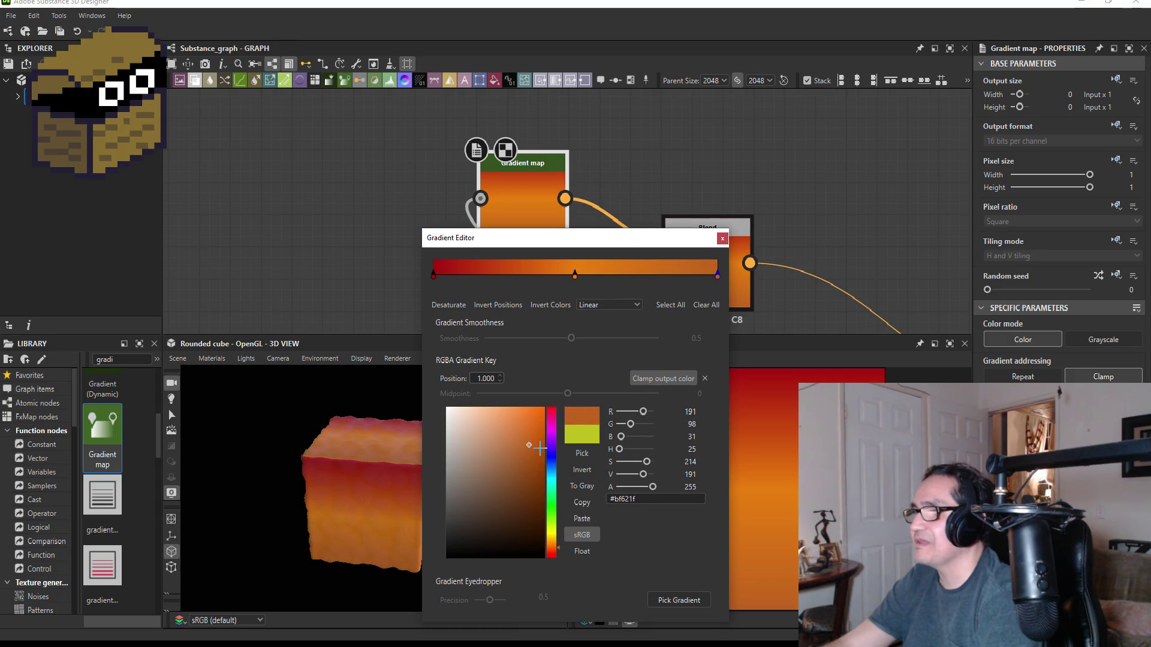
left_click(534, 453)
left_click(536, 420)
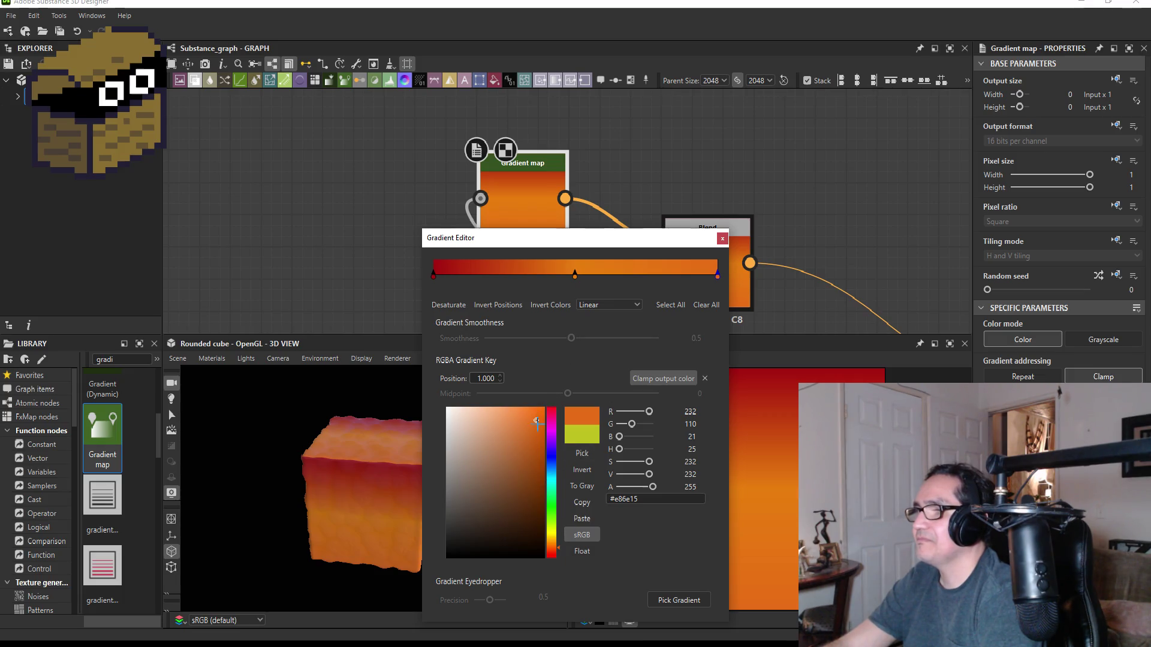
left_click(433, 274)
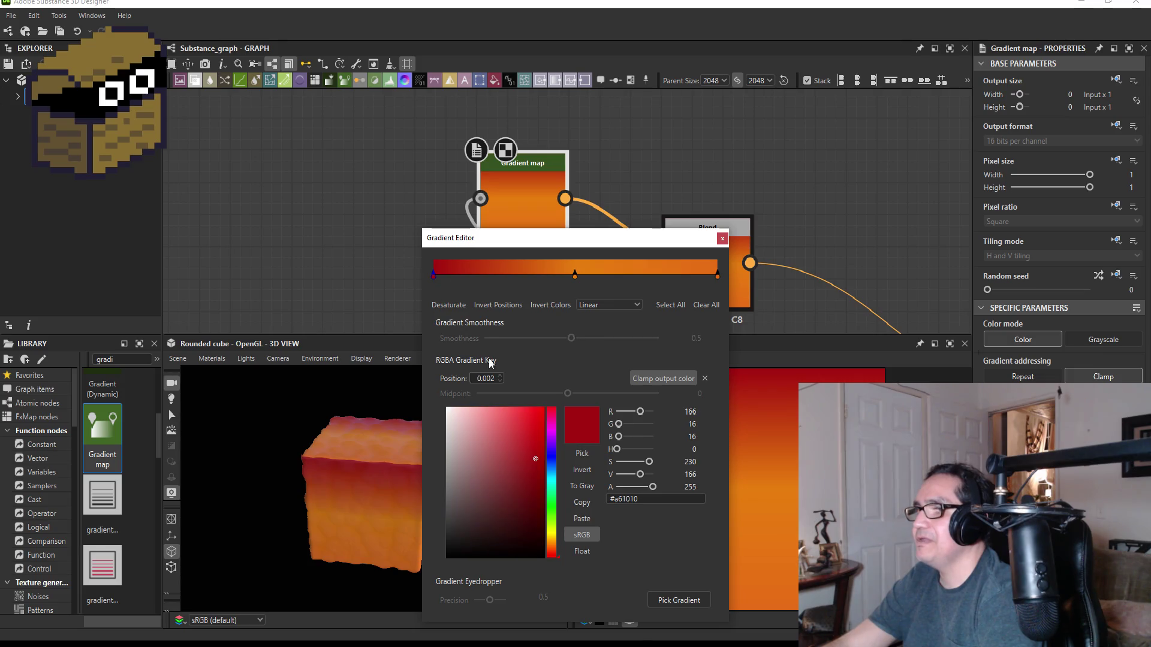
left_click_drag(539, 460, 536, 415)
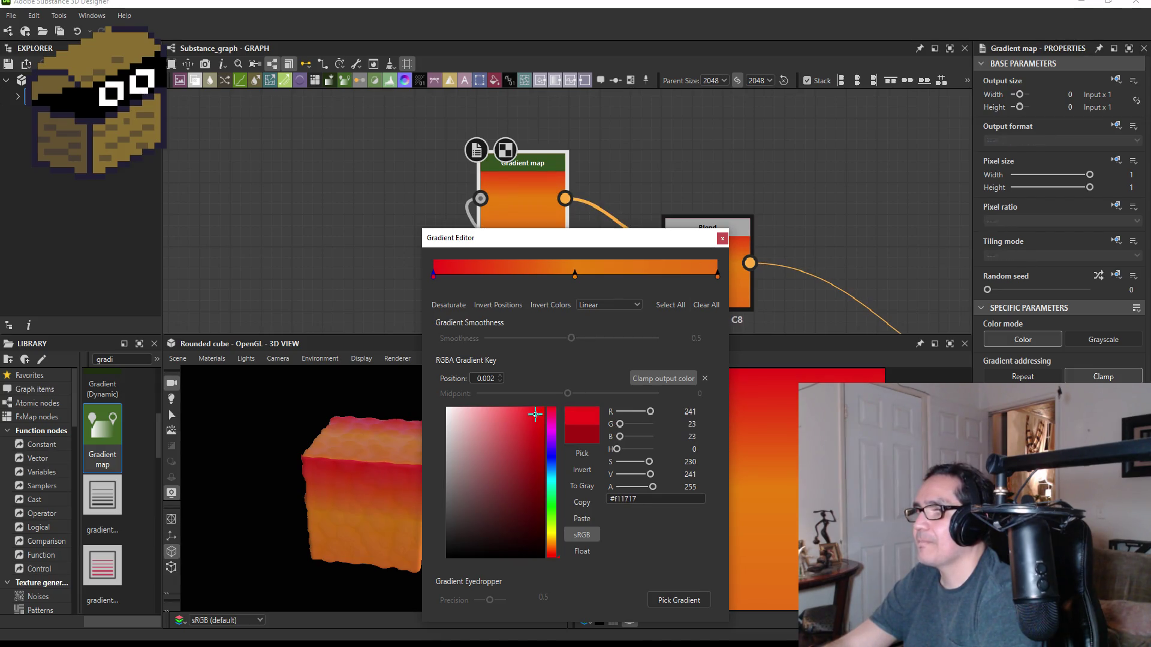
left_click(722, 239)
scroll(761, 258, "down", 3)
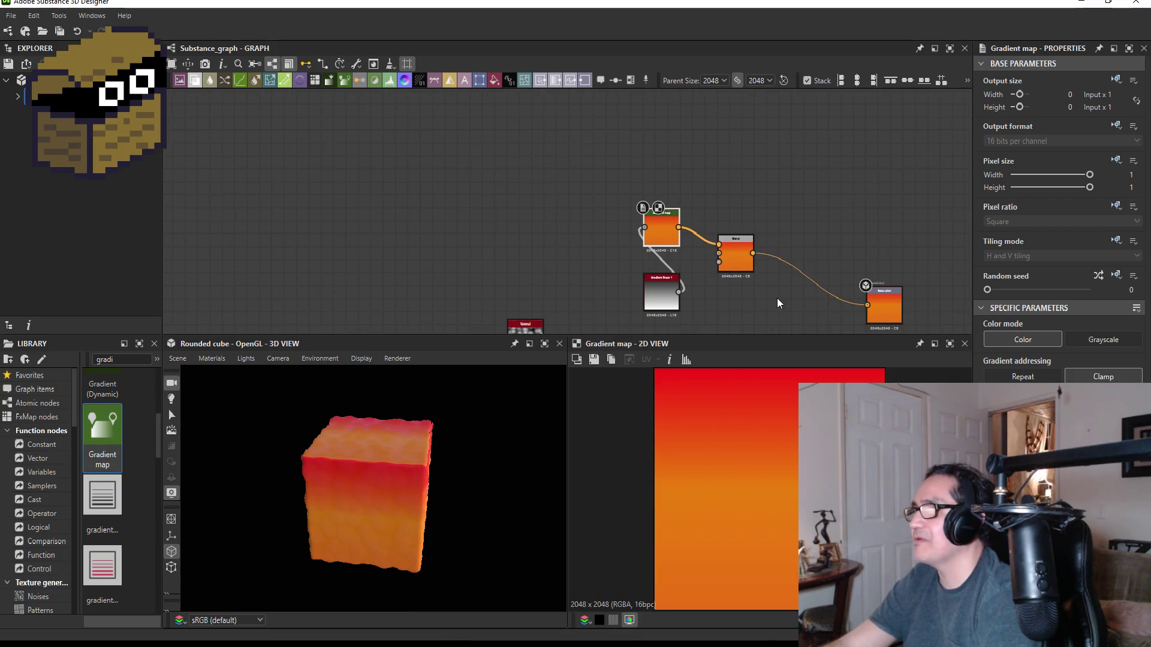
Step: Try the Clouds 2 link on the first Blend's Opacity, then return it toward Background
mouse_move(301, 505)
left_mouse_down()
mouse_move(483, 460)
mouse_move(359, 466)
mouse_move(378, 456)
left_mouse_up()
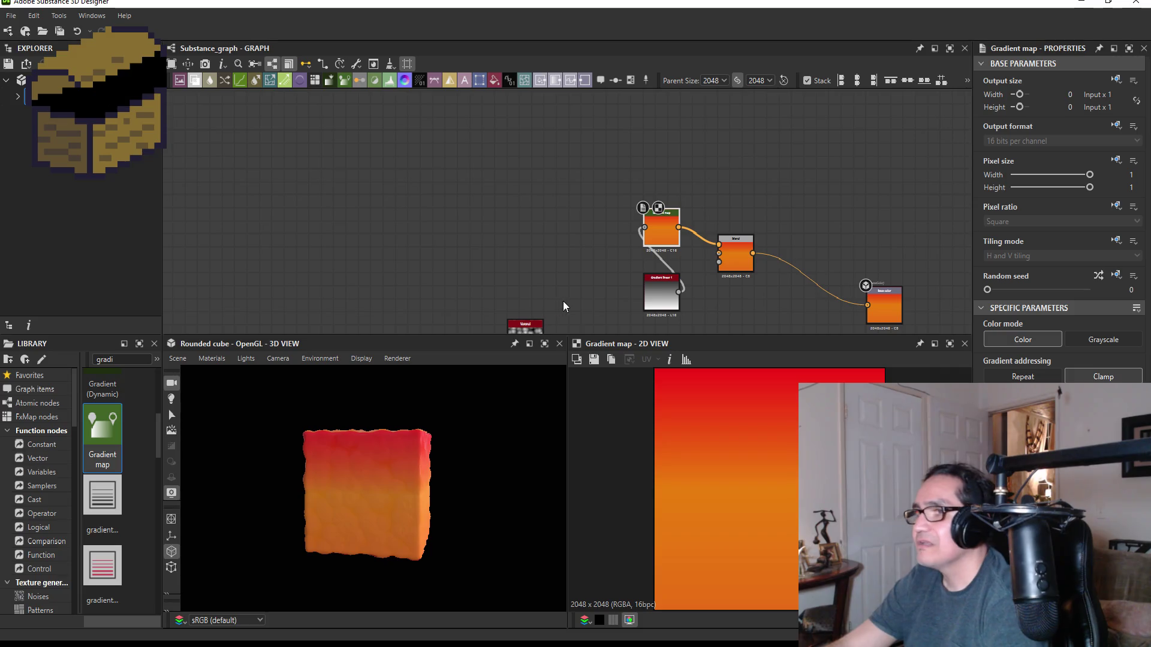
left_click_drag(563, 301, 523, 188)
scroll(574, 165, "up", 3)
left_click_drag(768, 220, 653, 170)
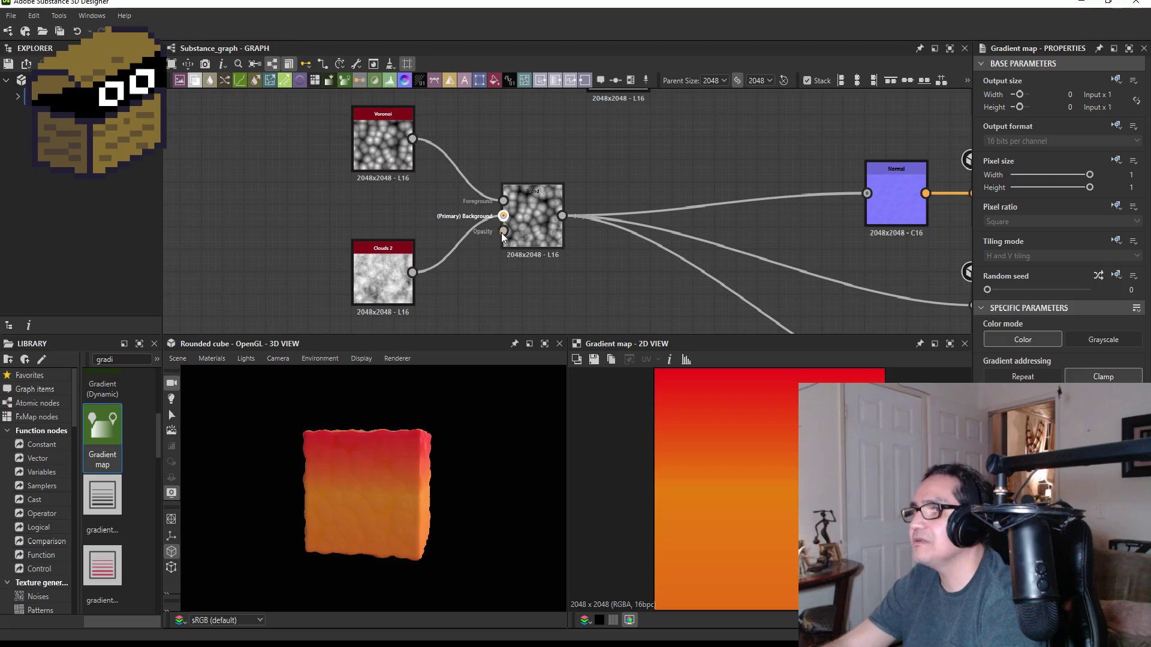
left_click_drag(505, 219, 504, 232)
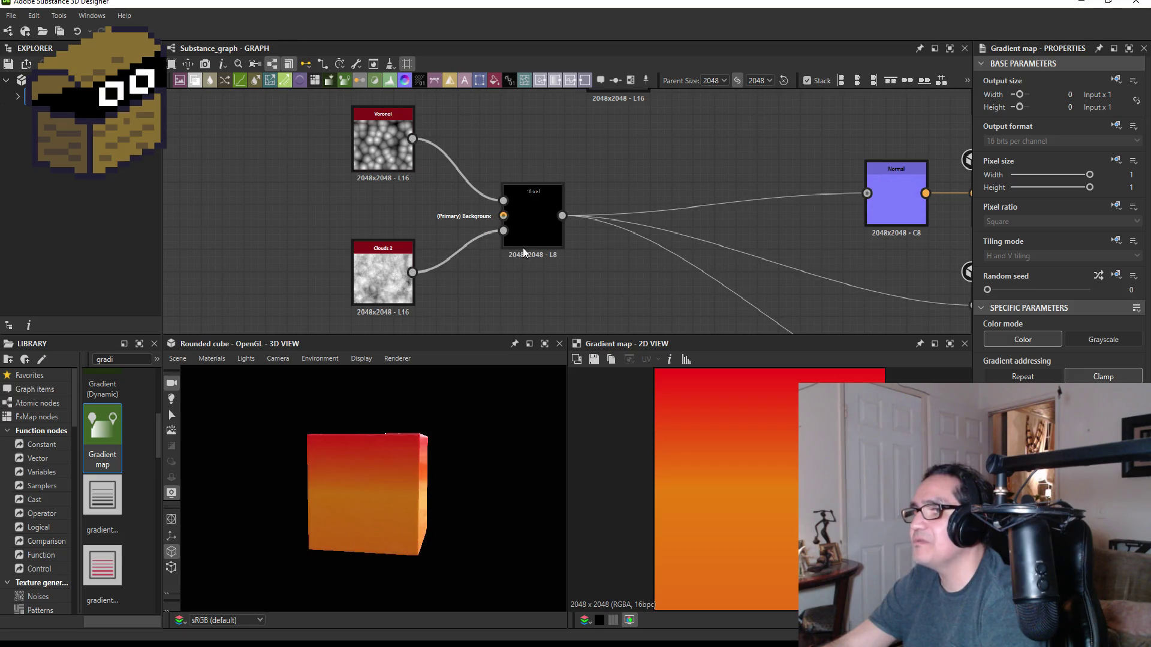
mouse_move(437, 491)
left_mouse_down()
mouse_move(444, 515)
mouse_move(459, 434)
left_mouse_up()
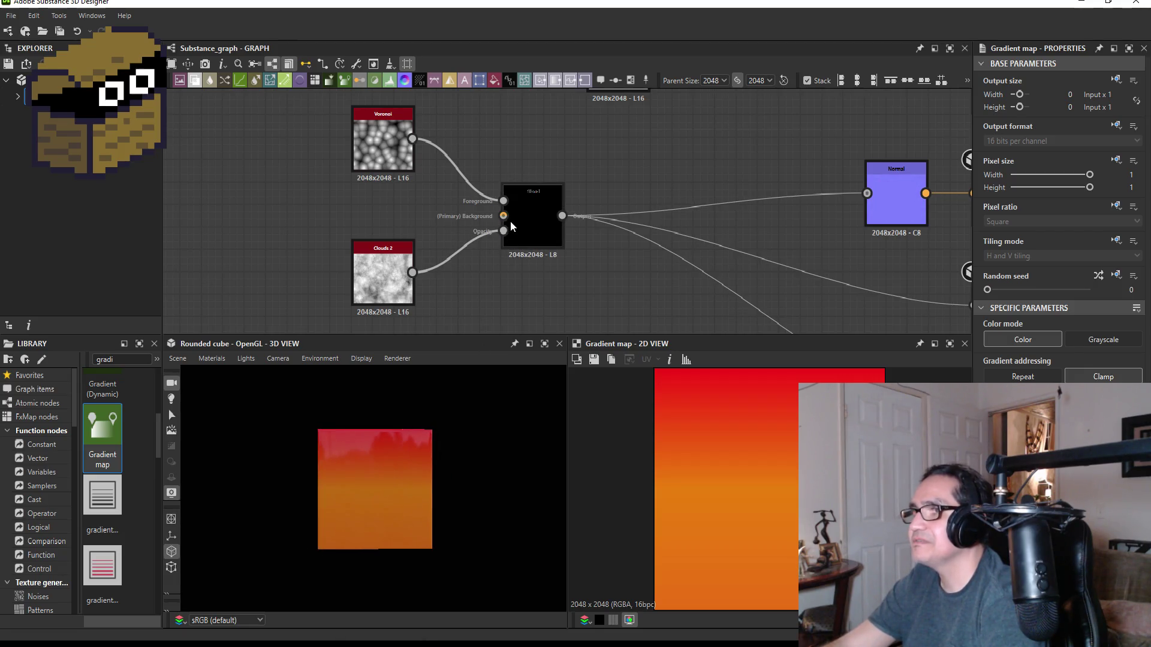
mouse_move(503, 231)
left_mouse_down()
mouse_move(503, 216)
mouse_move(504, 232)
left_mouse_up()
Step: Connect Voronoi to the Blend's Foreground and check the cube's raised scales from several angles
mouse_move(432, 456)
left_mouse_down()
mouse_move(416, 473)
mouse_move(494, 461)
mouse_move(368, 475)
left_mouse_up()
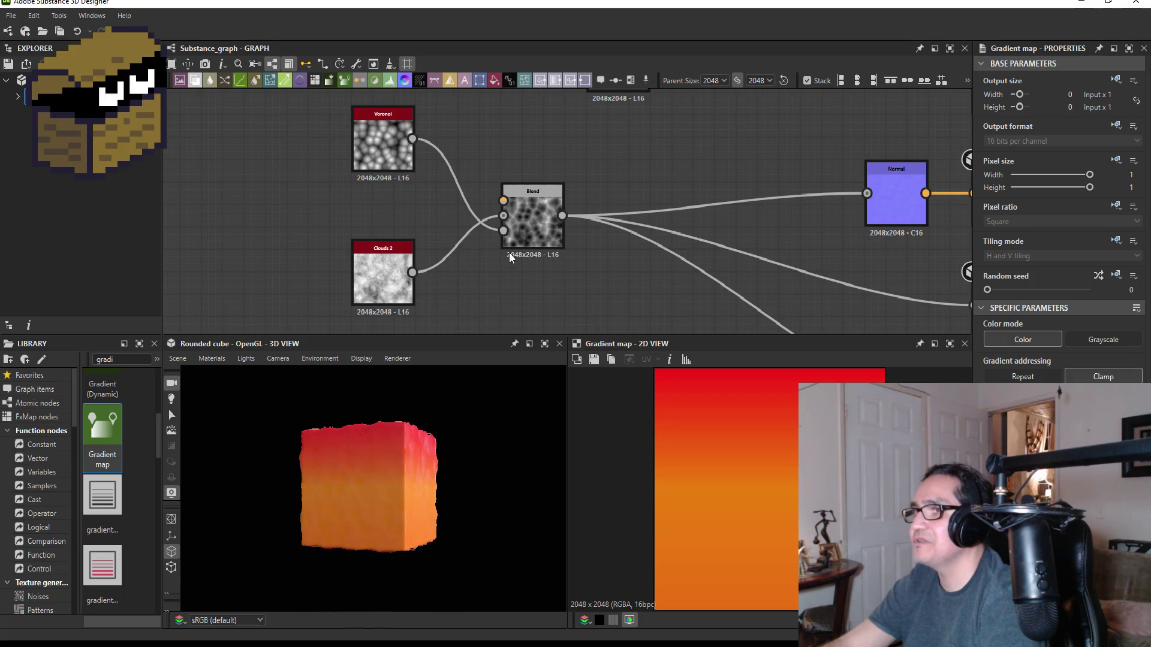
left_click_drag(503, 232, 503, 201)
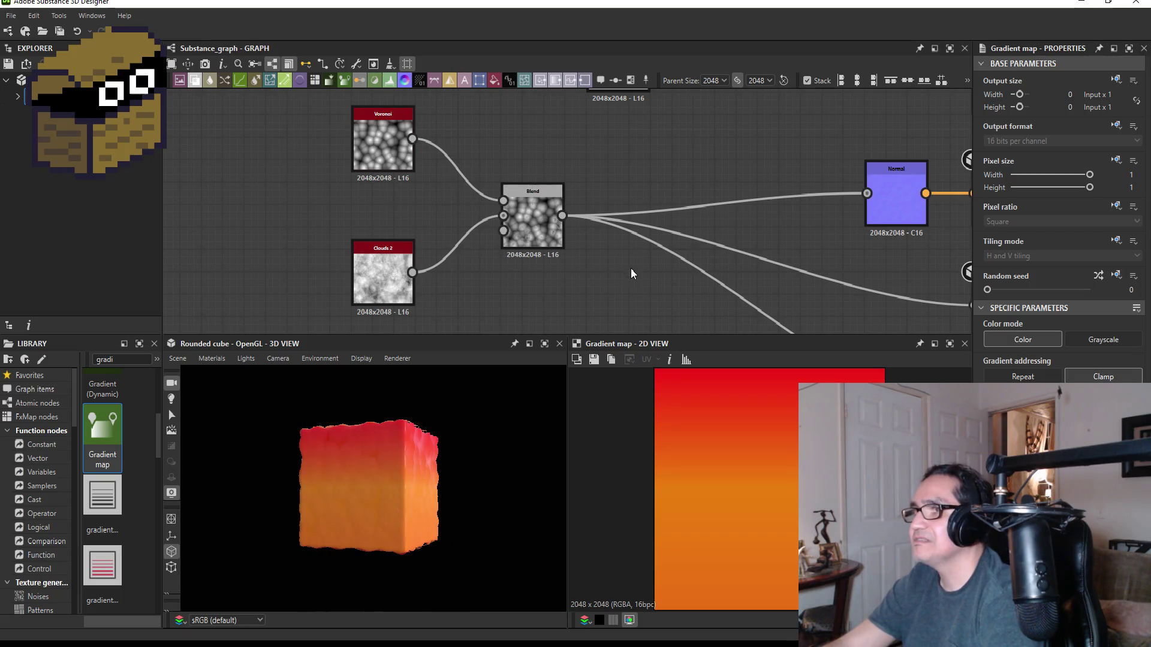
left_click_drag(400, 498, 497, 511)
mouse_move(425, 498)
left_mouse_down()
mouse_move(397, 480)
mouse_move(305, 484)
mouse_move(407, 493)
left_mouse_up()
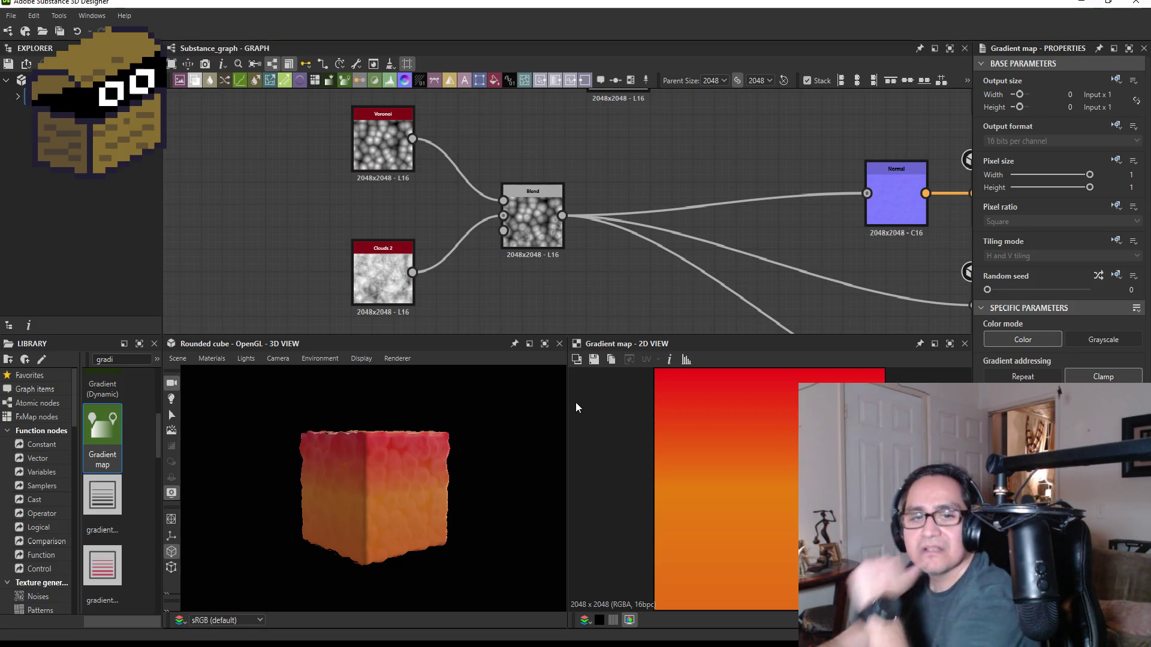
Step: Open the default preview material's properties and scroll down to its Normal settings
left_click(212, 358)
mouse_move(244, 375)
left_click(287, 375)
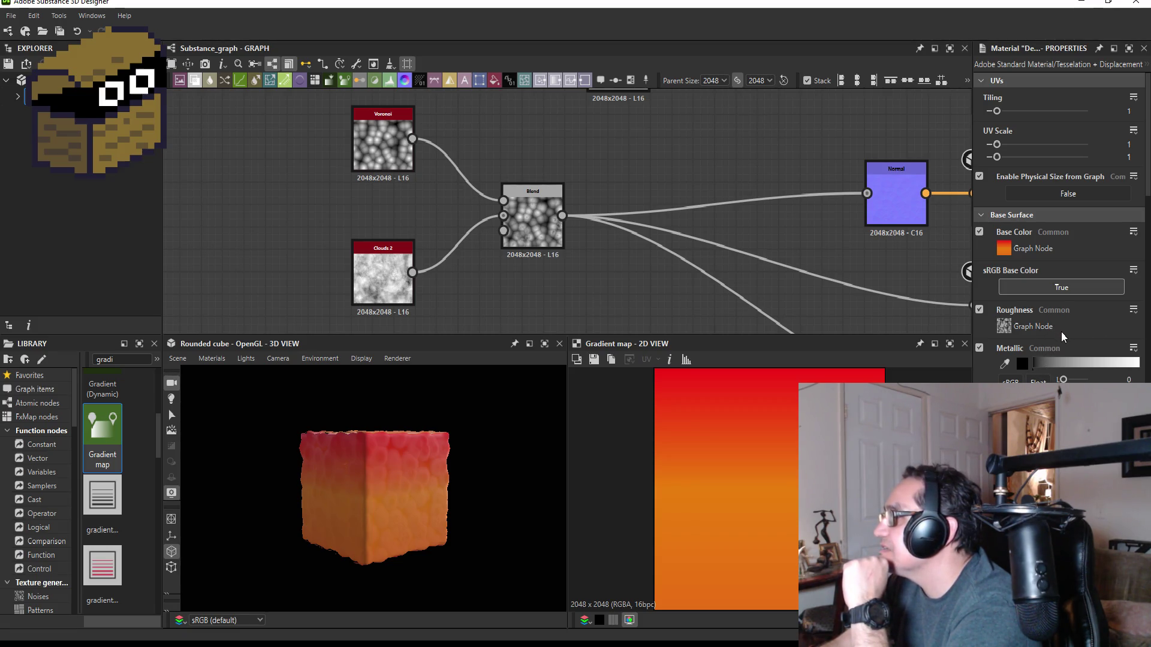
scroll(1062, 333, "down", 3)
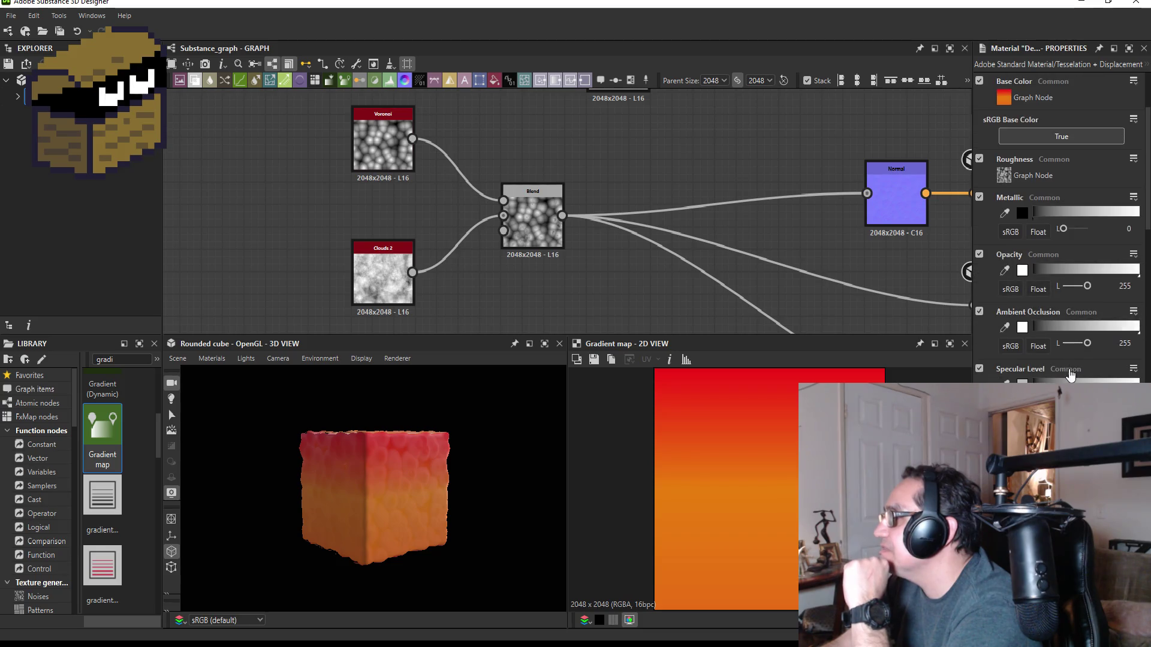
scroll(1069, 364, "down", 5)
scroll(1072, 362, "down", 2)
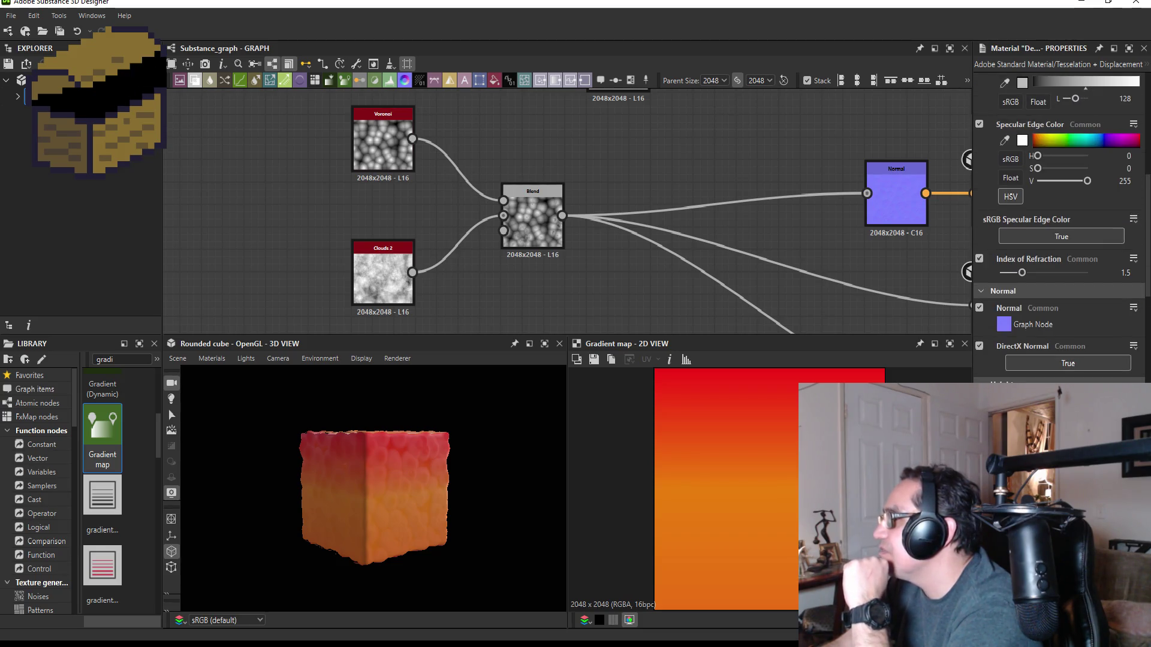
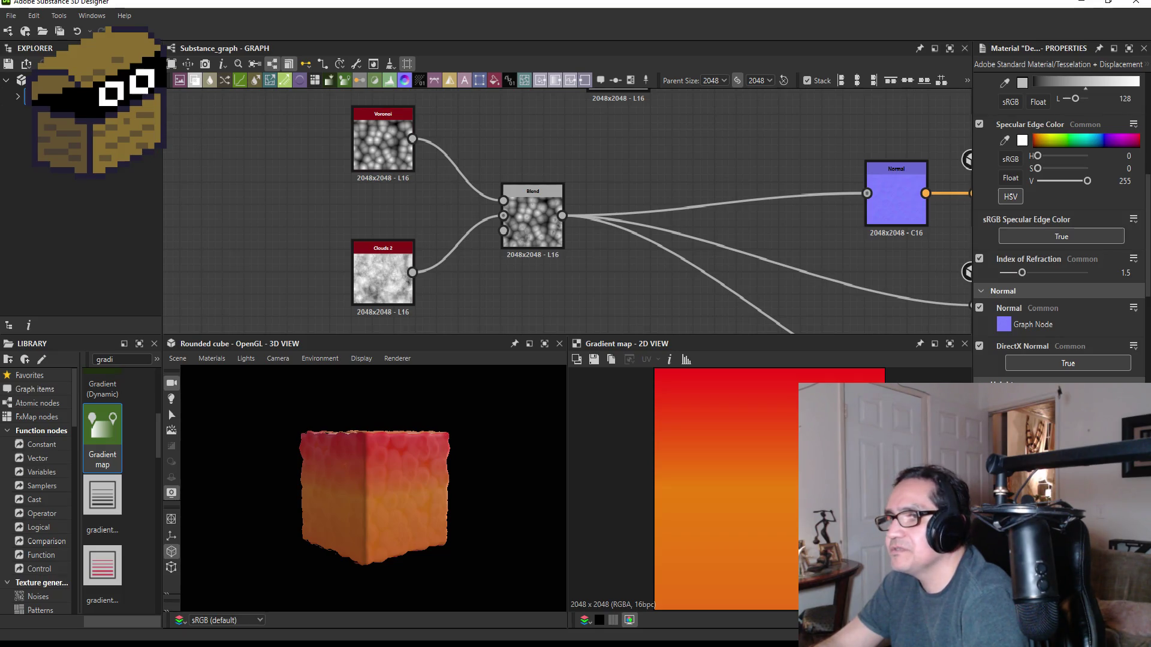
Step: Rotate the cube preview to inspect the scaly material
scroll(1061, 228, "down", 5)
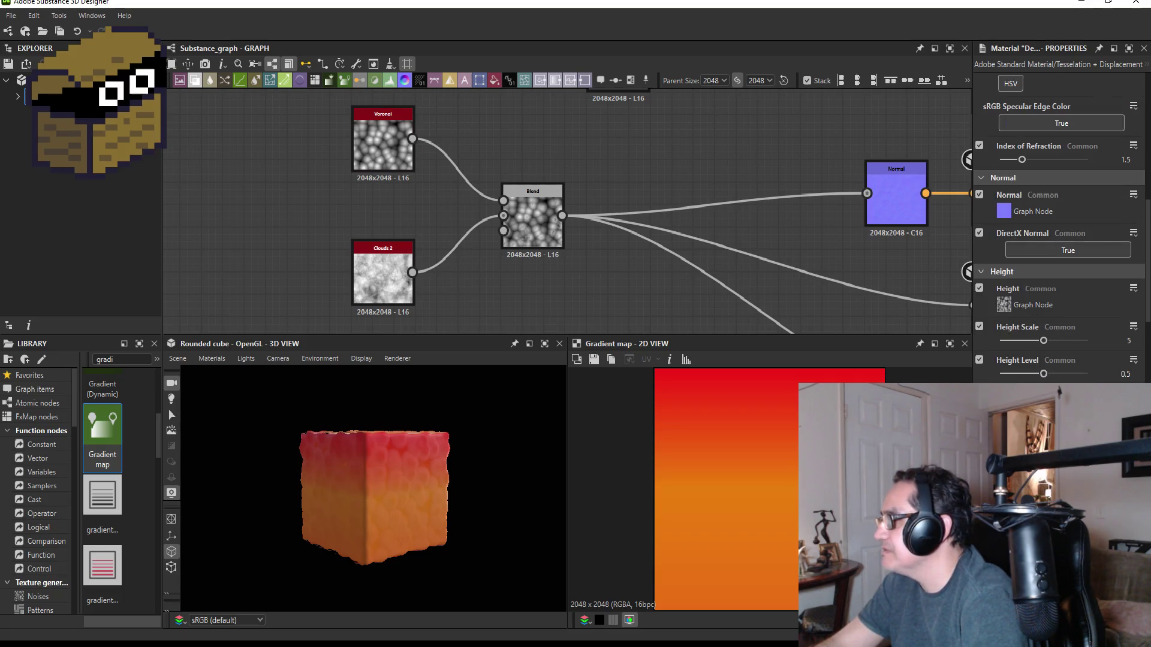
scroll(1061, 228, "down", 3)
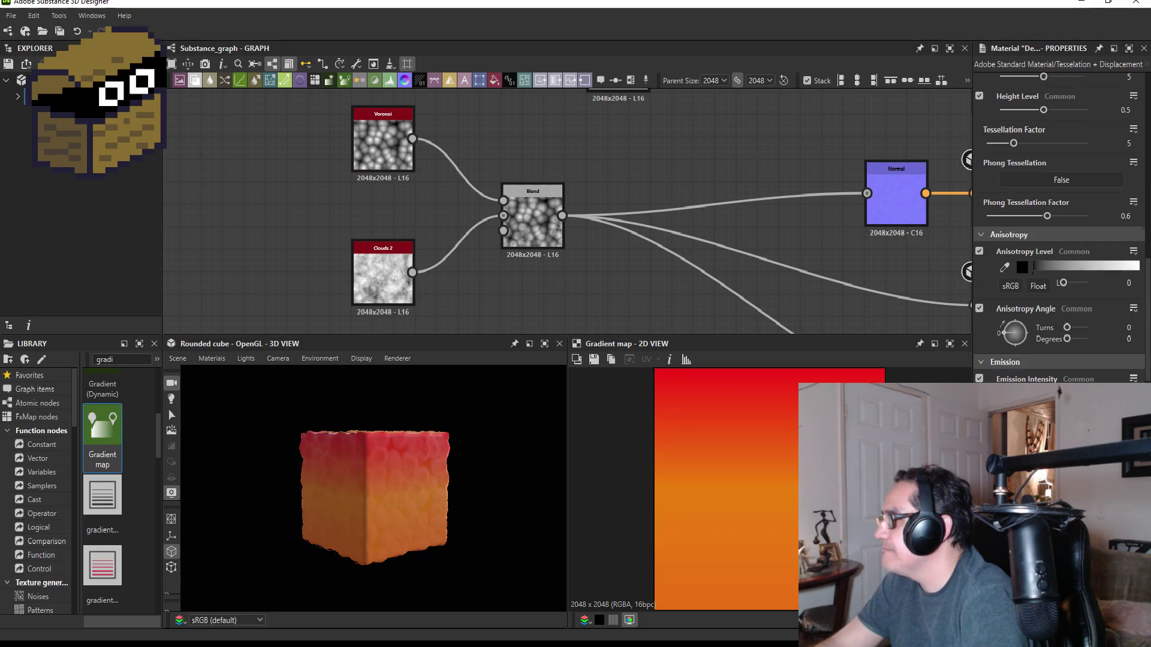
scroll(1061, 228, "down", 3)
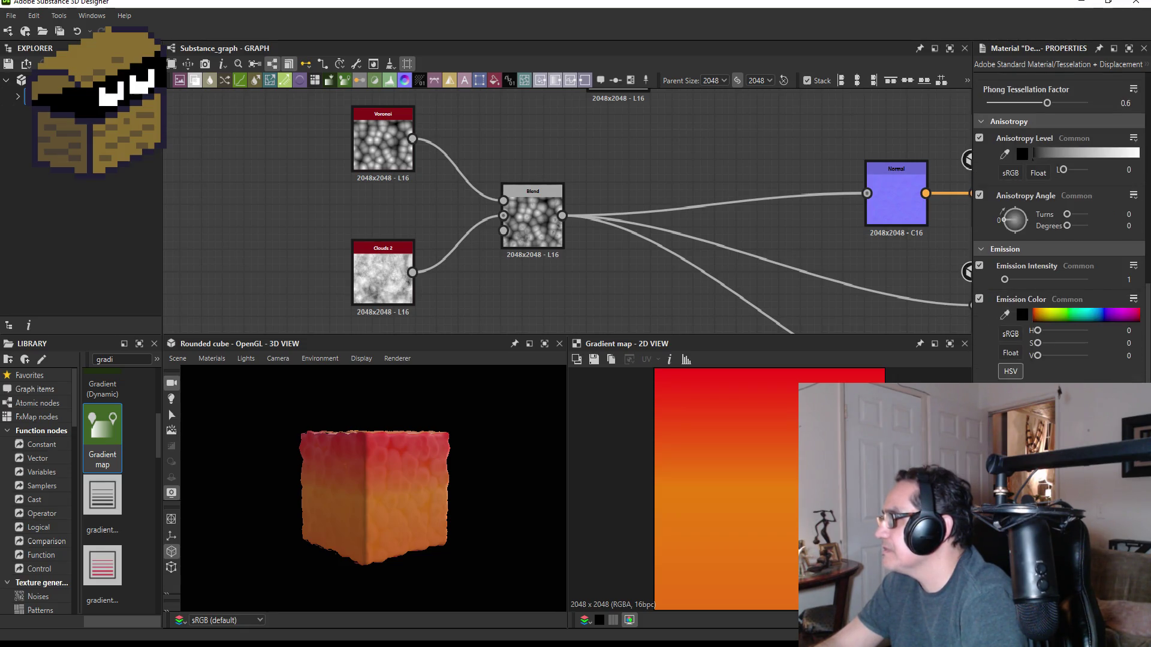
scroll(1061, 228, "down", 10)
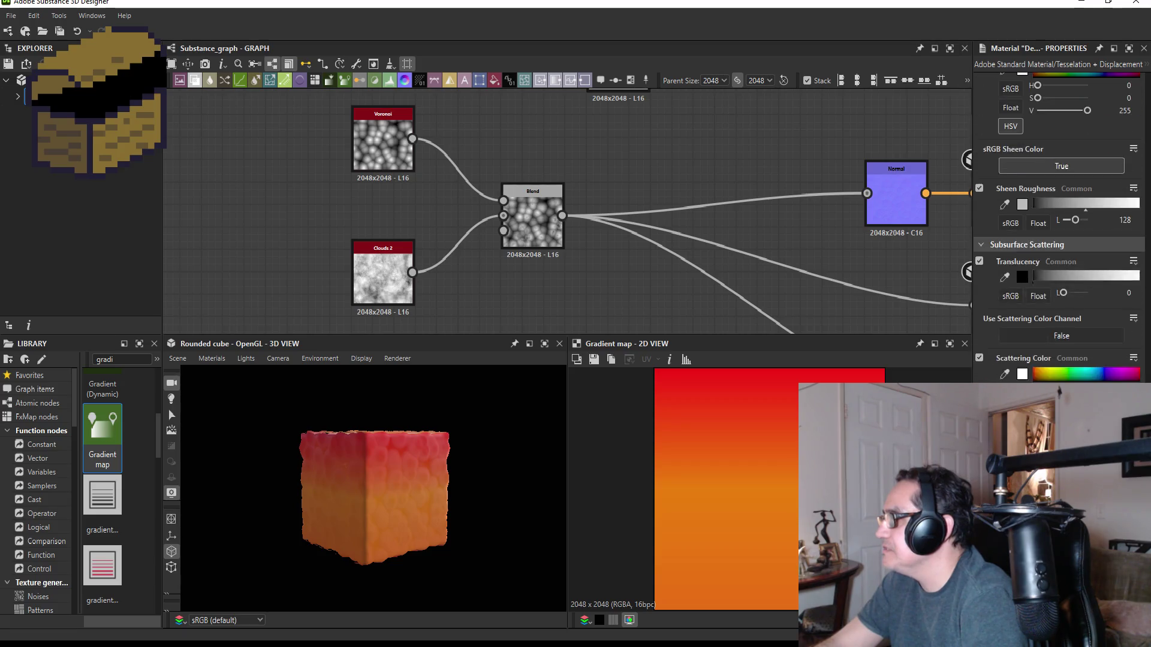
scroll(1061, 228, "down", 3)
scroll(743, 527, "down", 2)
mouse_move(416, 476)
left_mouse_down()
mouse_move(514, 470)
mouse_move(573, 444)
mouse_move(600, 465)
mouse_move(603, 516)
mouse_move(505, 542)
mouse_move(456, 527)
left_mouse_up()
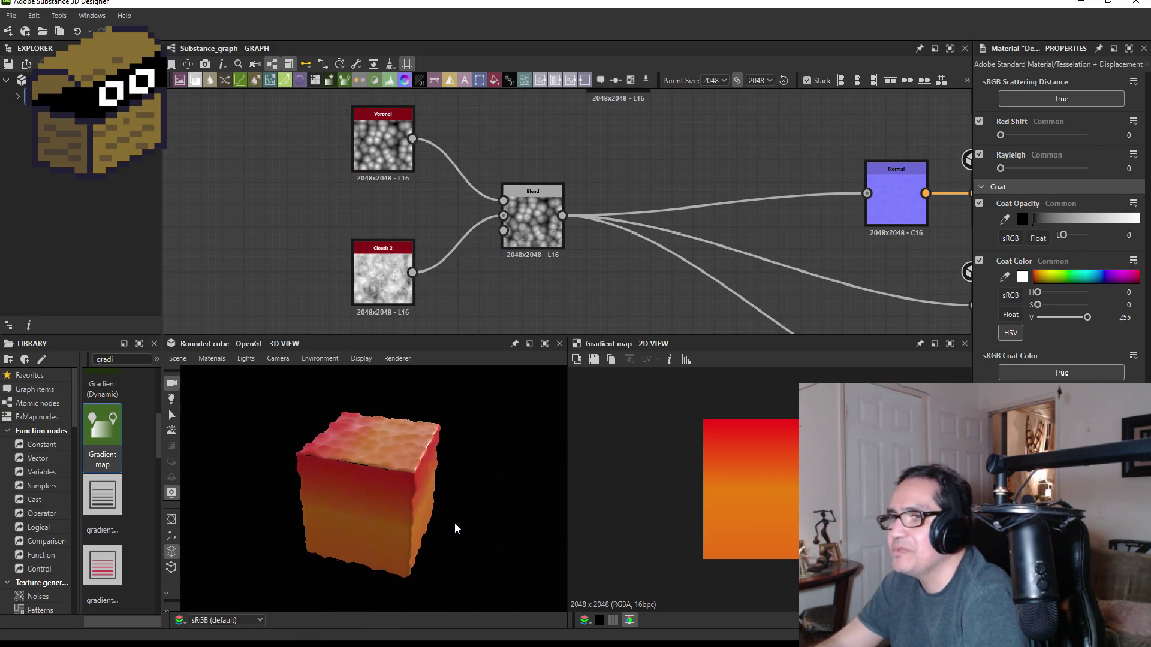
scroll(556, 221, "down", 3)
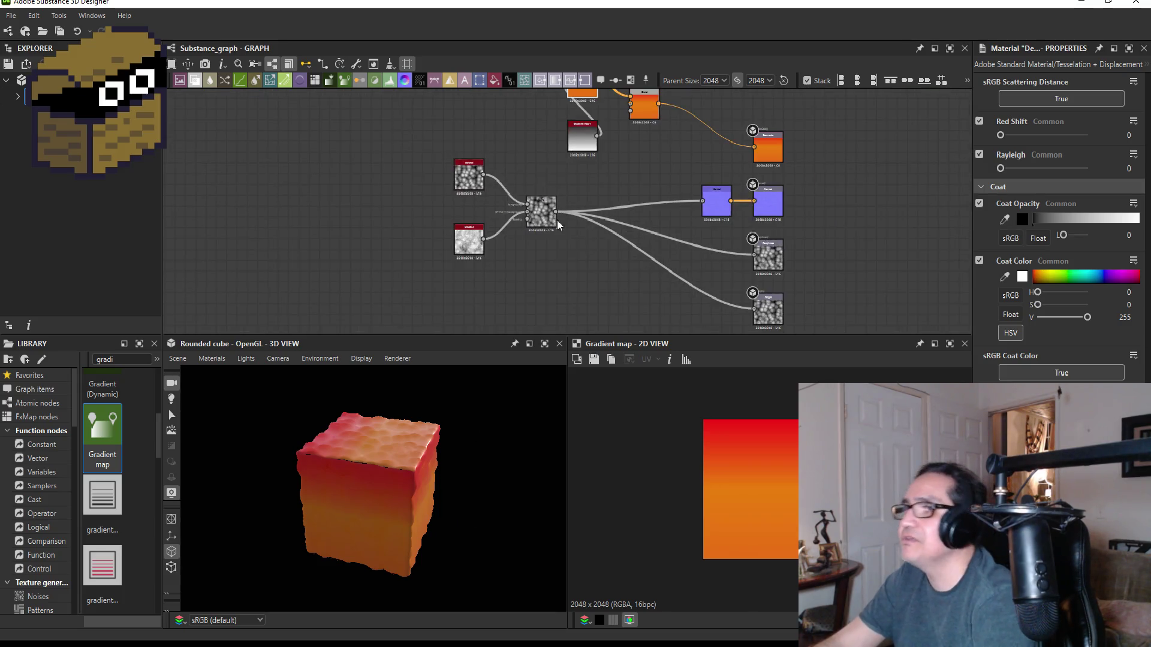
scroll(624, 243, "down", 2)
Step: Save the material package as DragonScale.sbs with Save As
left_click(12, 16)
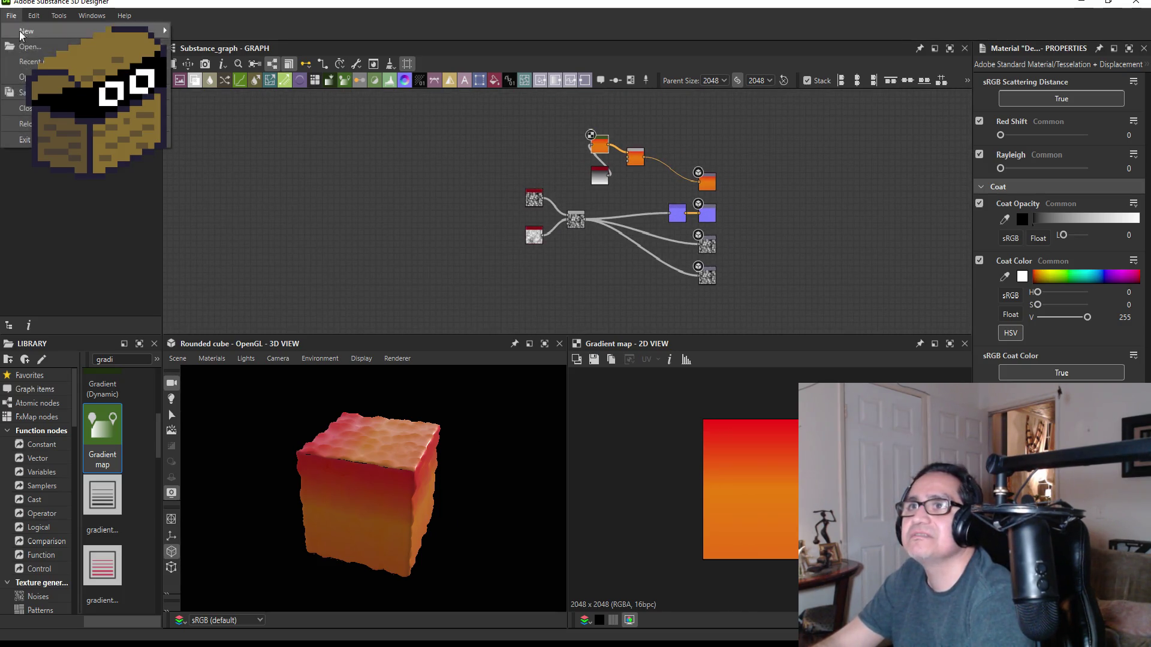
left_click(27, 92)
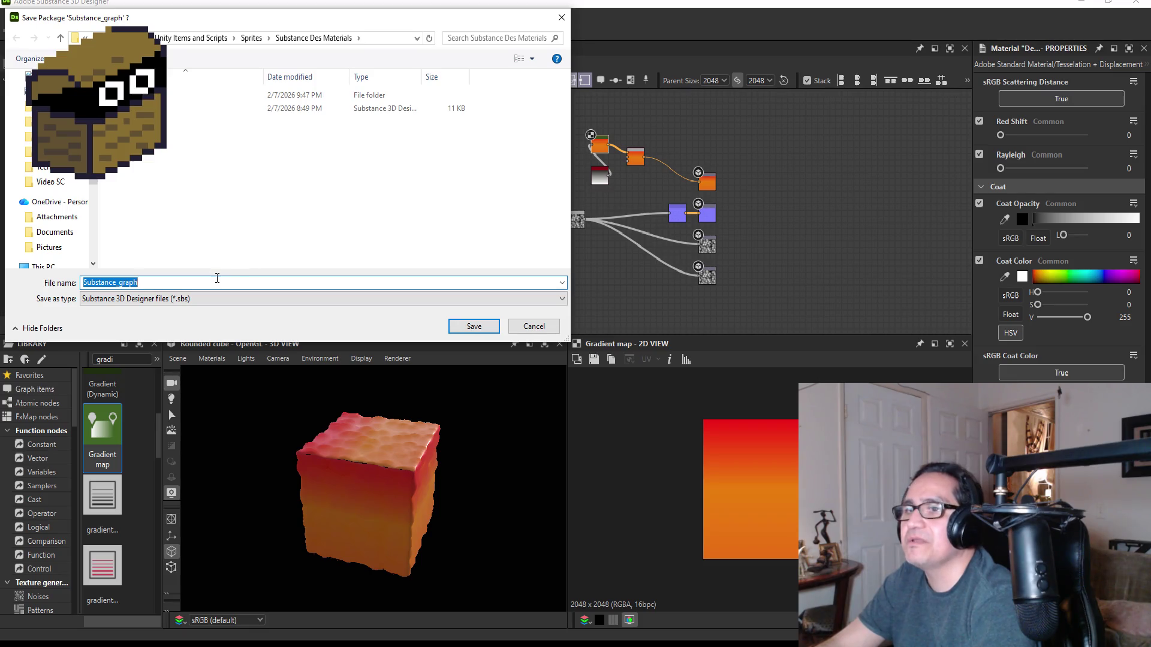
key("BackSpace")
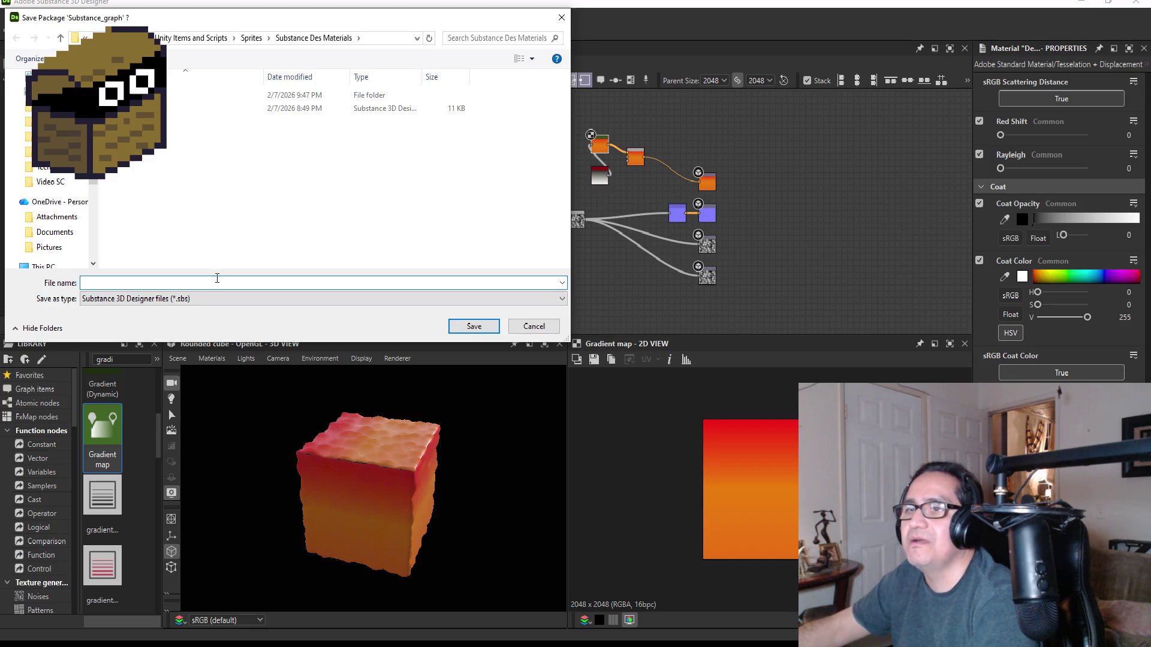
type("DragonScale")
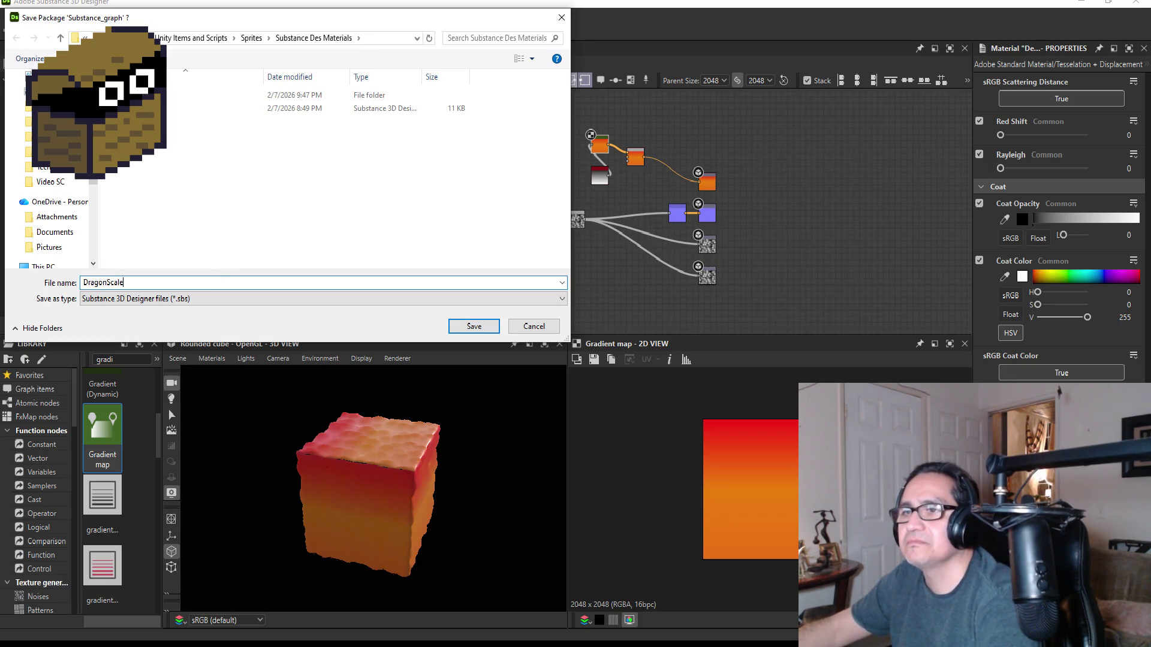
key("Return")
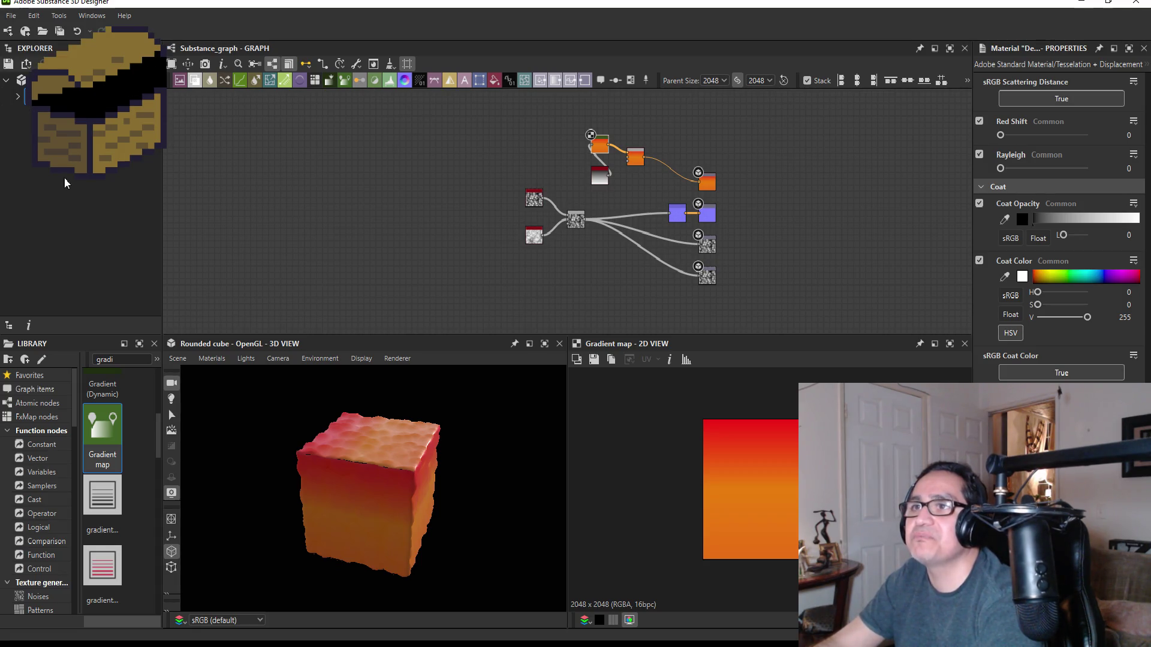
right_click(72, 78)
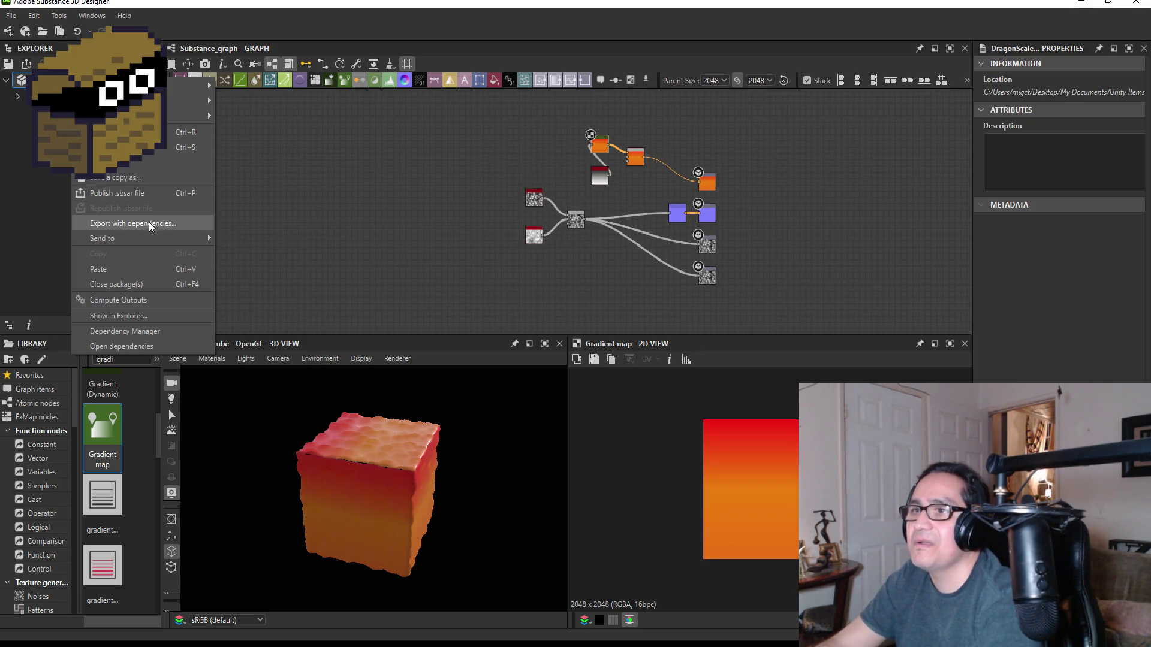
Step: Publish DragonScale.sbsar into the My Documents > Subtance Design Mat folder
left_click(142, 194)
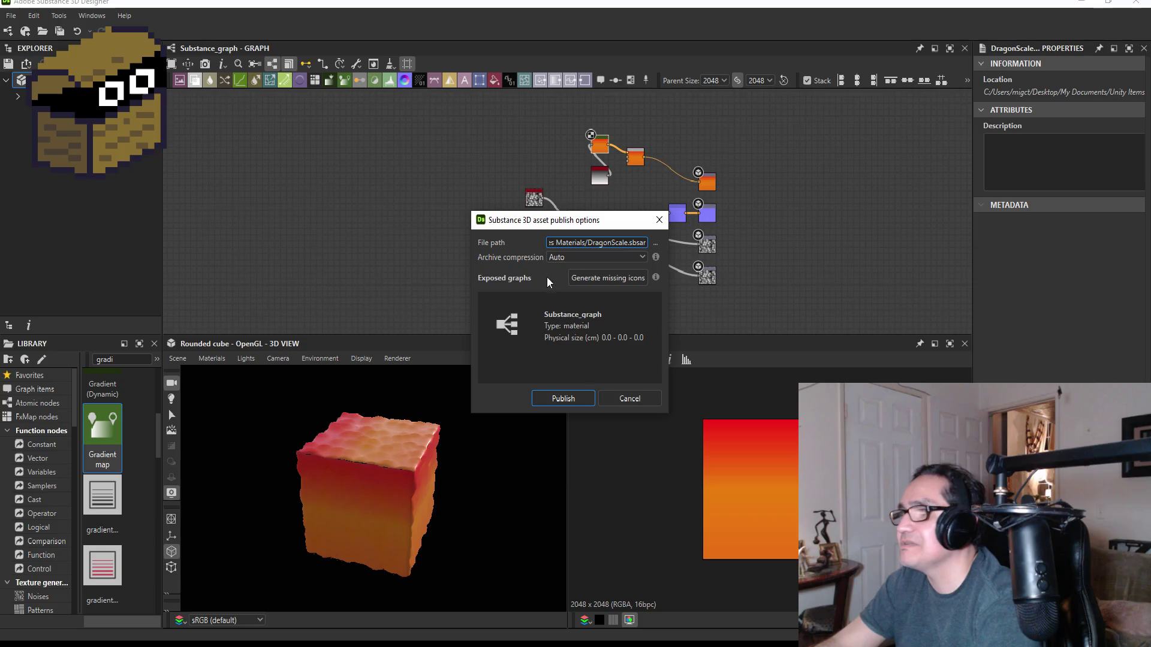
left_click(655, 243)
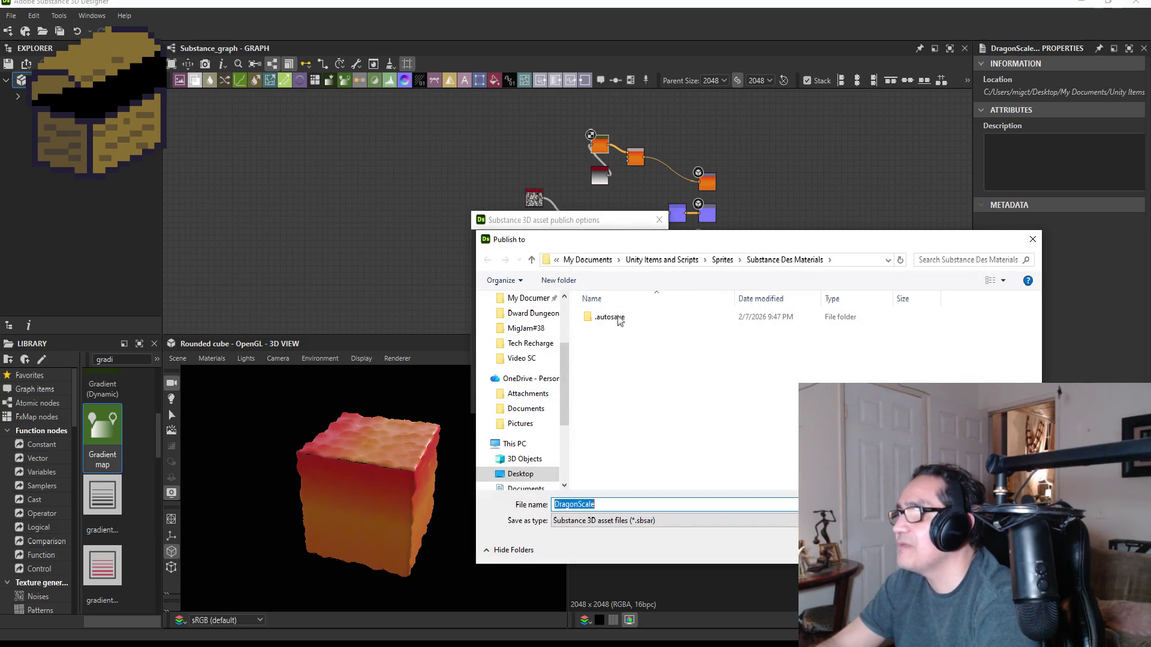
scroll(539, 363, "up", 2)
left_click(527, 398)
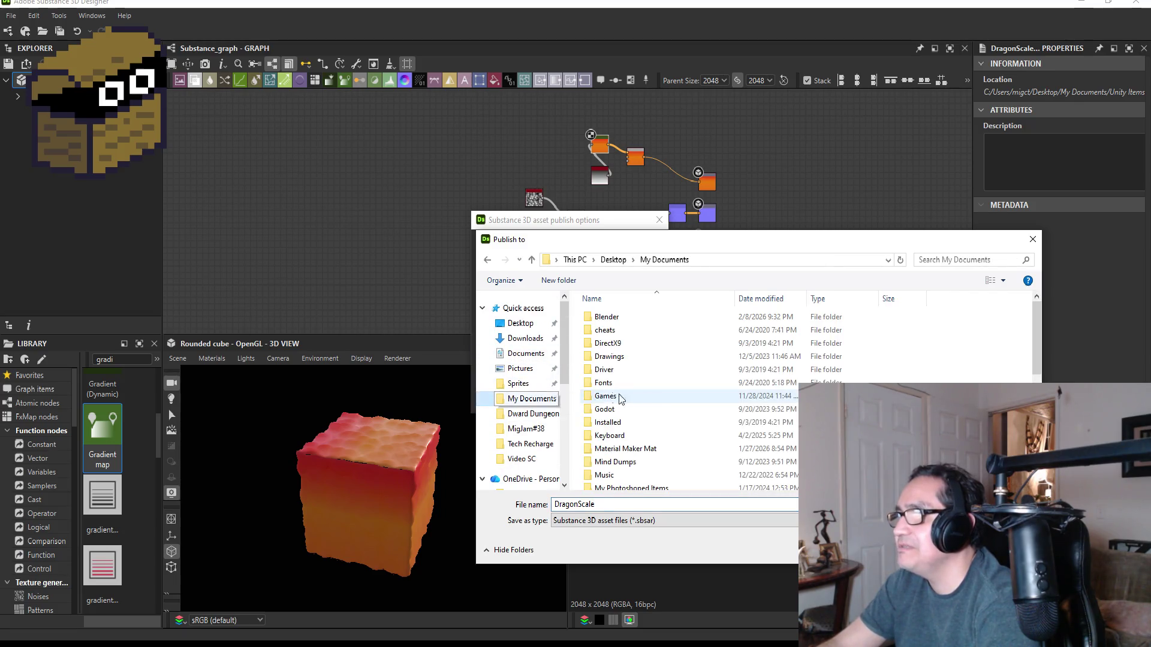
scroll(639, 433, "down", 2)
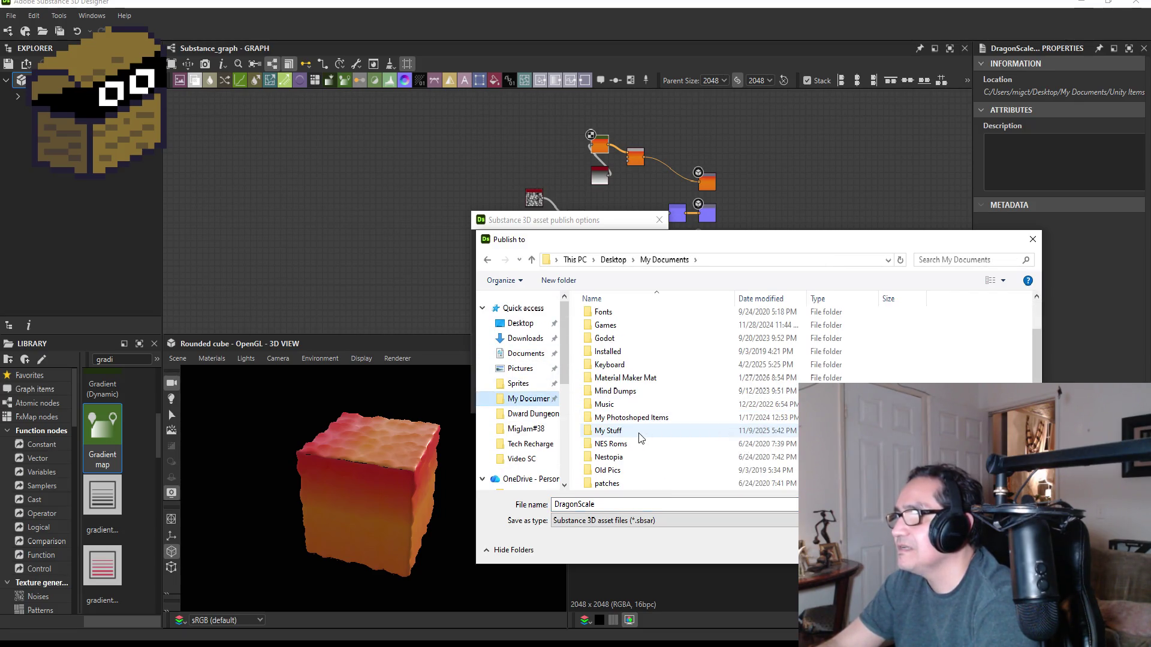
scroll(636, 437, "down", 2)
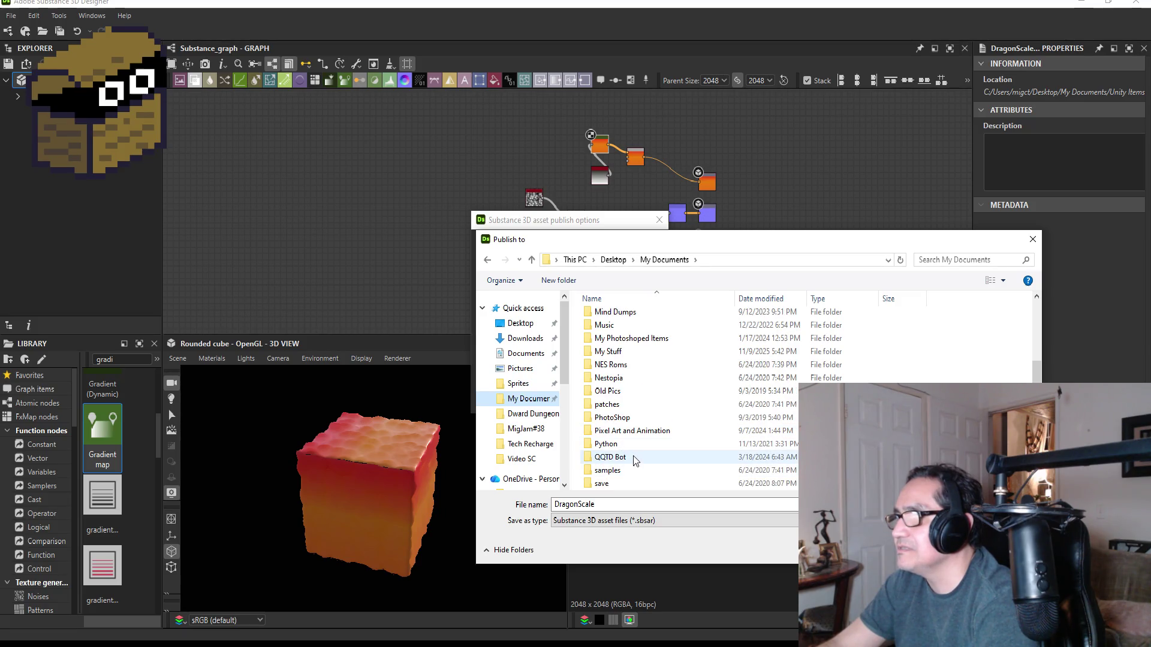
scroll(633, 422, "down", 3)
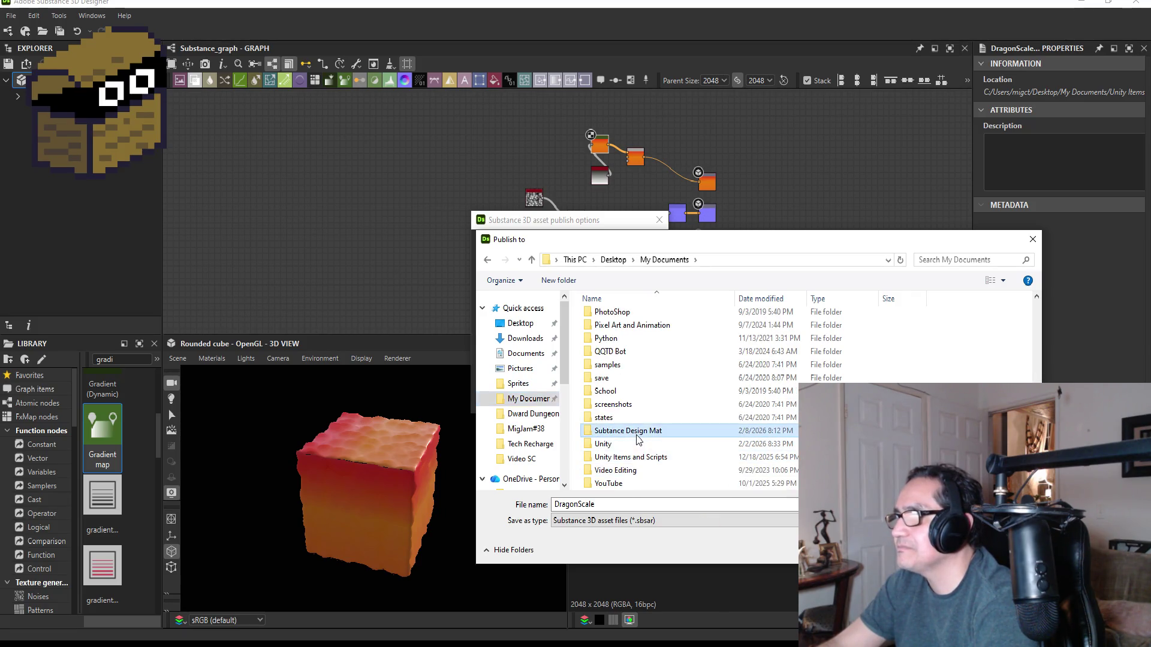
double_click(634, 434)
left_click(659, 521)
key("Return")
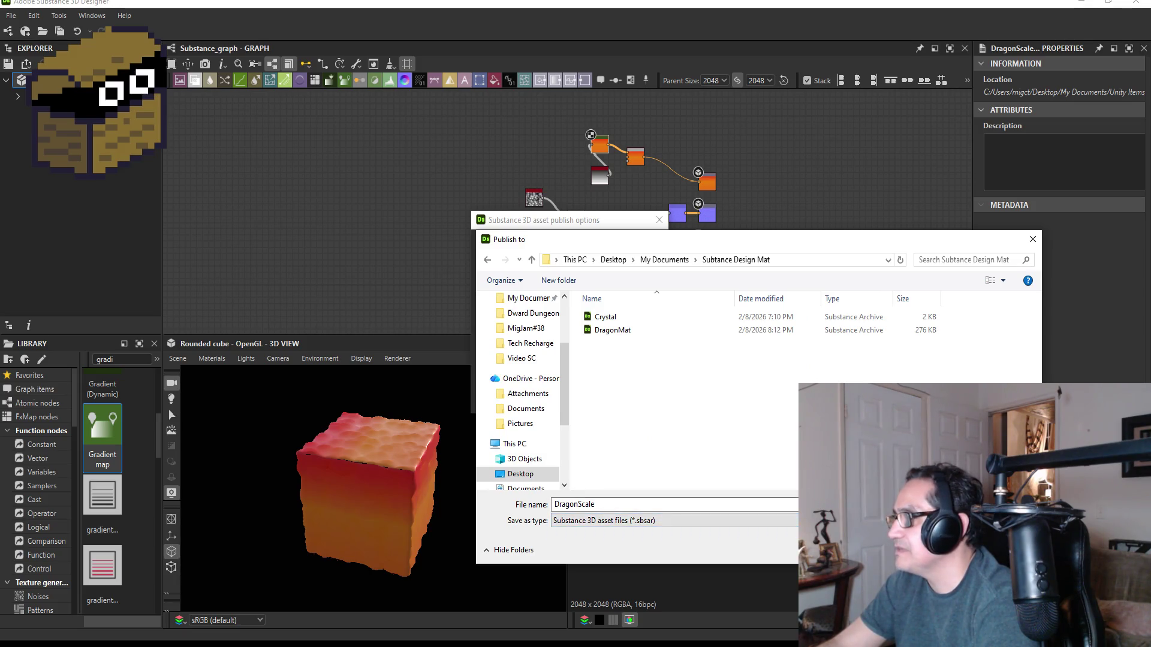
key("Return")
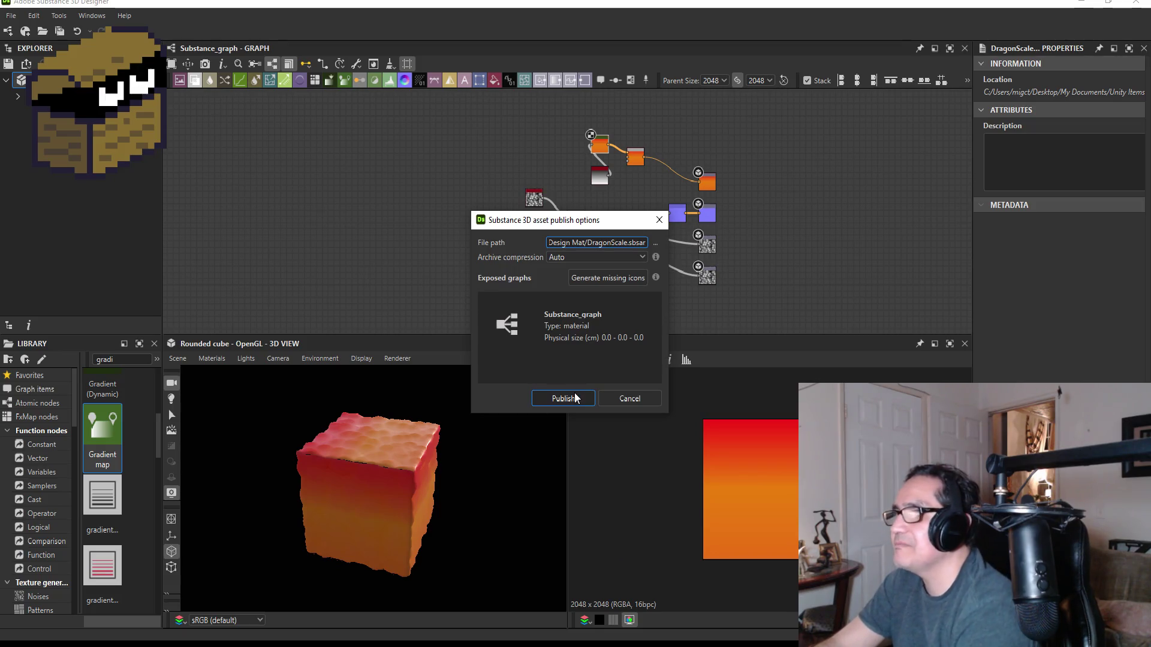
left_click(585, 399)
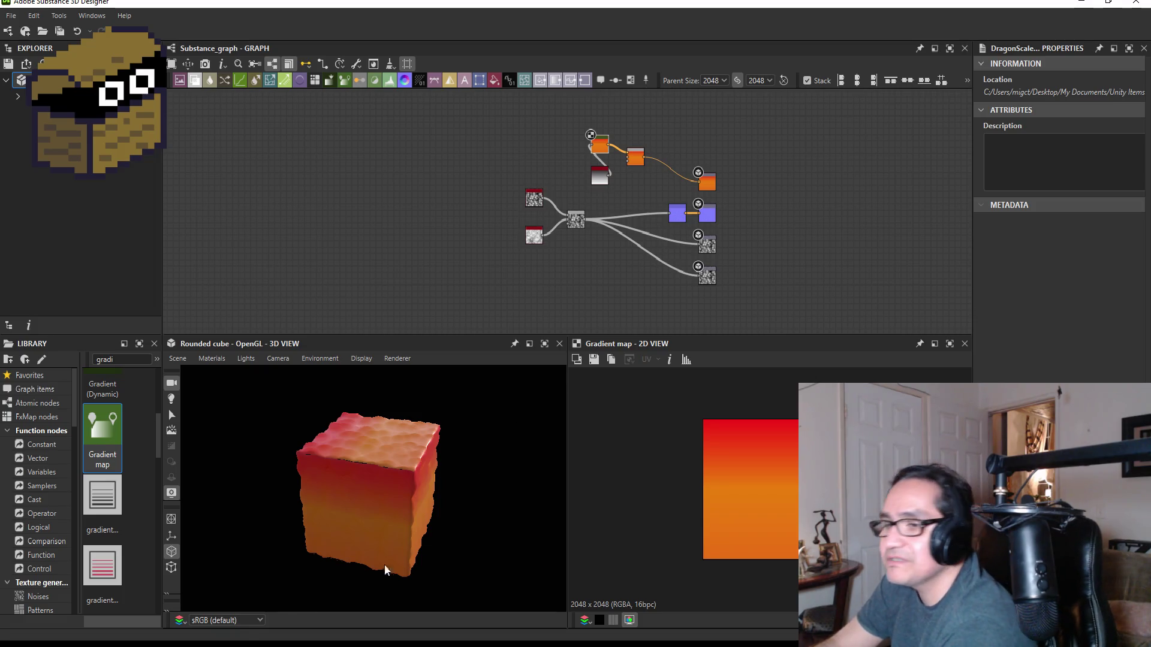
Step: Drag DragonScale.sbsar from File Explorer into Unity's Assets/Sustance Mat folder
key("alt+Tab")
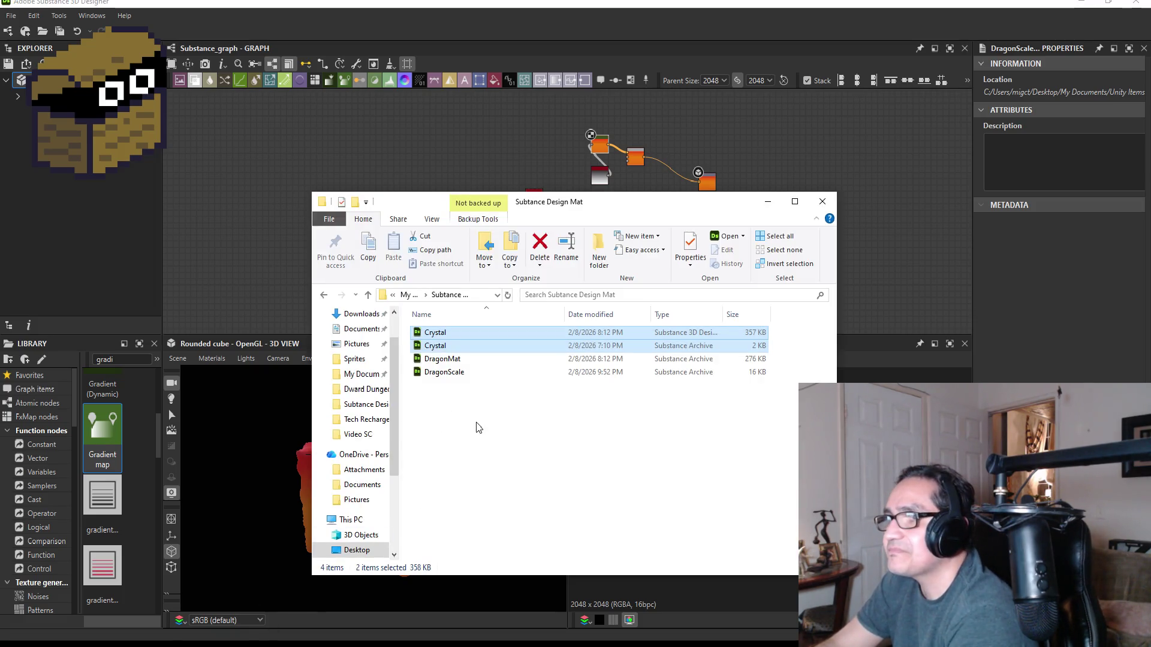
left_click(485, 430)
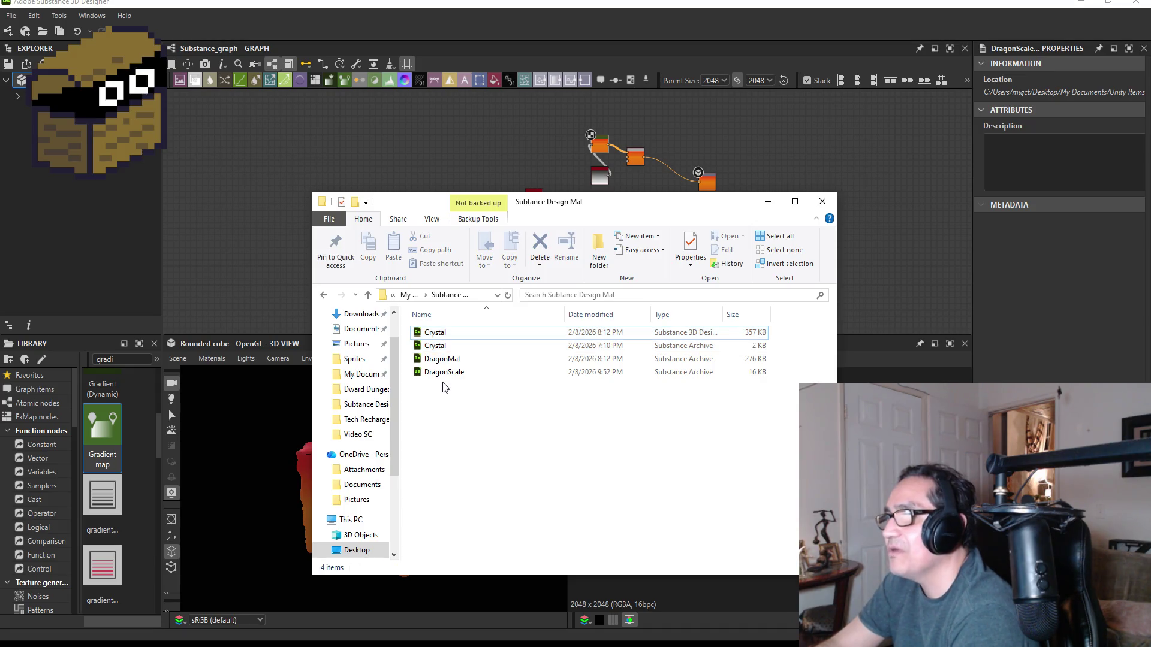
left_click(461, 372)
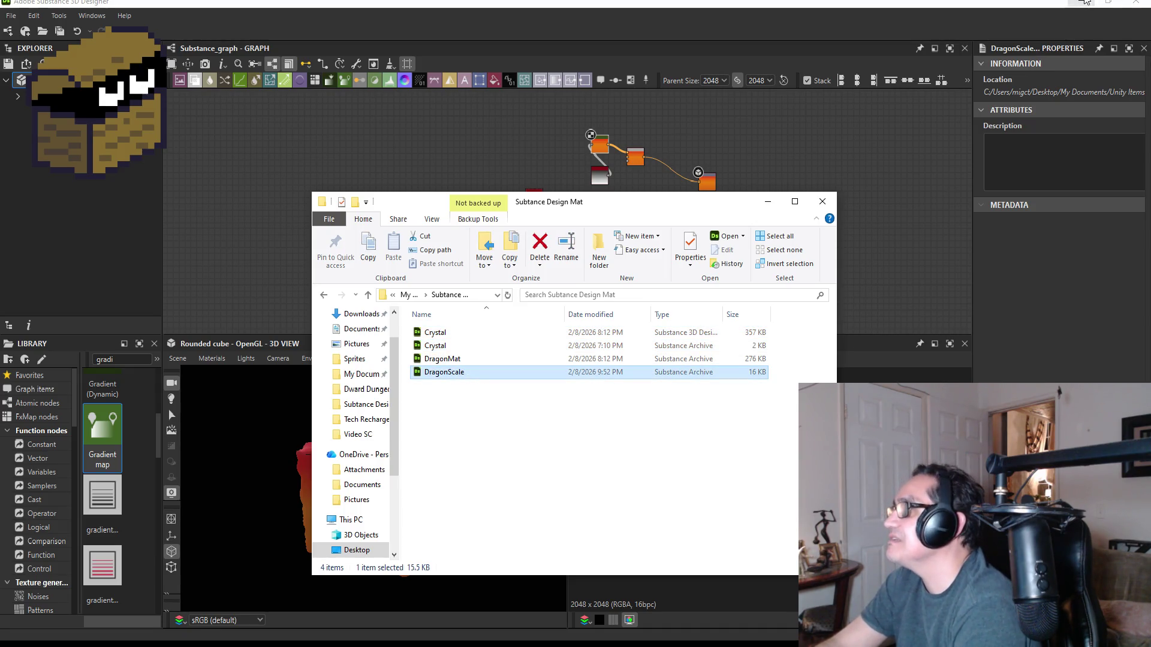
left_click(1083, 3)
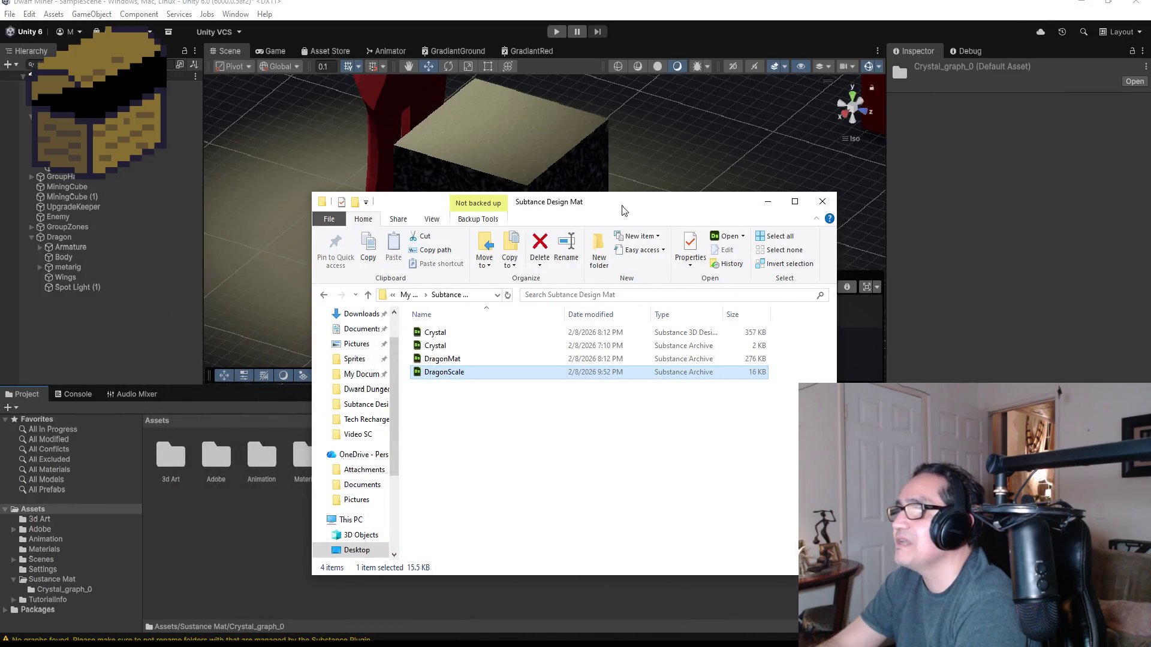
mouse_move(626, 208)
left_mouse_down()
mouse_move(697, 169)
mouse_move(771, 163)
mouse_move(740, 63)
left_mouse_up()
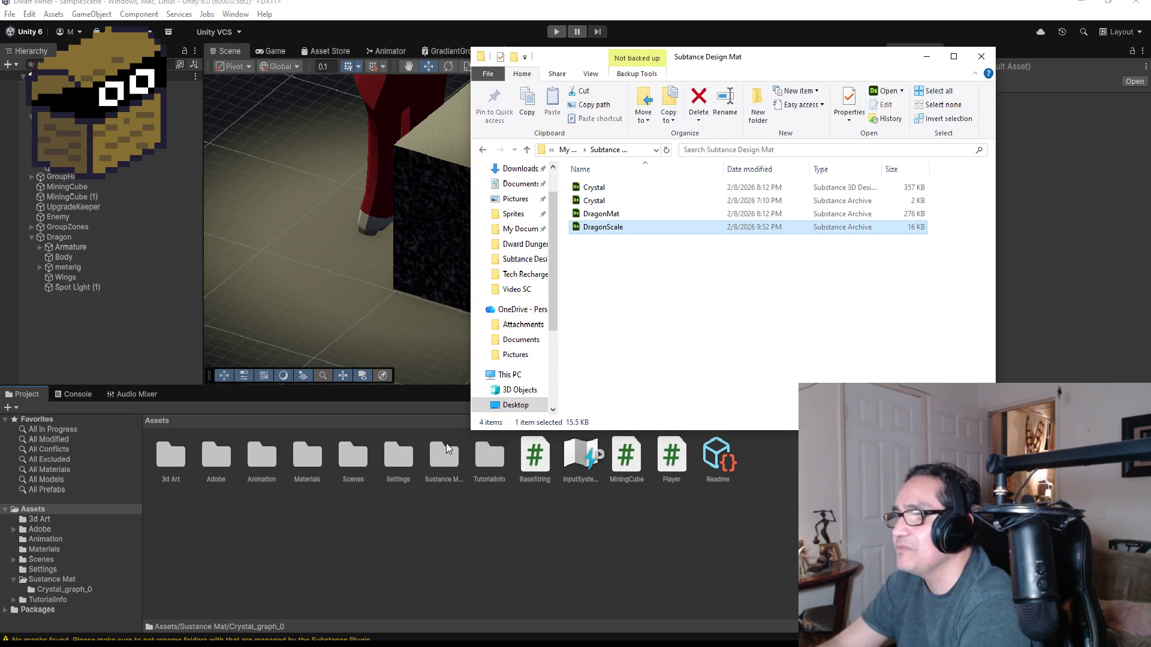
double_click(447, 454)
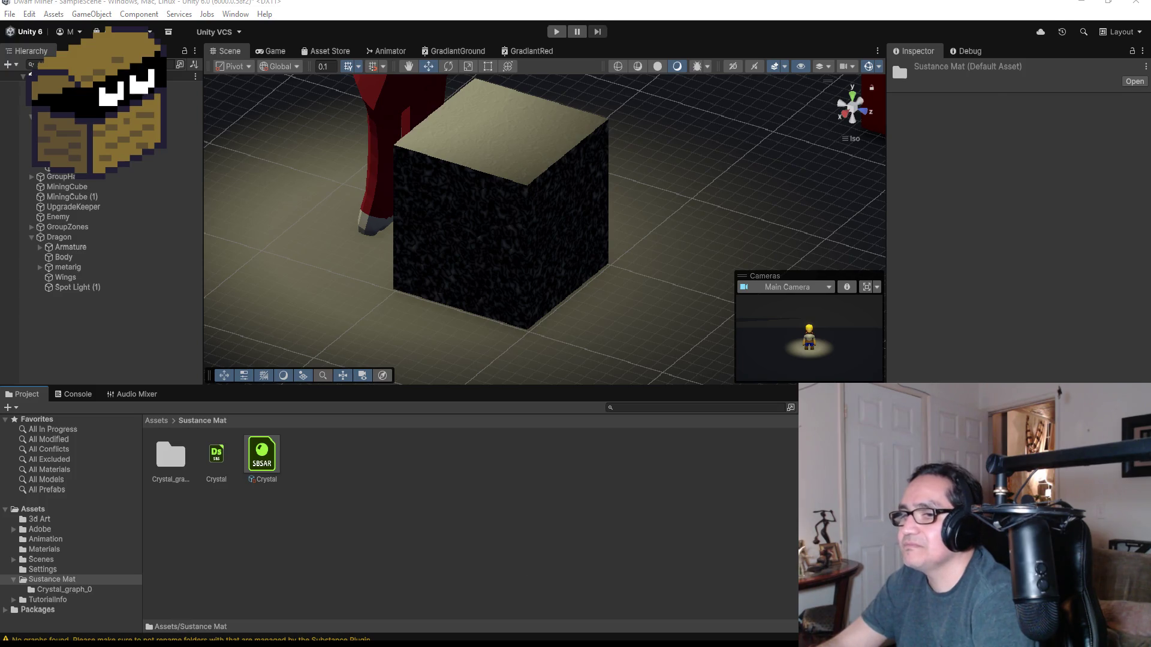
key("alt+Tab")
mouse_move(617, 234)
left_mouse_down()
mouse_move(504, 328)
mouse_move(386, 480)
left_mouse_up()
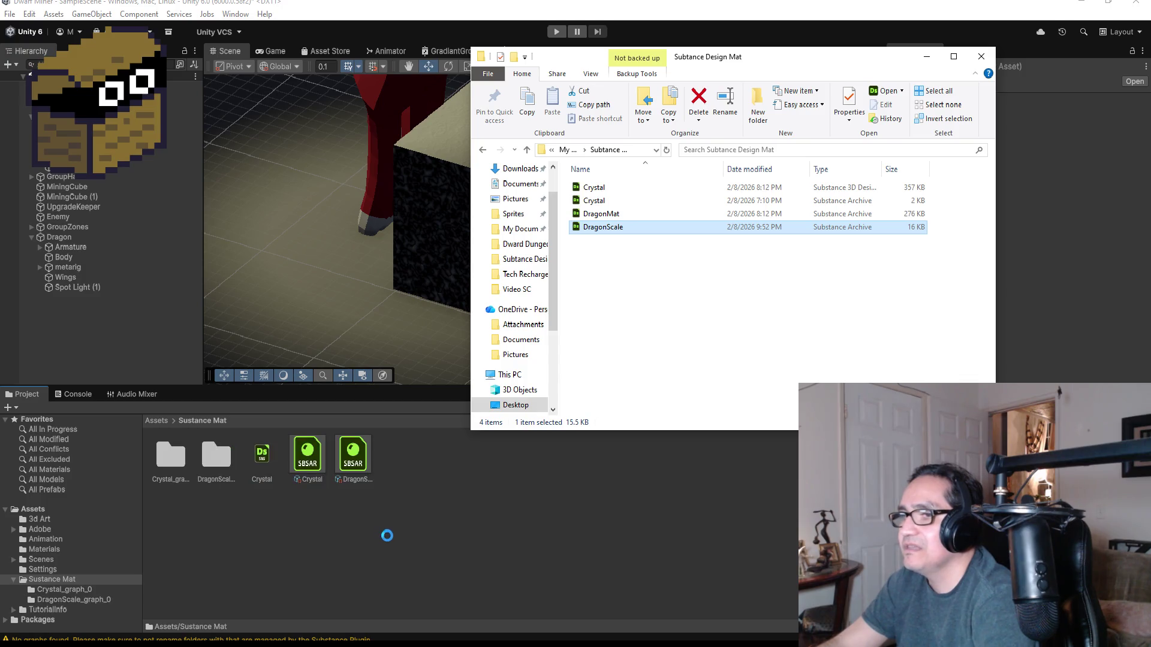
left_click(409, 523)
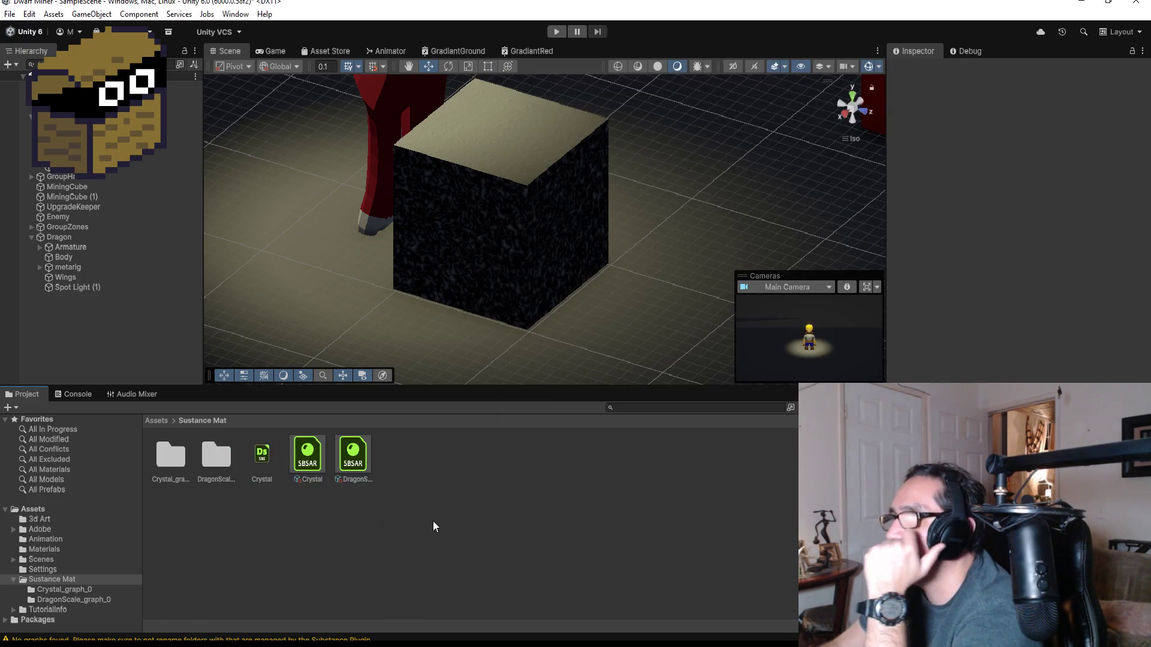
Step: Drag the DragonScale asset onto the cube, turning it red-orange, and pan to frame it
left_click(362, 462)
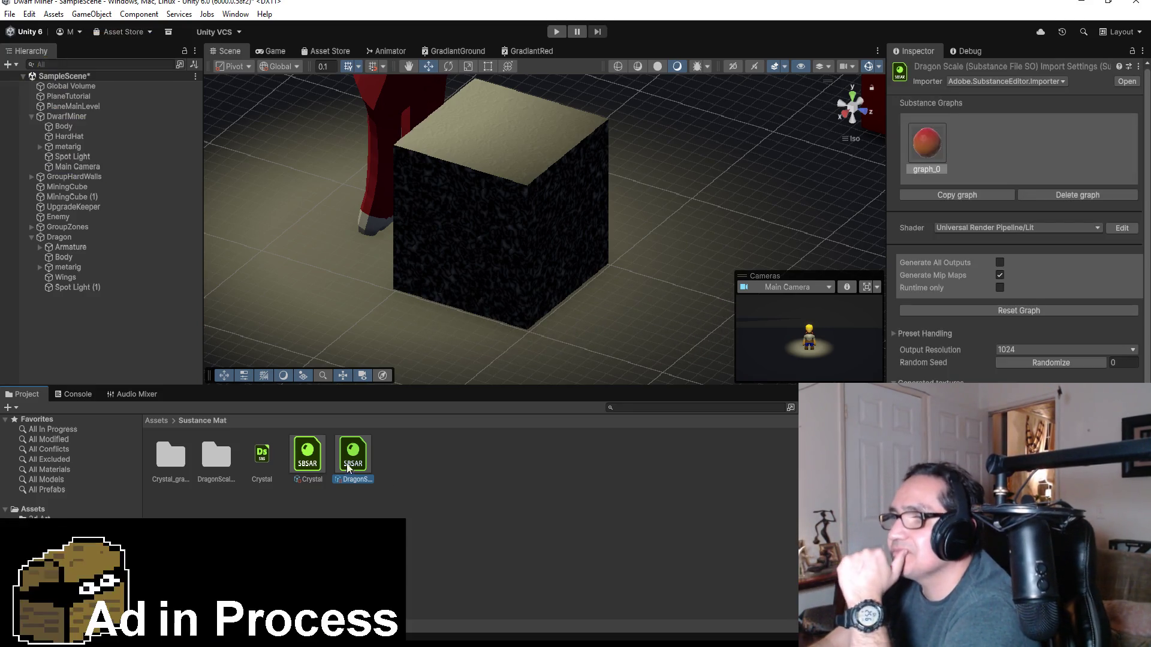
mouse_move(360, 455)
left_mouse_down()
mouse_move(465, 294)
mouse_move(479, 242)
left_mouse_up()
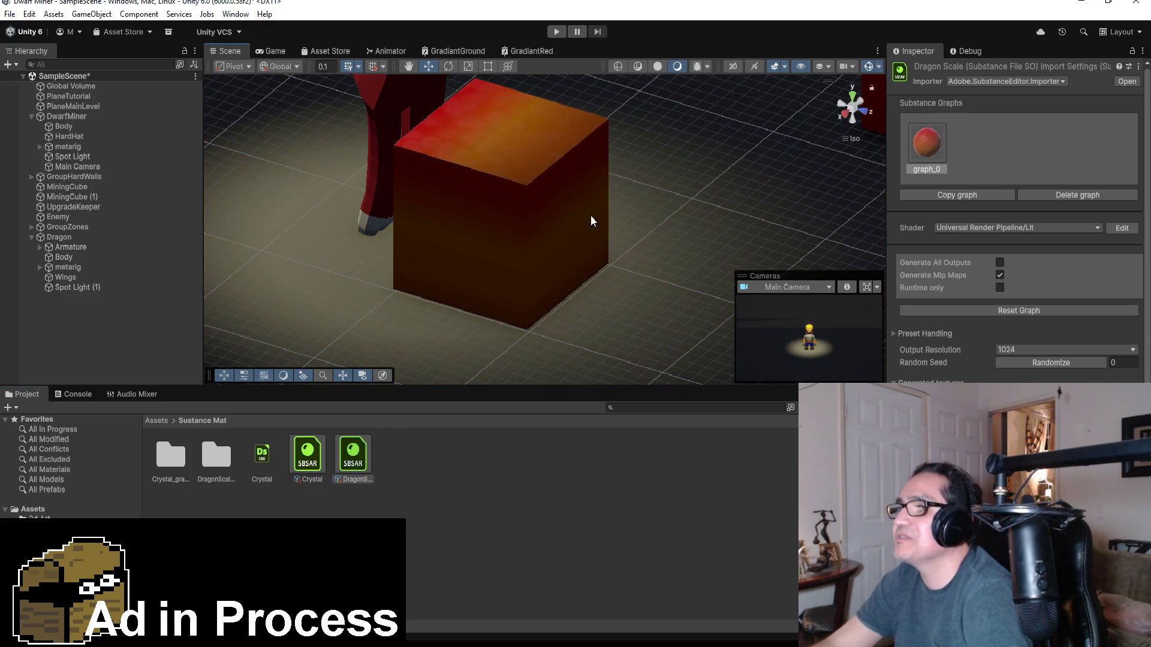
scroll(591, 216, "down", 3)
mouse_move(516, 178)
left_mouse_down()
mouse_move(606, 162)
mouse_move(584, 168)
mouse_move(611, 167)
mouse_move(606, 185)
mouse_move(630, 240)
left_mouse_up()
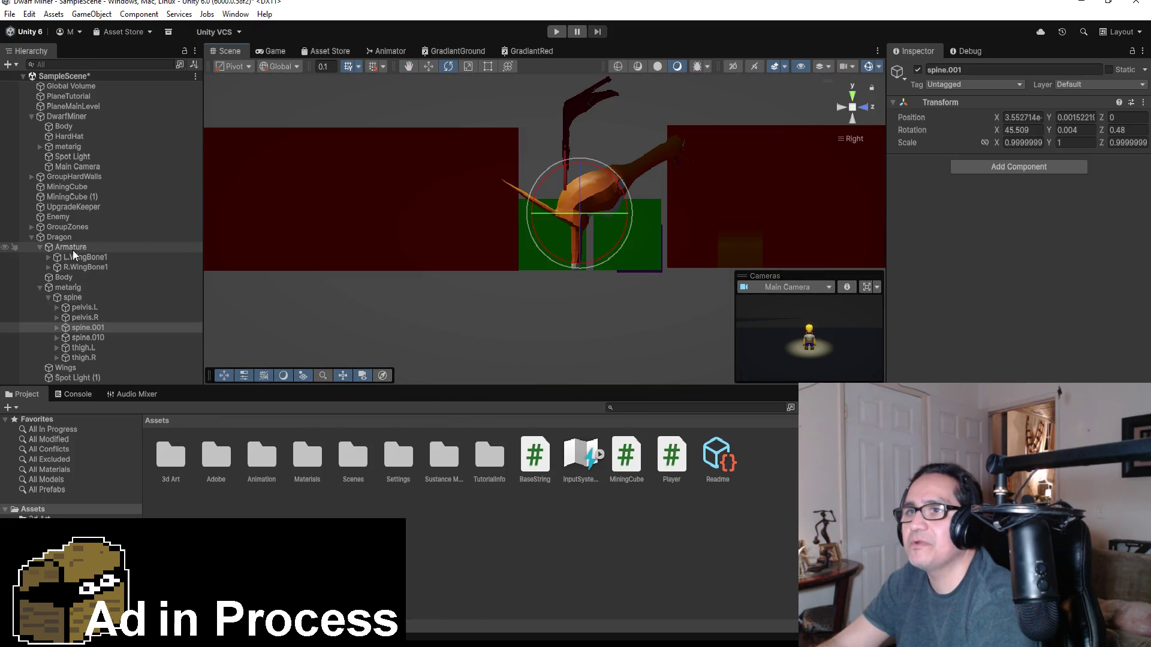
Step: Undo the spine.001 bend and parent the Armature under metarig, test-rotating it
key("ctrl+z")
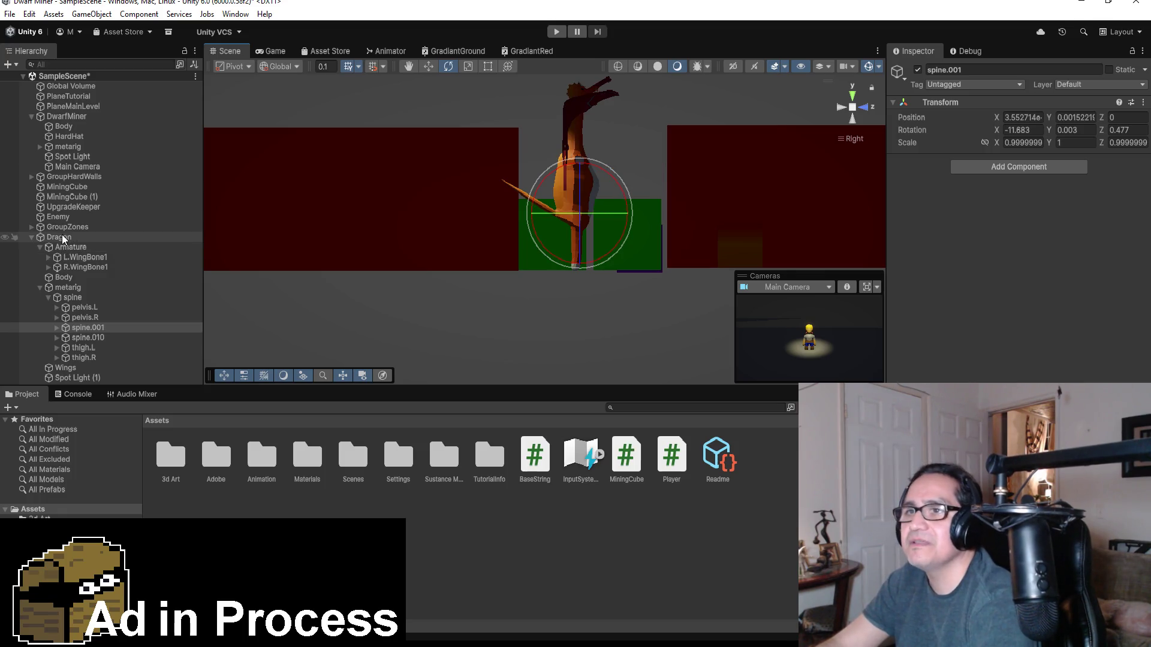
mouse_move(66, 249)
left_mouse_down()
mouse_move(78, 303)
mouse_move(78, 294)
left_mouse_up()
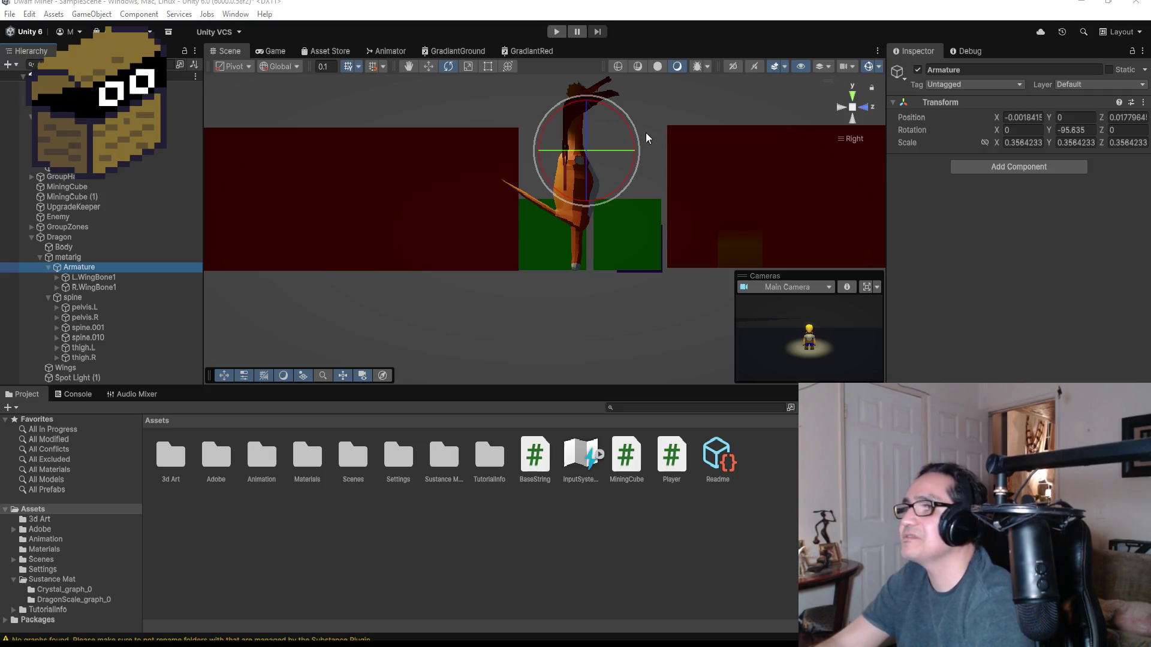
mouse_move(618, 118)
left_mouse_down()
mouse_move(660, 135)
mouse_move(675, 157)
left_mouse_up()
key("ctrl+z")
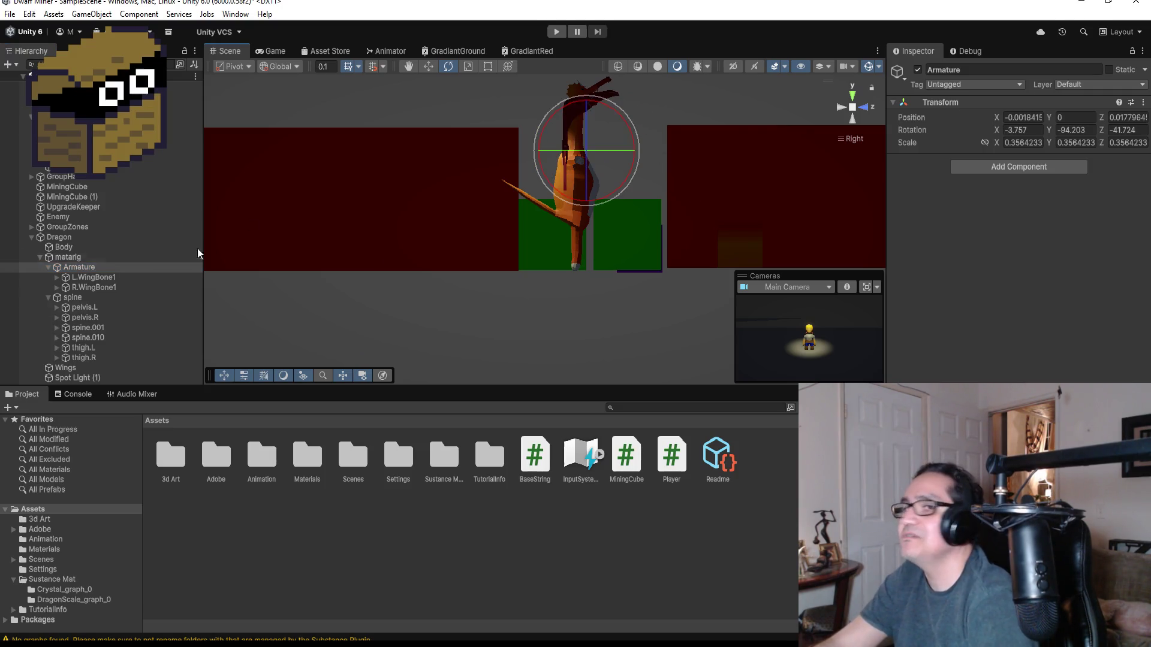
Step: Test-tilt the spine, undo it, and nest the Armature under spine.001
left_click(84, 300)
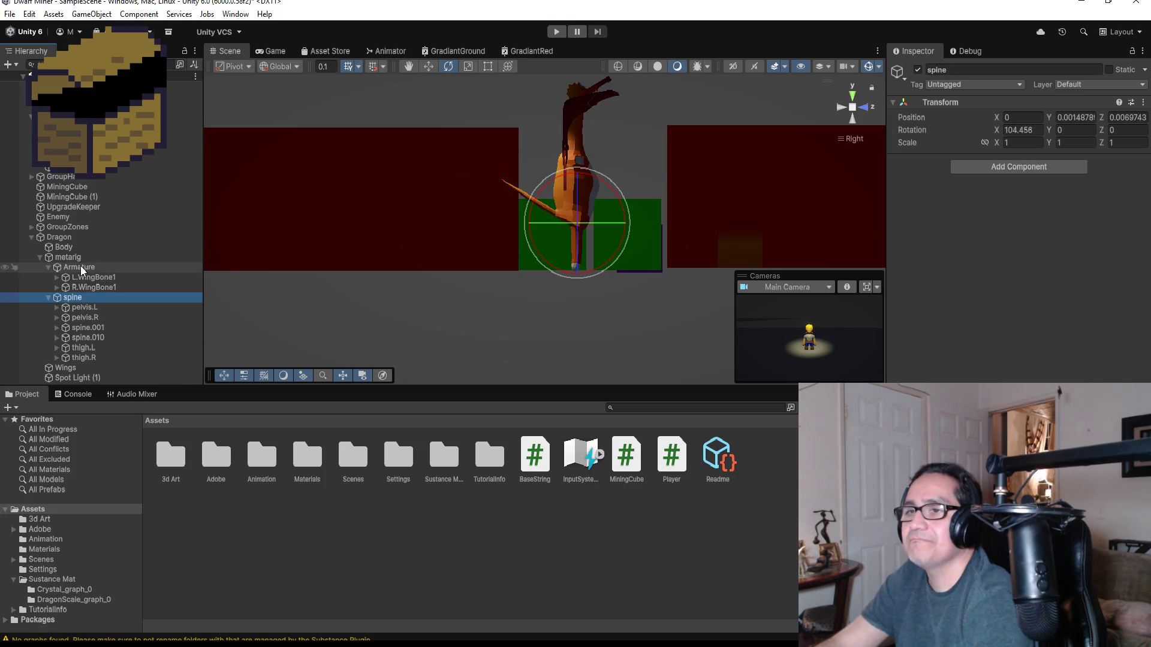
left_click_drag(603, 183, 649, 200)
key("ctrl+z")
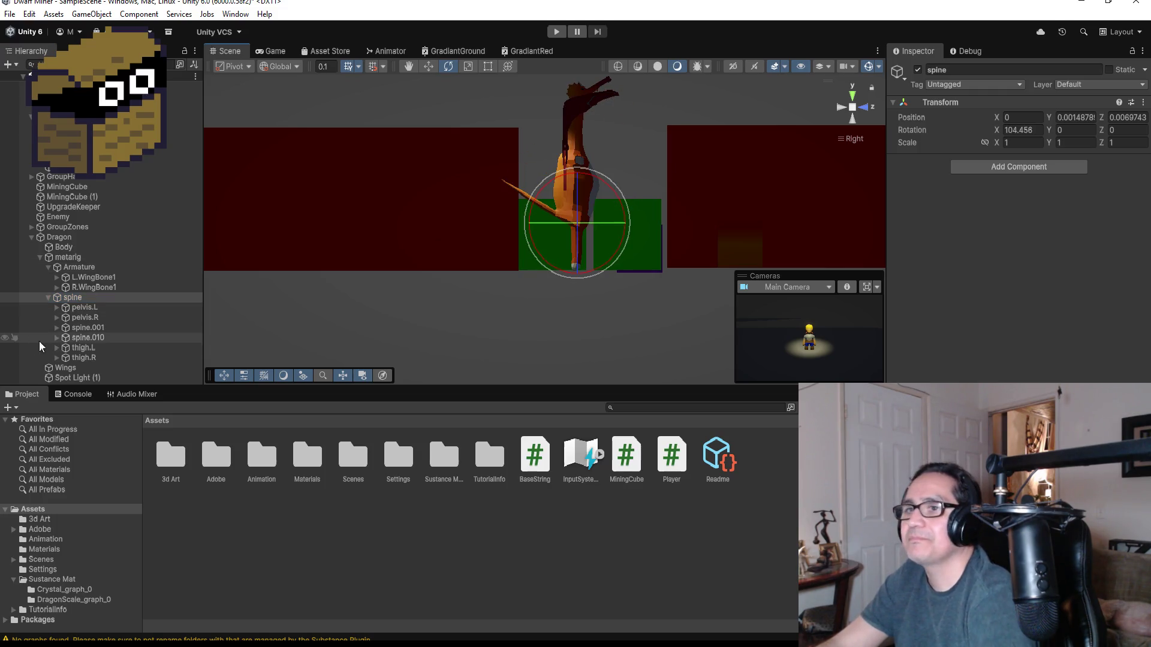
mouse_move(96, 308)
left_mouse_down()
mouse_move(81, 276)
mouse_move(96, 336)
left_mouse_up()
Step: Test-bend spine.001, then undo the bend and the Armature's reparenting
left_click(90, 298)
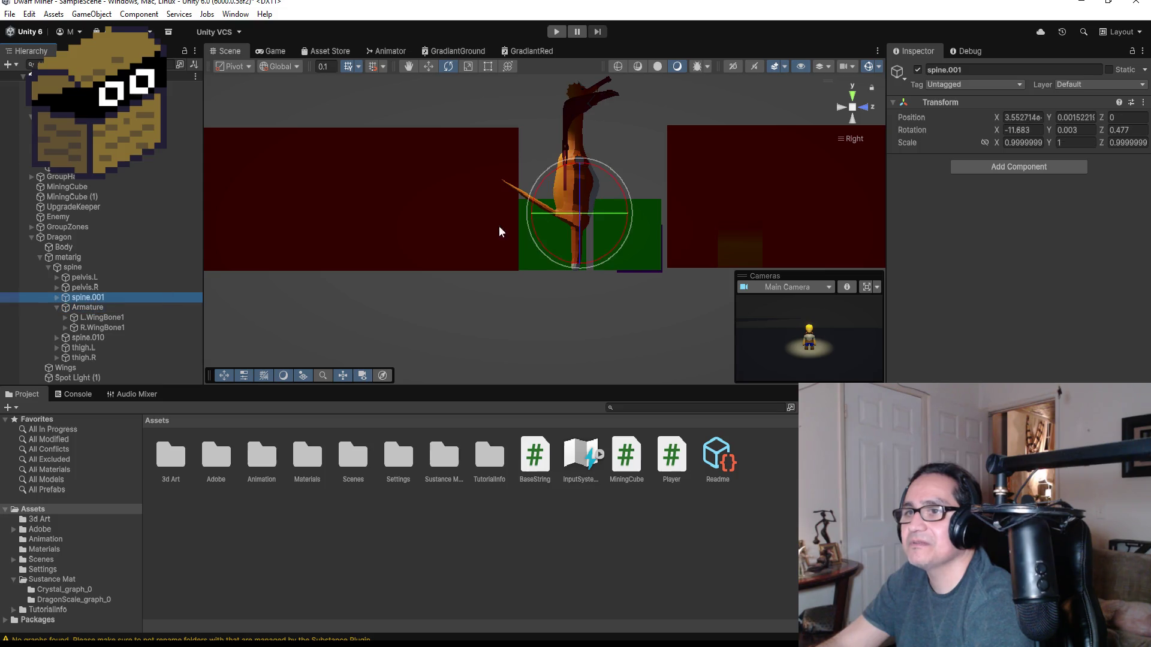
left_click_drag(605, 171, 667, 220)
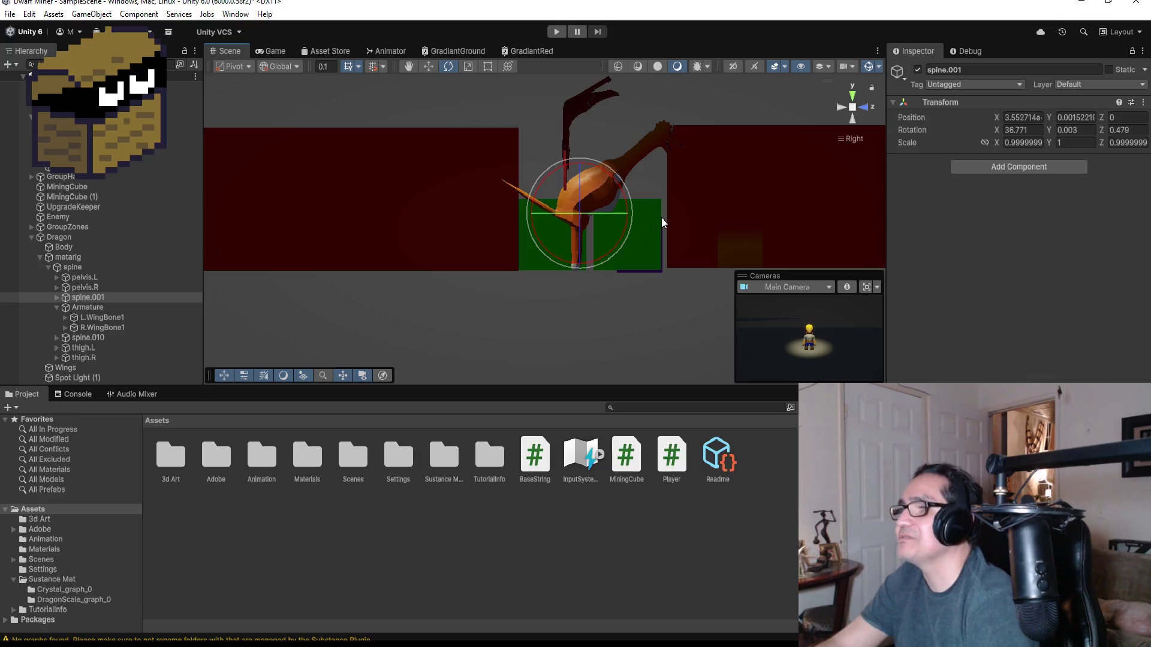
key("ctrl+z")
key("ctrl+z")
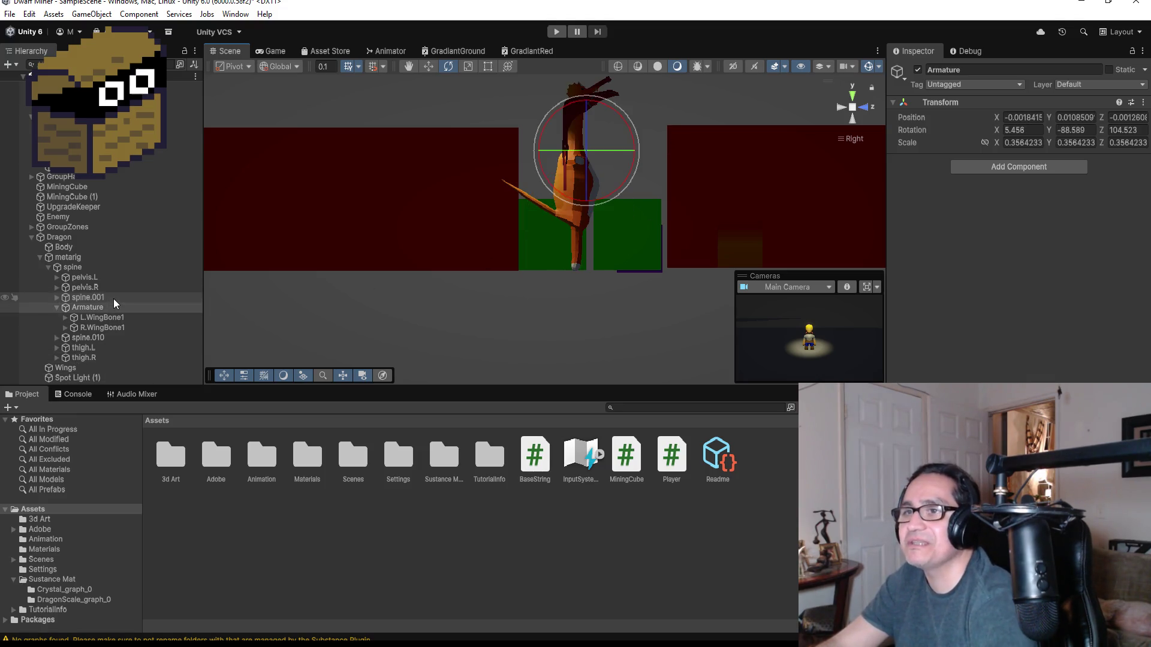
key("ctrl+z")
key("ctrl+z")
key("ctrl+z")
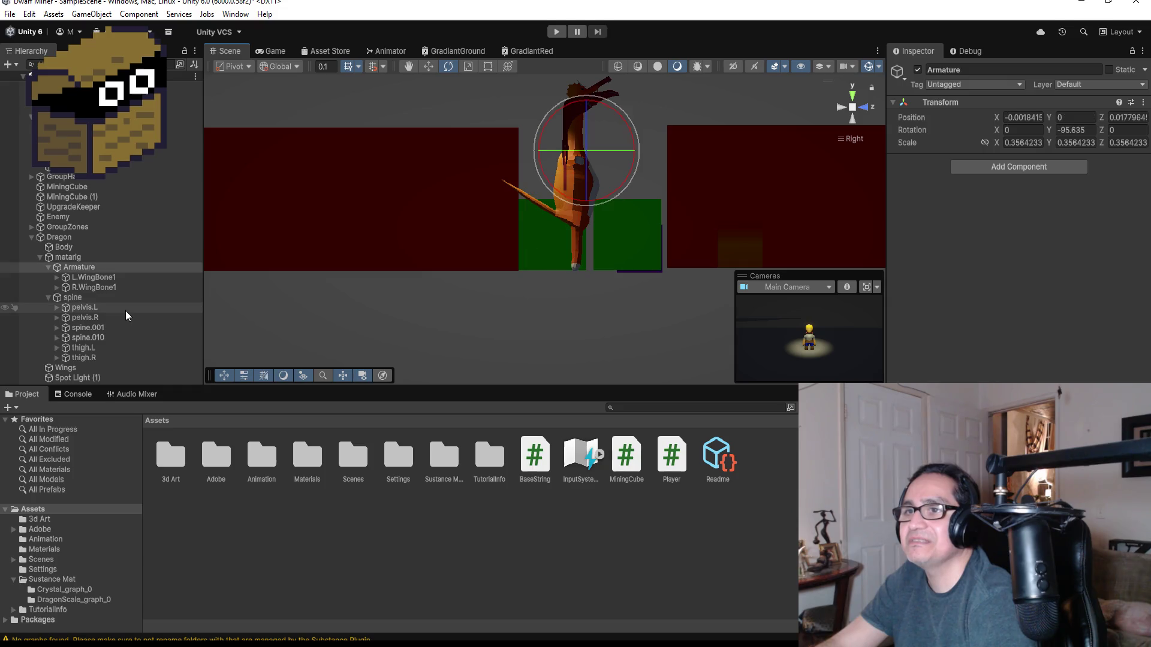
Step: Parent Wings under spine.001 and bend spine.001 to check the wings follow
left_click(81, 368)
mouse_move(81, 368)
left_mouse_down()
mouse_move(100, 334)
mouse_move(88, 328)
left_mouse_up()
left_click(70, 328)
mouse_move(599, 172)
left_mouse_down()
mouse_move(631, 178)
mouse_move(692, 274)
left_mouse_up()
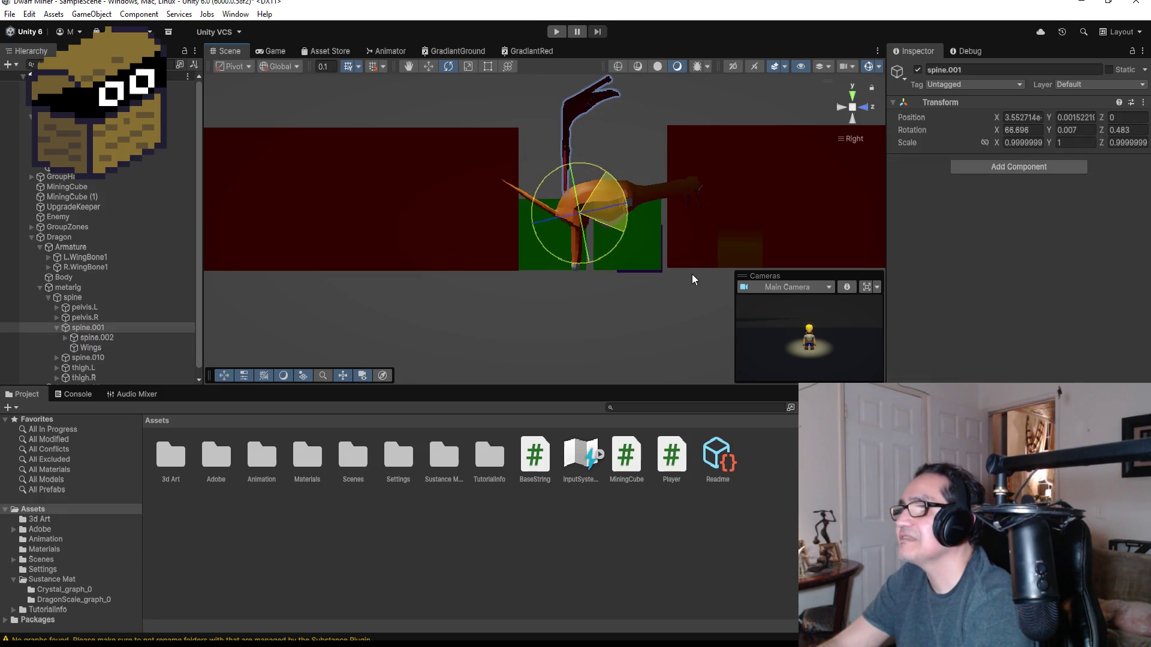
mouse_move(728, 231)
left_mouse_down()
mouse_move(496, 224)
mouse_move(524, 231)
left_mouse_up()
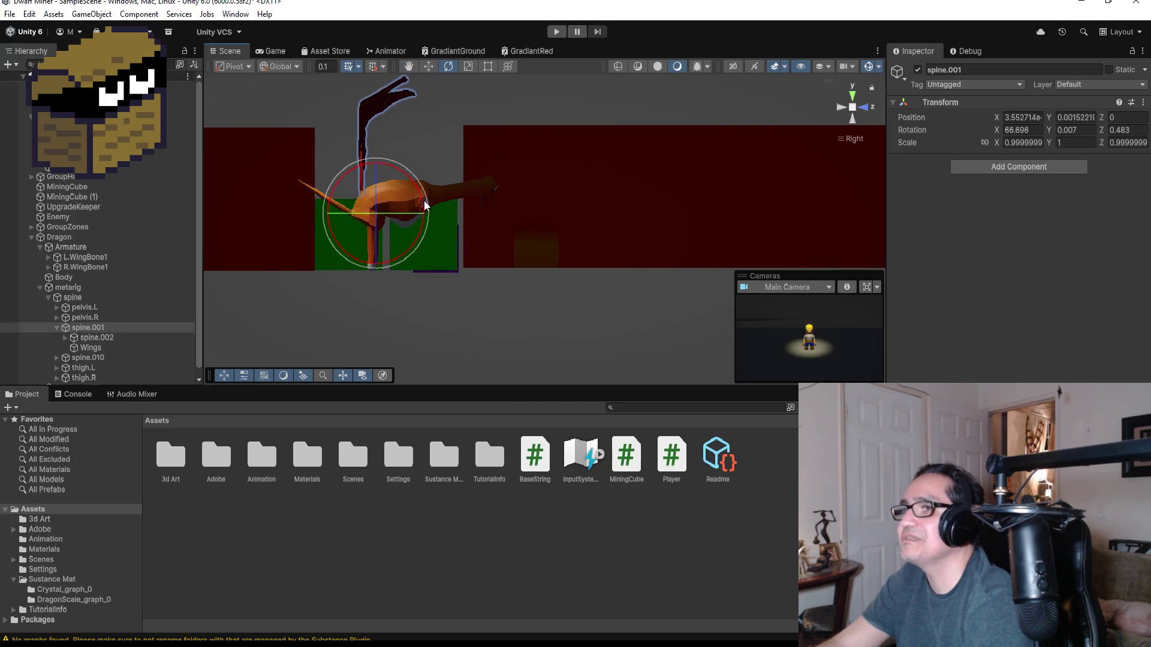
mouse_move(419, 196)
left_mouse_down()
mouse_move(410, 181)
mouse_move(456, 204)
mouse_move(433, 227)
mouse_move(514, 221)
mouse_move(424, 213)
mouse_move(335, 238)
mouse_move(351, 215)
mouse_move(496, 223)
left_mouse_up()
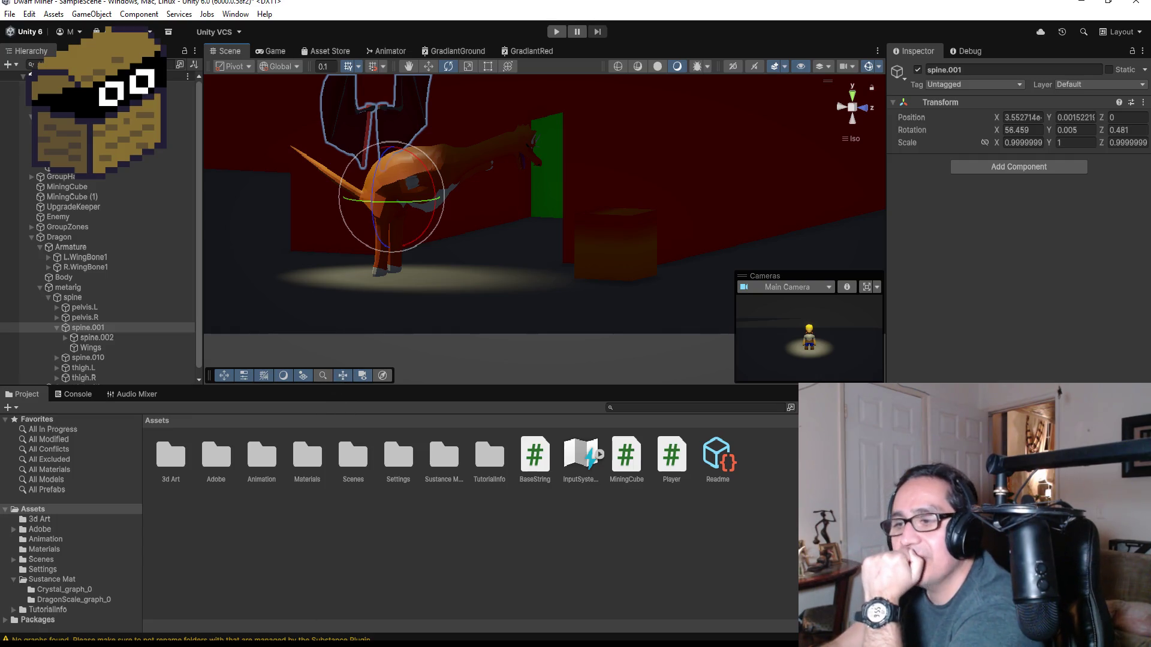
Step: Close Substance 3D Designer and view the dragon from the right side
left_click(368, 594)
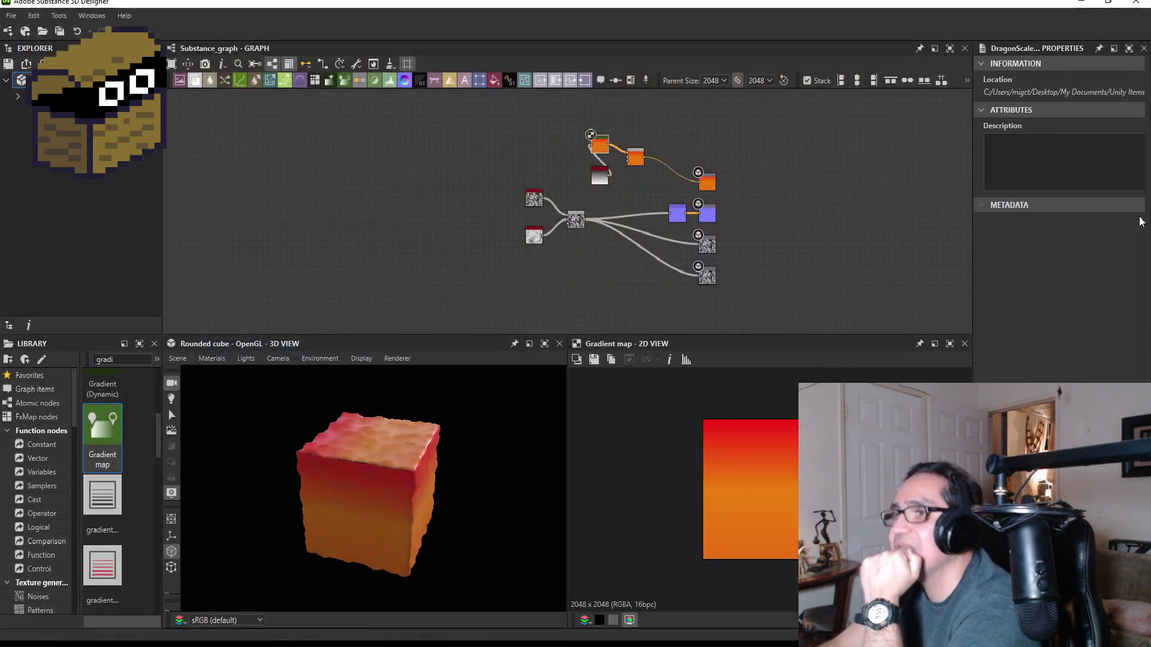
left_click(1133, 6)
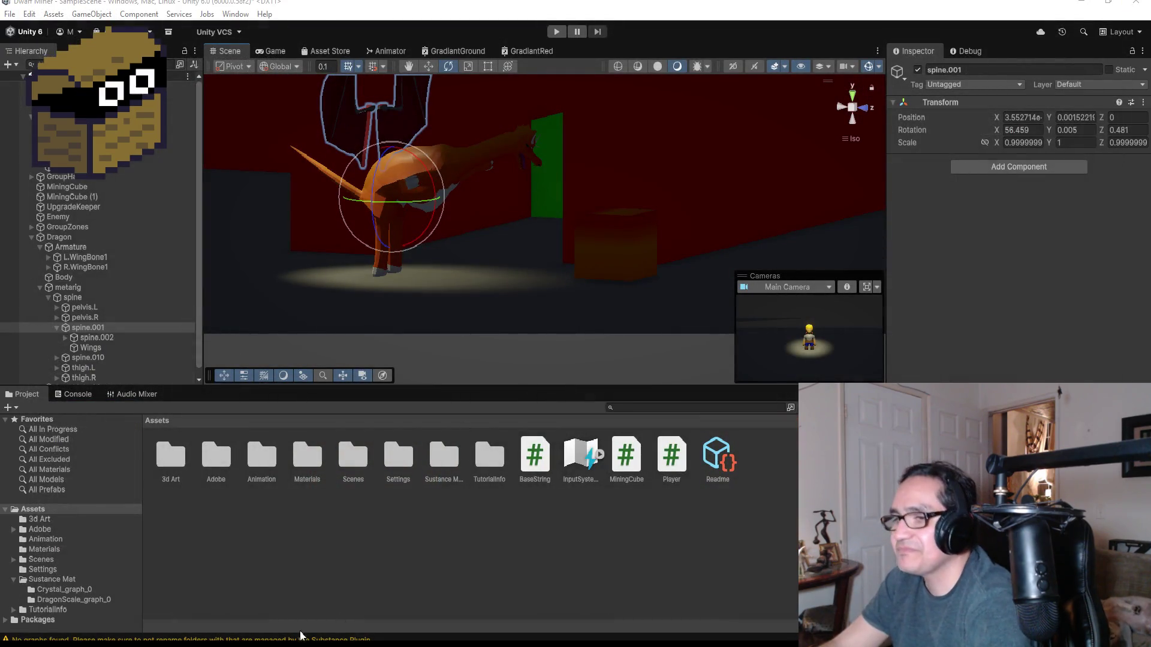
mouse_move(383, 320)
left_mouse_down()
mouse_move(473, 183)
mouse_move(509, 231)
mouse_move(251, 254)
left_mouse_up()
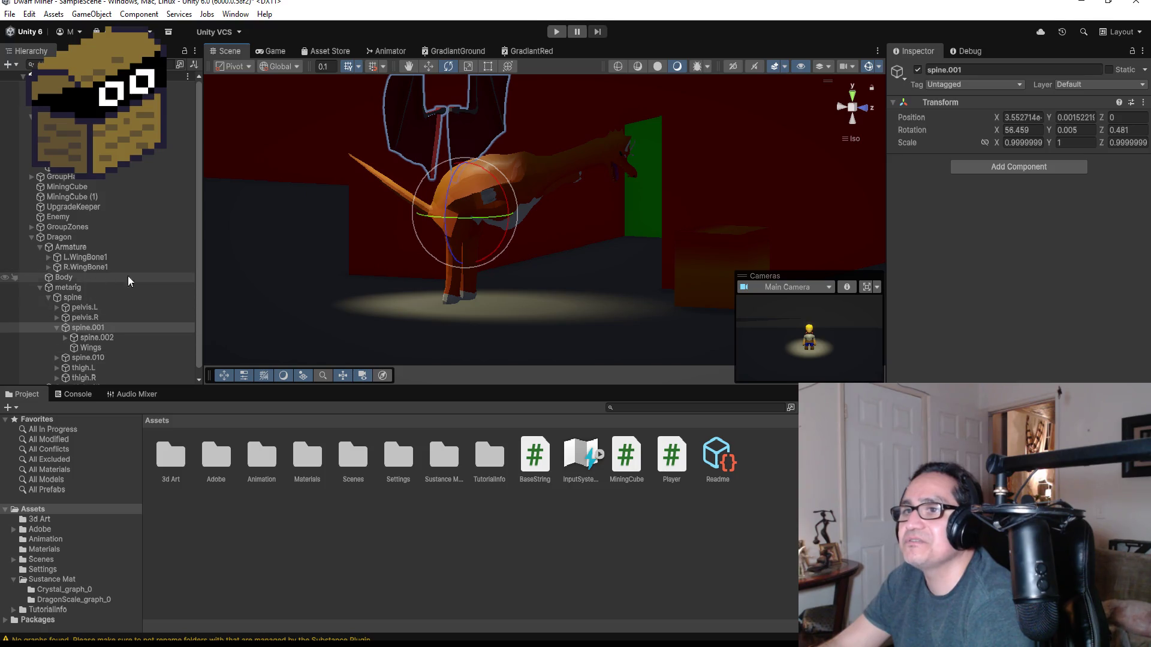
left_click(843, 109)
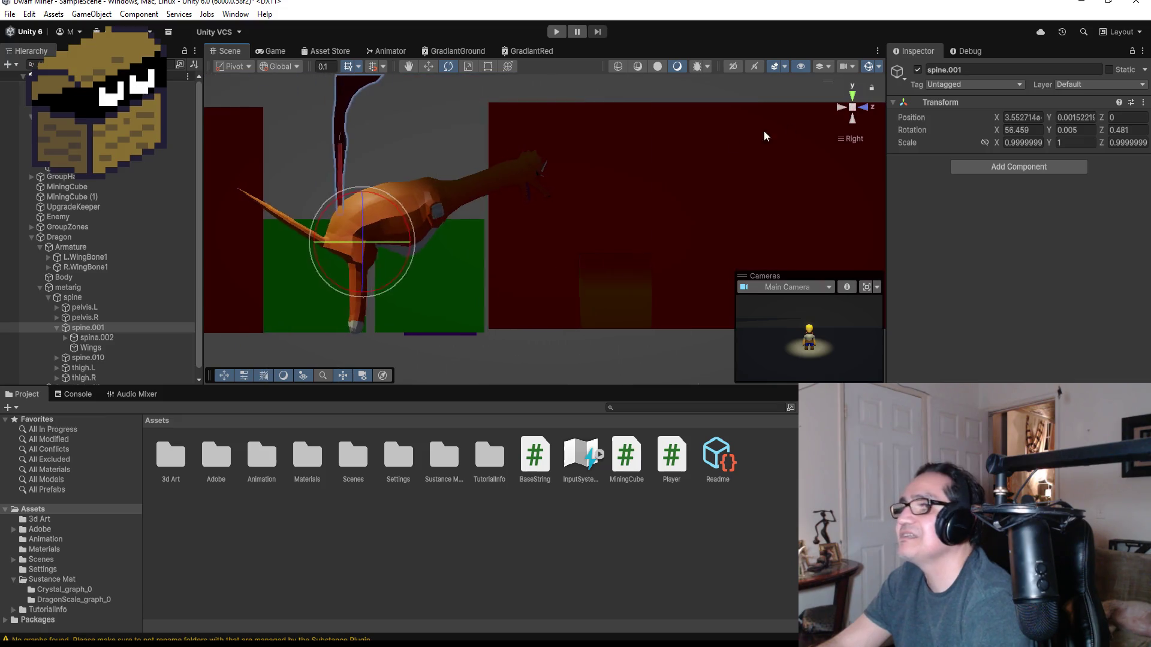
Step: Try Wings under spine.002 with a spine.001 tilt, then move Wings back under Dragon
left_click(58, 328)
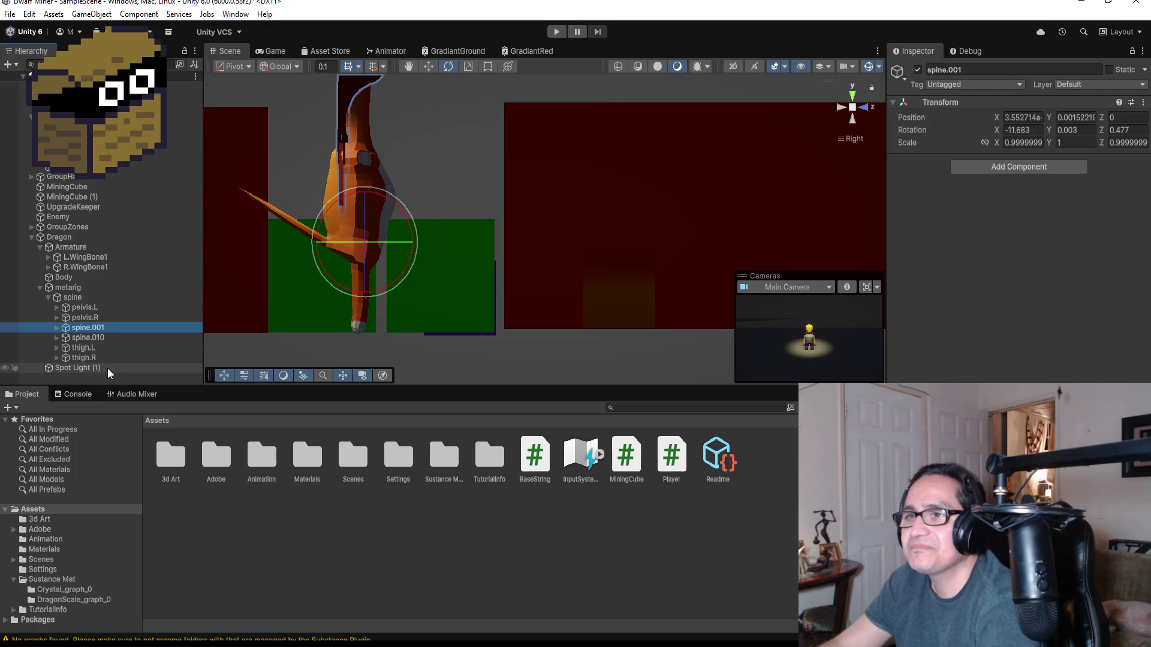
left_click(40, 248)
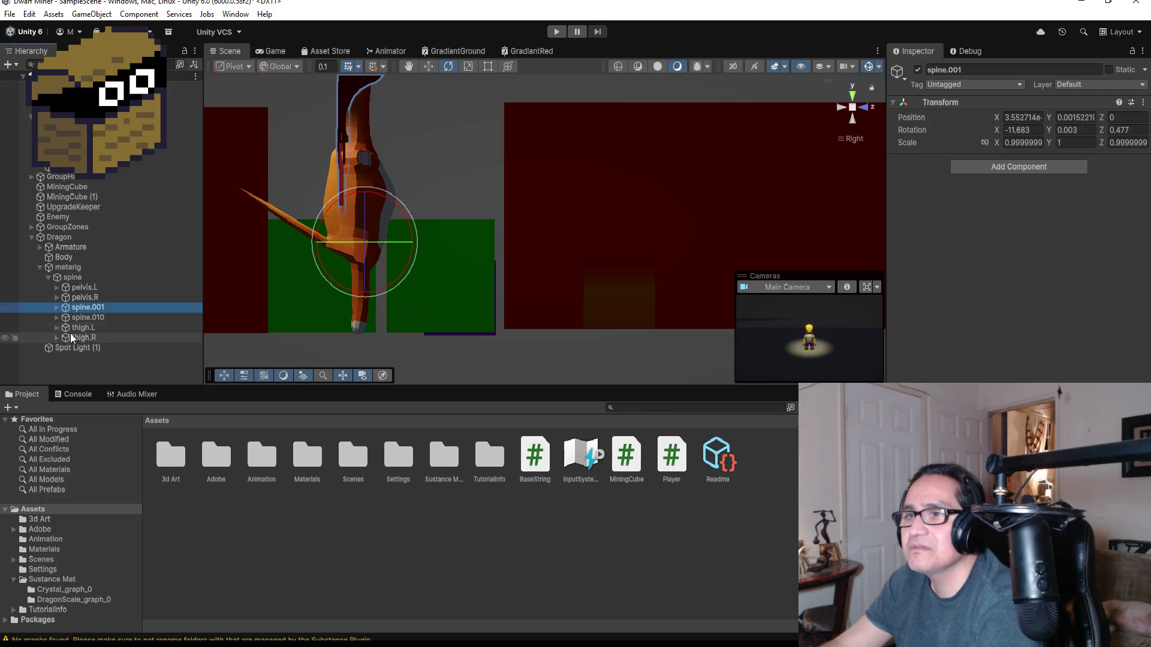
left_click(58, 307)
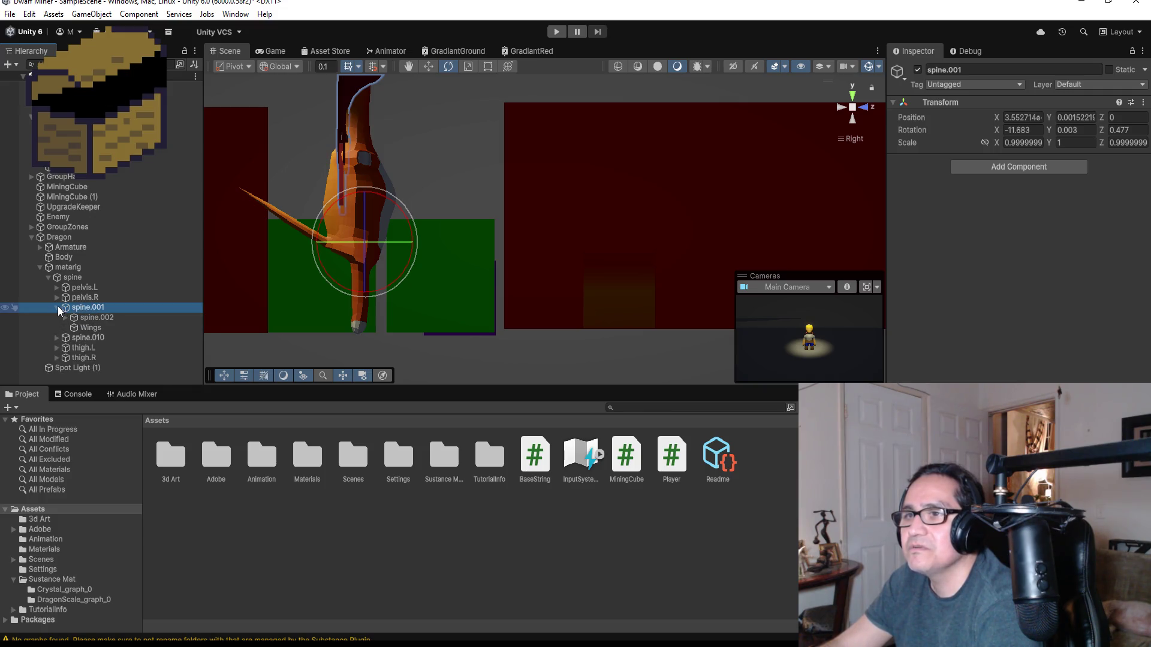
left_click(86, 329)
left_click_drag(86, 329, 90, 318)
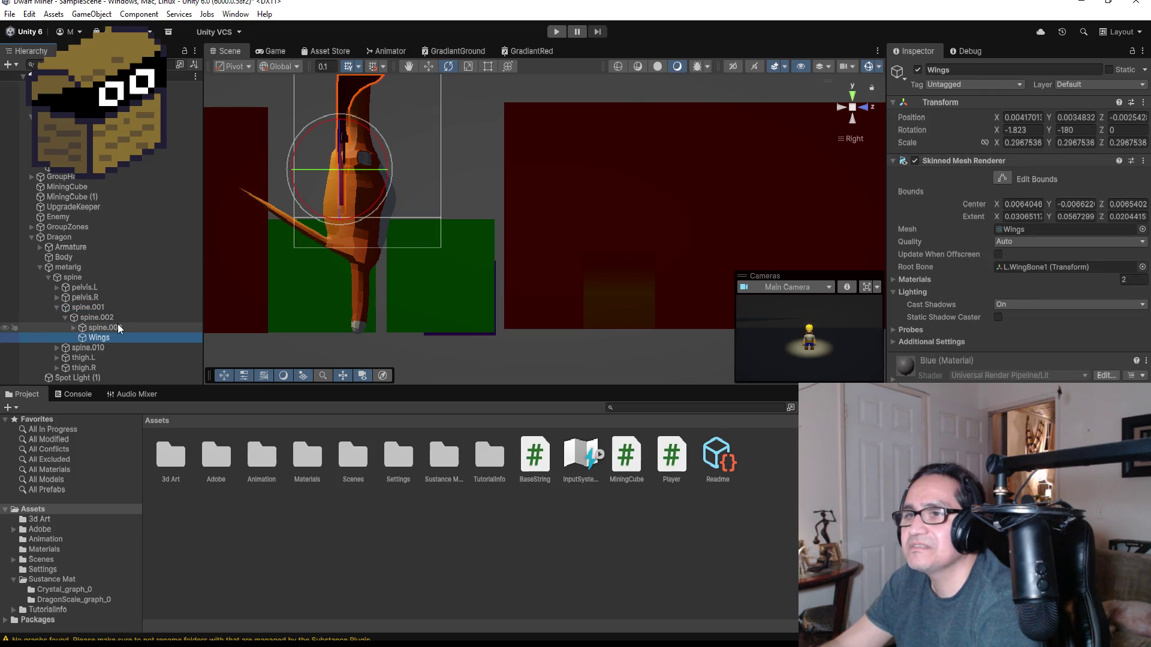
left_click(87, 306)
mouse_move(393, 199)
left_mouse_down()
mouse_move(490, 259)
mouse_move(420, 245)
left_mouse_up()
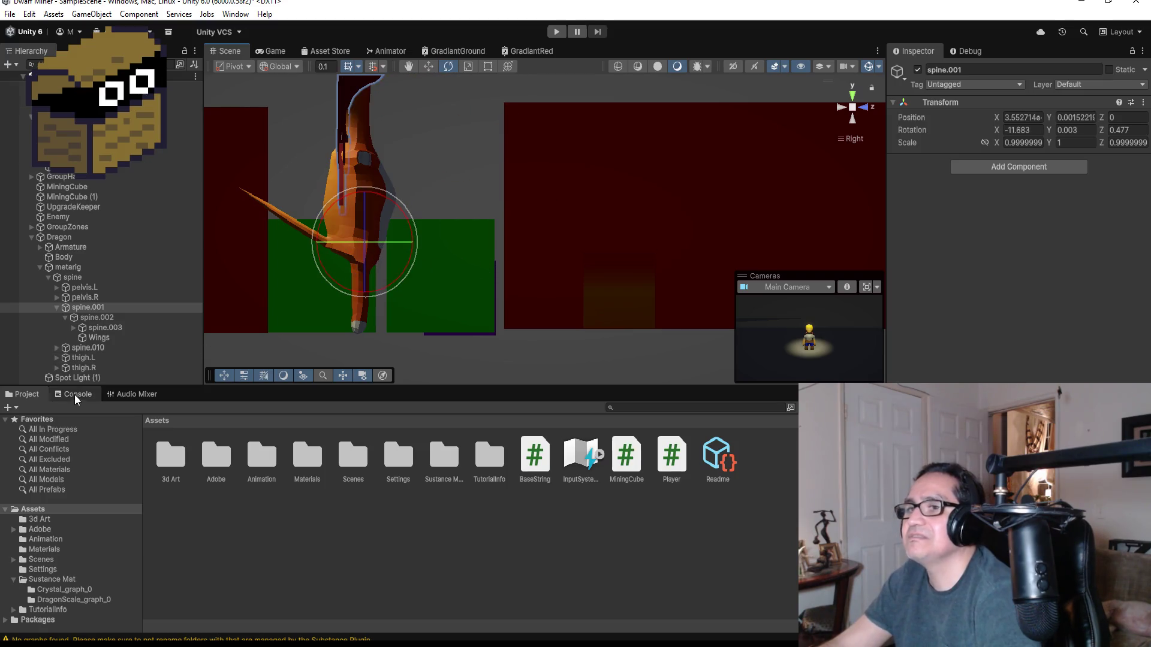
left_click(56, 349)
left_click_drag(96, 338, 76, 268)
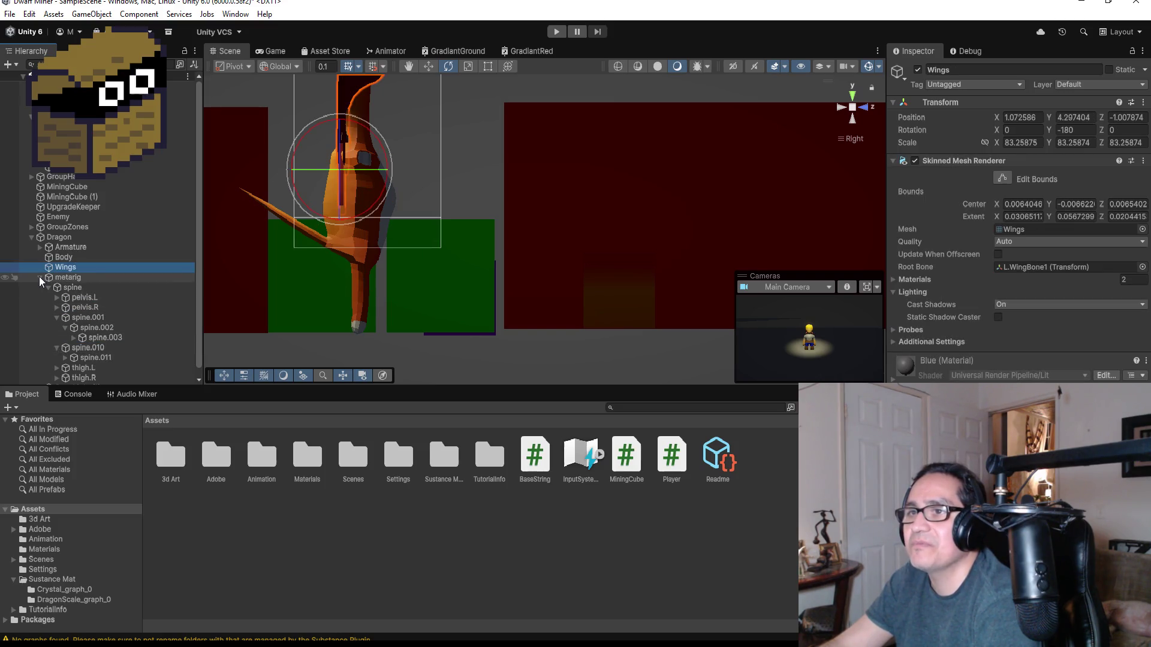
Step: Bend the dragon's neck forward by rotating spine.002
left_click(62, 249)
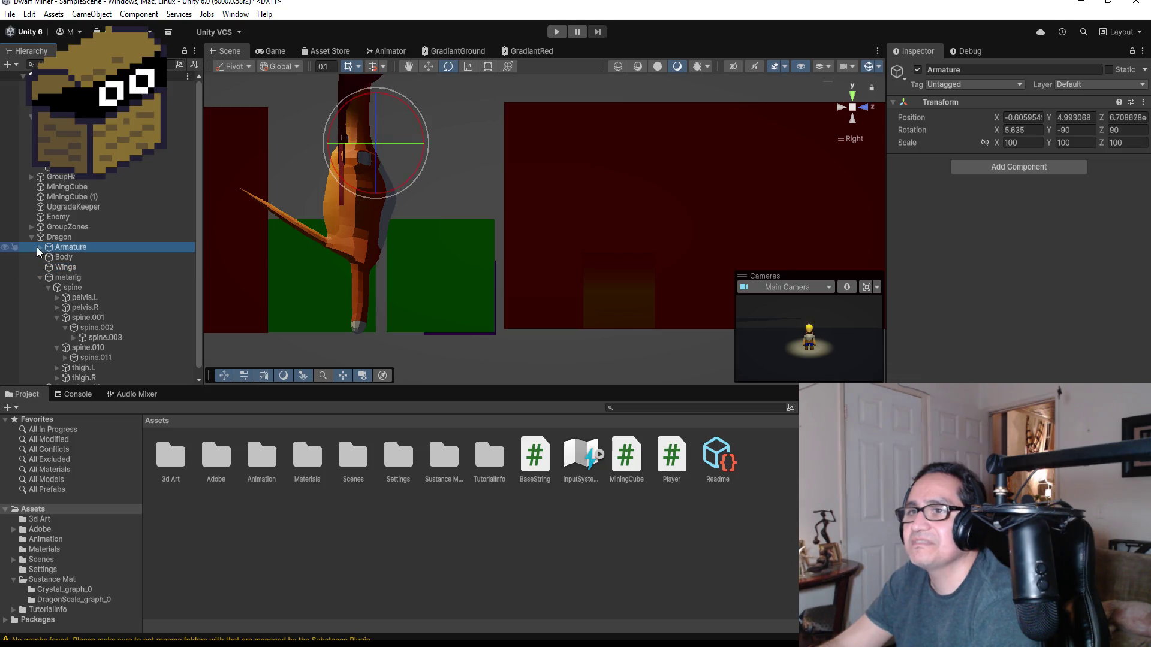
left_click(38, 247)
left_click(81, 257)
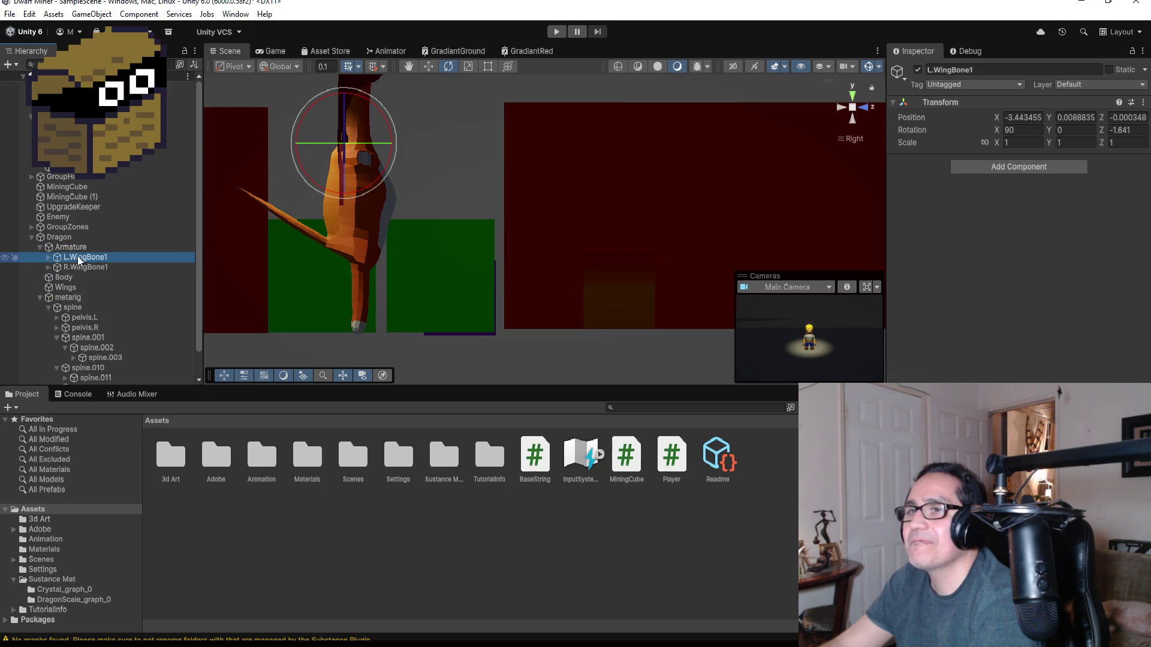
left_click(44, 246)
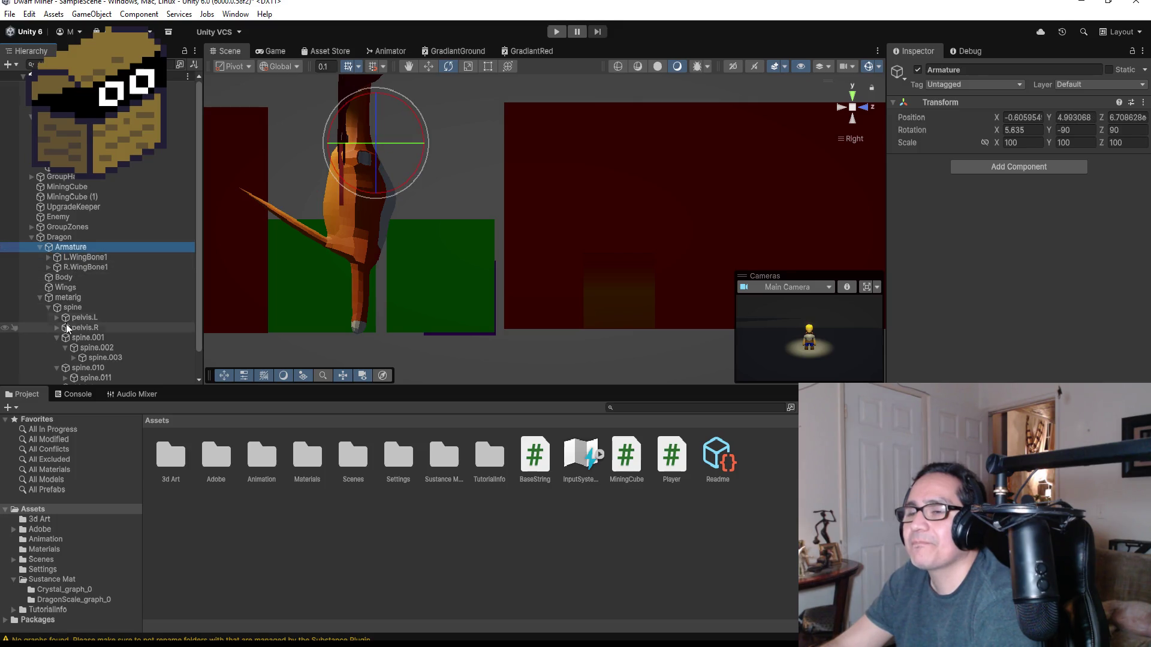
left_click(95, 338)
left_click(94, 347)
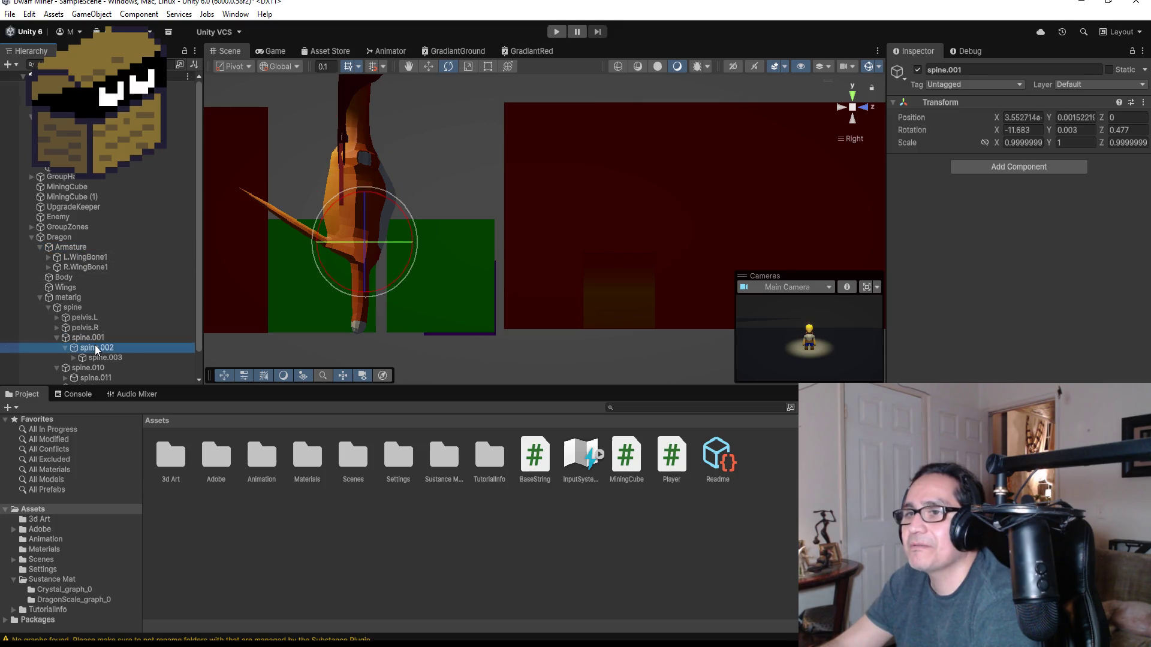
left_click_drag(404, 171, 458, 212)
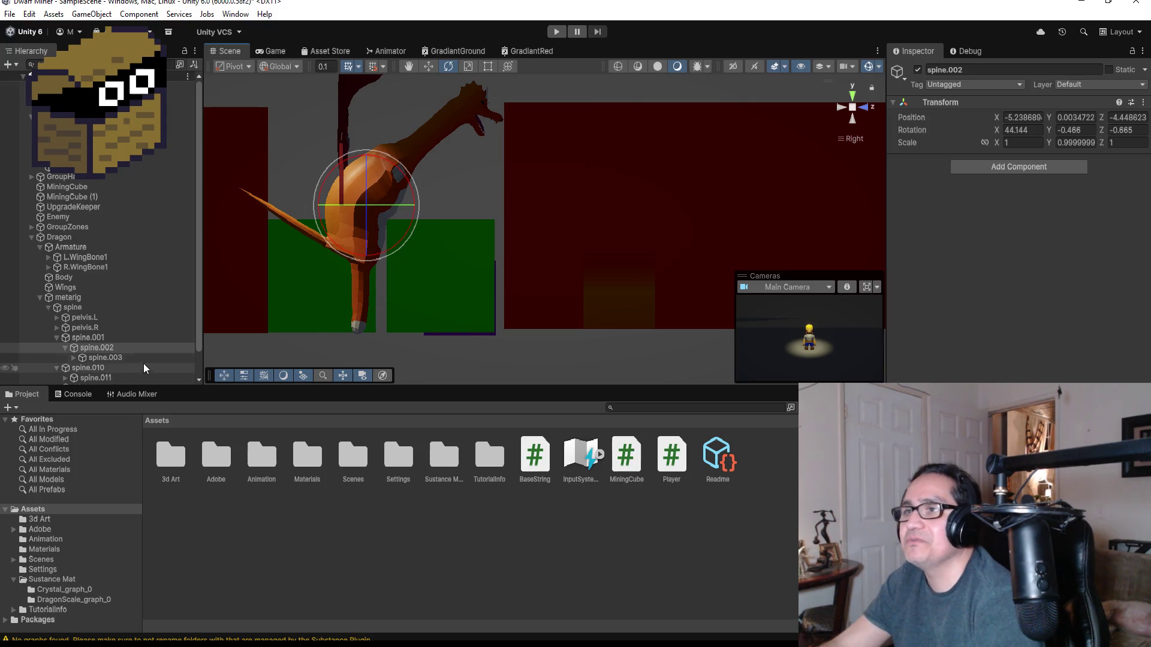
Step: Bend the dragon's body by rotating spine.001
left_click(103, 357)
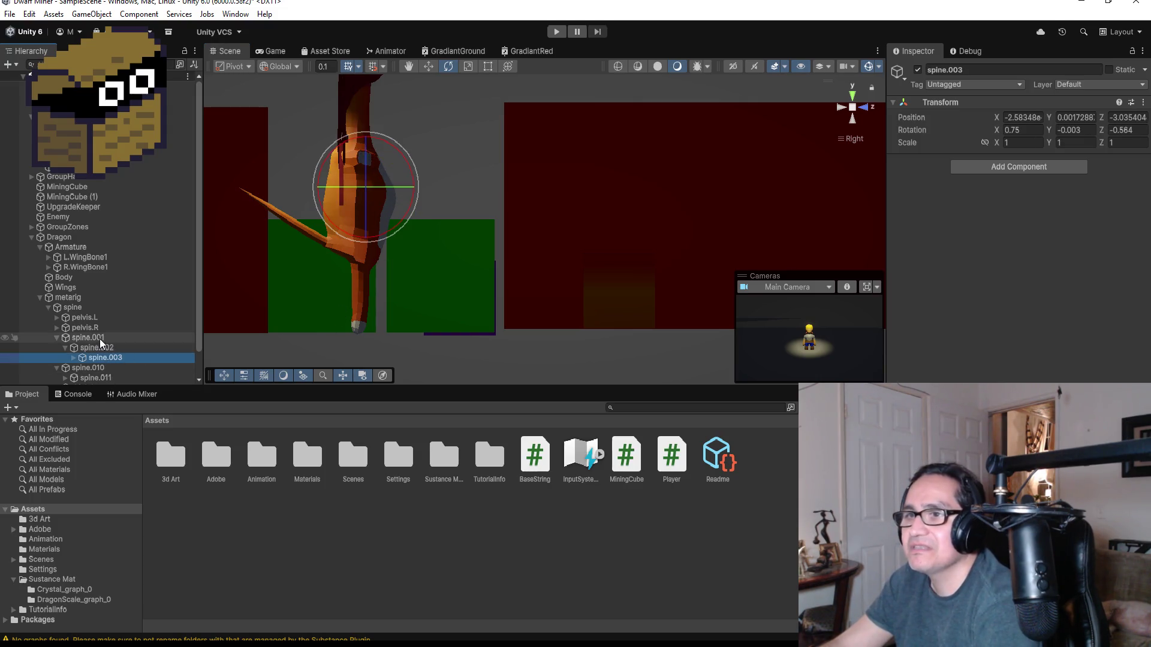
left_click(100, 340)
mouse_move(387, 189)
left_mouse_down()
mouse_move(472, 246)
mouse_move(496, 289)
mouse_move(492, 304)
left_mouse_up()
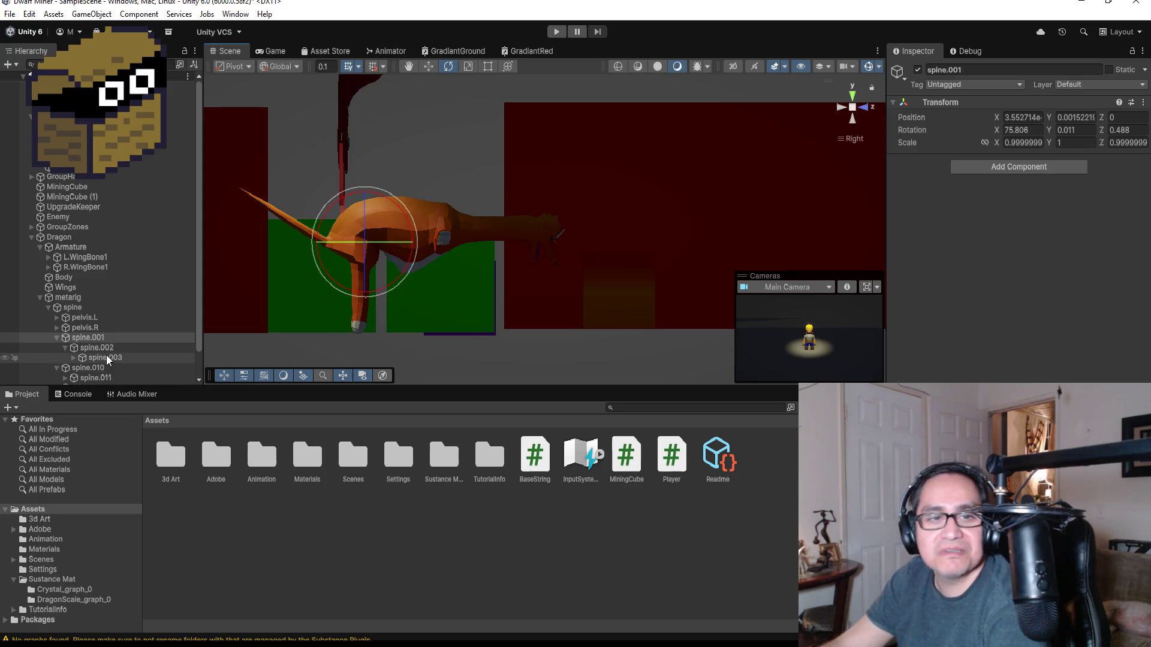
scroll(114, 342, "down", 2)
Step: Rotate thigh.L and thigh.R, setting thigh.R to 213.087 on X
left_click(77, 360)
mouse_move(402, 240)
left_mouse_down()
mouse_move(473, 294)
mouse_move(480, 321)
mouse_move(479, 304)
left_mouse_up()
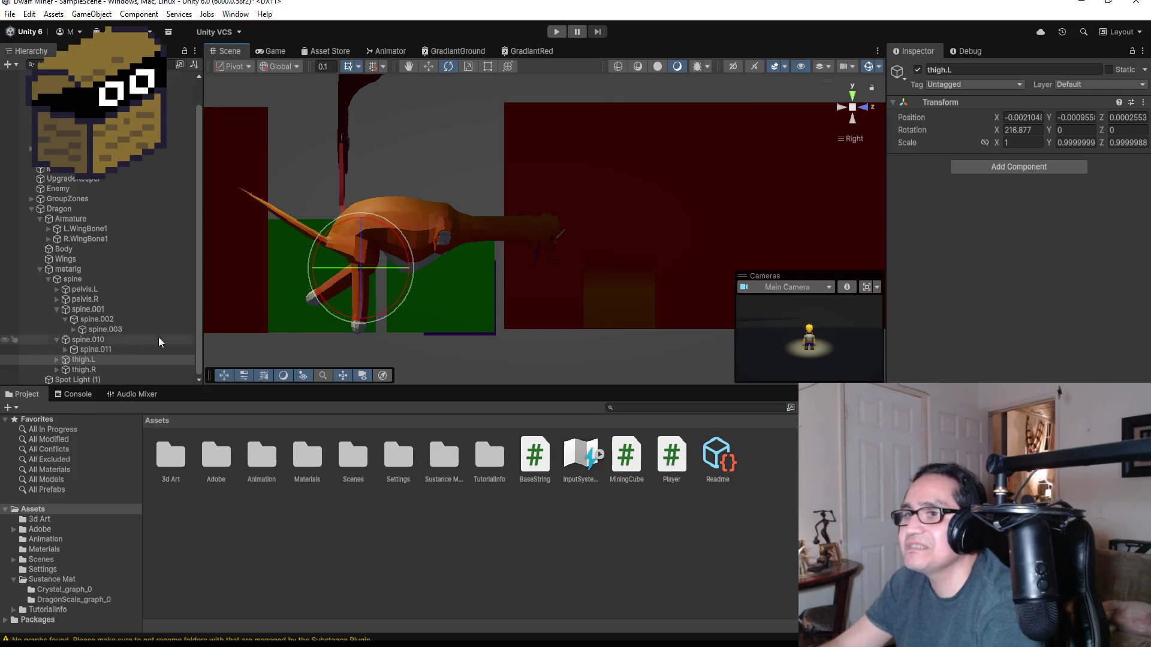
left_click(83, 369)
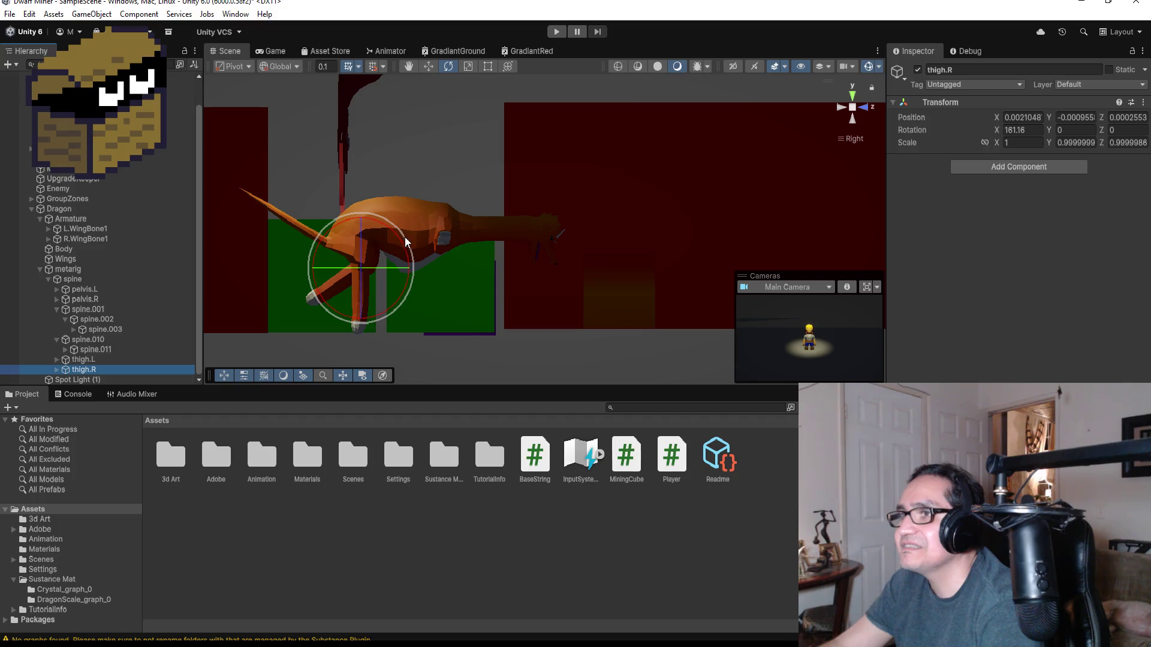
left_click_drag(409, 243, 466, 290)
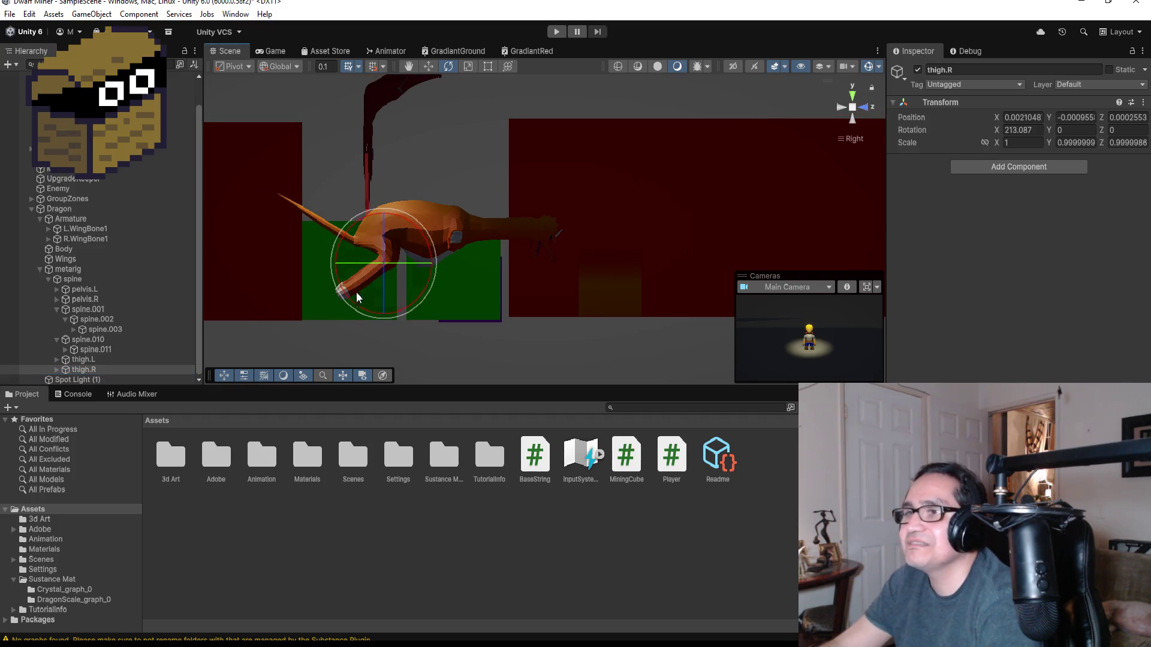
left_click(78, 369)
Step: Fold the left shin back, rotating shin.L to -122.83 on X
left_click(56, 359)
left_click(101, 360)
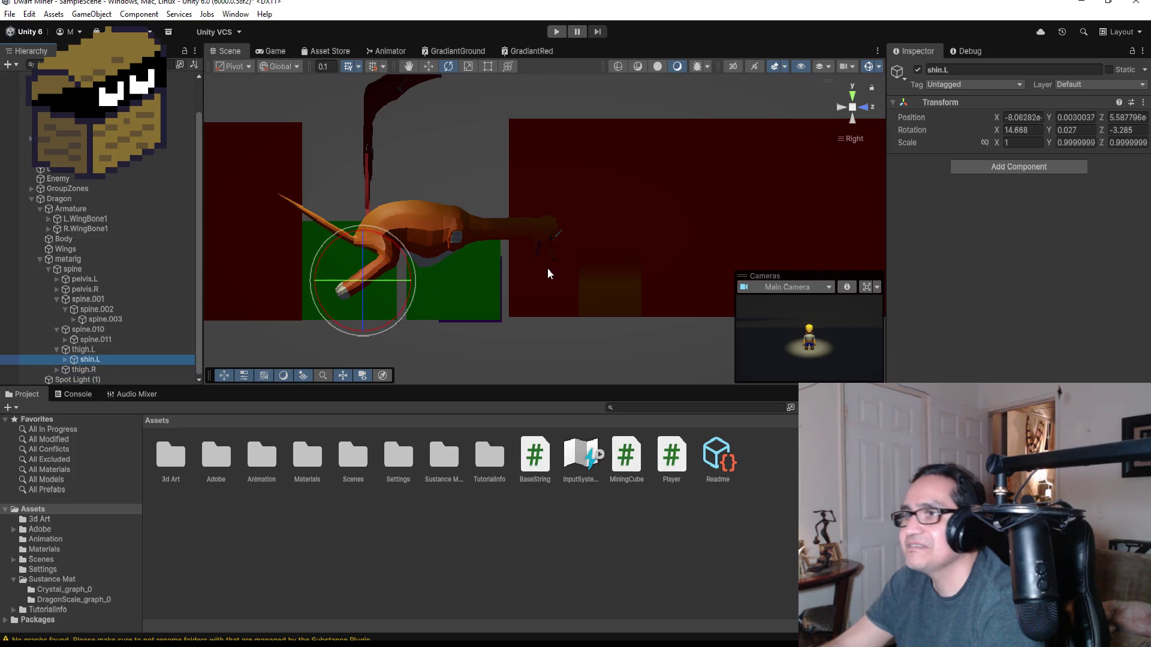
left_click_drag(402, 243, 470, 309)
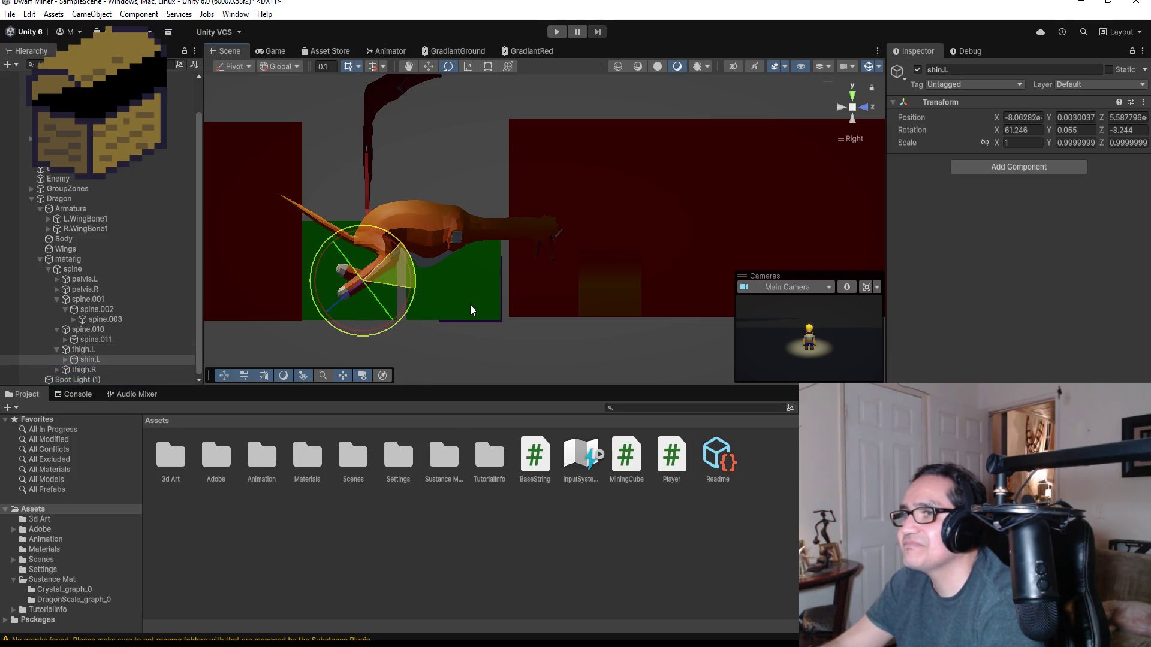
key("ctrl+z")
mouse_move(358, 218)
left_mouse_down()
mouse_move(175, 142)
mouse_move(422, 289)
left_mouse_up()
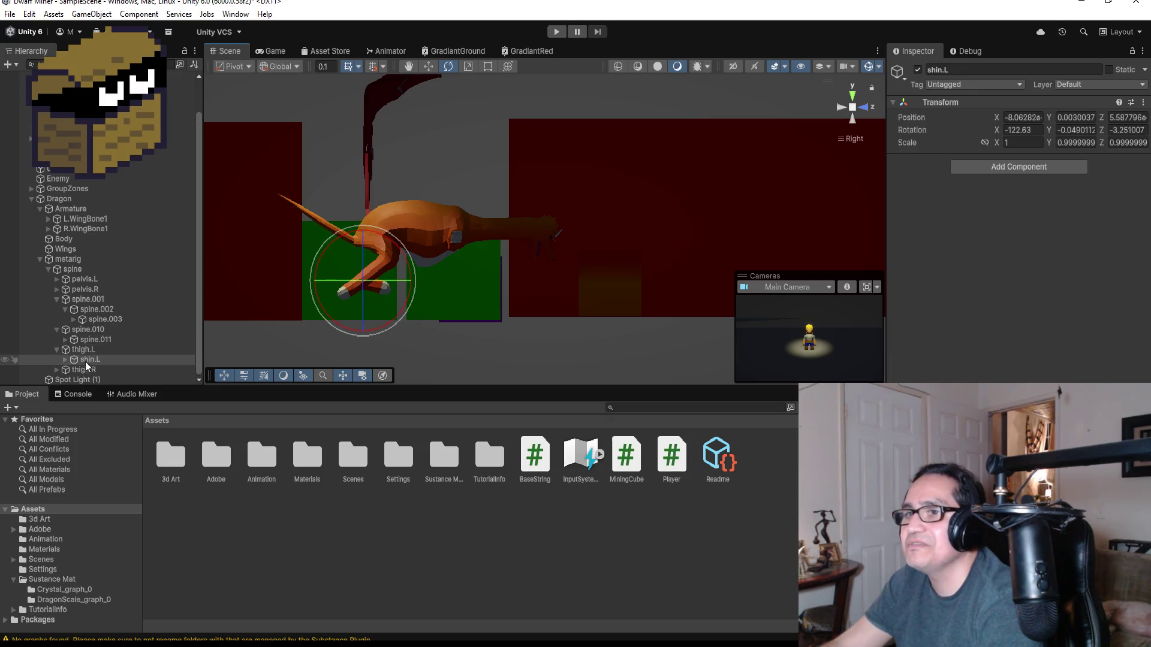
Step: Fold the right shin back, rotating shin.R to -128.772 on X
left_click(57, 370)
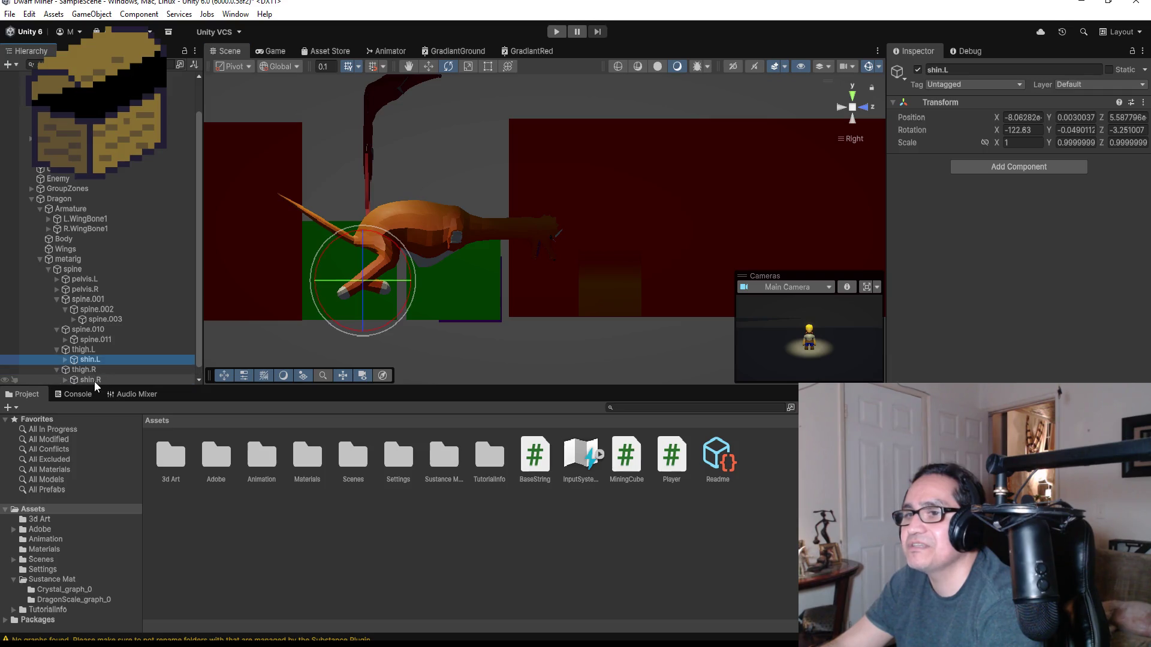
left_click(91, 380)
mouse_move(415, 262)
left_mouse_down()
mouse_move(379, 169)
mouse_move(293, 39)
left_mouse_up()
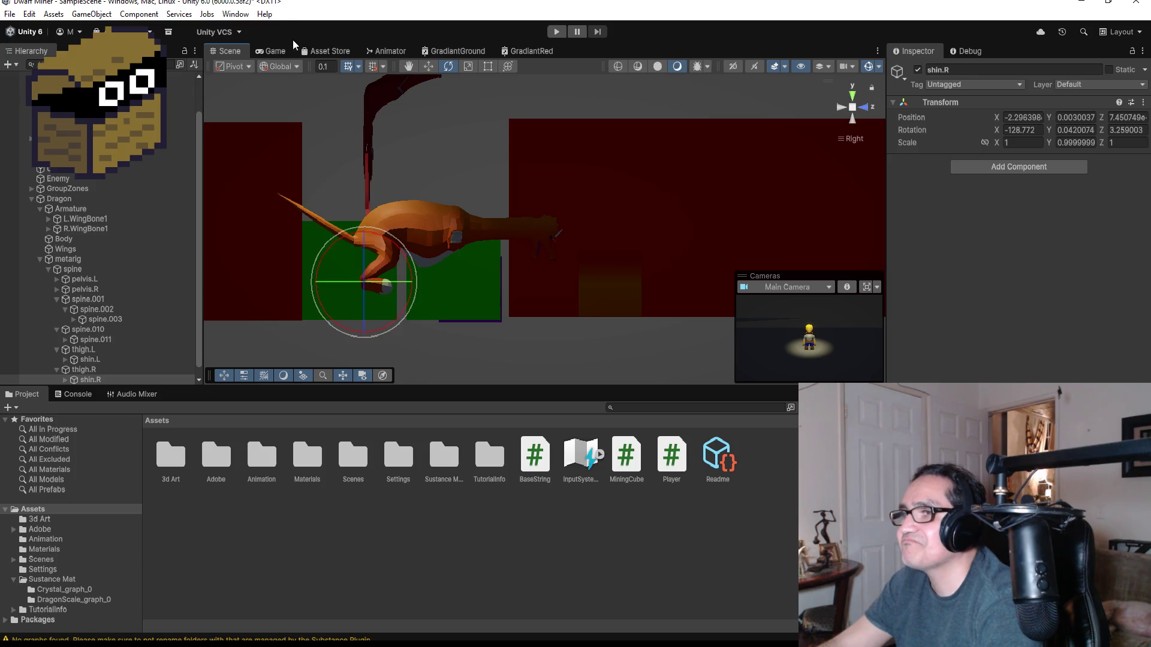
left_click(442, 221)
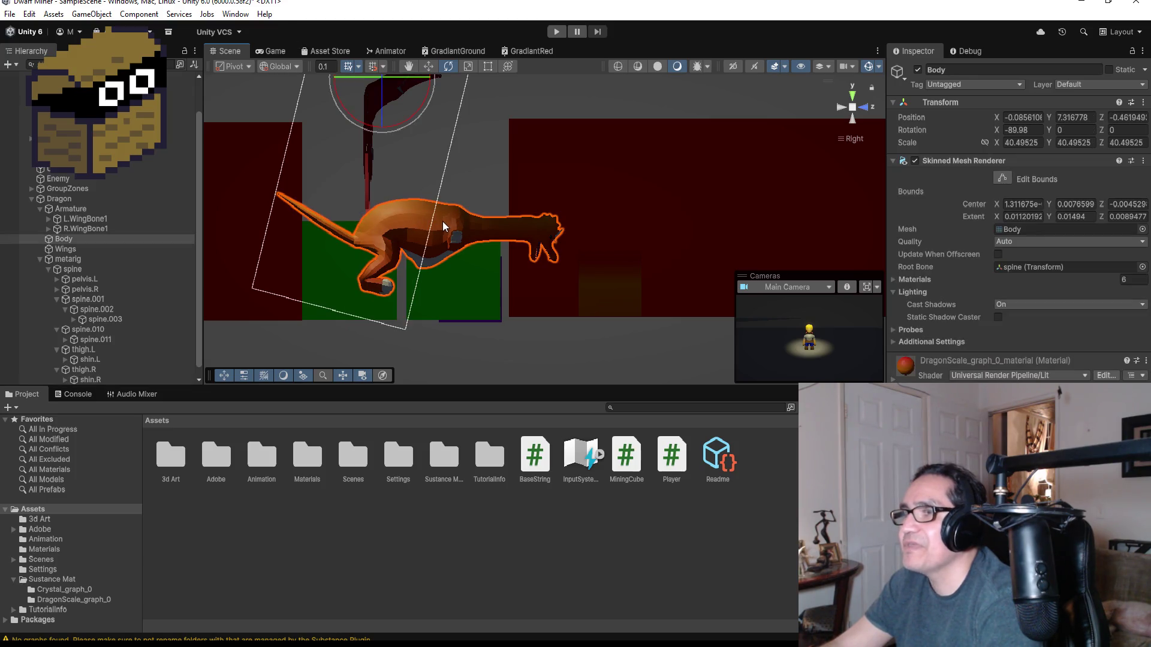
Step: Raise the dragon's neck by rotating spine.002 and tilting spine.003
scroll(105, 336, "down", 1)
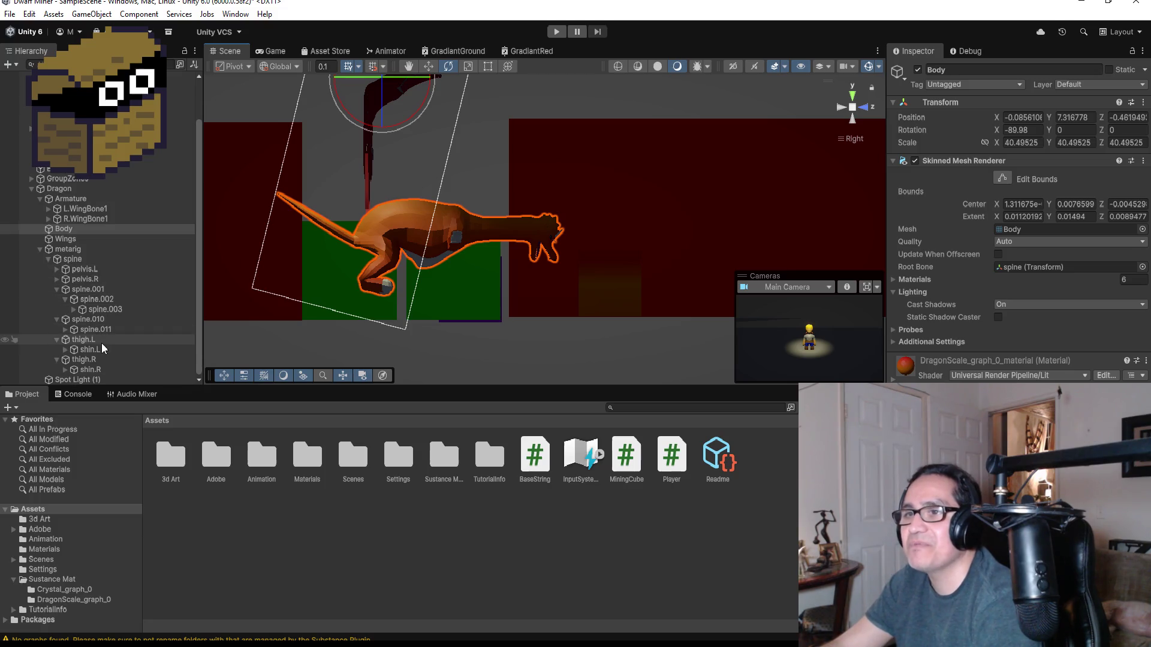
left_click(95, 329)
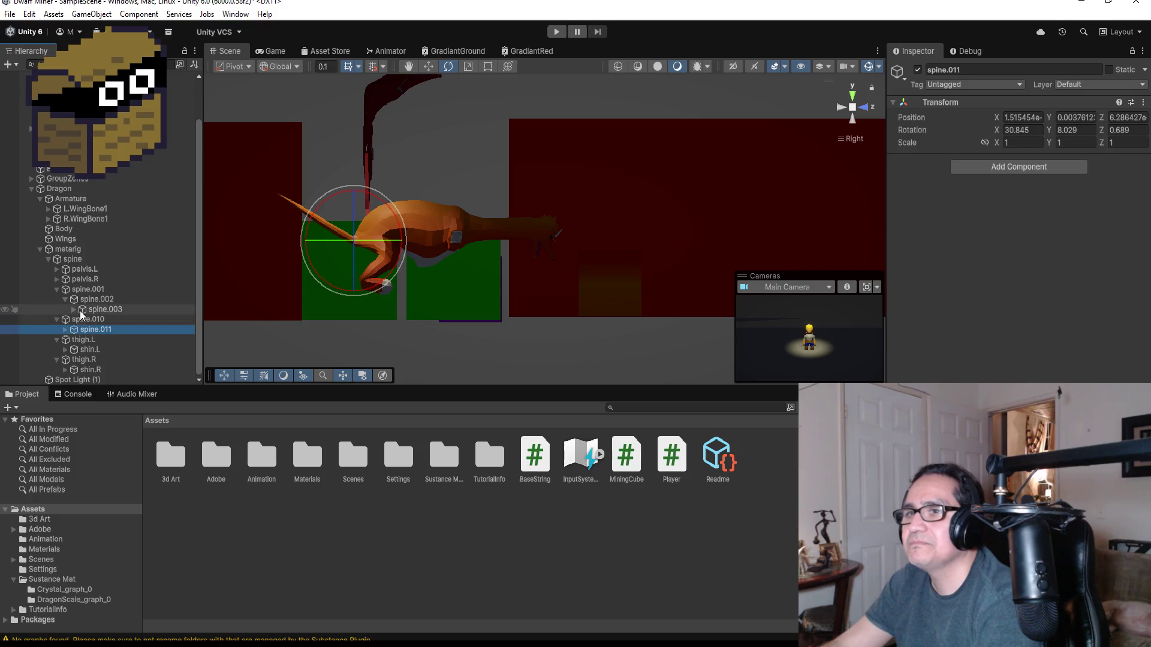
left_click(96, 300)
mouse_move(458, 212)
left_mouse_down()
mouse_move(408, 151)
mouse_move(372, 129)
mouse_move(419, 154)
left_mouse_up()
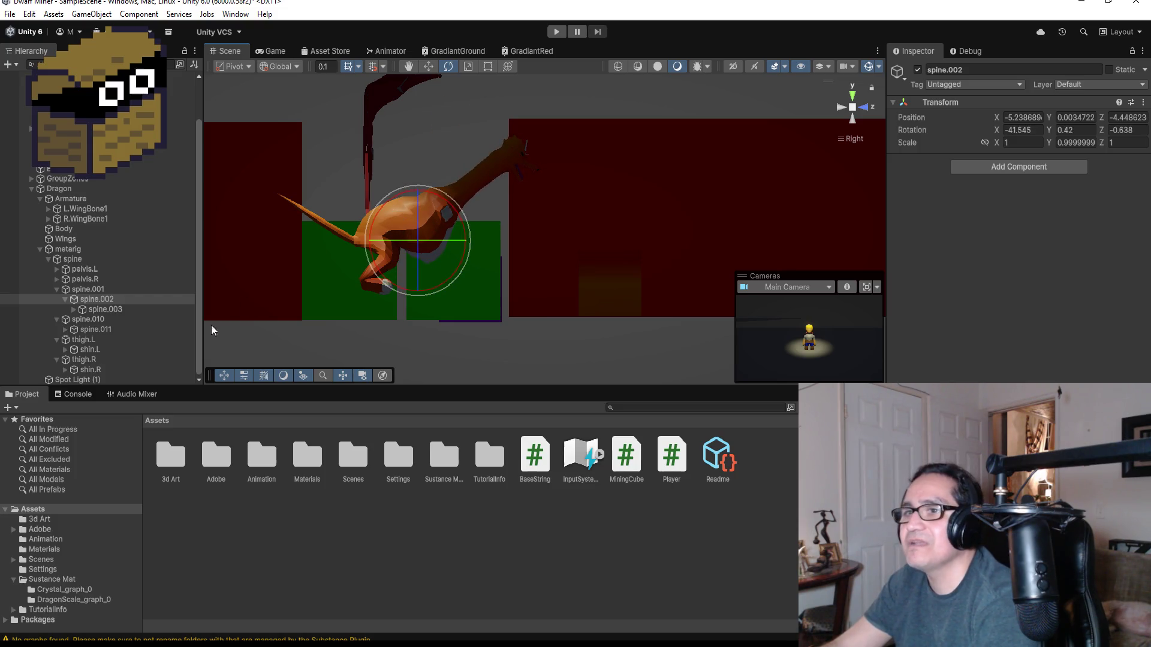
left_click(105, 309)
mouse_move(472, 201)
left_mouse_down()
mouse_move(462, 175)
mouse_move(492, 182)
left_mouse_up()
left_click(77, 311)
Step: Rotate spine.004 to -41.336 on X to lift the head, then orbit for an angled view
left_click(74, 309)
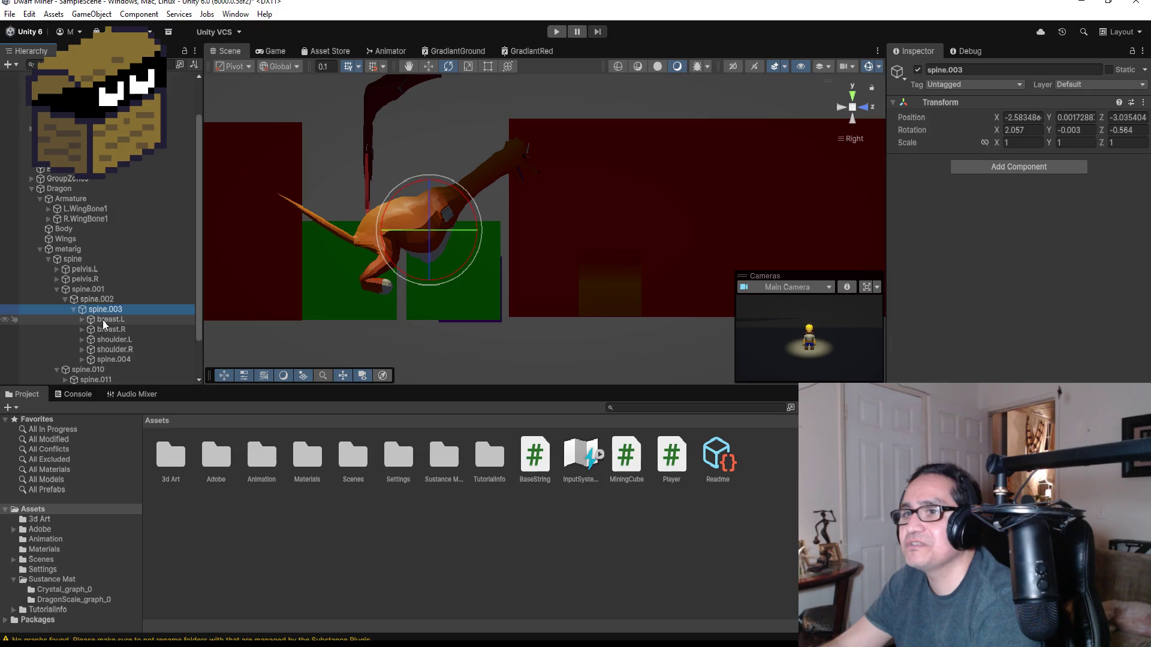
left_click(108, 320)
left_click(113, 330)
left_click(124, 344)
left_click(124, 350)
left_click(125, 359)
mouse_move(488, 198)
left_mouse_down()
mouse_move(493, 153)
mouse_move(456, 125)
left_mouse_up()
mouse_move(596, 214)
left_mouse_down()
mouse_move(462, 188)
mouse_move(563, 223)
left_mouse_up()
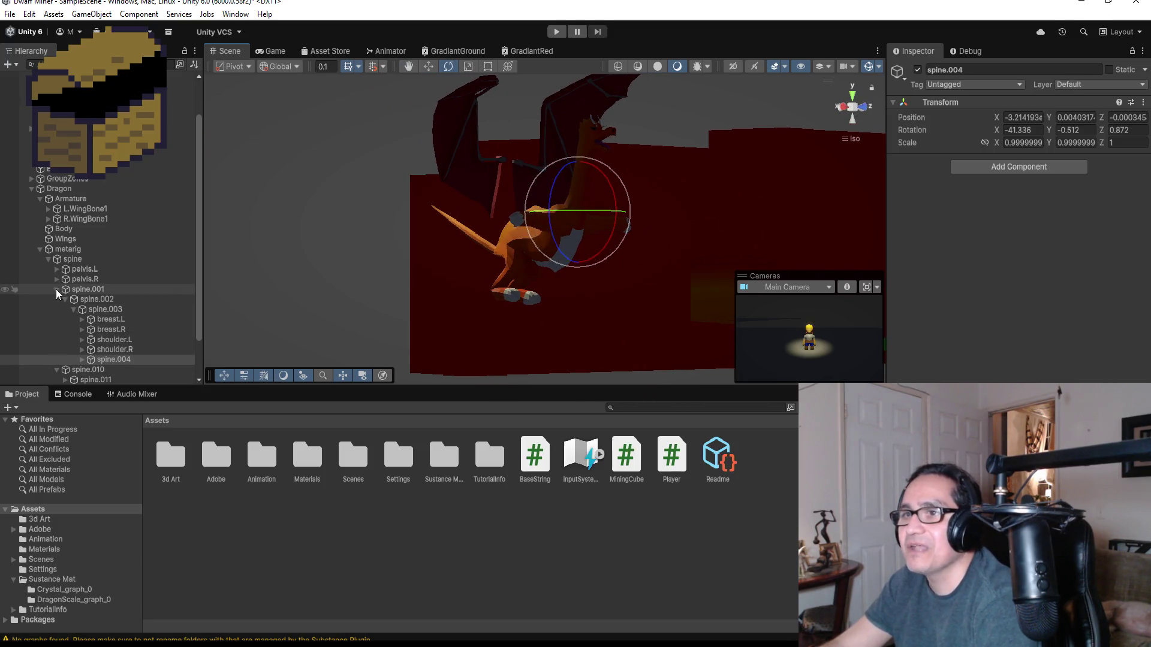
Step: In Front view, rotate upper_arm.L to 65.001, 20.294, 150.933
scroll(65, 309, "down", 2)
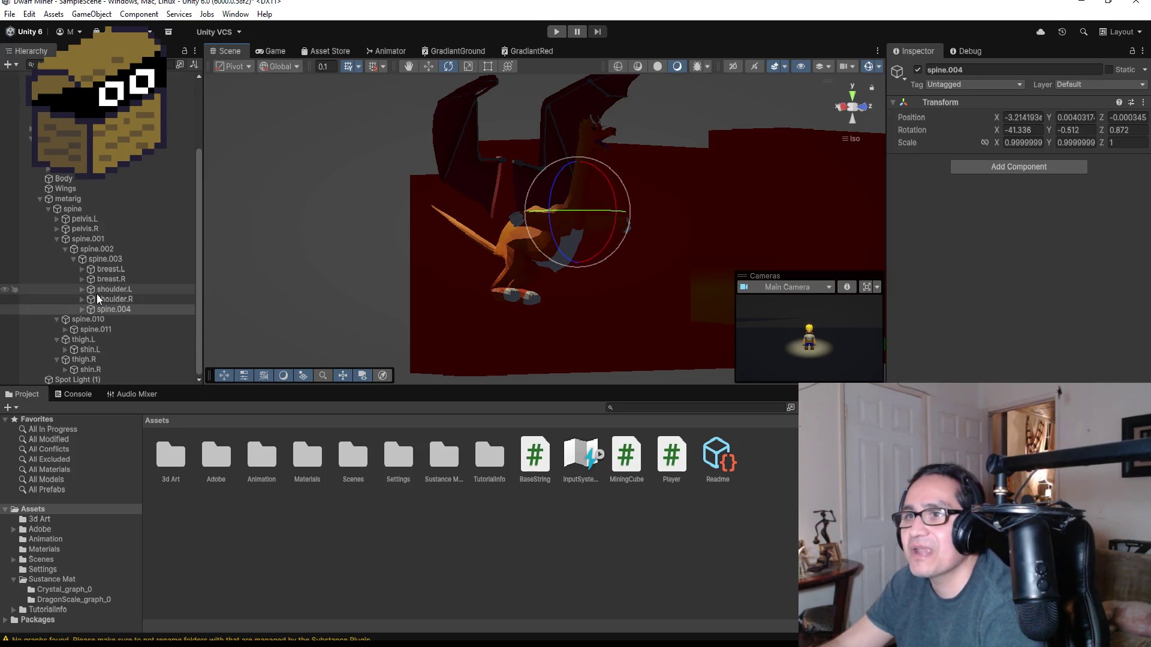
left_click(103, 287)
left_click(83, 290)
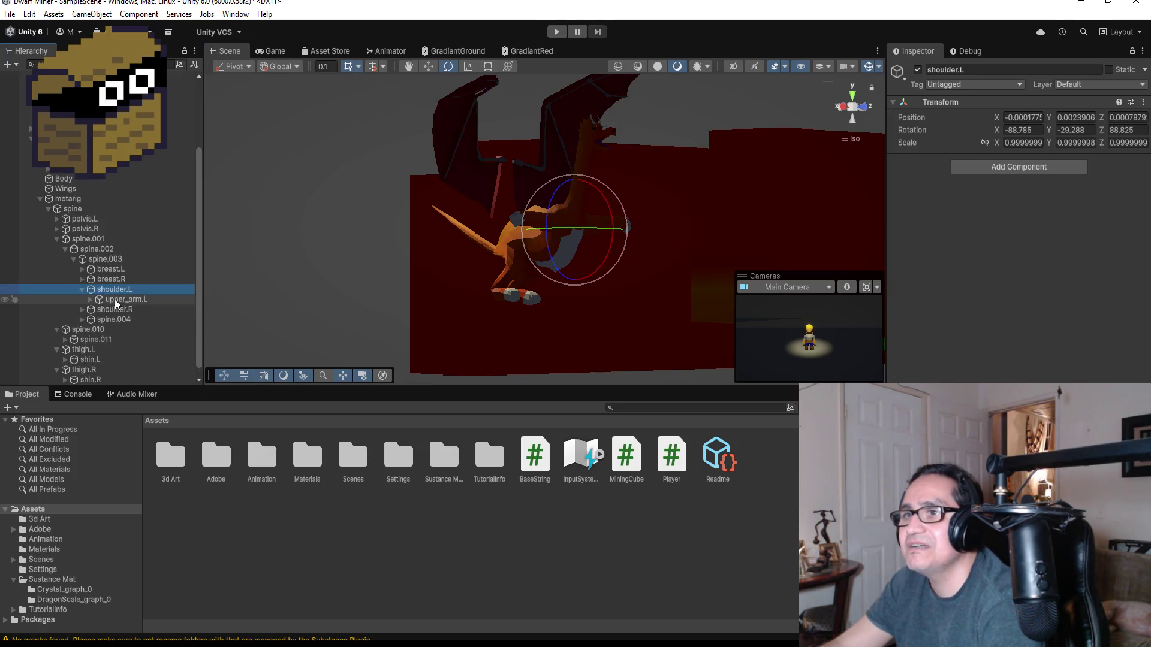
left_click(116, 301)
left_click(705, 204)
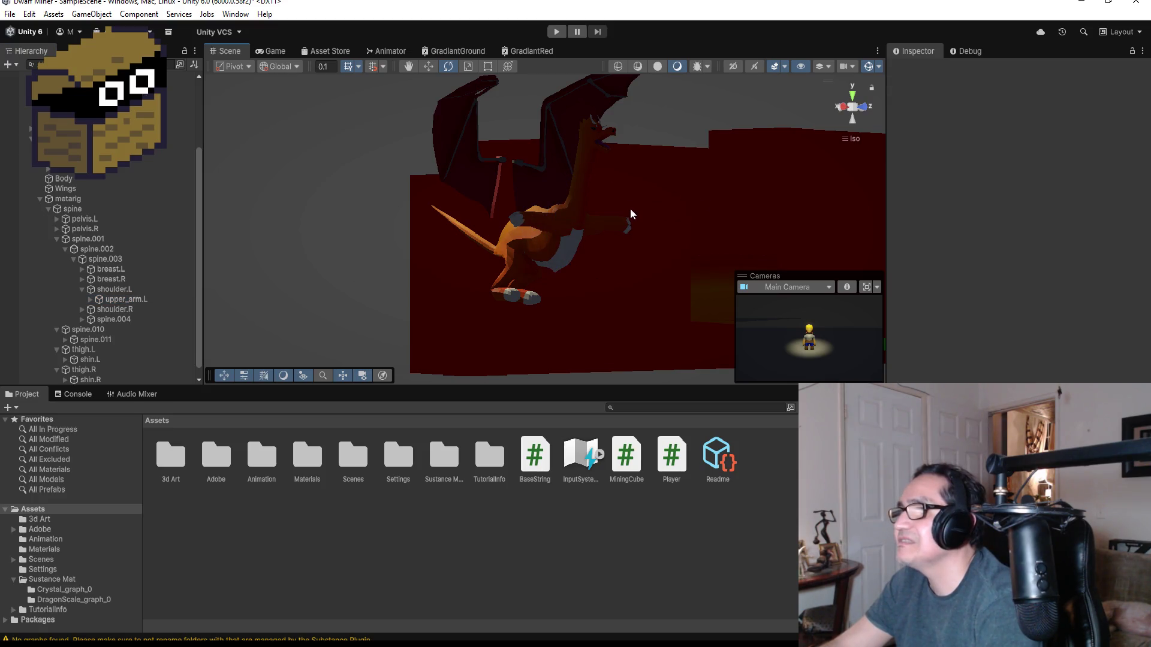
left_click(115, 299)
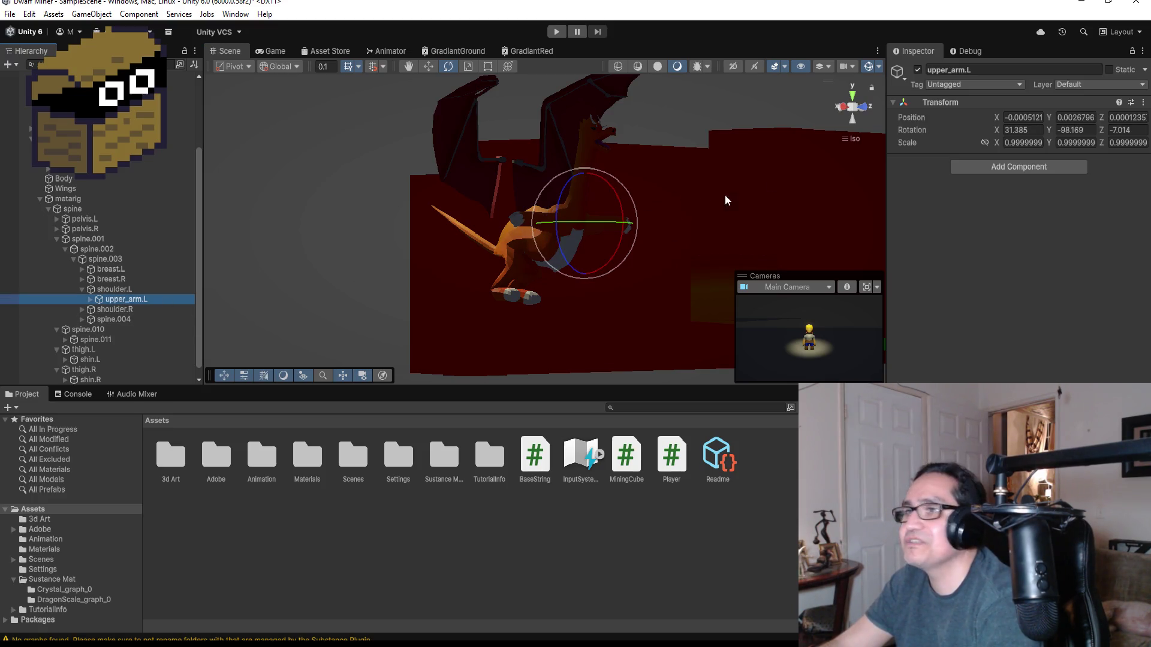
left_click(859, 107)
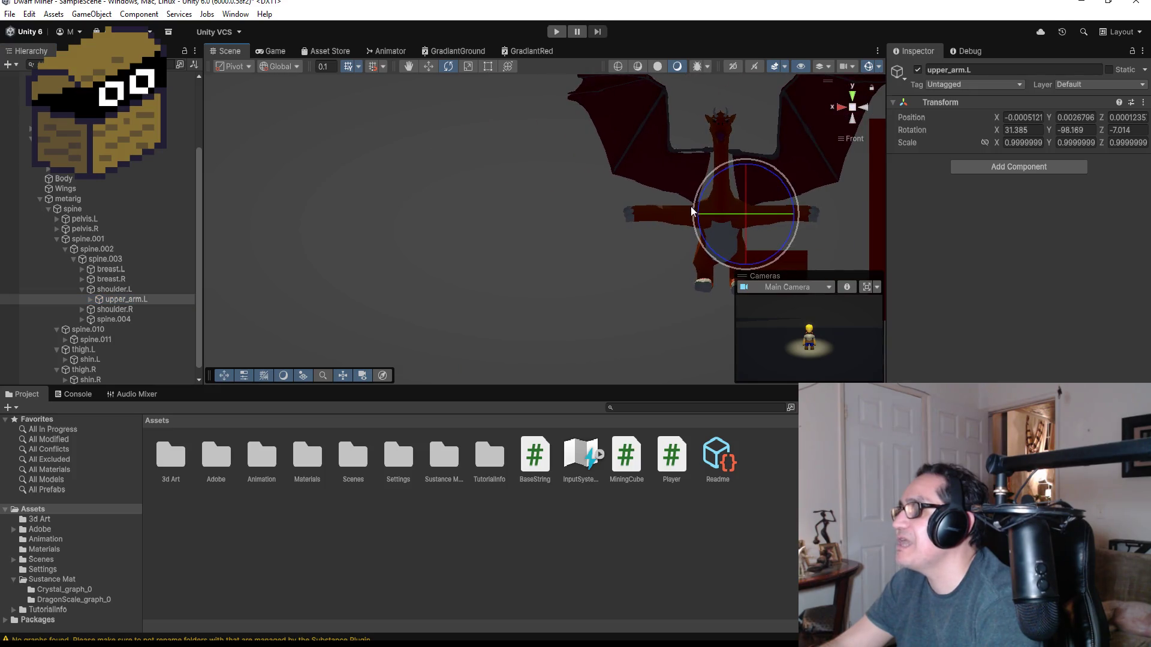
mouse_move(774, 185)
left_mouse_down()
mouse_move(840, 235)
mouse_move(821, 280)
mouse_move(792, 285)
mouse_move(776, 178)
mouse_move(814, 181)
mouse_move(861, 207)
mouse_move(861, 189)
mouse_move(843, 196)
left_mouse_up()
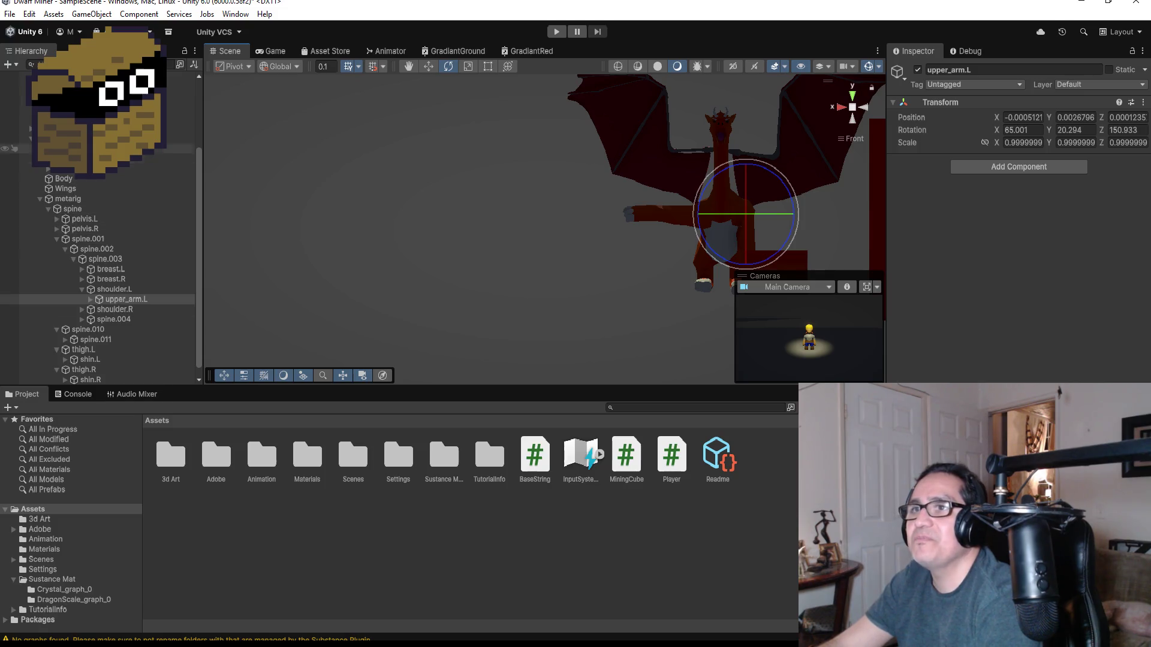
left_click(31, 147)
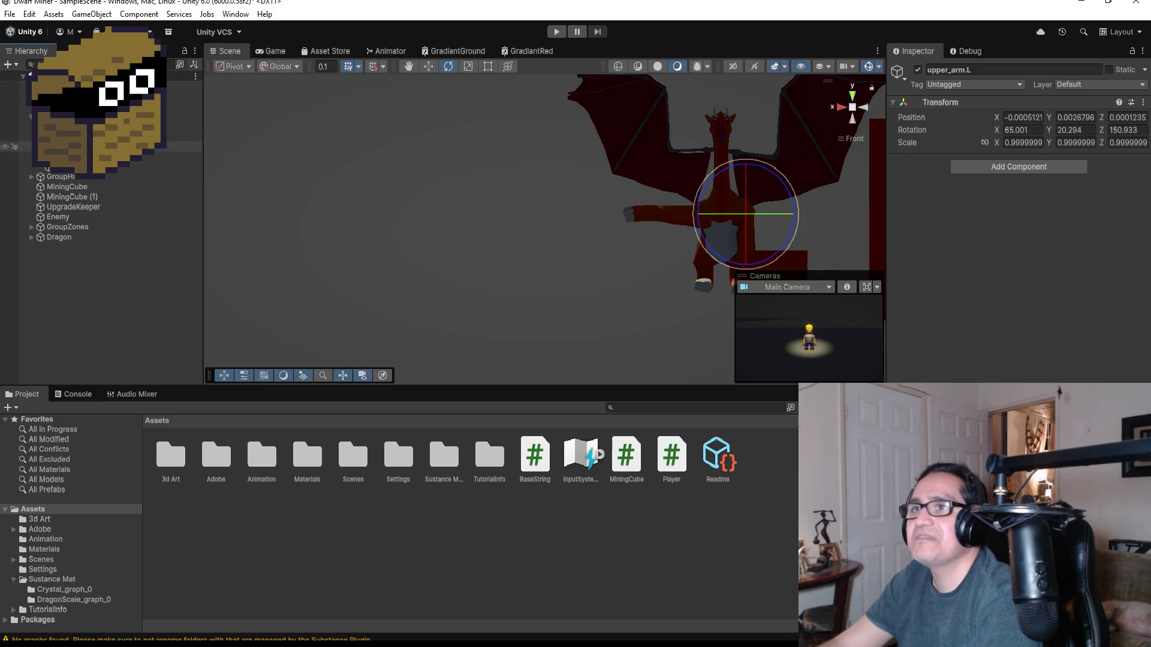
Step: Create a Prefab folder in Assets and drag the Dragon into it to make a prefab
left_click(219, 462)
mouse_move(59, 237)
left_mouse_down()
mouse_move(102, 252)
mouse_move(421, 477)
left_mouse_up()
left_click_drag(345, 473, 271, 499)
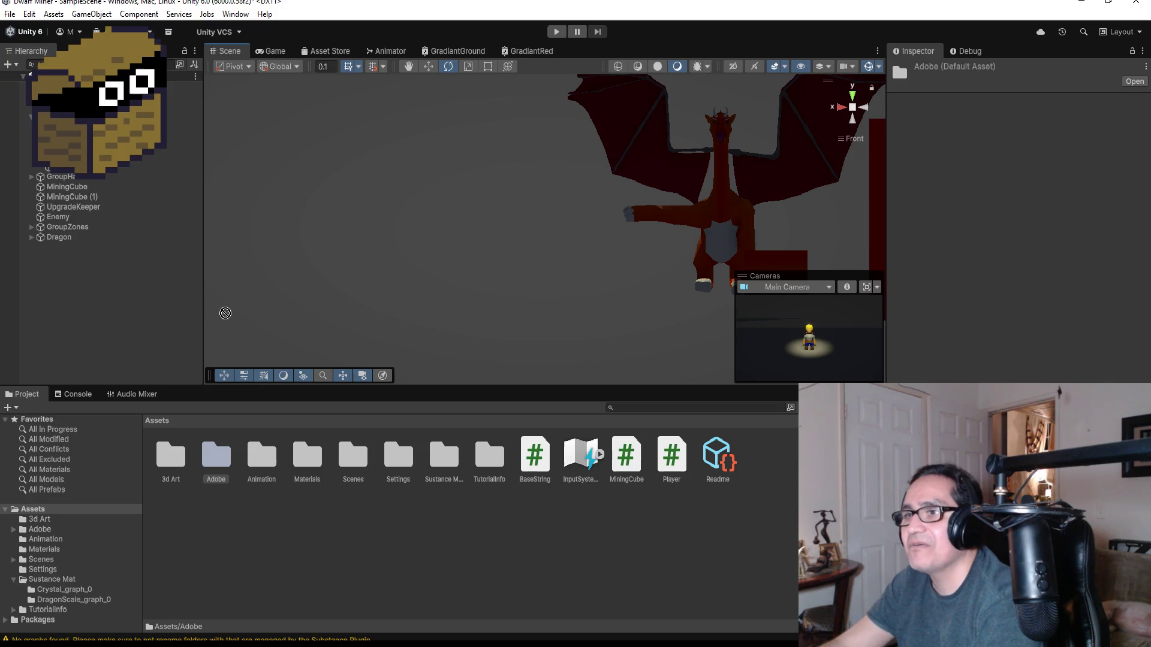
right_click(339, 527)
mouse_move(362, 177)
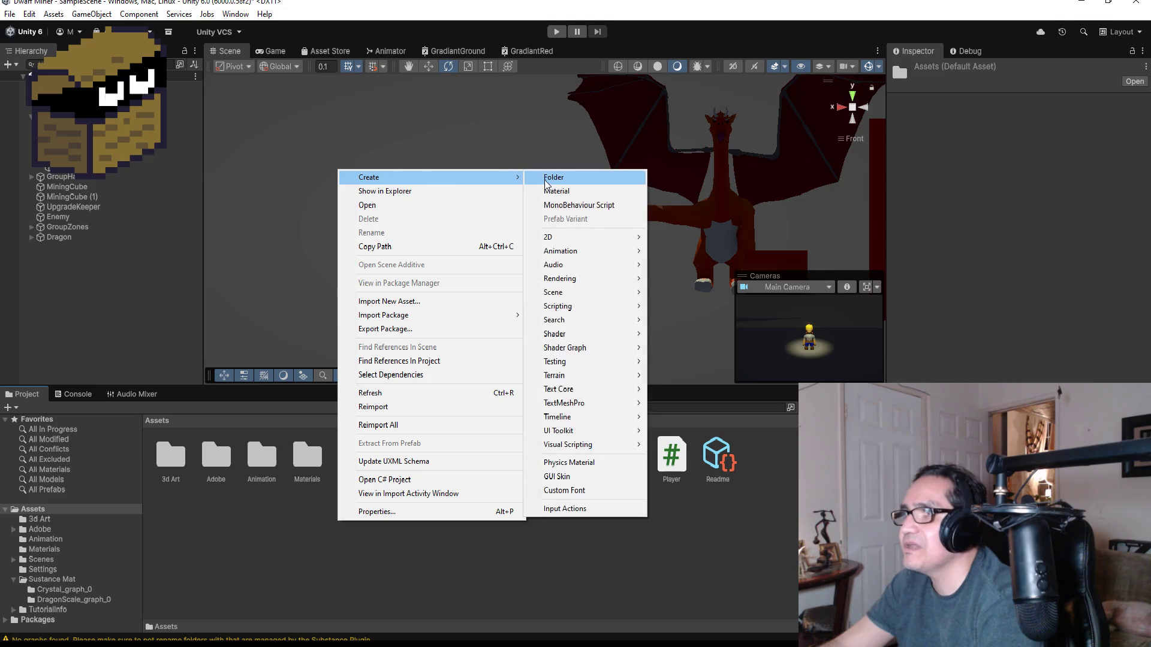
left_click(552, 177)
type("Prefab")
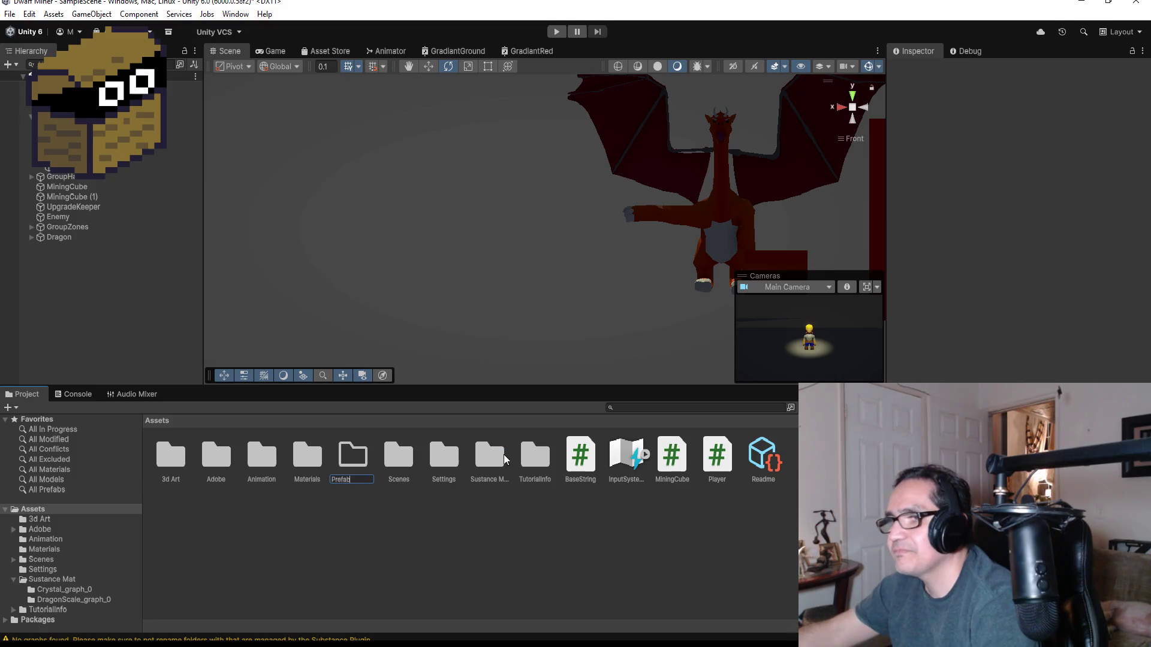
key("Return")
left_click_drag(48, 238, 363, 450)
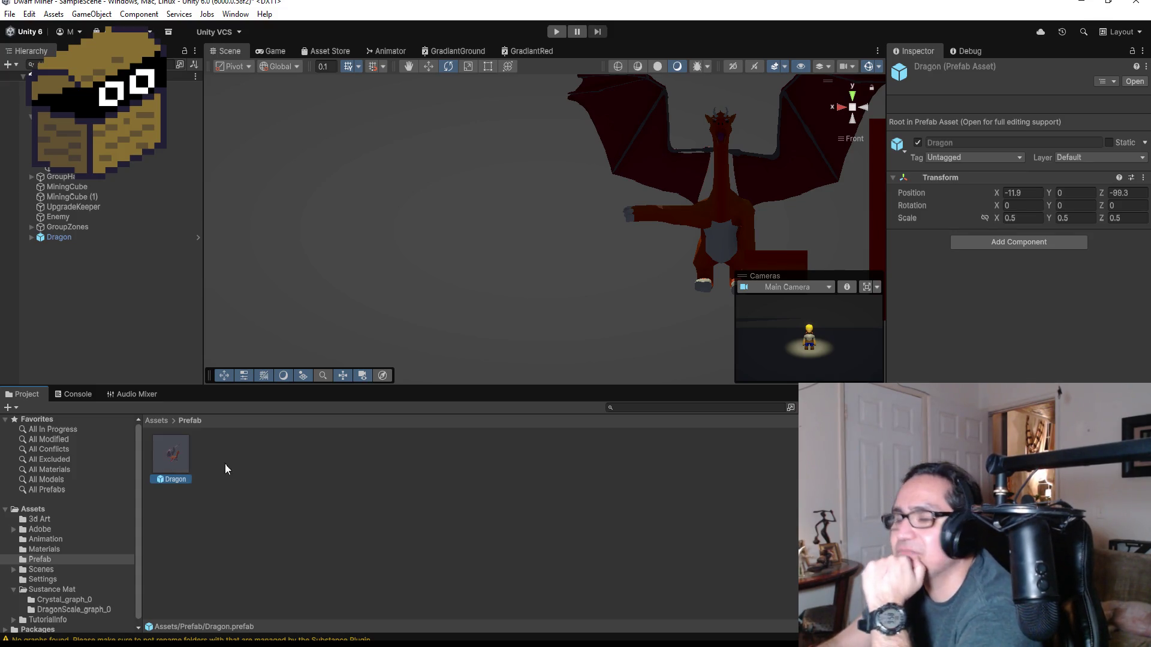
Step: Open the Dragon prefab for editing and orbit around it, ending on a front view
double_click(186, 458)
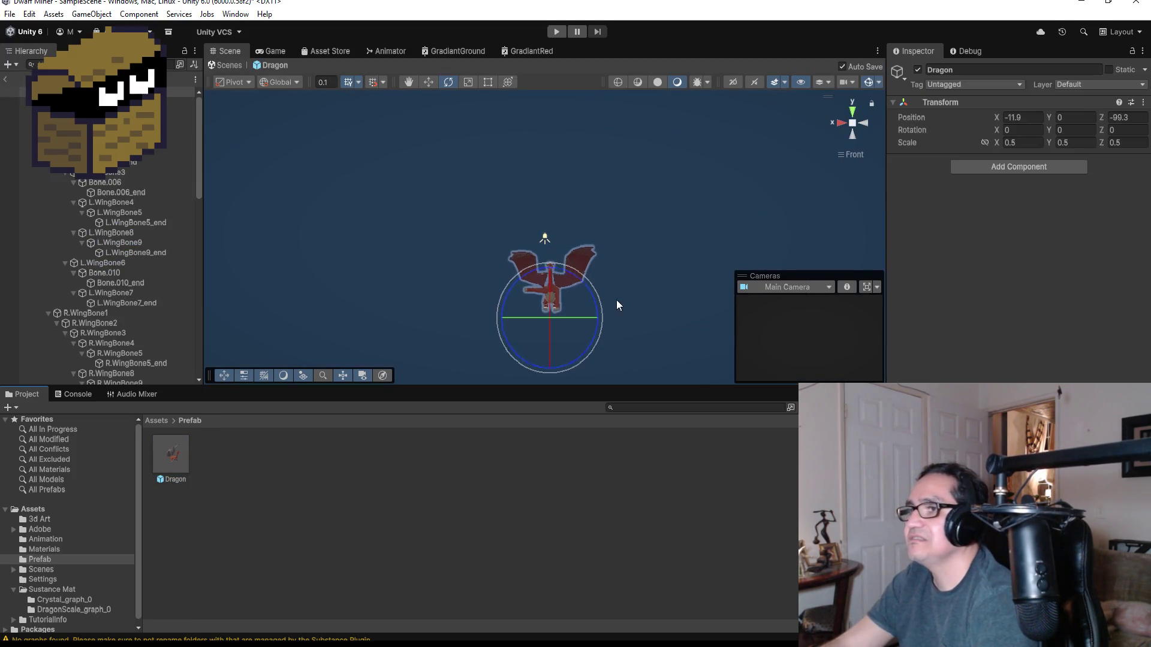
left_click(852, 110)
scroll(738, 179, "up", 5)
mouse_move(729, 153)
left_mouse_down()
mouse_move(713, 159)
mouse_move(622, 110)
left_mouse_up()
mouse_move(805, 155)
left_mouse_down()
mouse_move(693, 64)
mouse_move(719, 139)
left_mouse_up()
mouse_move(721, 231)
left_mouse_down()
mouse_move(663, 141)
mouse_move(637, 165)
mouse_move(637, 196)
mouse_move(595, 225)
mouse_move(570, 175)
left_mouse_up()
mouse_move(596, 128)
left_mouse_down()
mouse_move(619, 196)
mouse_move(860, 152)
left_mouse_up()
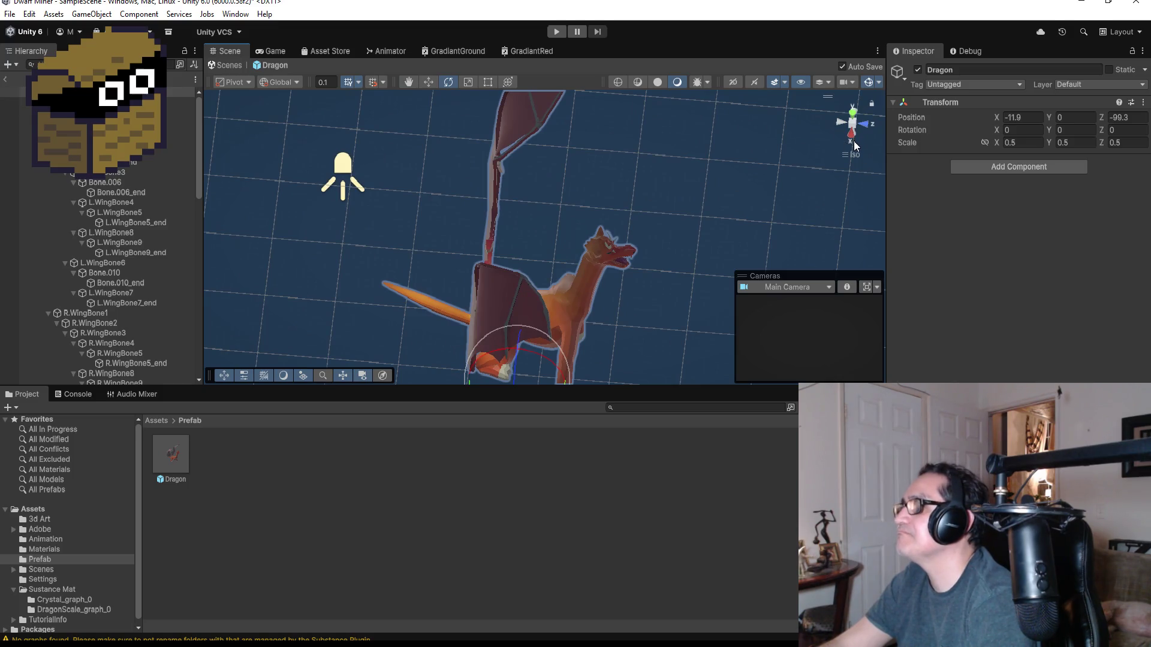
left_click(853, 139)
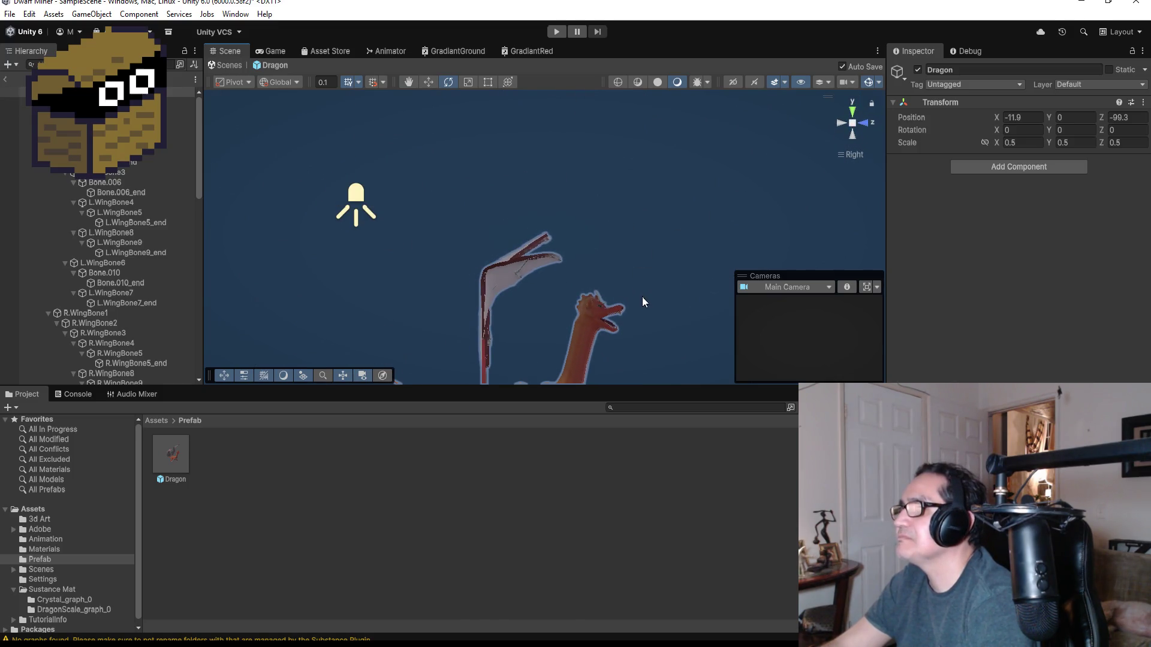
scroll(642, 297, "up", 5)
mouse_move(637, 210)
left_mouse_down()
mouse_move(635, 226)
mouse_move(606, 224)
mouse_move(612, 202)
mouse_move(596, 222)
left_mouse_up()
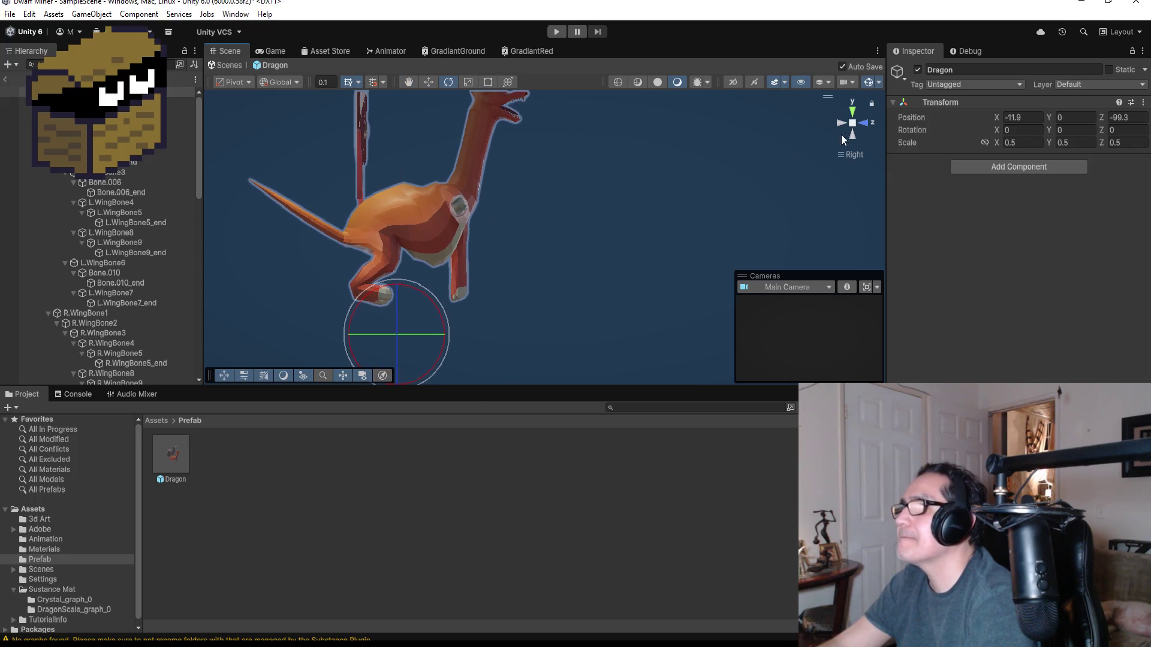
left_click(864, 122)
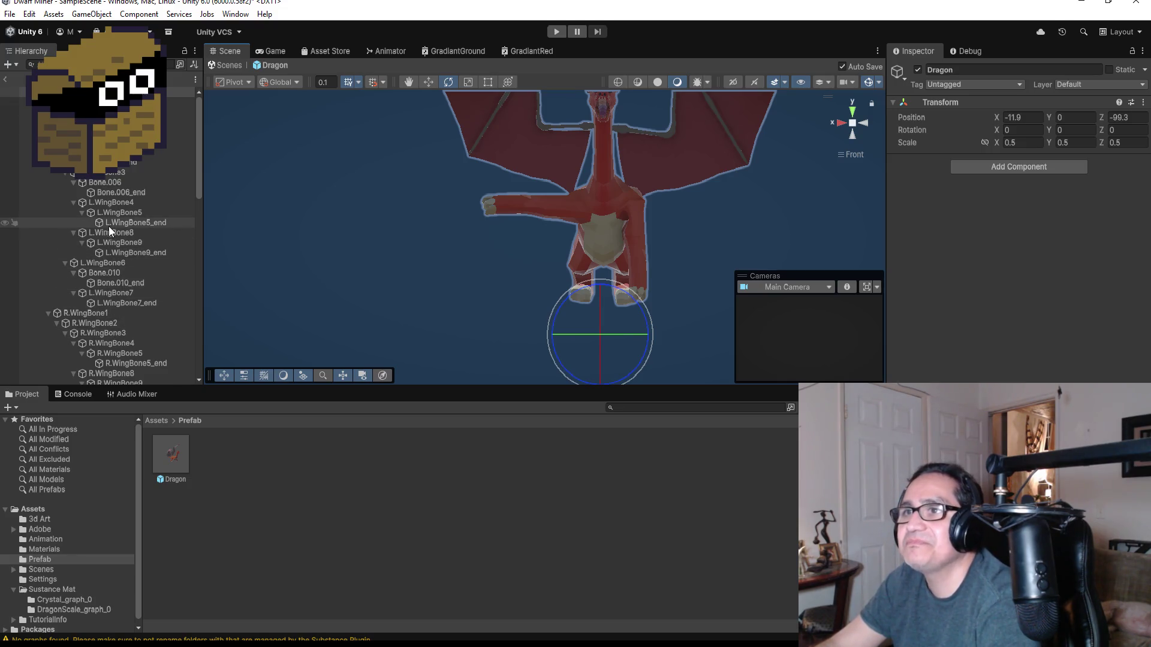
Step: Collapse the left wing bone rows and scroll down to the shoulder and arm bones
left_click(48, 122)
scroll(48, 120, "down", 3)
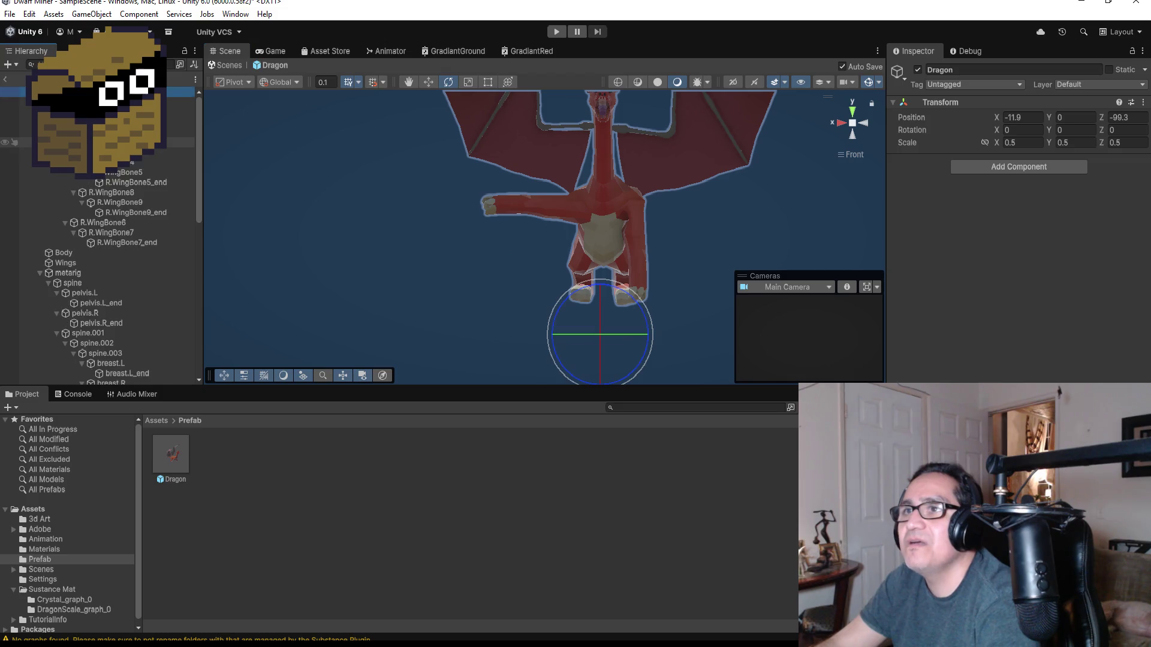
scroll(48, 114, "down", 3)
scroll(48, 120, "down", 1)
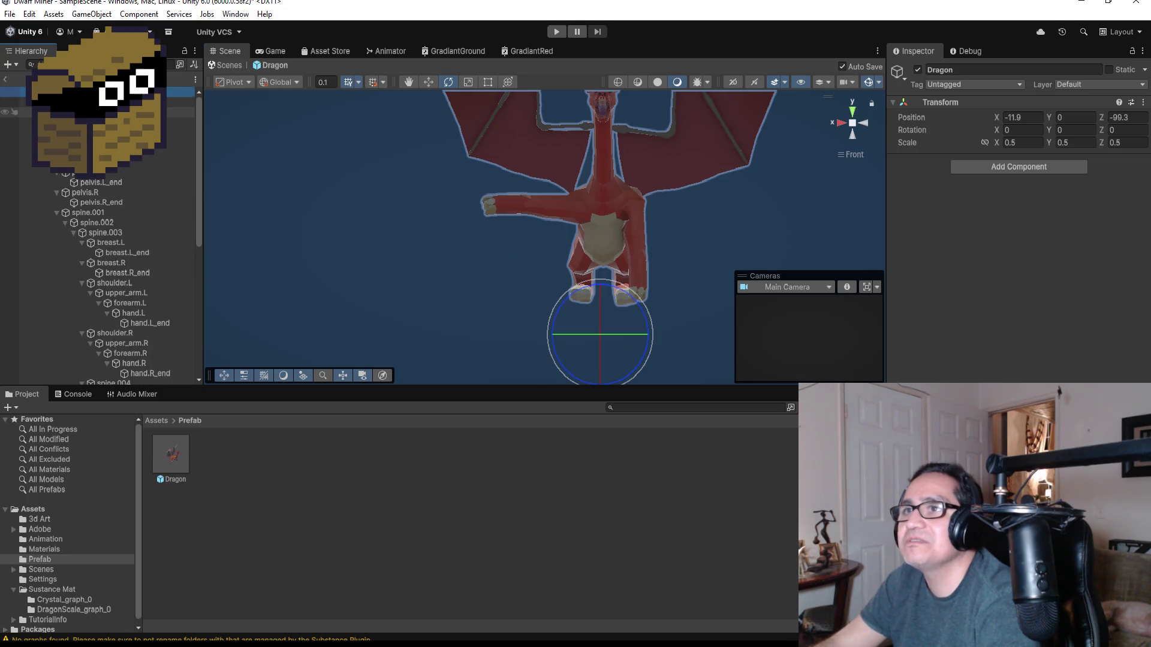
Step: Select upper_arm.R and rotate it to swing the right front arm upward
left_click(138, 271)
left_click(136, 290)
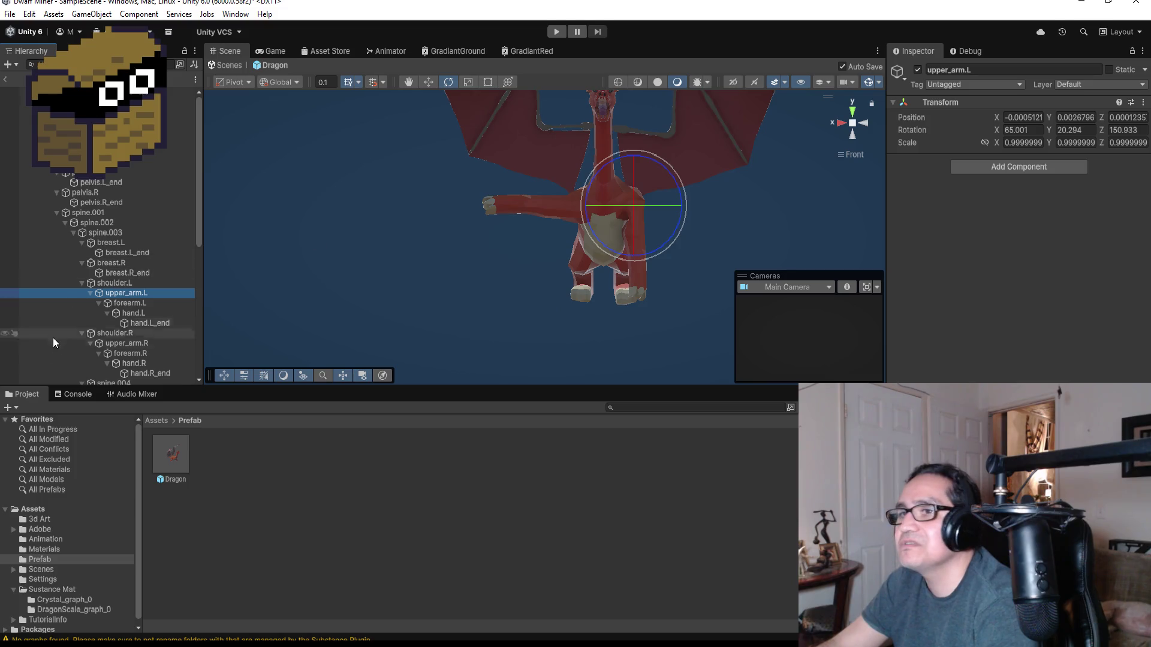
left_click(125, 343)
left_click_drag(620, 181, 505, 57)
left_click_drag(704, 220, 620, 227)
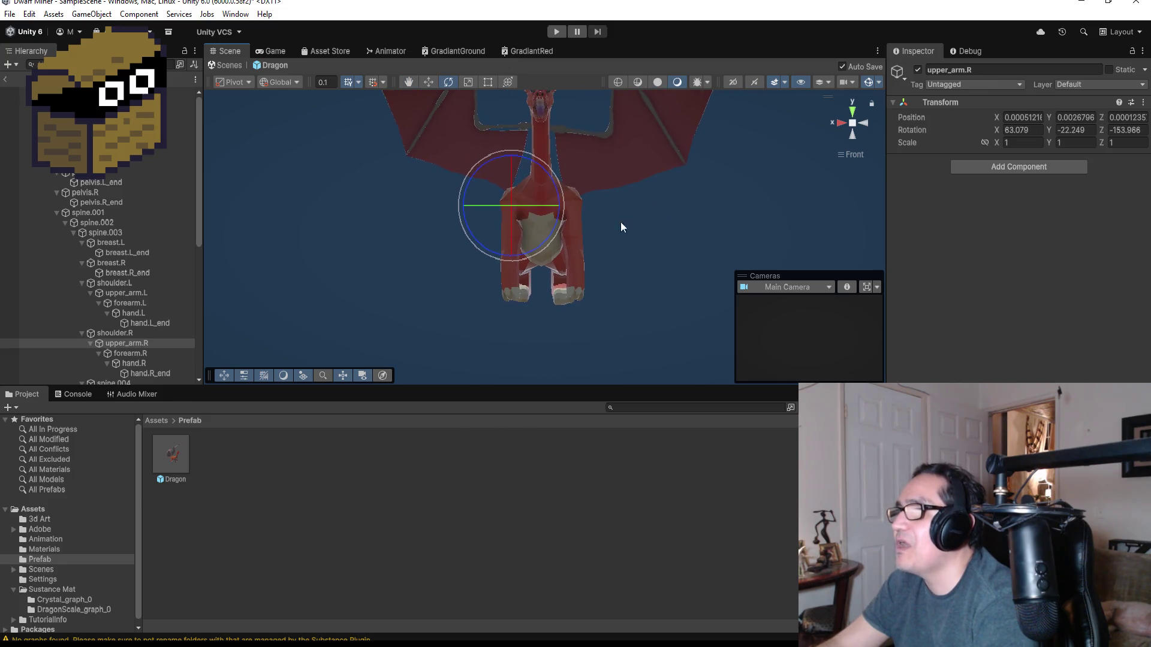
left_click_drag(539, 166, 550, 163)
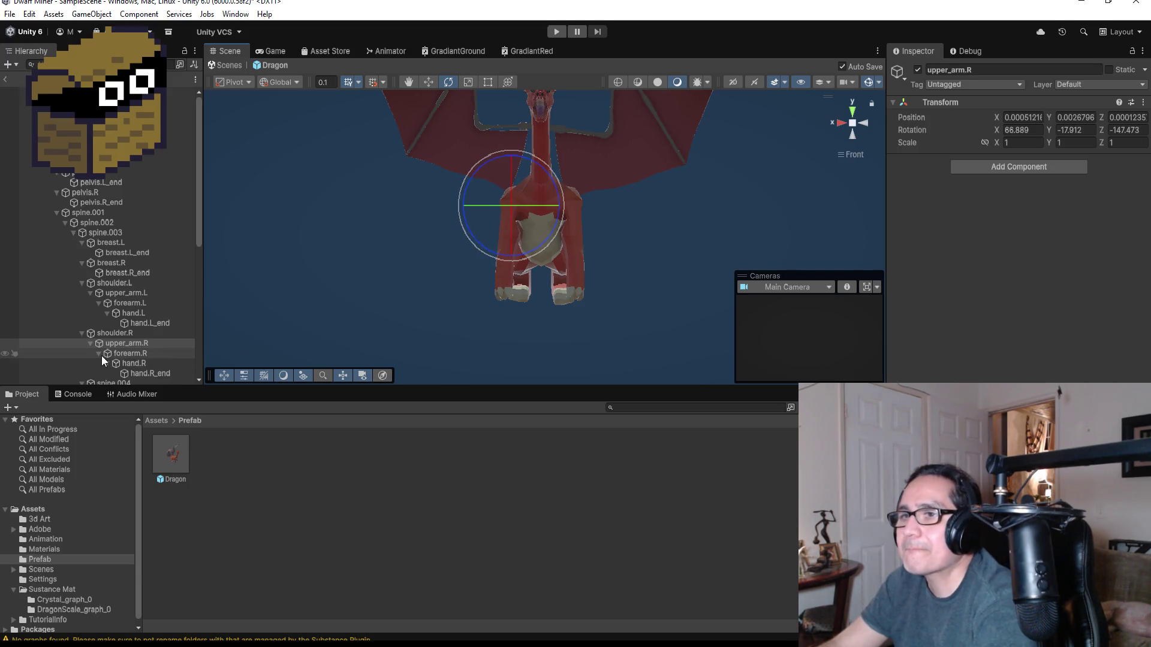
Step: Rotate the hand.R bone from a side view
left_click(133, 363)
left_click_drag(590, 252, 717, 196)
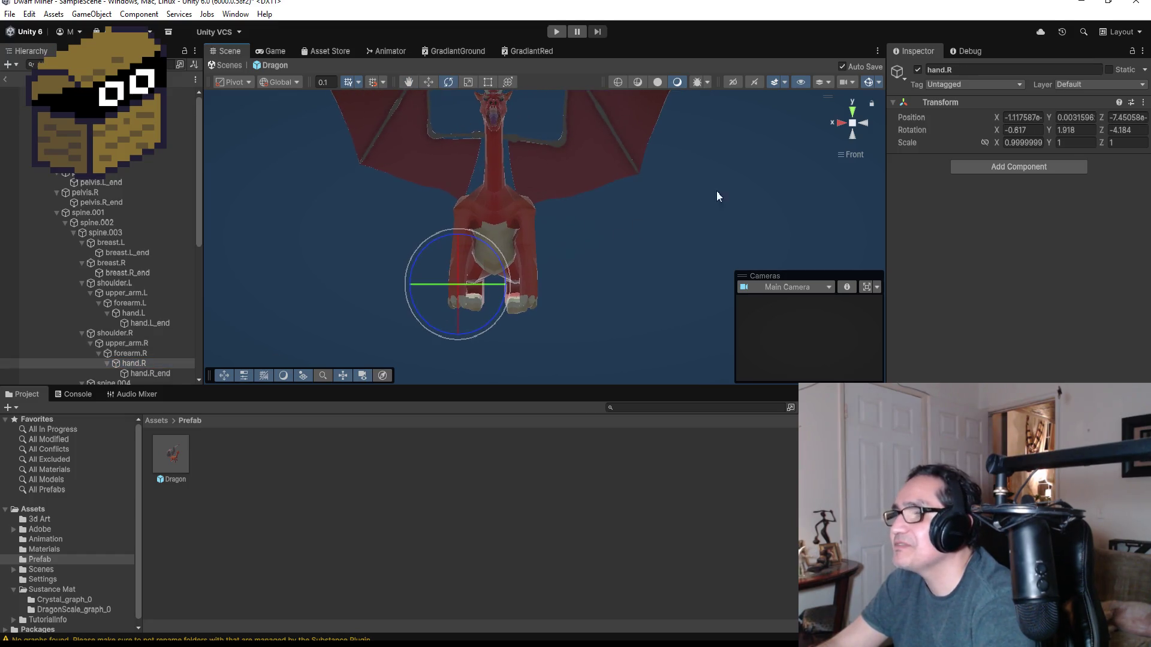
left_click(839, 119)
left_click_drag(503, 261, 447, 110)
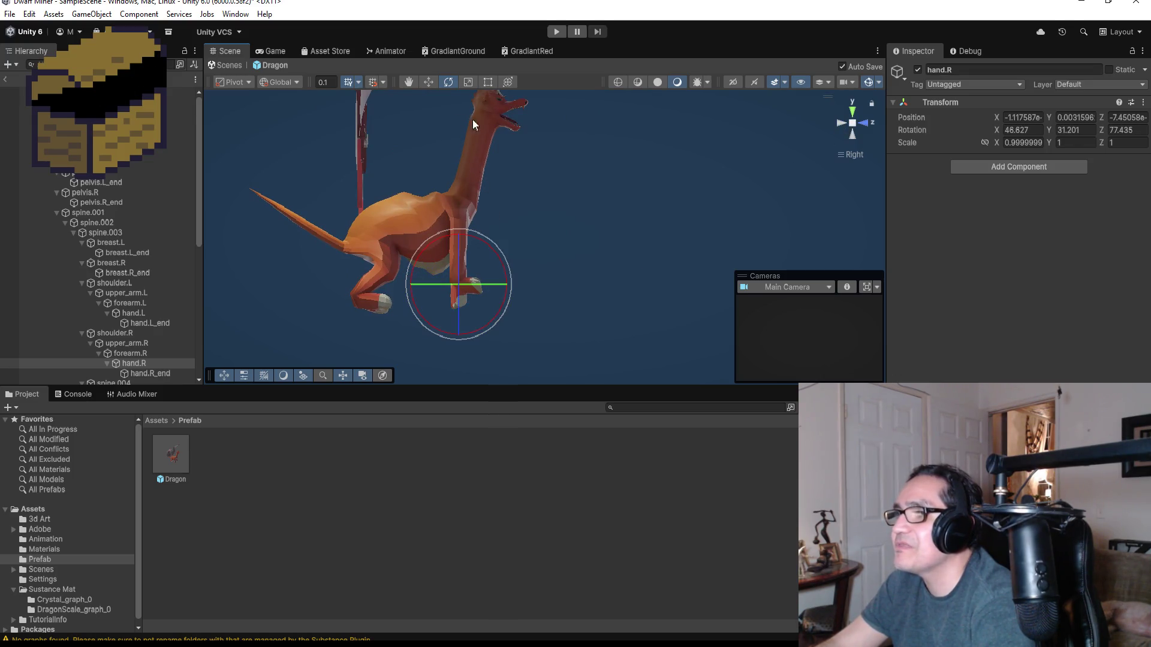
left_click_drag(654, 203, 610, 202)
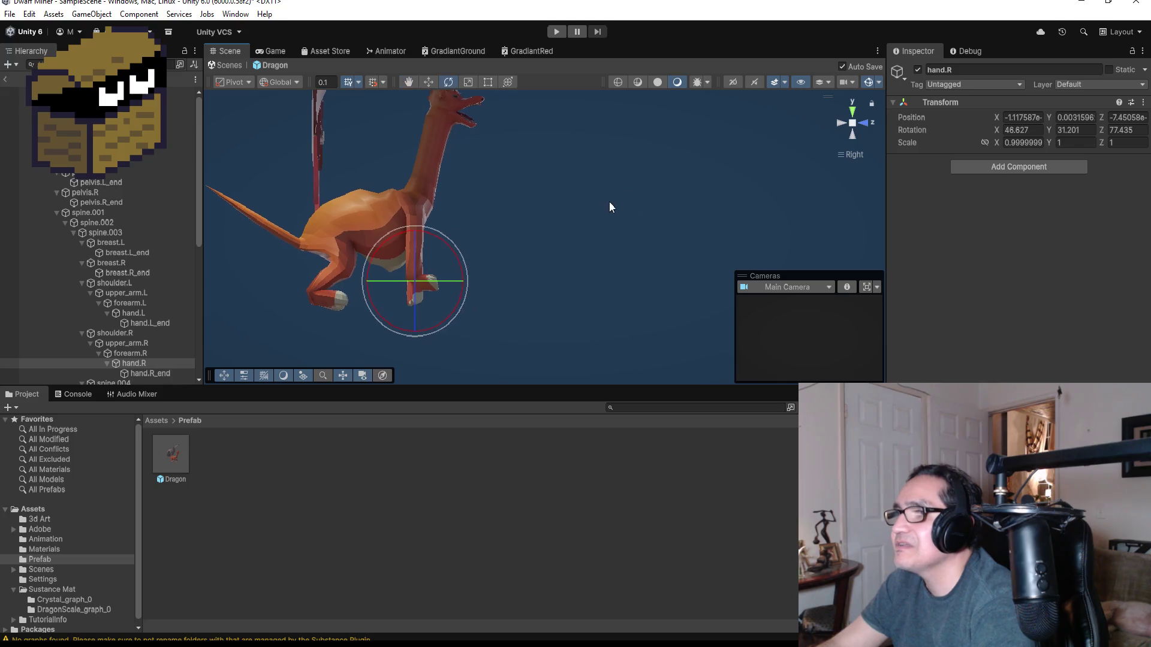
Step: Rotate the hand.L bone to -79.373 on Z using the left and front views
left_click(867, 120)
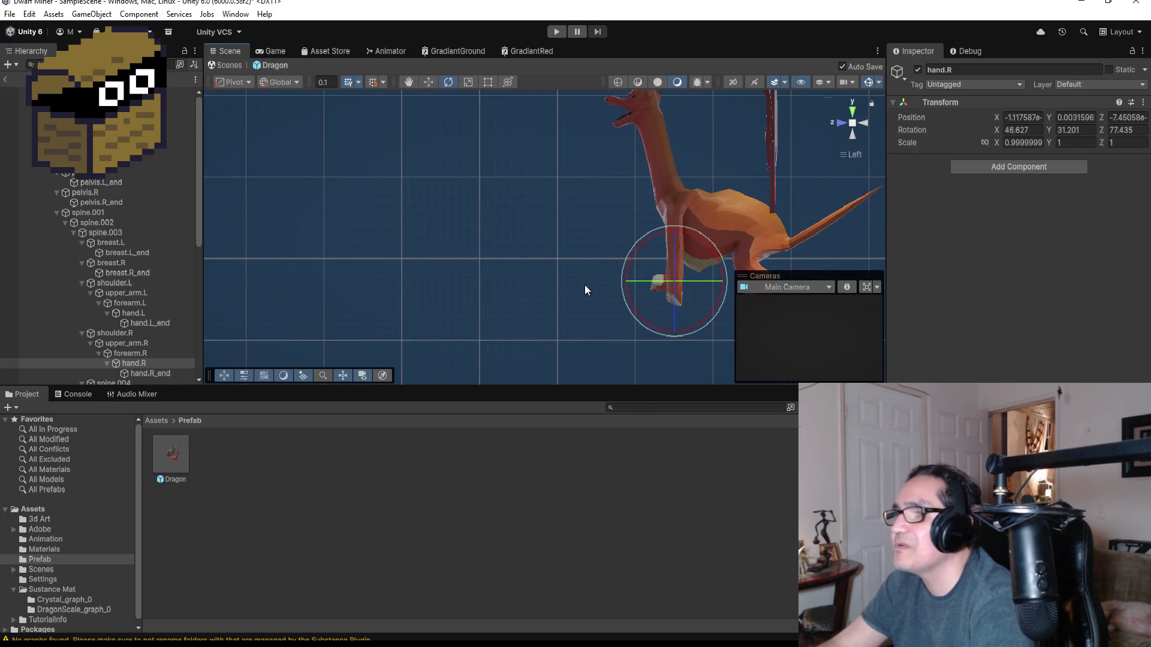
scroll(163, 356, "down", 3)
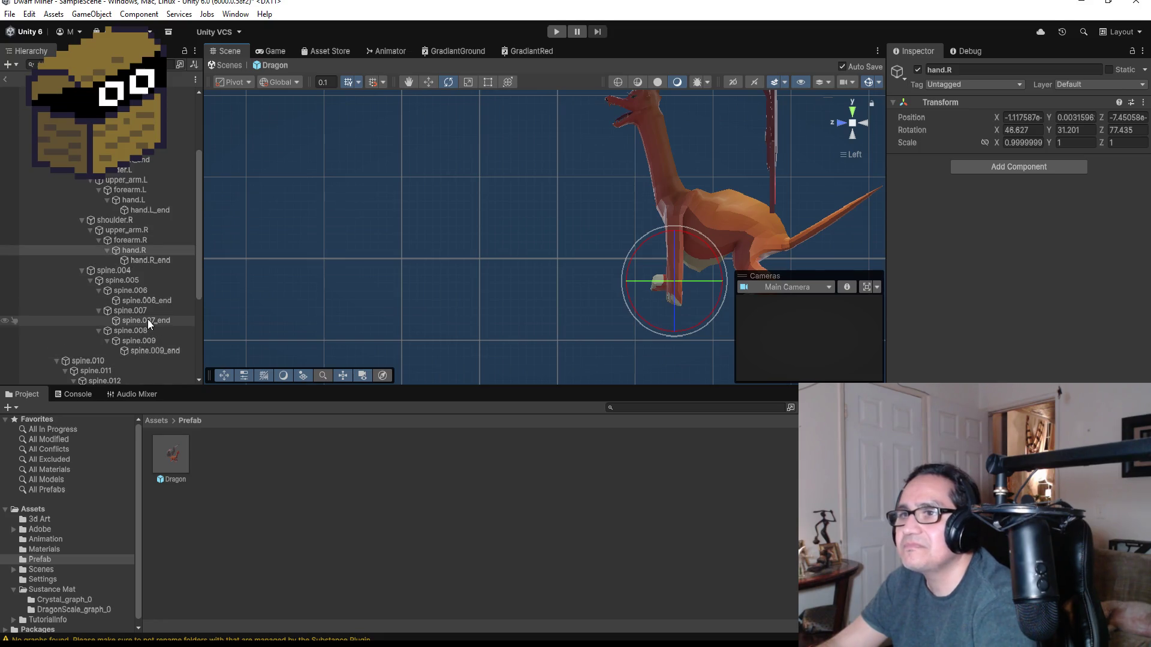
scroll(141, 287, "up", 1)
left_click(179, 239)
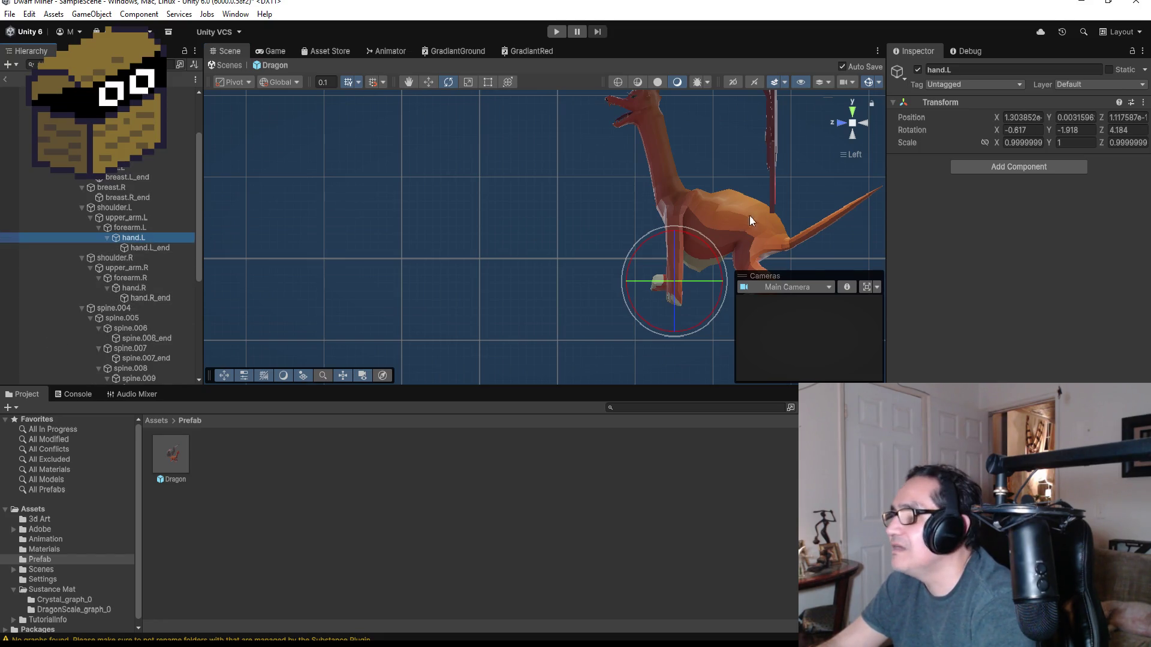
left_click_drag(696, 237, 817, 292)
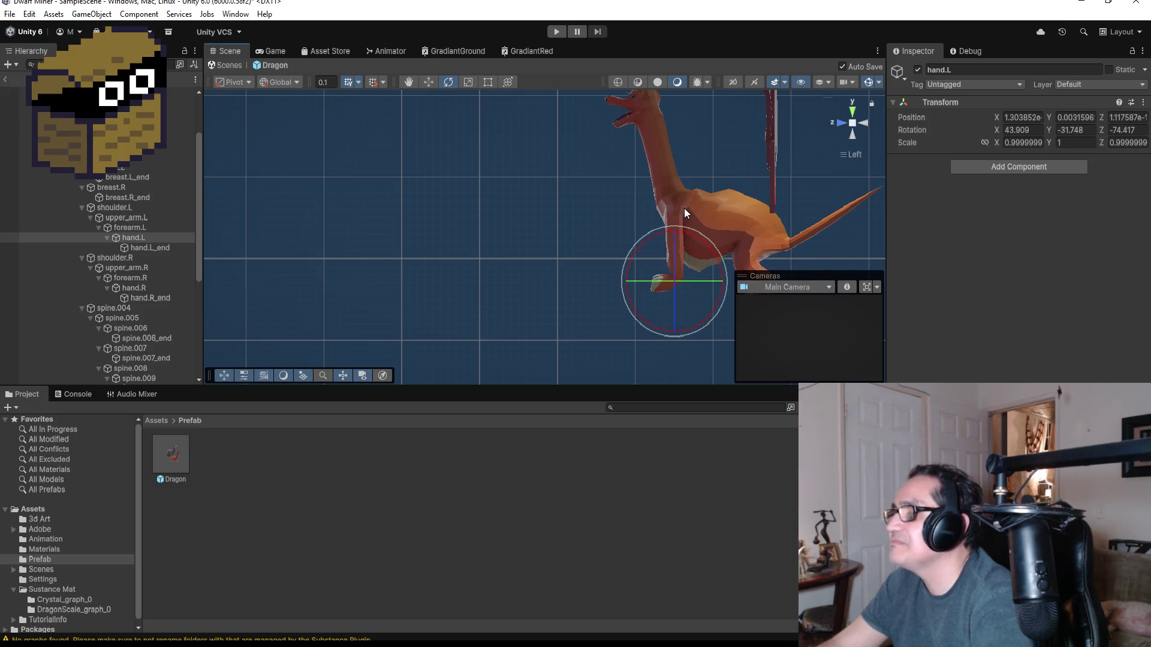
left_click(838, 122)
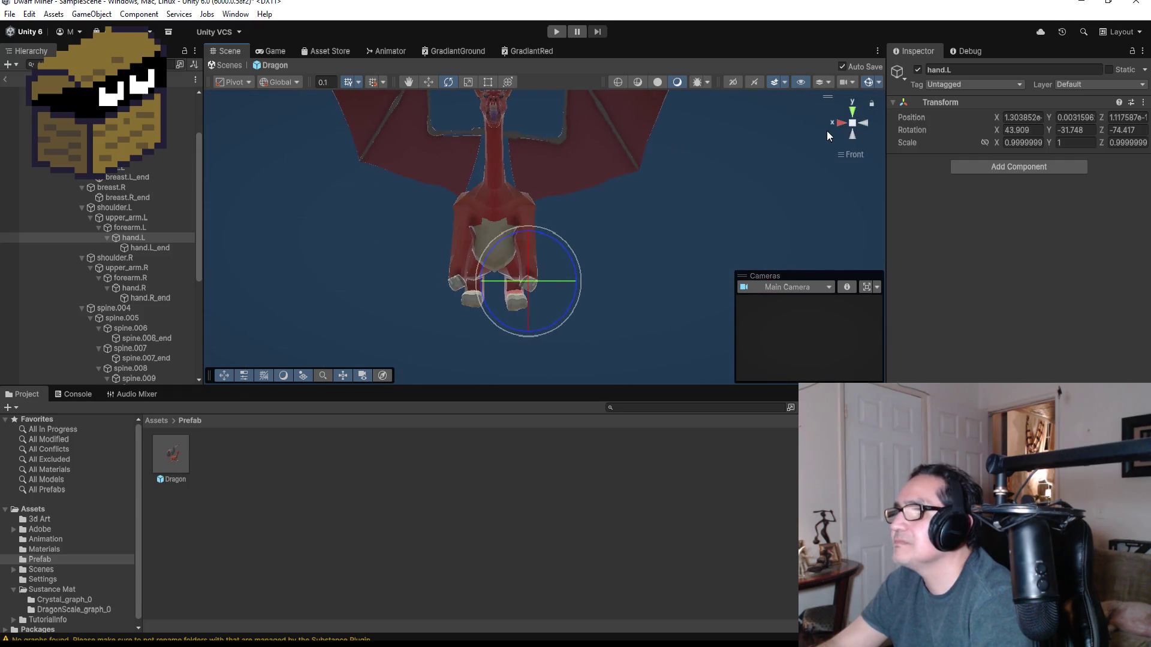
left_click_drag(565, 250, 542, 210)
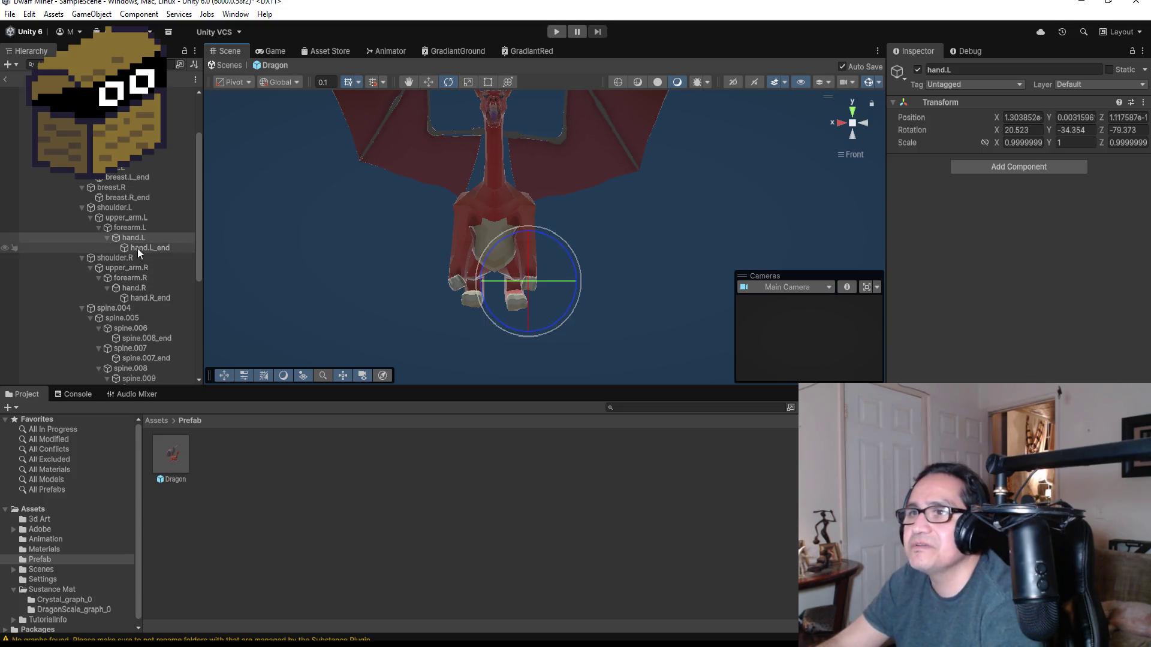
Step: Turn hand.R further to 83.44 on Z
left_click(139, 288)
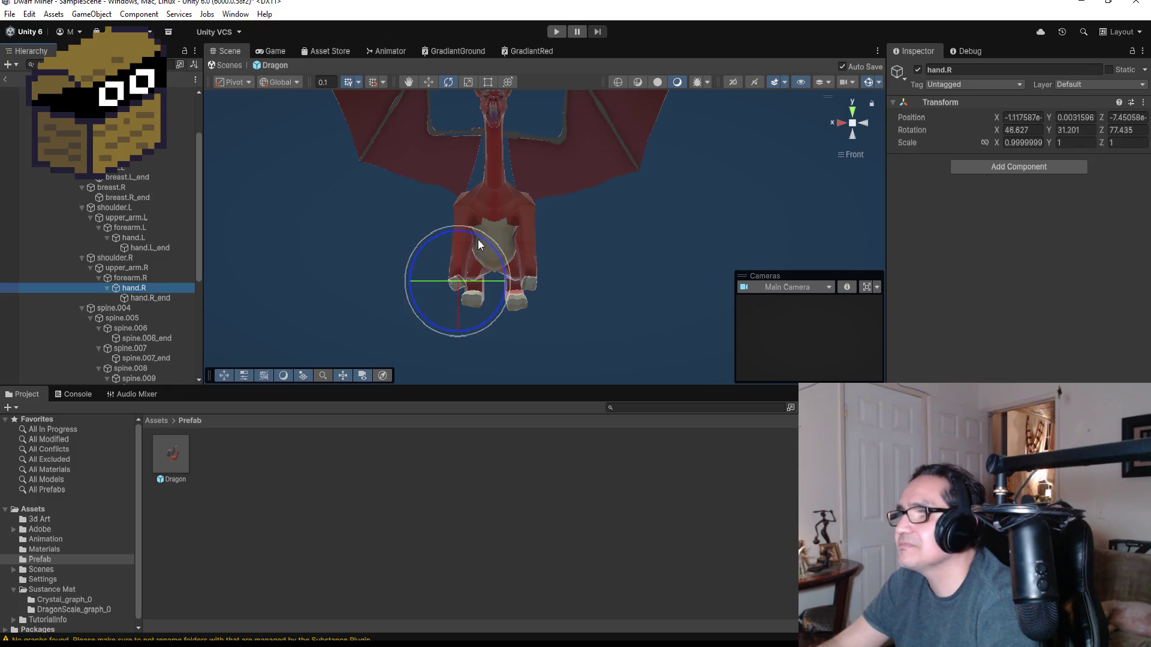
mouse_move(482, 238)
left_mouse_down()
mouse_move(539, 250)
mouse_move(529, 244)
left_mouse_up()
mouse_move(607, 229)
left_mouse_down()
mouse_move(531, 252)
mouse_move(545, 259)
left_mouse_up()
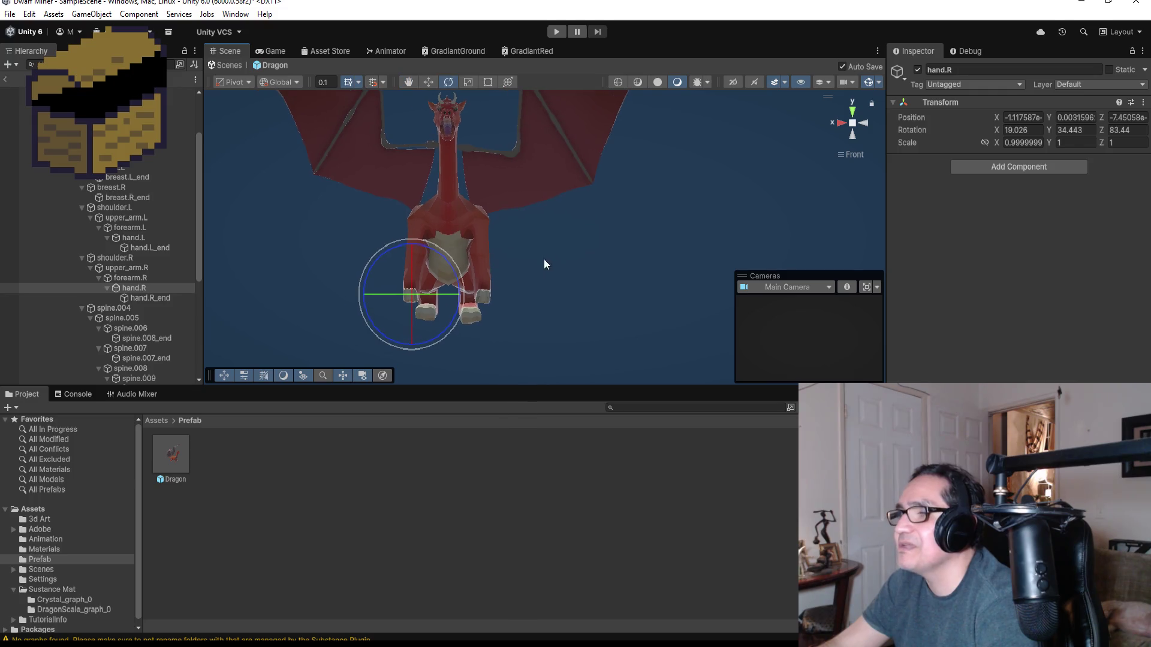
left_click(122, 259)
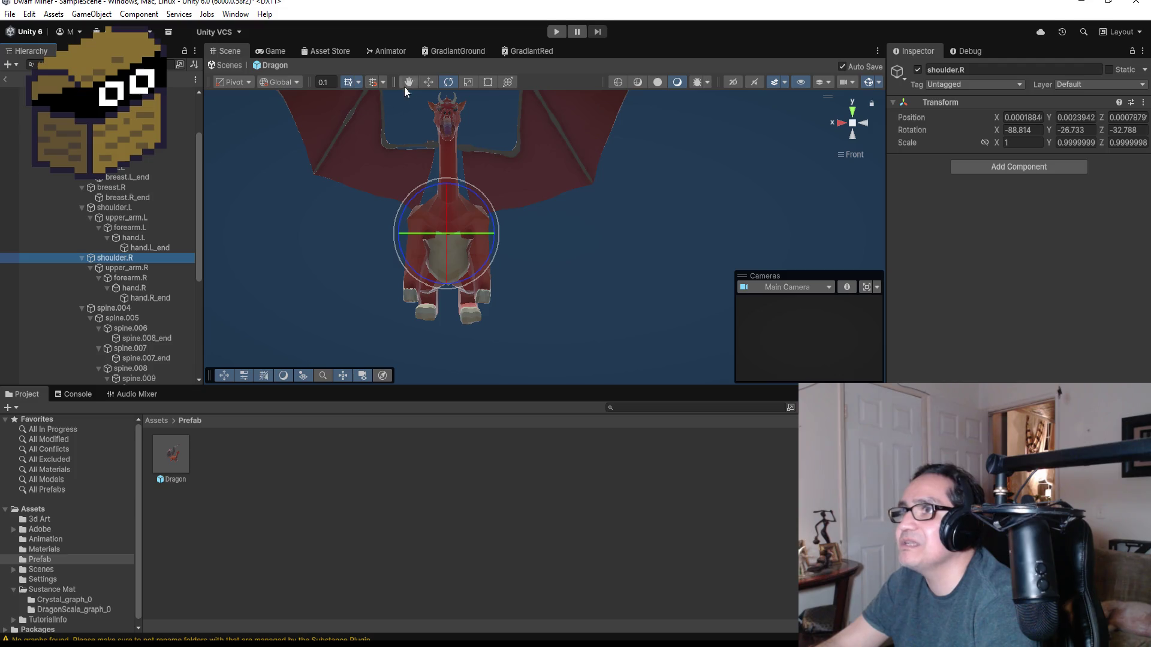
Step: Nudge shoulder.R and shoulder.L slightly down and sideways with the Move tool
left_click(429, 82)
left_click_drag(401, 235, 407, 239)
left_click_drag(455, 190, 455, 197)
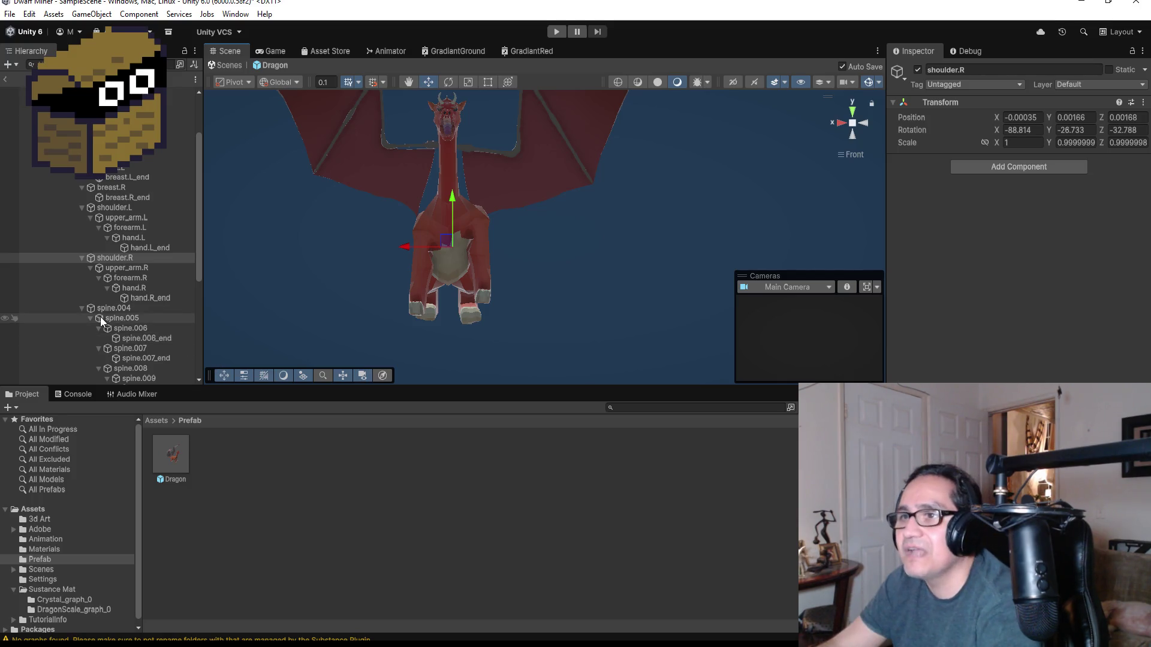
left_click(120, 208)
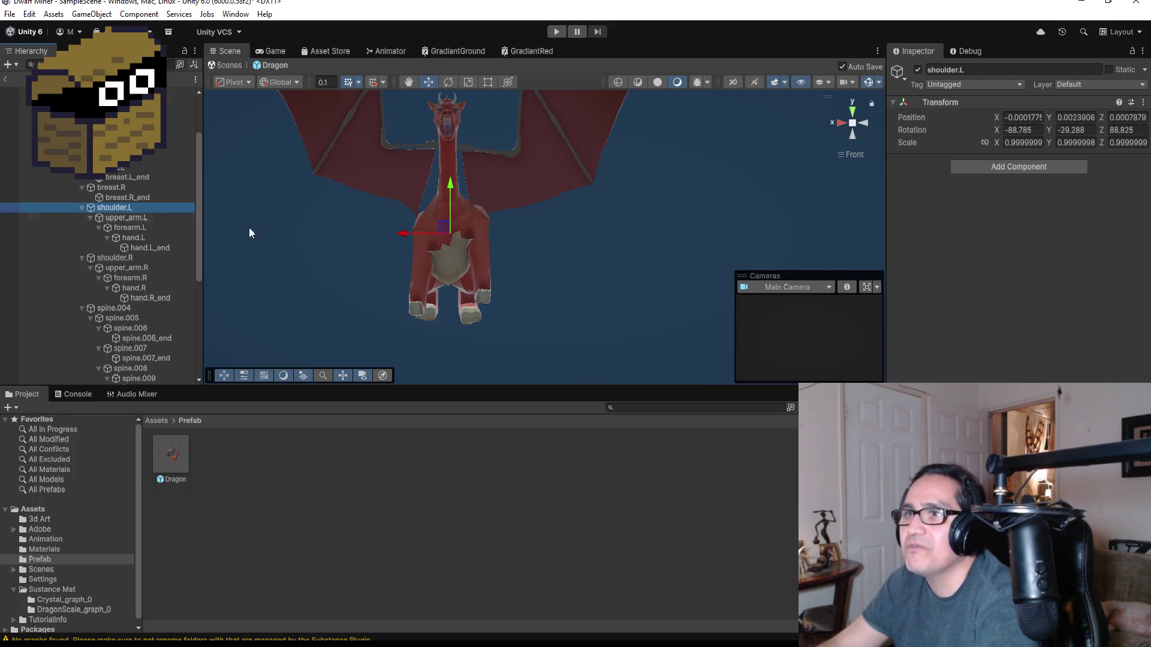
left_click_drag(412, 235, 422, 235)
left_click_drag(464, 186, 460, 204)
left_click_drag(417, 253, 409, 246)
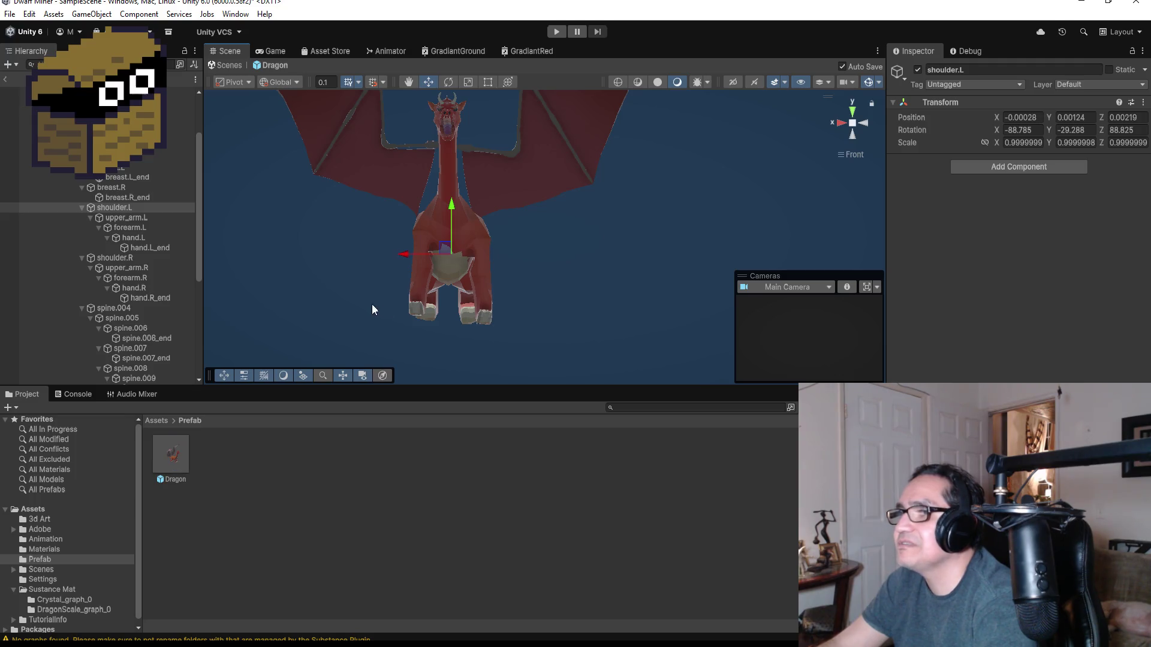
left_click_drag(453, 208, 457, 208)
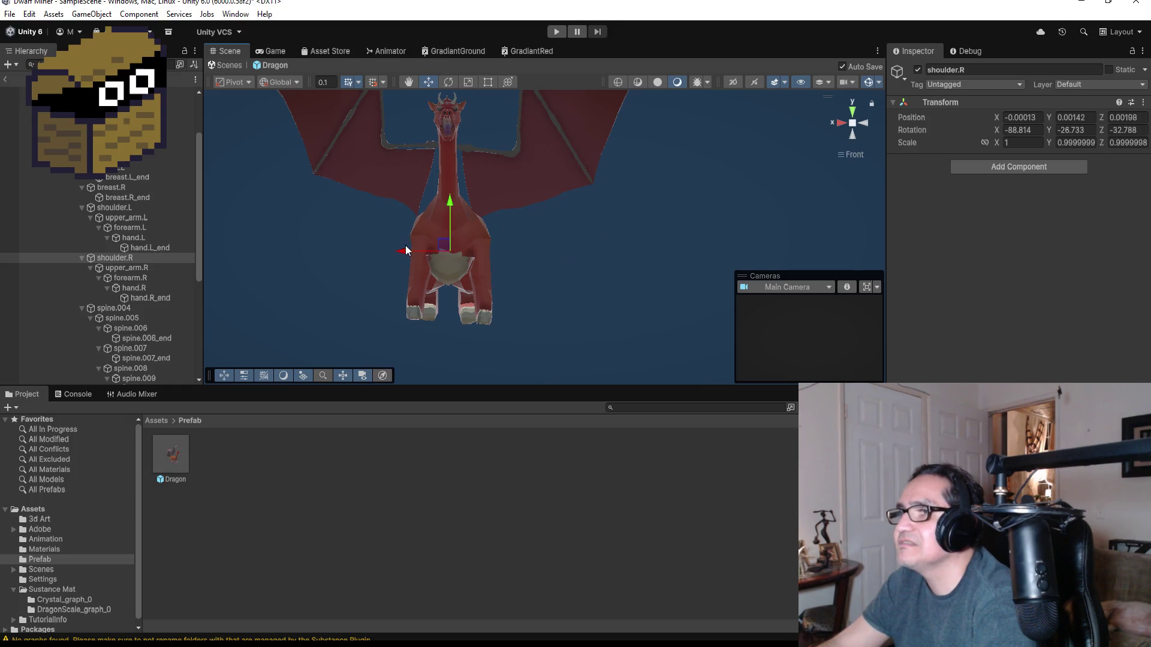
Step: Orbit to a three-quarter side view to inspect the posed dragon
mouse_move(599, 252)
left_mouse_down()
mouse_move(585, 237)
mouse_move(303, 213)
mouse_move(419, 239)
mouse_move(638, 256)
left_mouse_up()
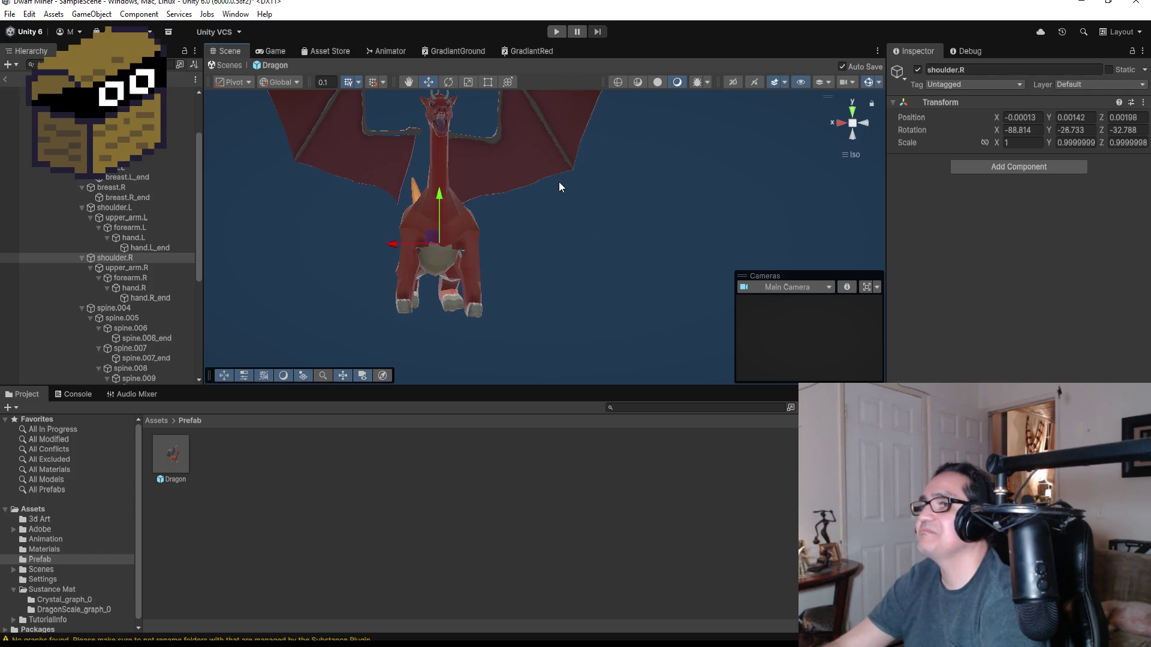
mouse_move(566, 204)
left_mouse_down()
mouse_move(552, 188)
mouse_move(534, 198)
mouse_move(550, 198)
mouse_move(335, 203)
left_mouse_up()
left_click(687, 228)
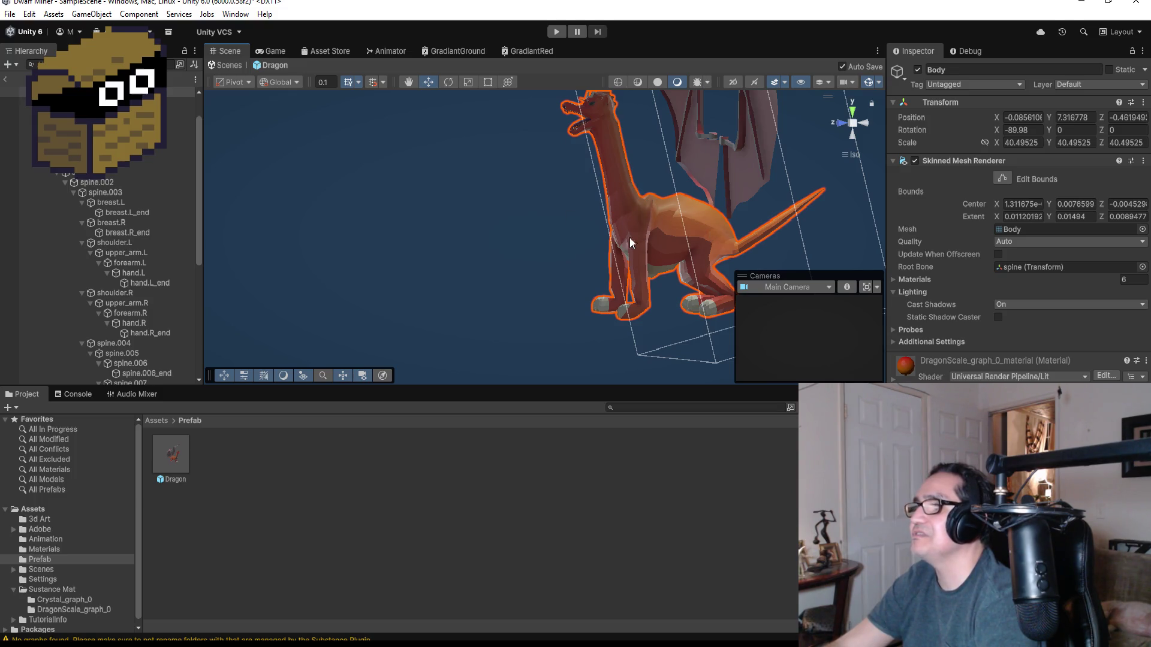
left_click(555, 247)
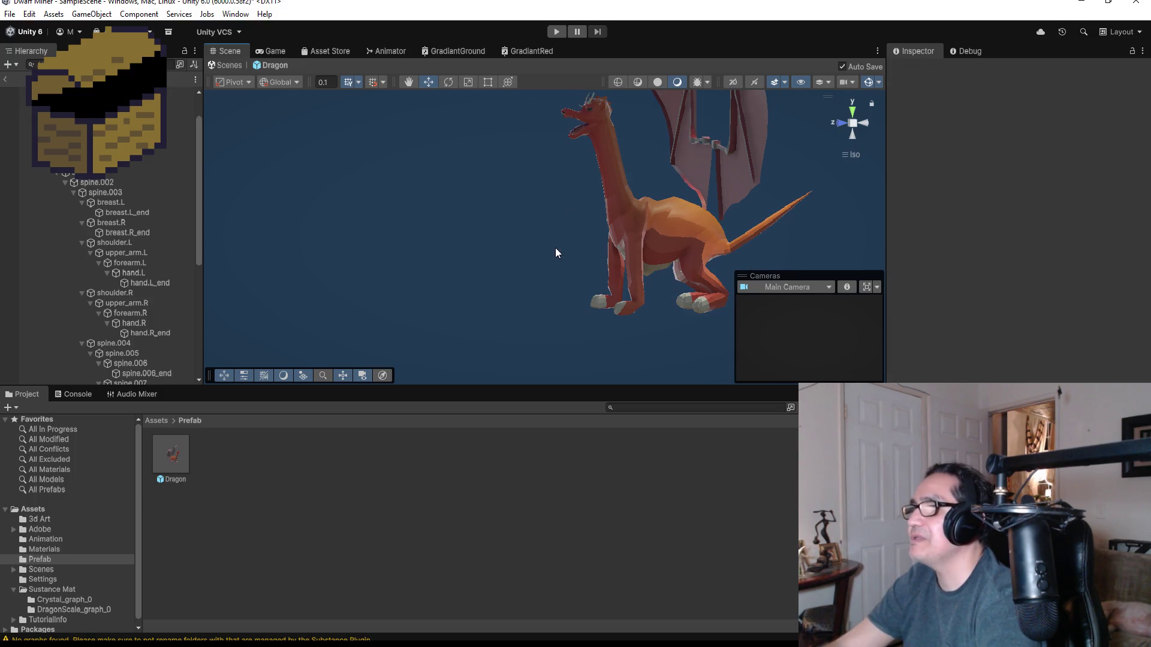
Step: Browse the spine bones in the Hierarchy and select the spine.011 tail bone
left_click(617, 186)
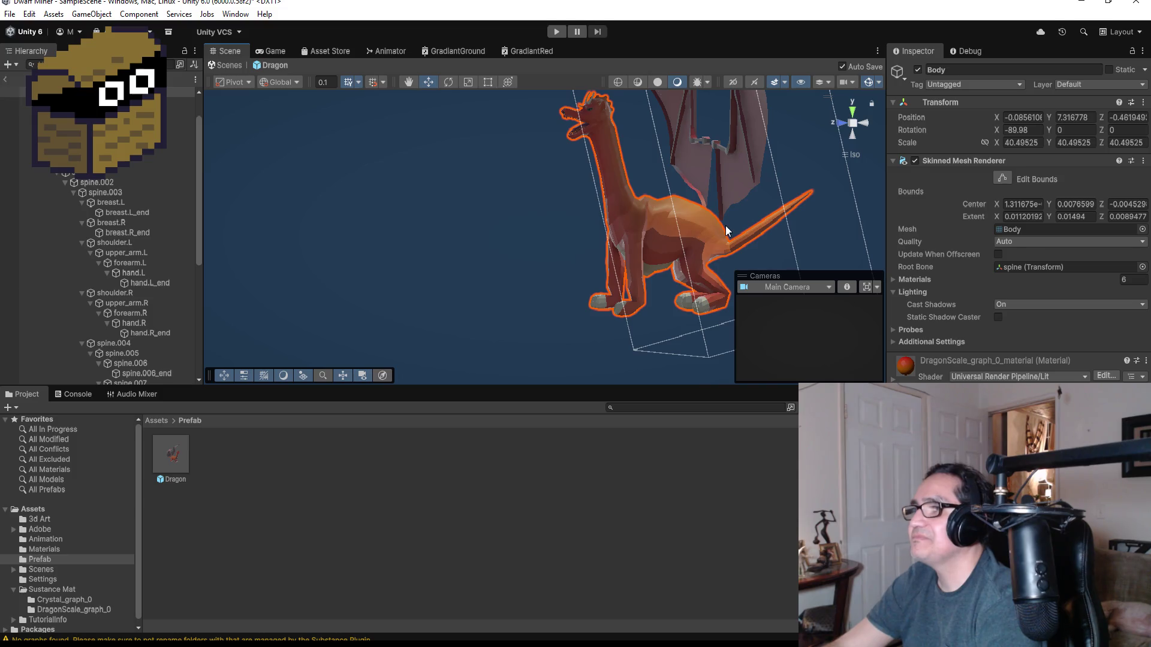
left_click(749, 229)
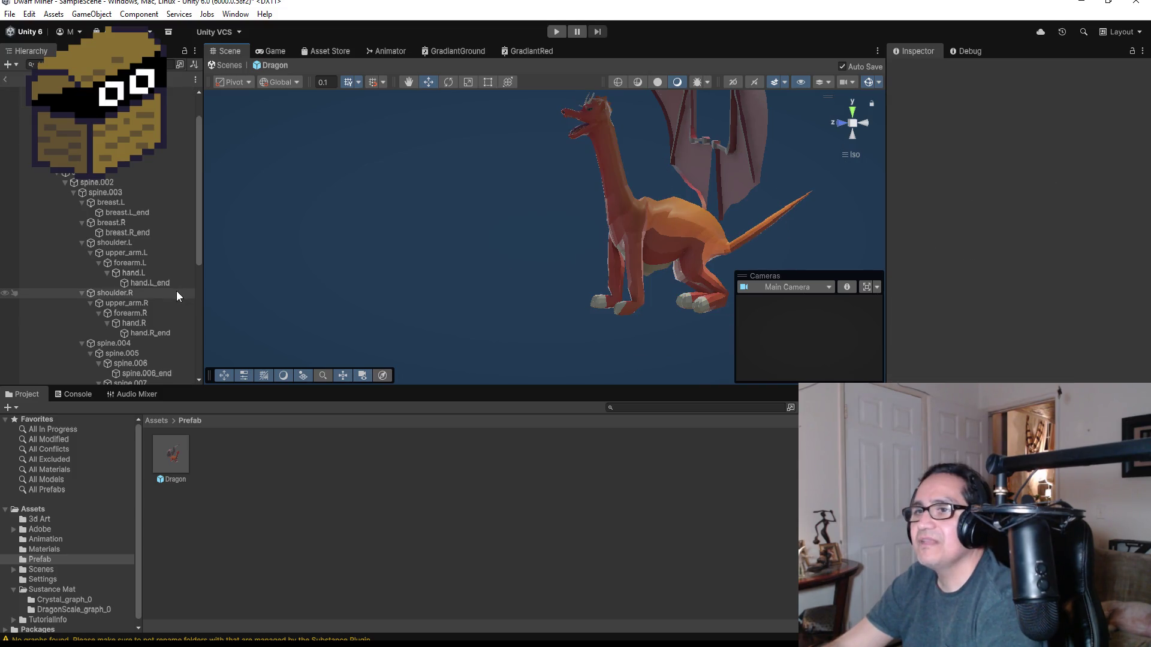
scroll(168, 300, "down", 5)
scroll(152, 313, "up", 2)
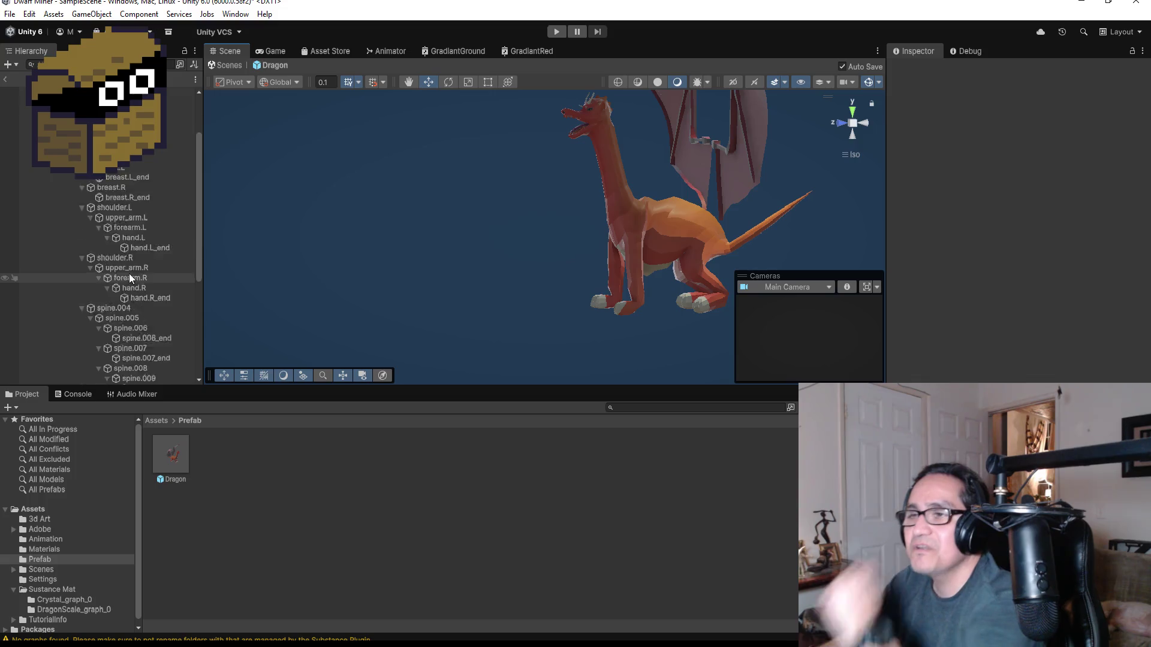
scroll(133, 303, "down", 4)
left_click(137, 227)
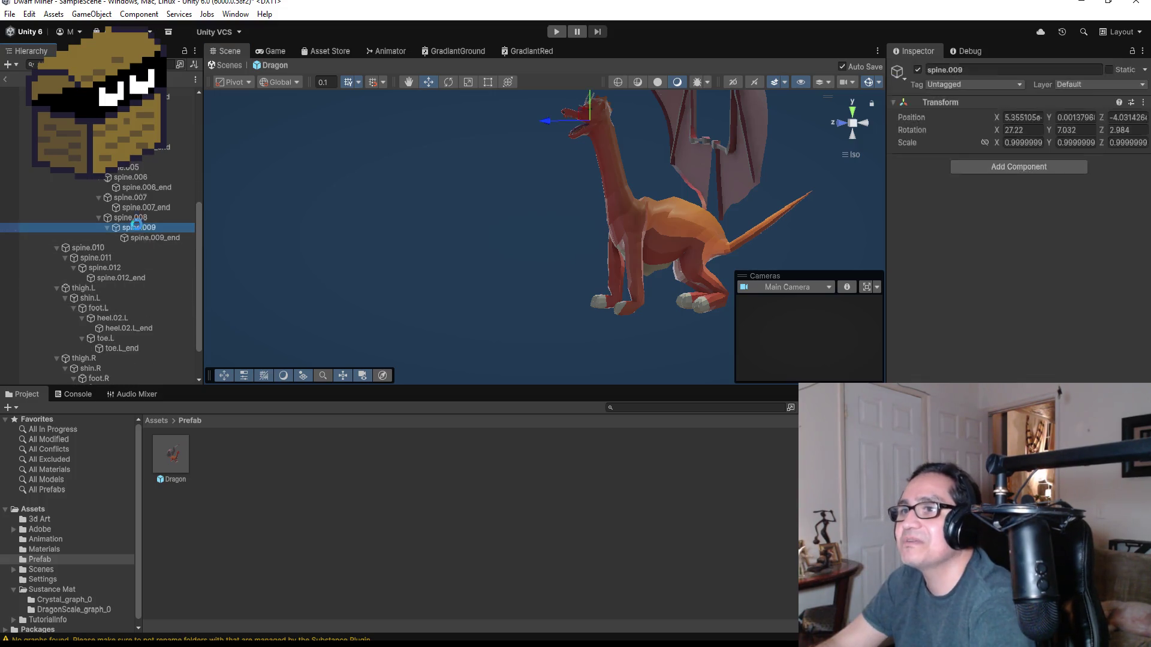
left_click(136, 219)
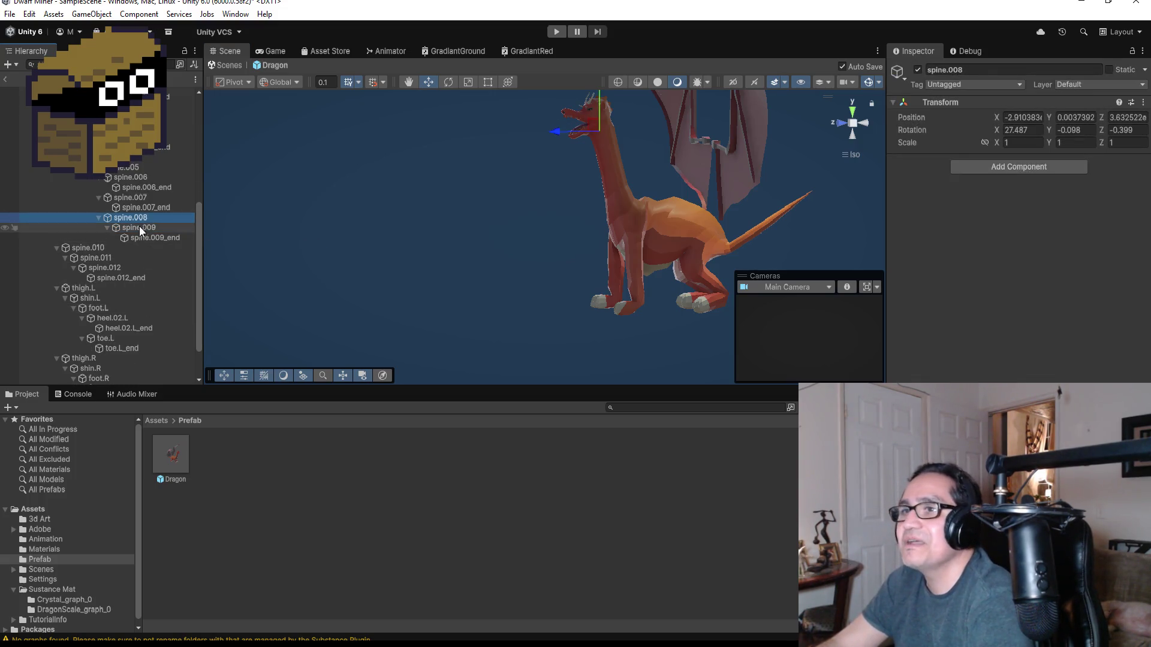
left_click(145, 207)
left_click(144, 198)
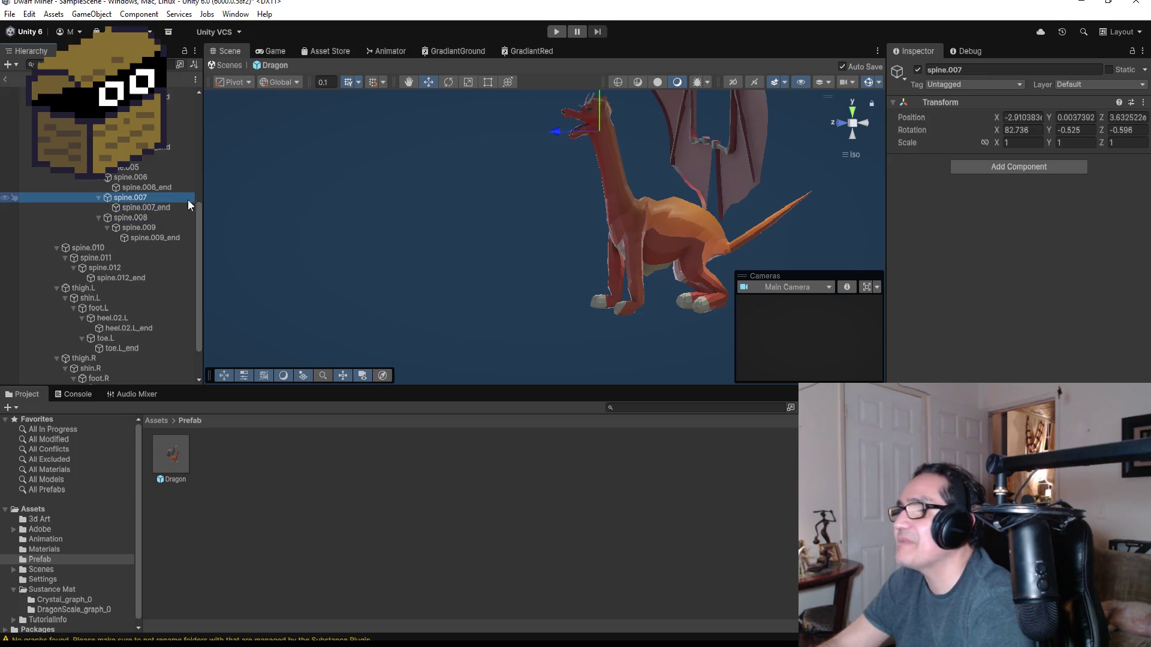
left_click(118, 167)
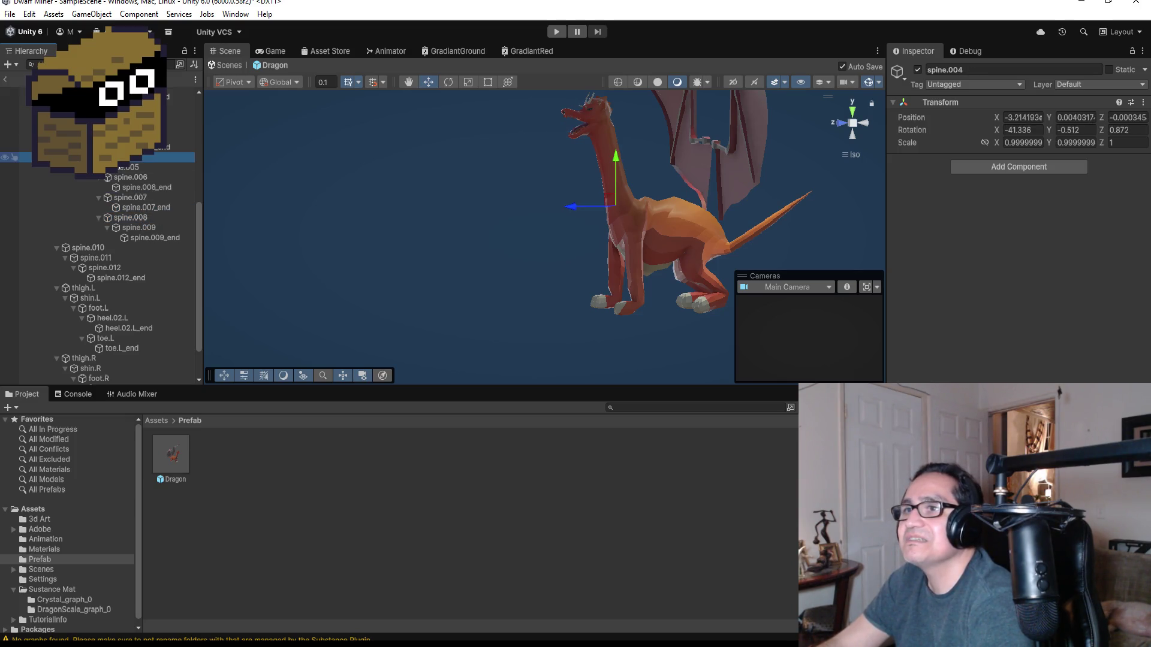
left_click(122, 177)
left_click(109, 247)
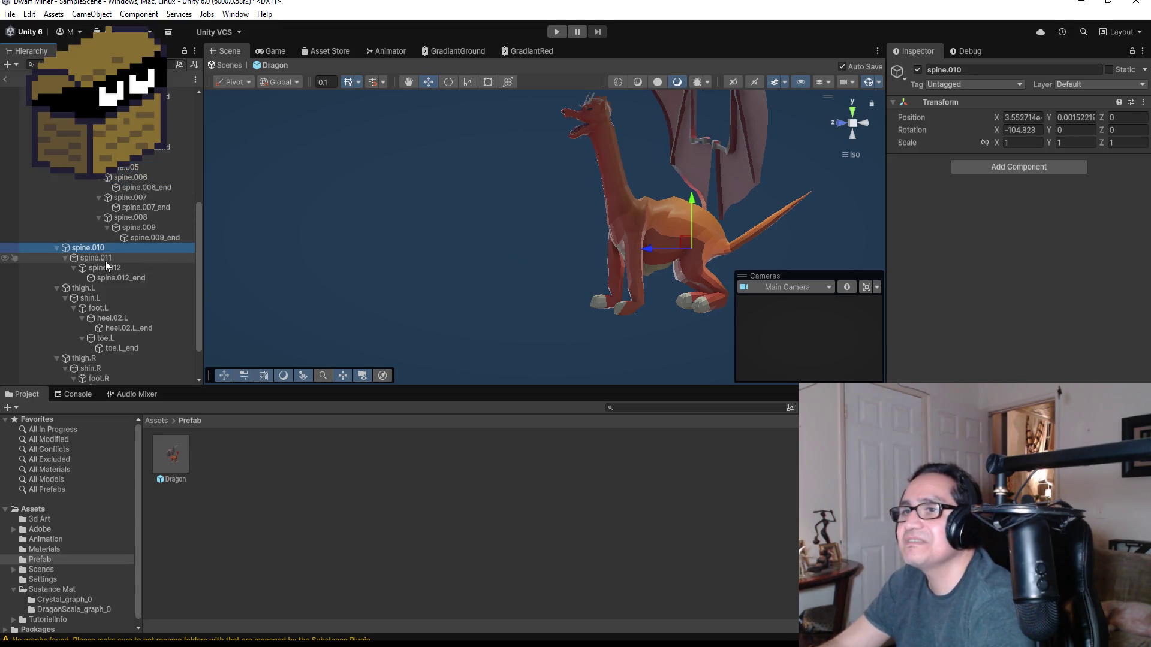
left_click(99, 257)
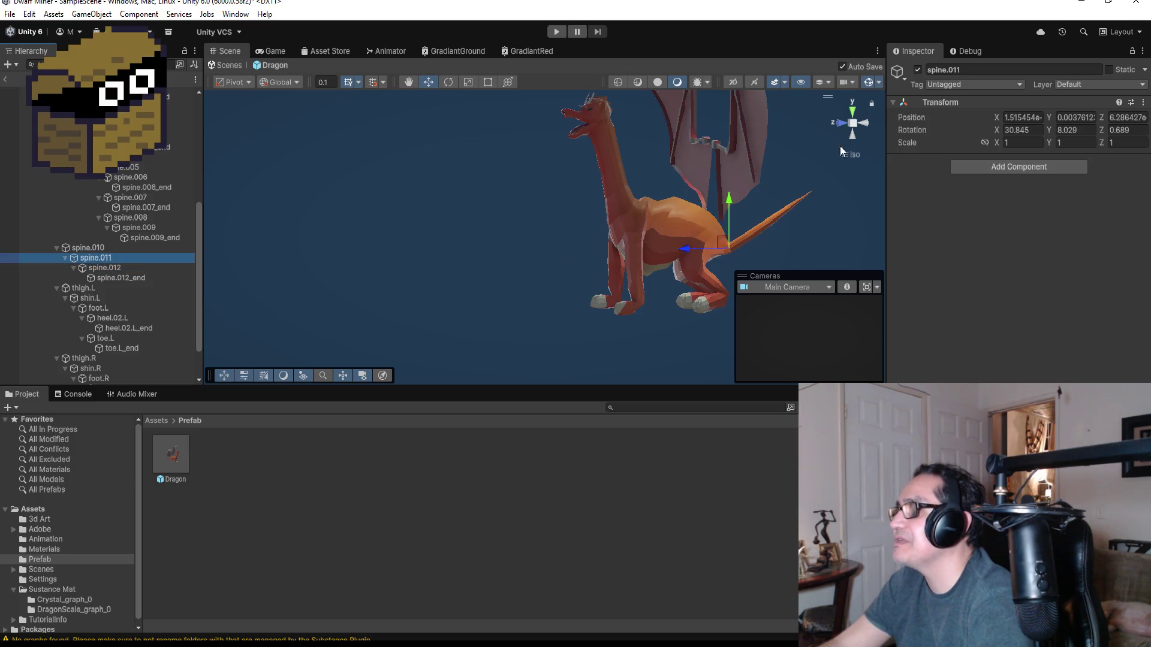
Step: Frame spine.011 and rotate it to bend the tail down and to the right
key("f")
scroll(636, 228, "up", 10)
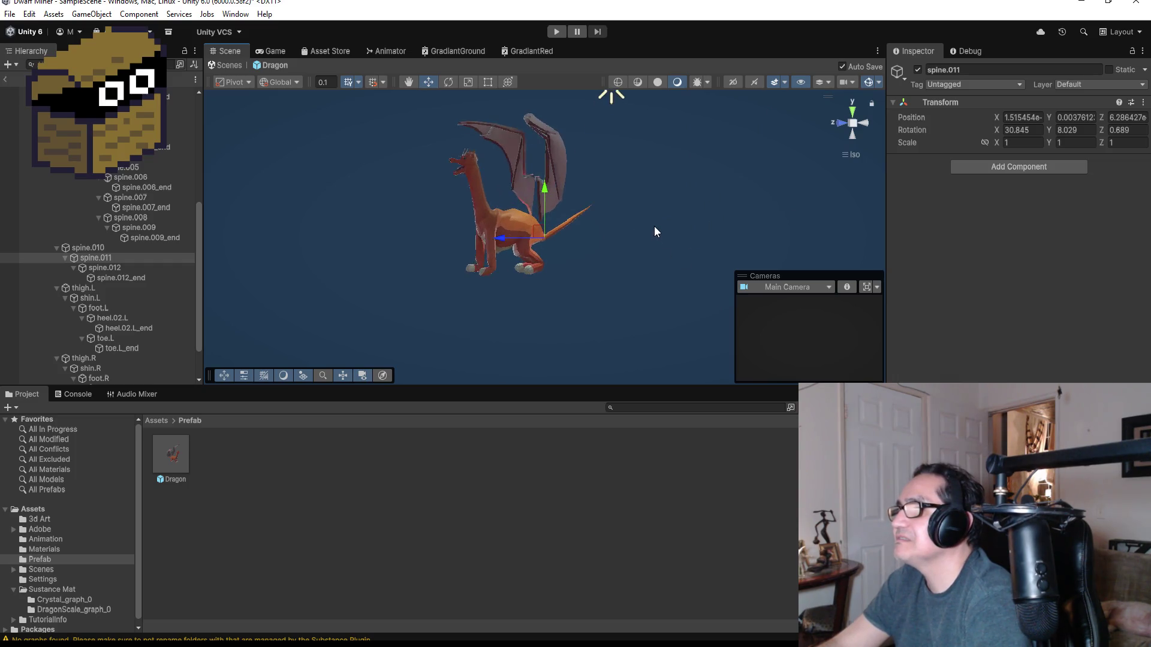
left_click(449, 83)
left_click_drag(580, 187, 630, 271)
mouse_move(711, 216)
left_mouse_down("alt")
mouse_move(651, 210)
mouse_move(617, 254)
mouse_move(456, 236)
mouse_move(581, 231)
mouse_move(693, 249)
mouse_move(651, 257)
left_mouse_up("alt")
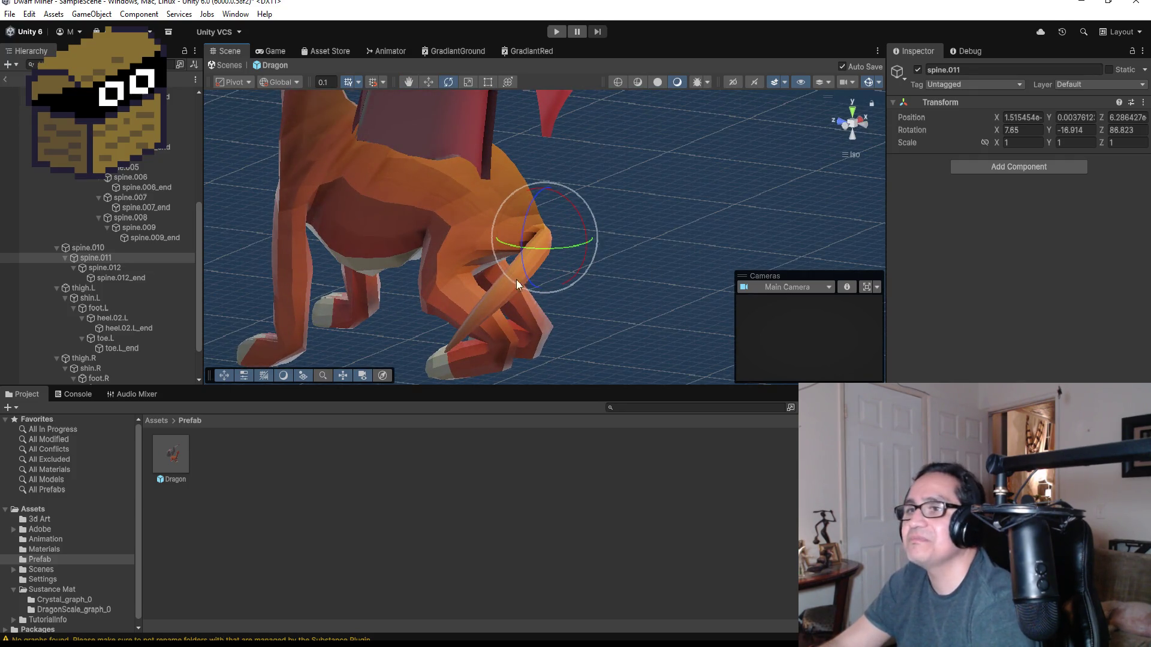
left_click_drag(545, 247, 596, 244)
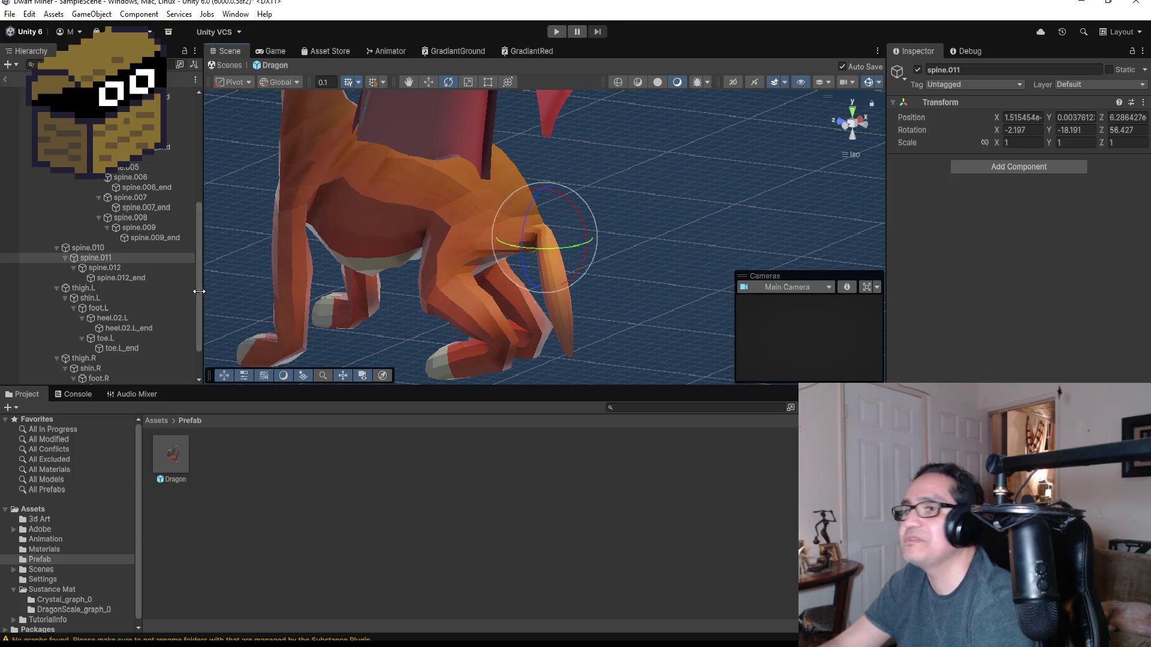
Step: Rotate spine.012 to bend the tail tip further
left_click(150, 268)
left_click_drag(588, 299, 483, 278)
mouse_move(613, 275)
left_mouse_down("alt")
mouse_move(661, 254)
mouse_move(588, 258)
mouse_move(710, 263)
mouse_move(660, 264)
left_mouse_up("alt")
left_click_drag(523, 293, 501, 298)
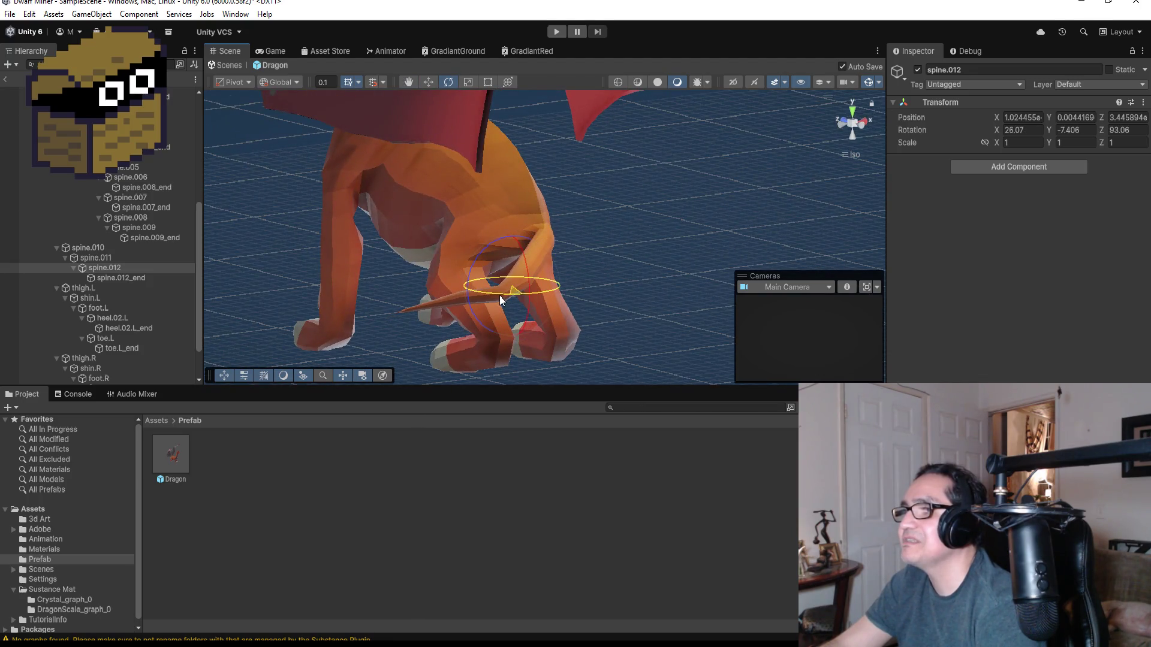
Step: Readjust spine.011's rotation to -10.284, -15.042, 29.887
left_click(120, 259)
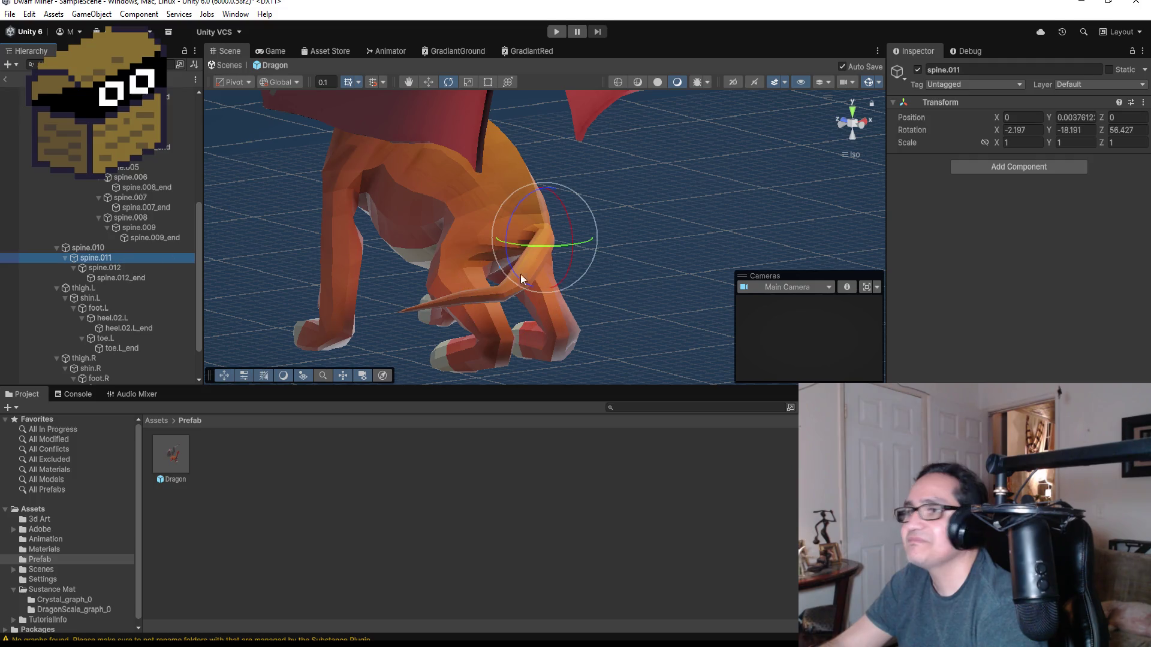
mouse_move(580, 243)
left_mouse_down()
mouse_move(567, 244)
mouse_move(610, 243)
mouse_move(315, 263)
mouse_move(764, 297)
mouse_move(922, 279)
mouse_move(548, 153)
mouse_move(491, 189)
left_mouse_up()
left_click(458, 203)
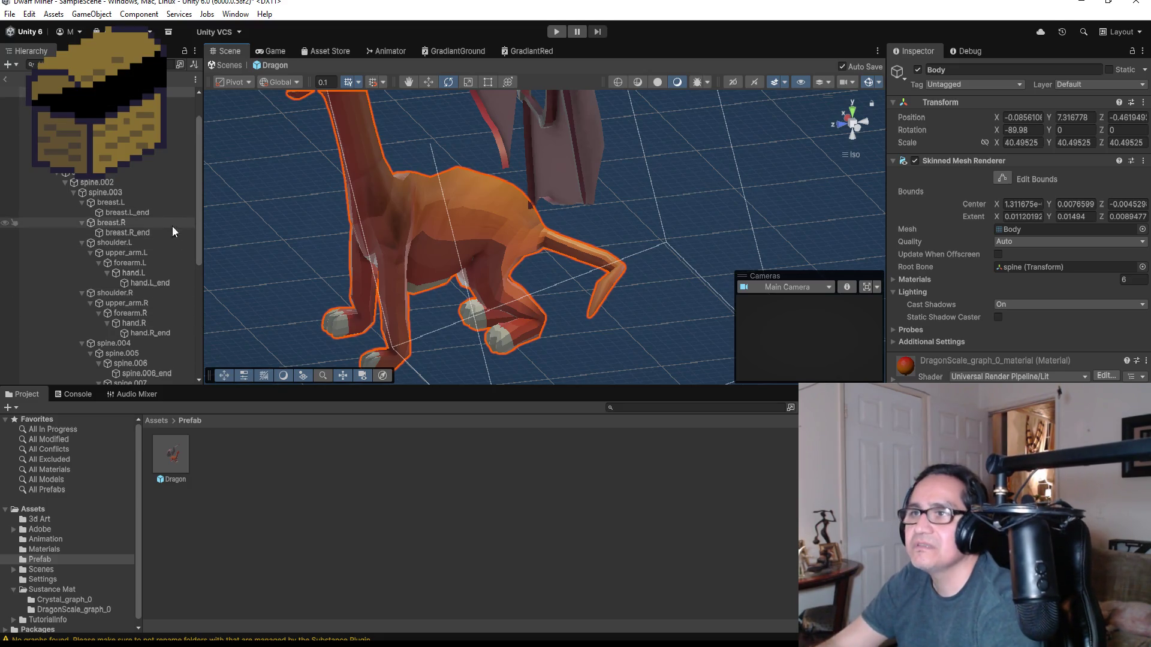
Step: Select spine.003 and raise it with the Move tool's Y arrow
left_click(156, 242)
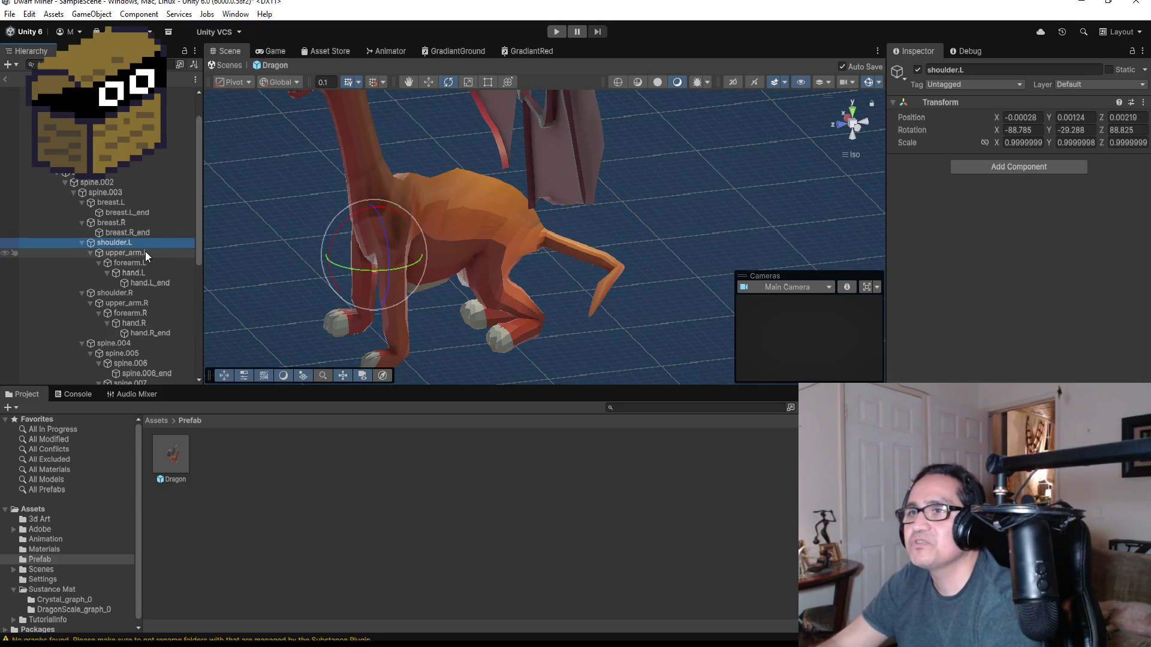
scroll(121, 192, "up", 3)
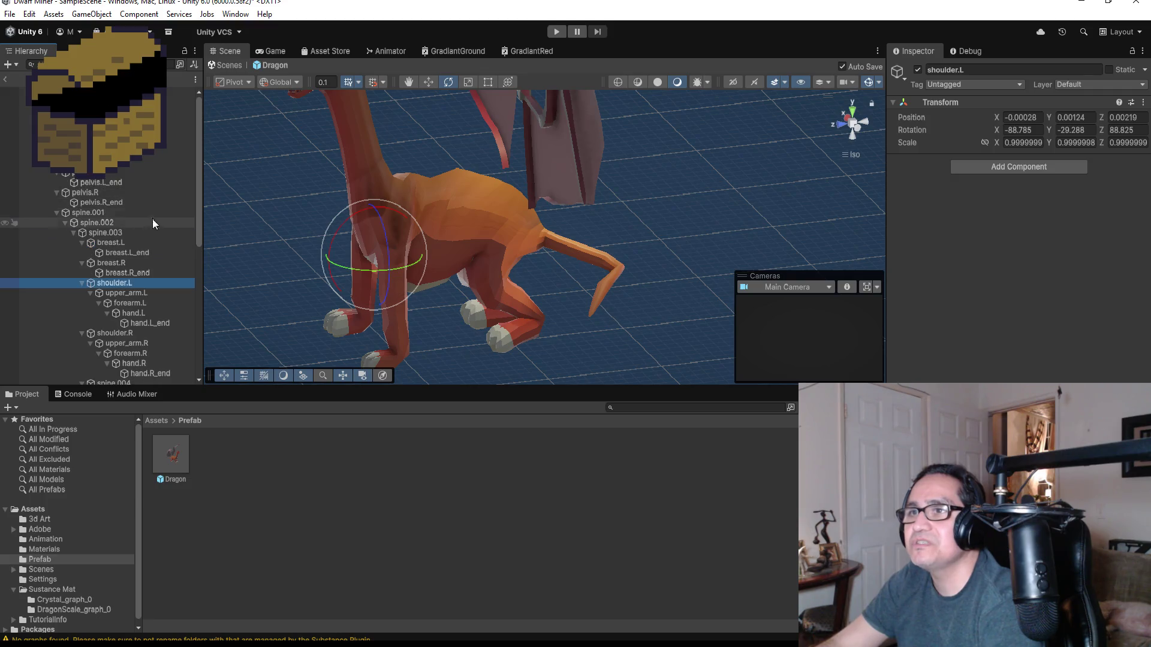
left_click(458, 207)
left_click(117, 235)
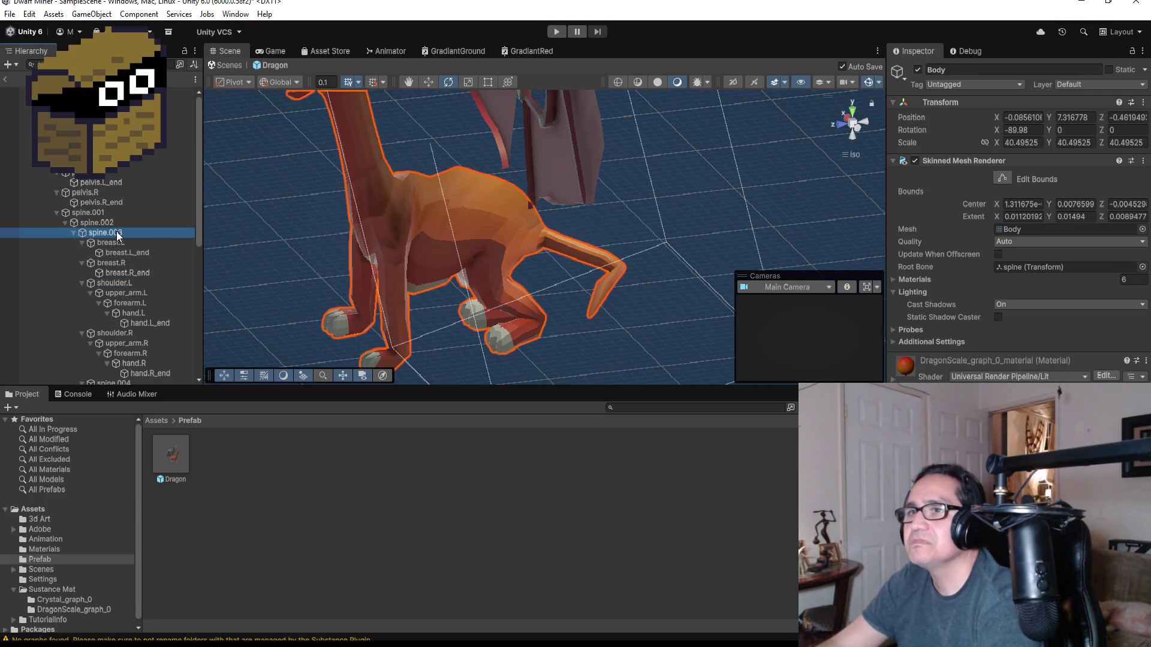
left_click(449, 204)
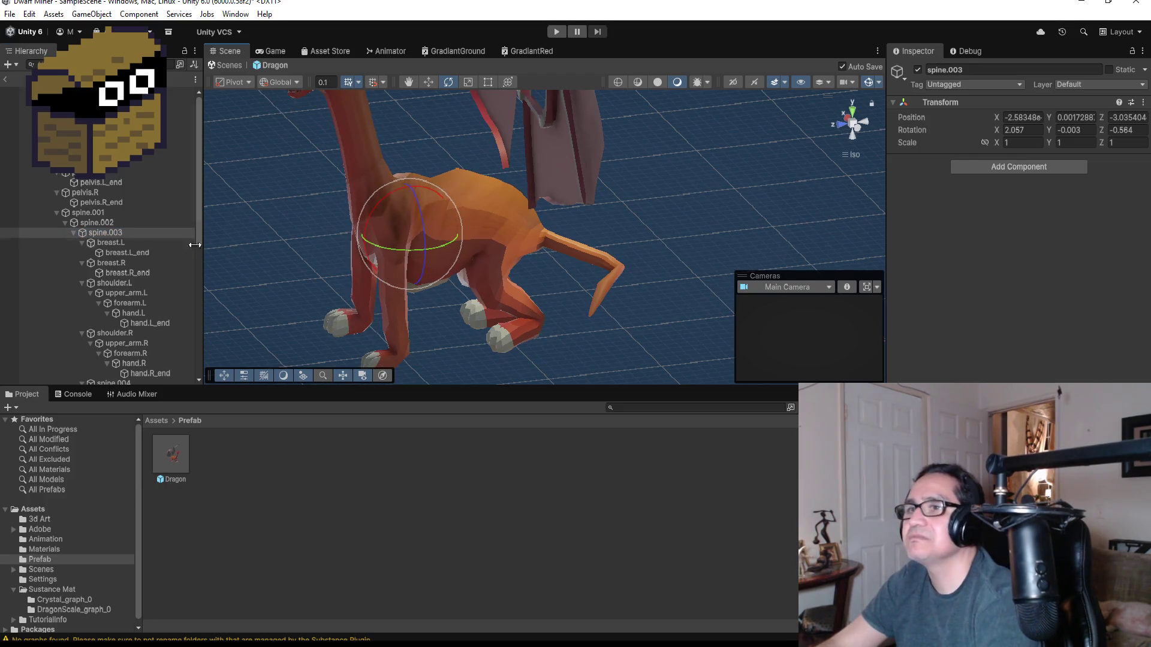
left_click(428, 82)
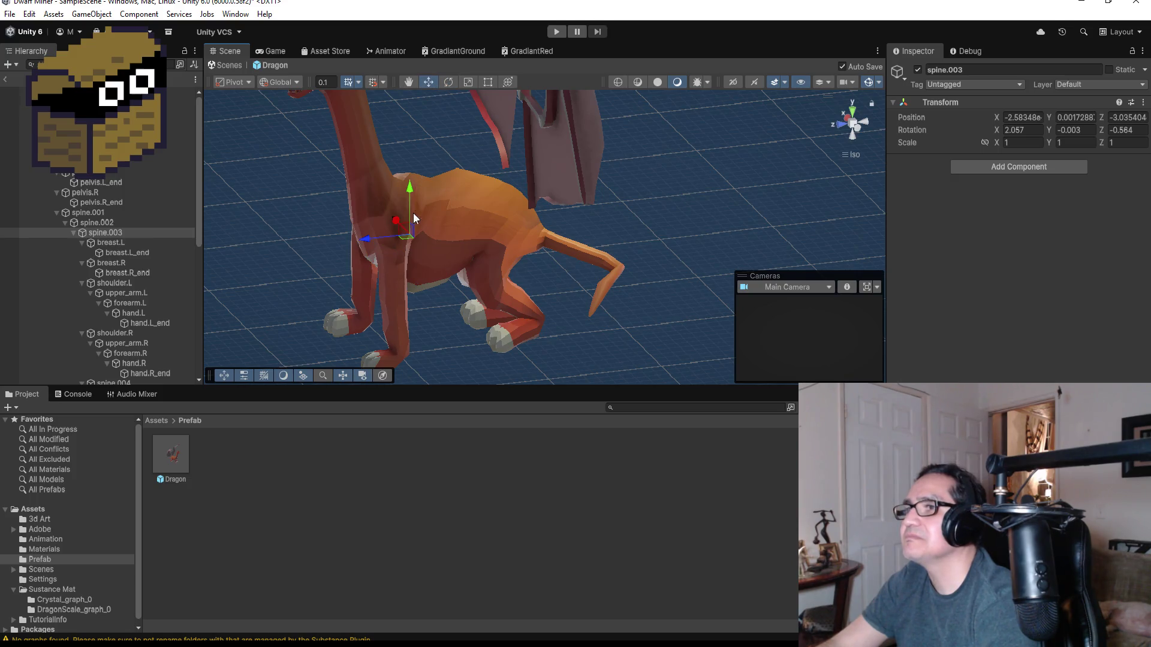
mouse_move(411, 185)
left_mouse_down()
mouse_move(408, 160)
mouse_move(491, 186)
mouse_move(671, 170)
mouse_move(753, 154)
mouse_move(771, 134)
mouse_move(487, 116)
mouse_move(482, 131)
mouse_move(519, 155)
left_mouse_up()
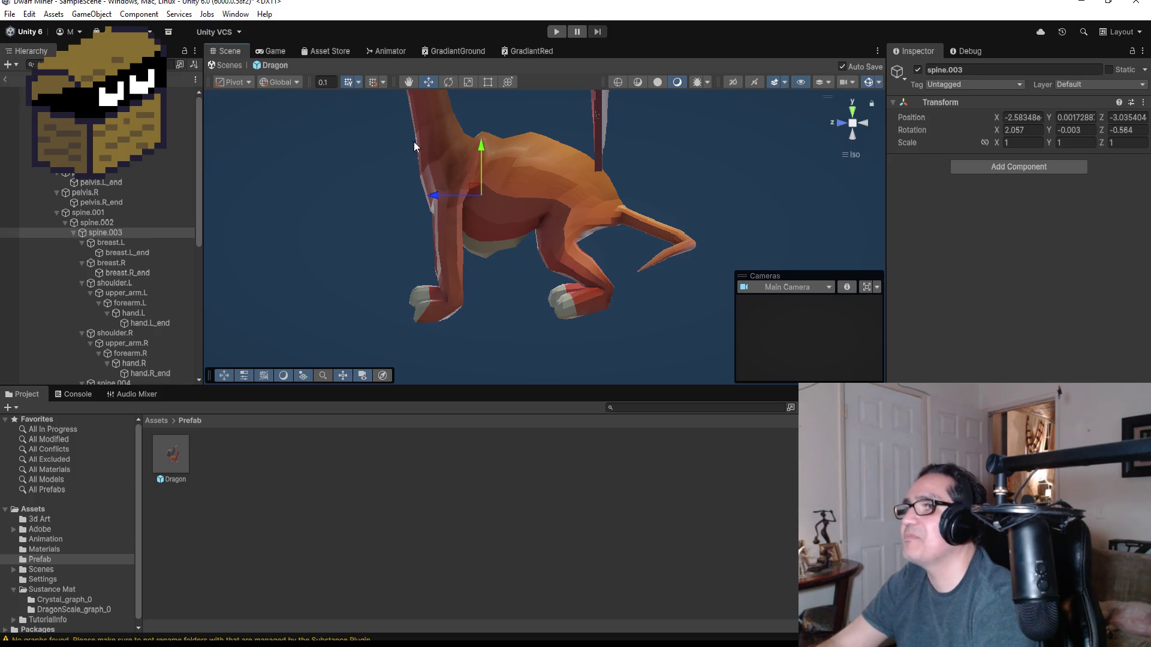
left_click(427, 134)
mouse_move(445, 138)
left_mouse_down()
mouse_move(468, 216)
mouse_move(548, 236)
mouse_move(653, 239)
mouse_move(513, 203)
mouse_move(544, 208)
mouse_move(641, 173)
left_mouse_up()
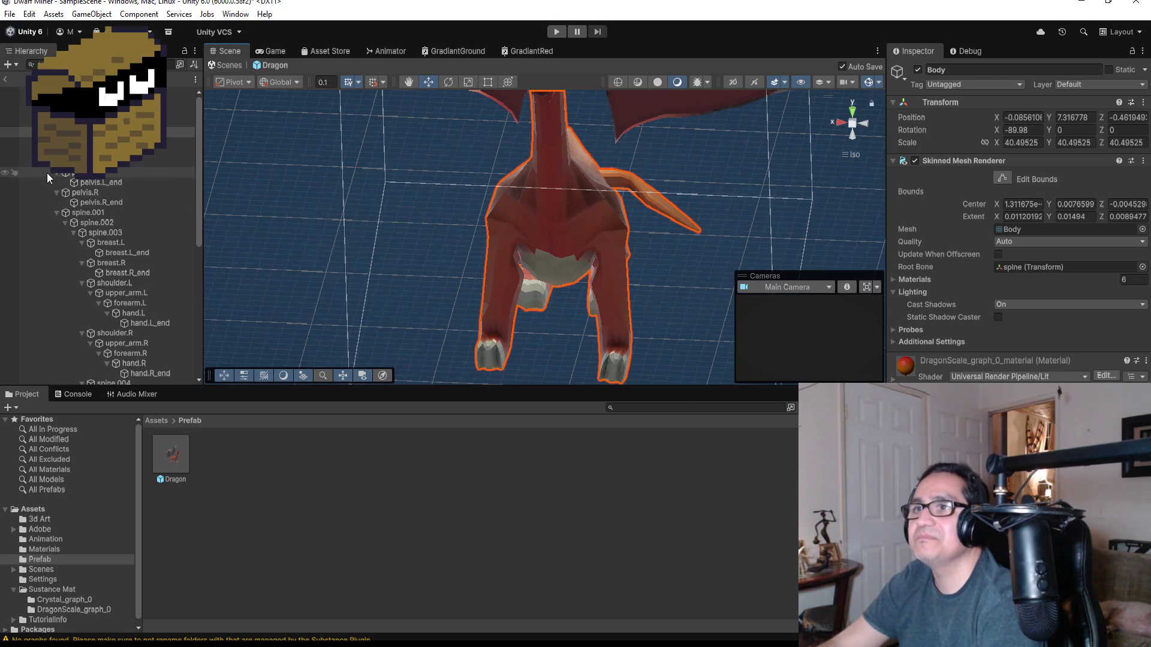
Step: Collapse the spine.001 and spine.010 branches and the whole body bone tree
left_click(114, 233)
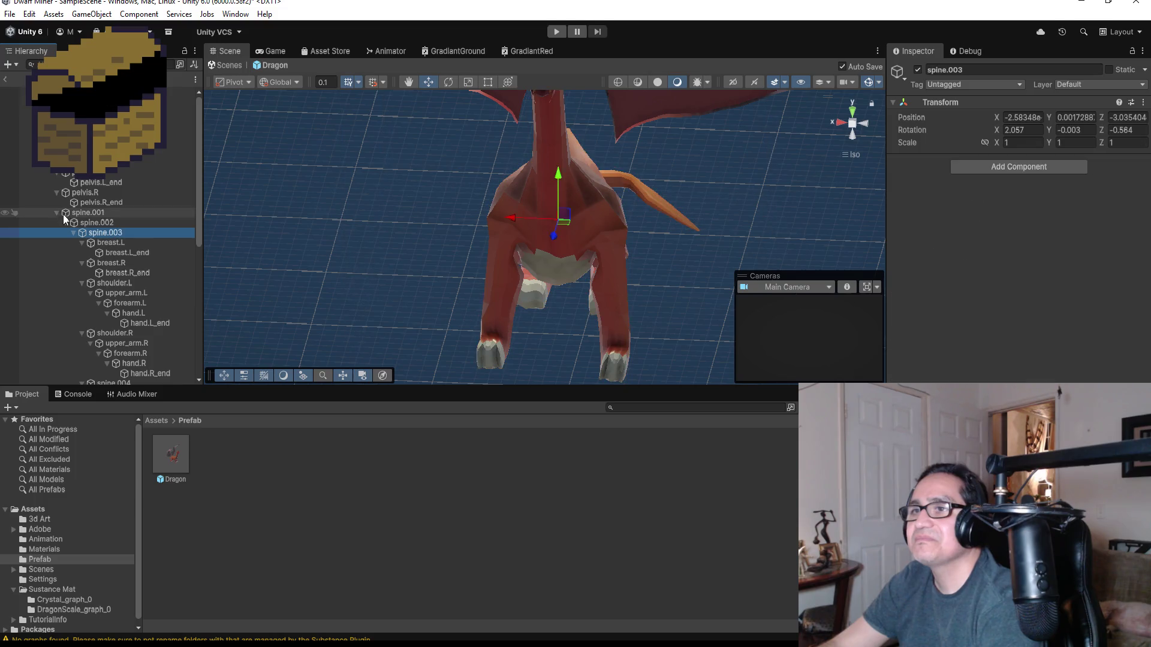
left_click(57, 213)
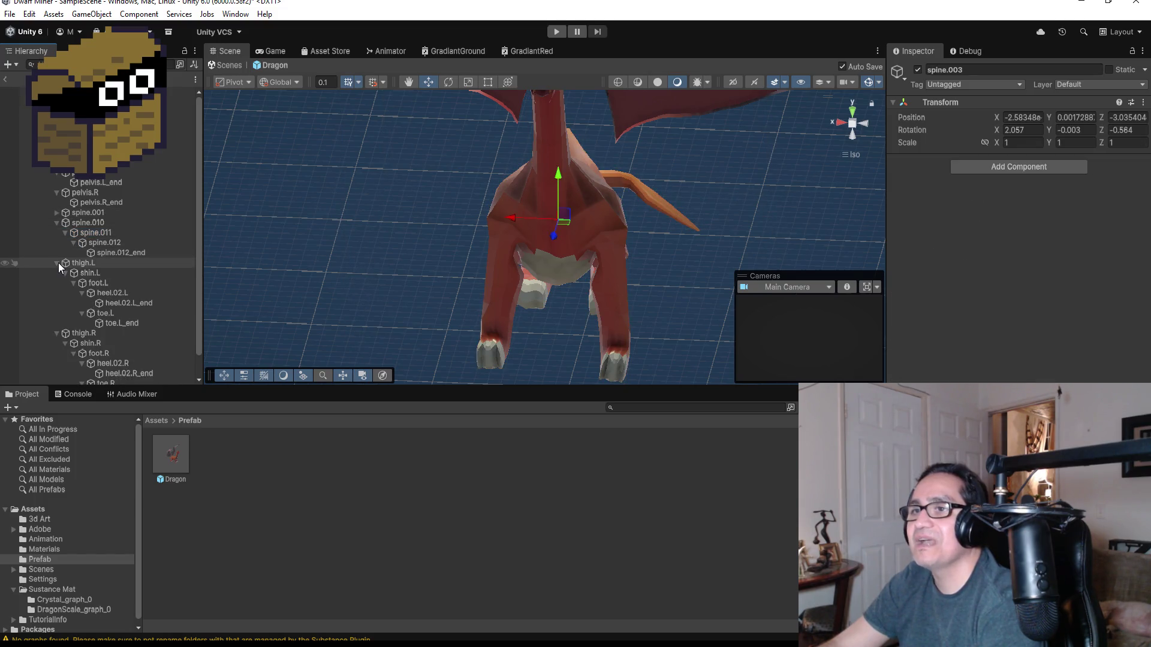
left_click(57, 223)
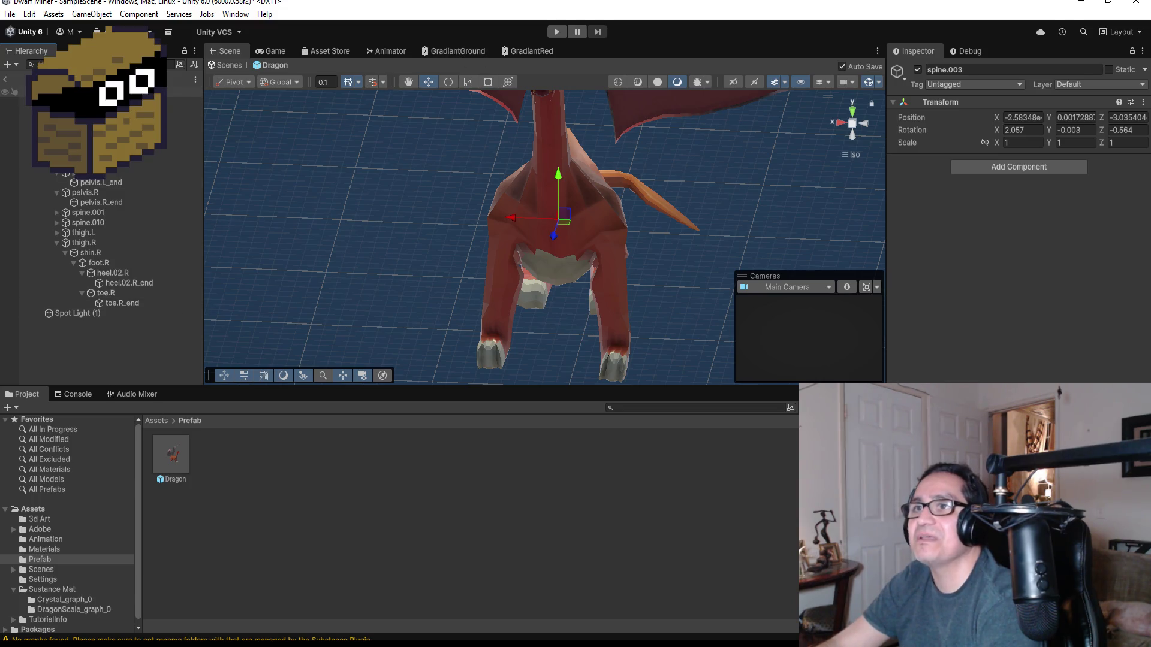
left_click(12, 90)
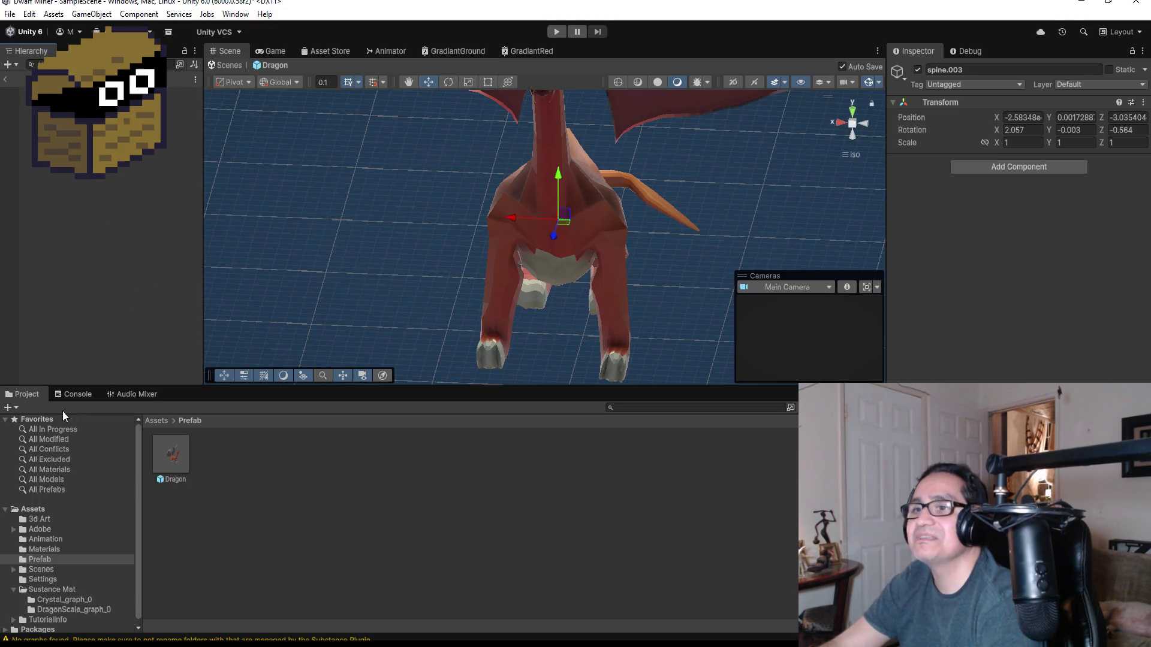
scroll(493, 214, "down", 5)
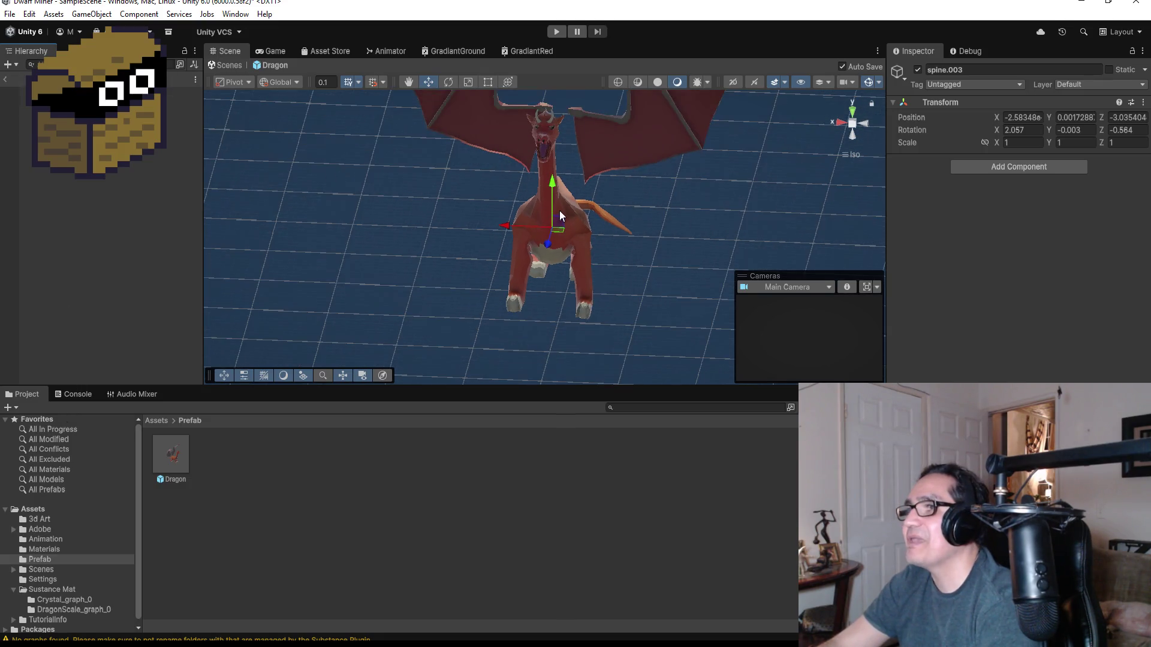
Step: Switch to the Left view and select L.WingBone1 plus the second wing bone
left_click(607, 146)
left_click_drag(662, 150, 530, 170)
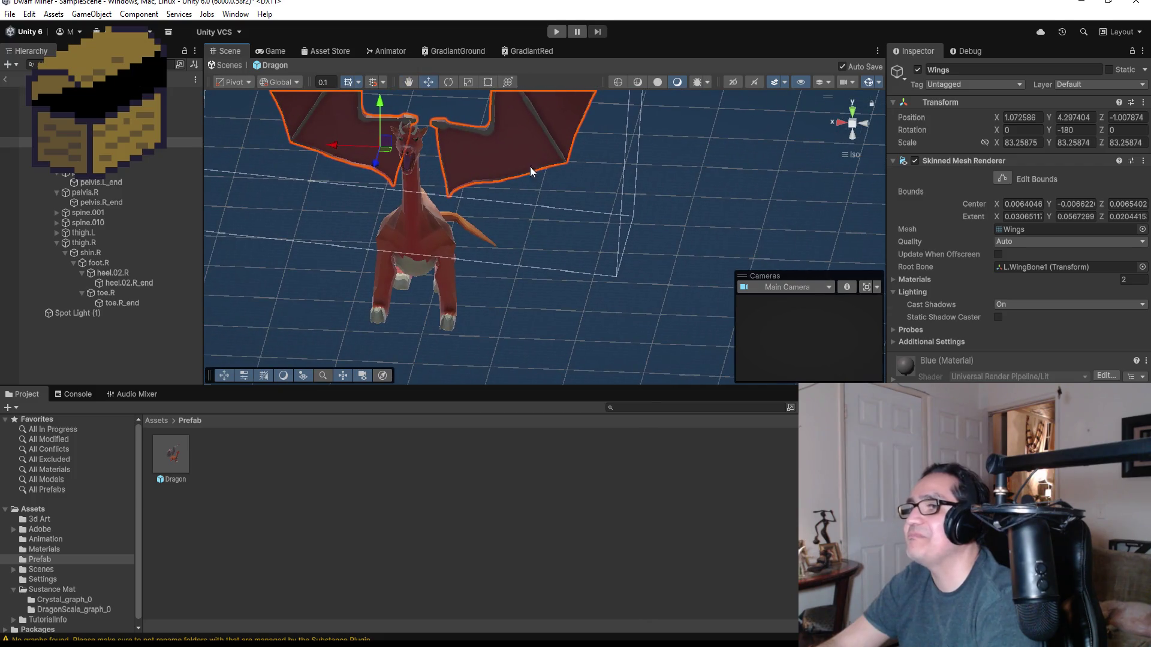
left_click(861, 124)
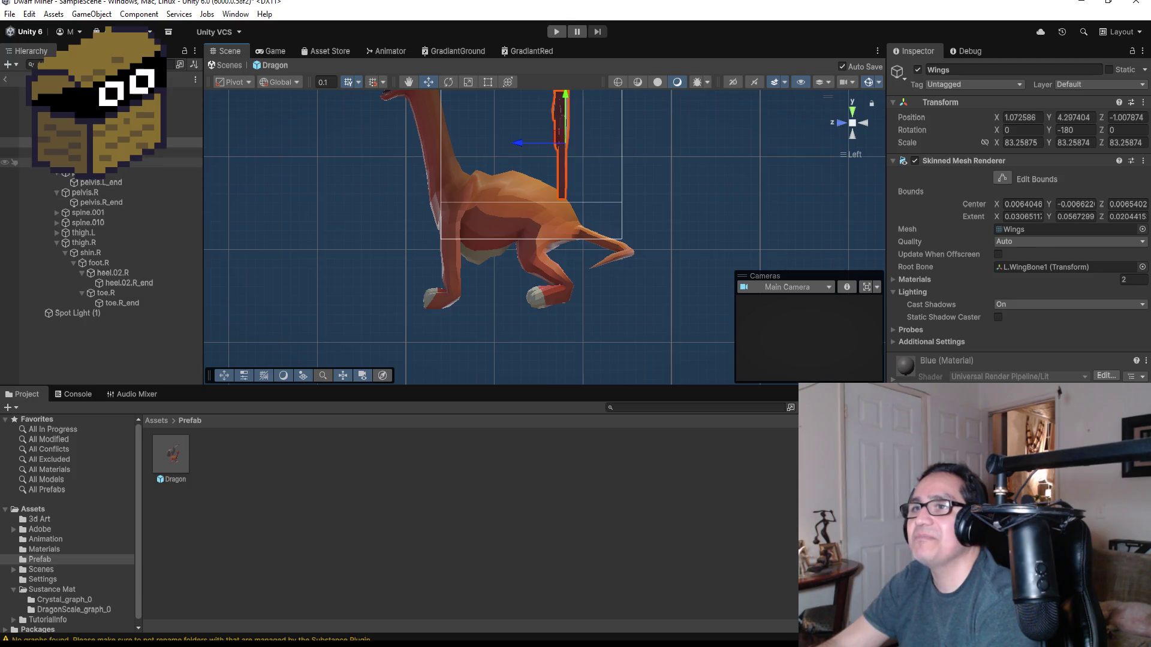
left_click(43, 163)
left_click(43, 163)
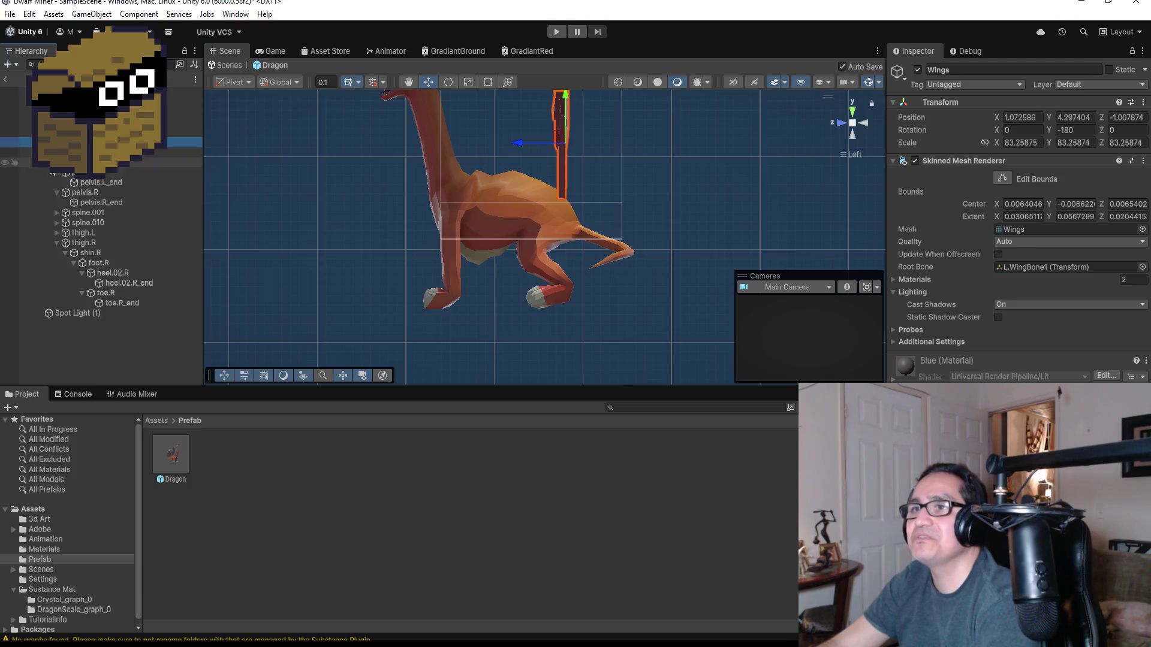
left_click(43, 162)
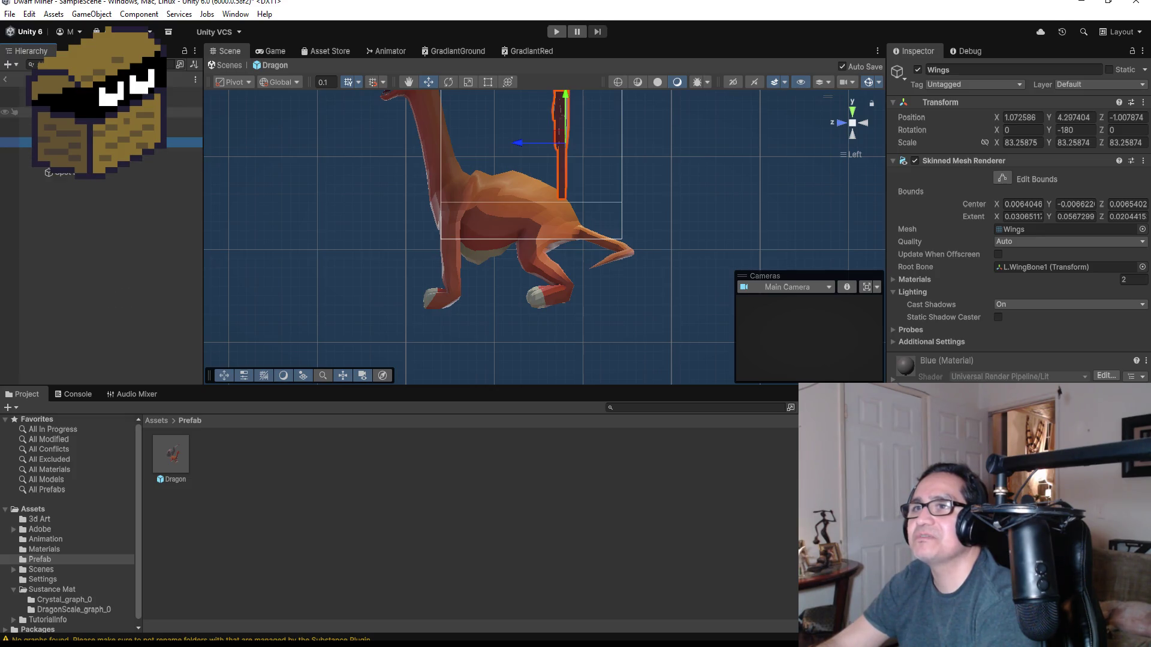
left_click(186, 112)
left_click(96, 122, "shift")
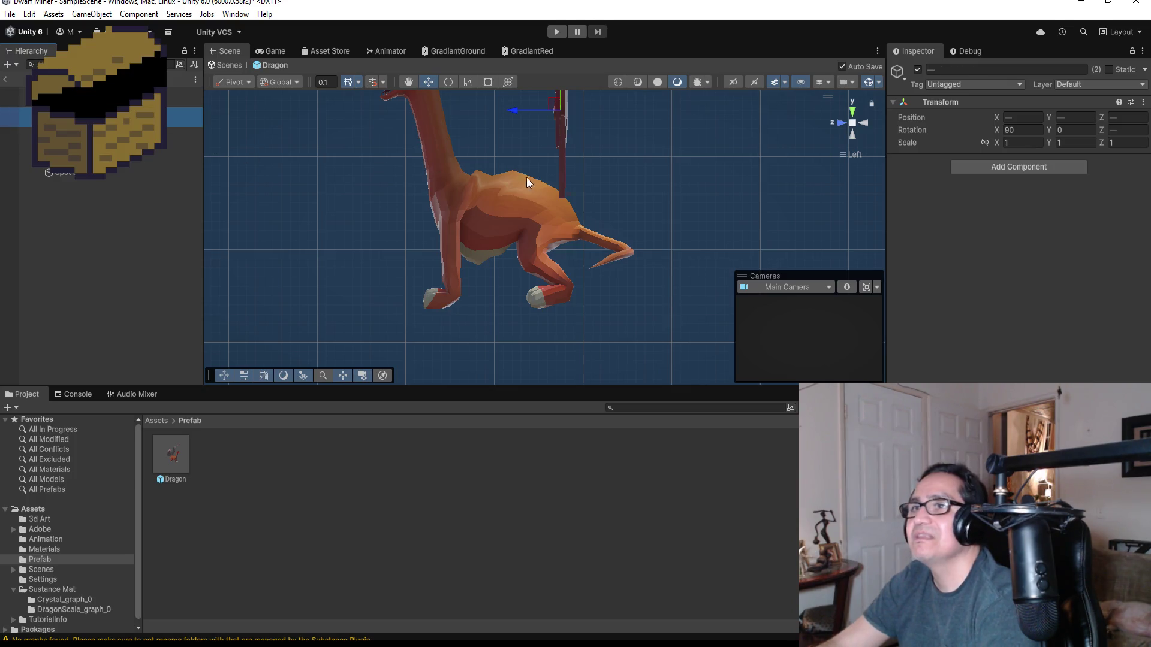
Step: Swing the selected wing bones to a new angle with the Rotate tool
scroll(526, 177, "down", 1)
left_click(448, 82)
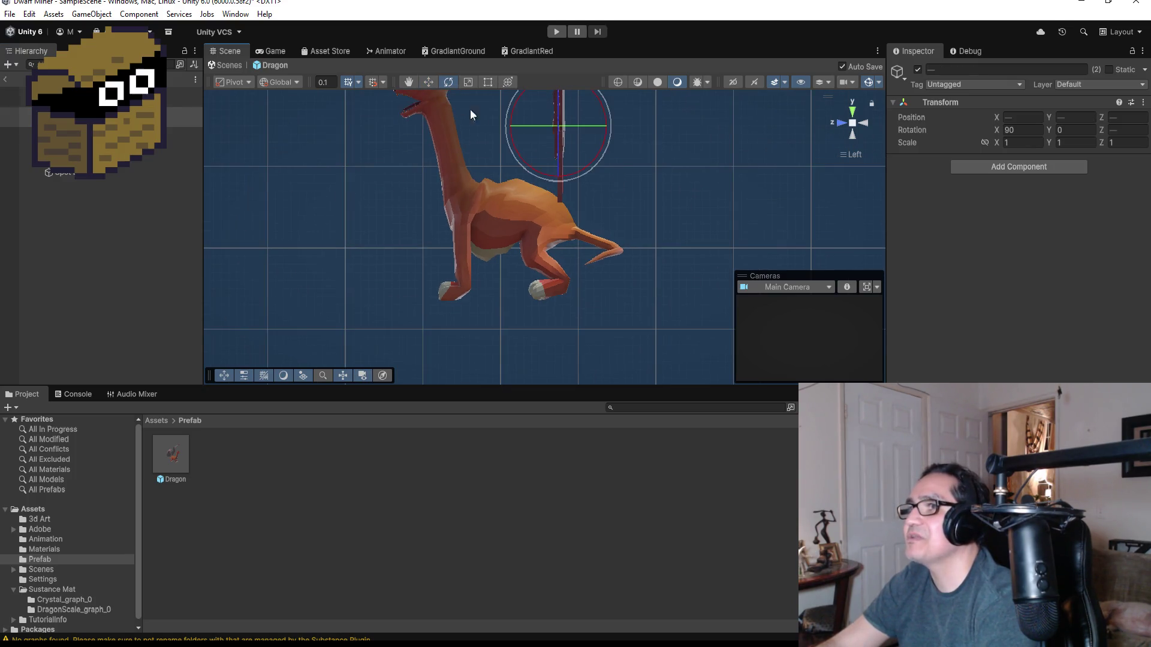
scroll(605, 150, "down", 1)
scroll(594, 160, "down", 1)
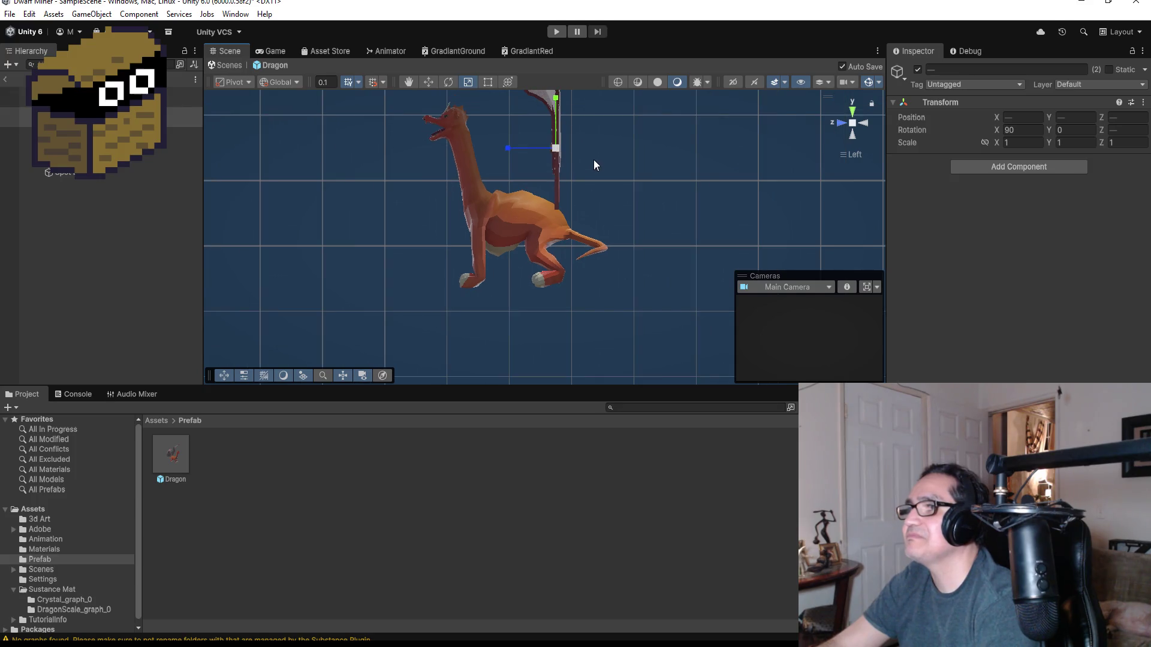
left_click(448, 82)
mouse_move(600, 129)
left_mouse_down()
mouse_move(507, 58)
mouse_move(567, 120)
mouse_move(620, 124)
mouse_move(567, 148)
left_mouse_up()
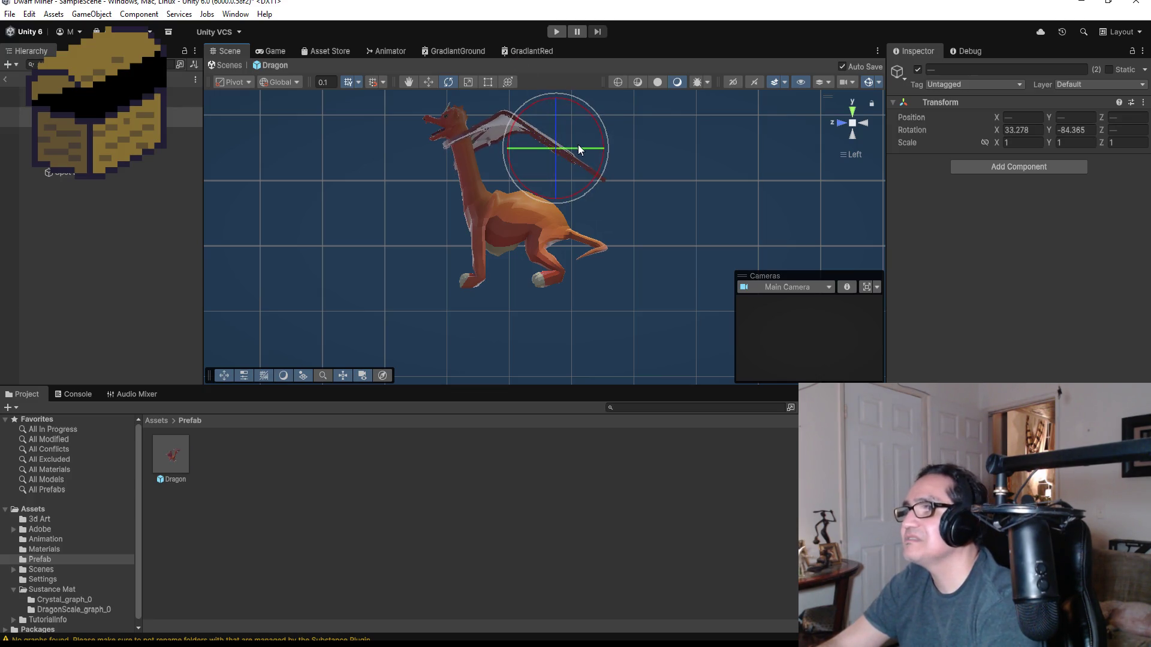
Step: Lower the wings to -0.0104 on Y and shift them left onto the back
left_click(424, 83)
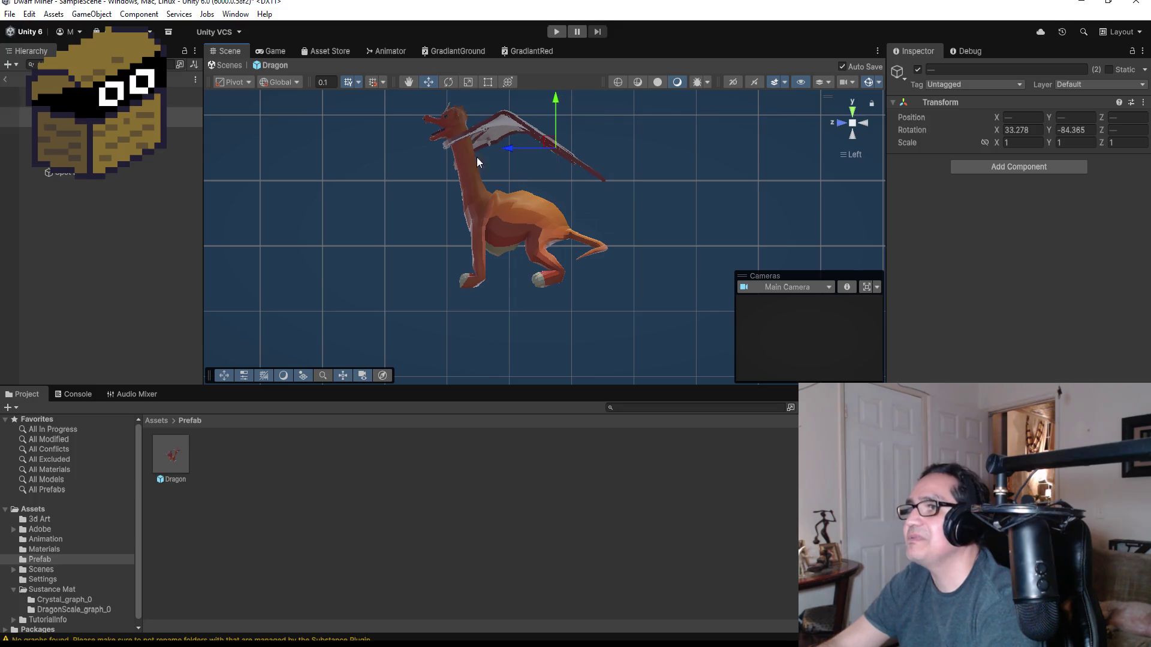
left_click_drag(520, 106, 516, 152)
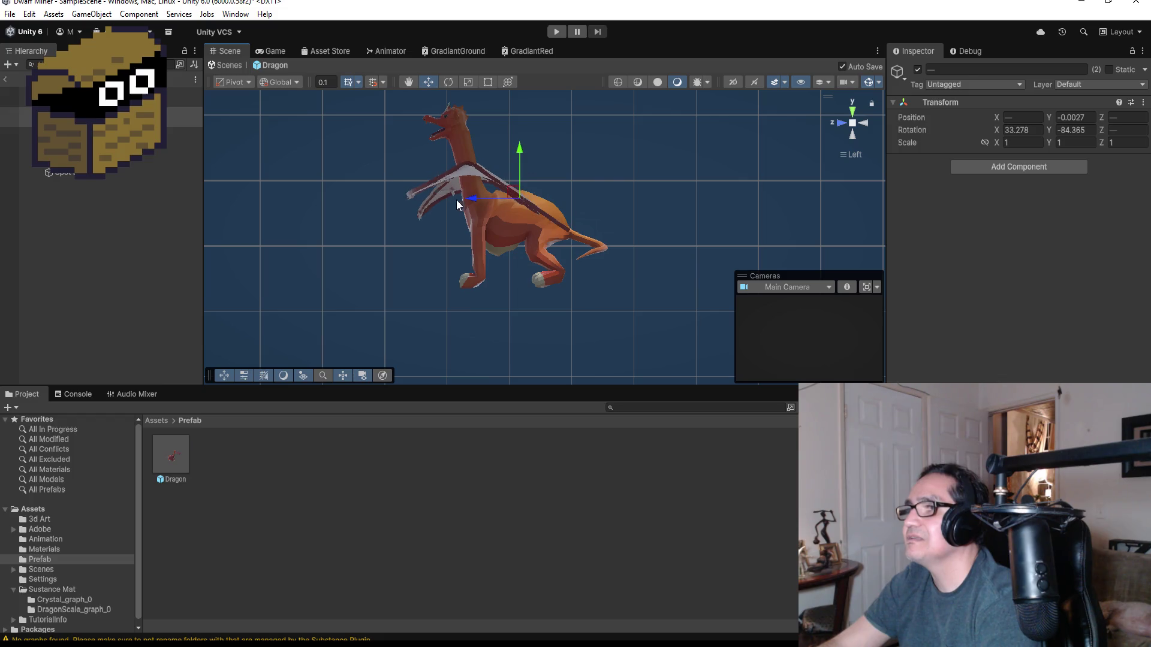
left_click_drag(479, 204, 453, 205)
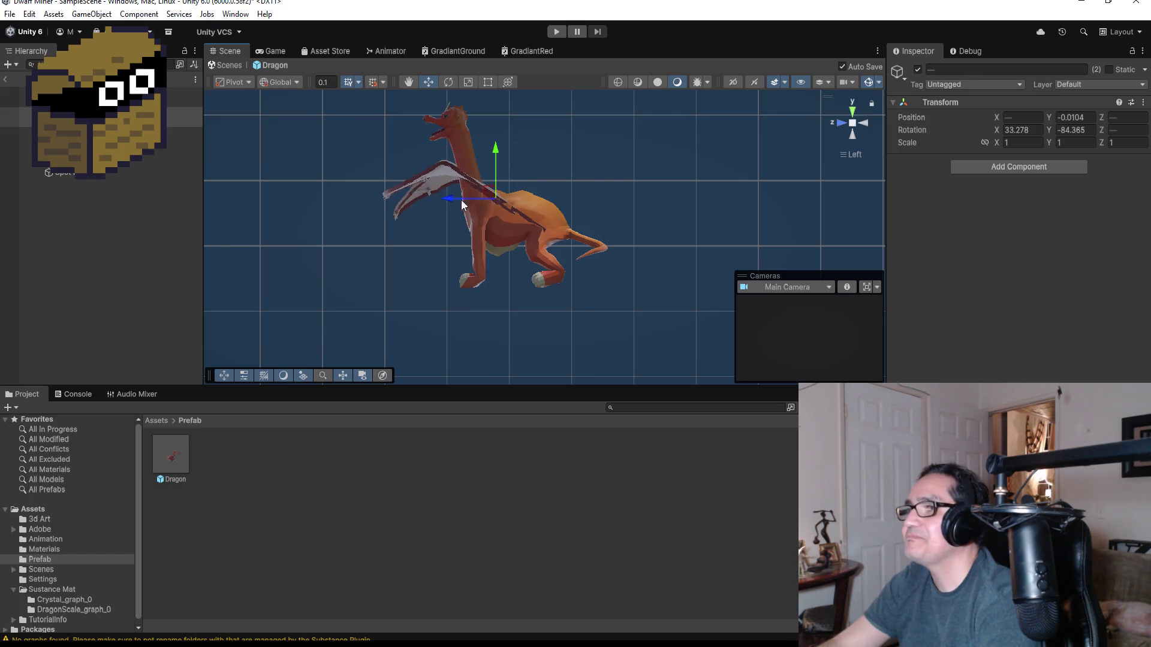
mouse_move(635, 154)
left_mouse_down()
mouse_move(614, 150)
mouse_move(649, 173)
mouse_move(765, 160)
mouse_move(547, 209)
mouse_move(692, 189)
left_mouse_up()
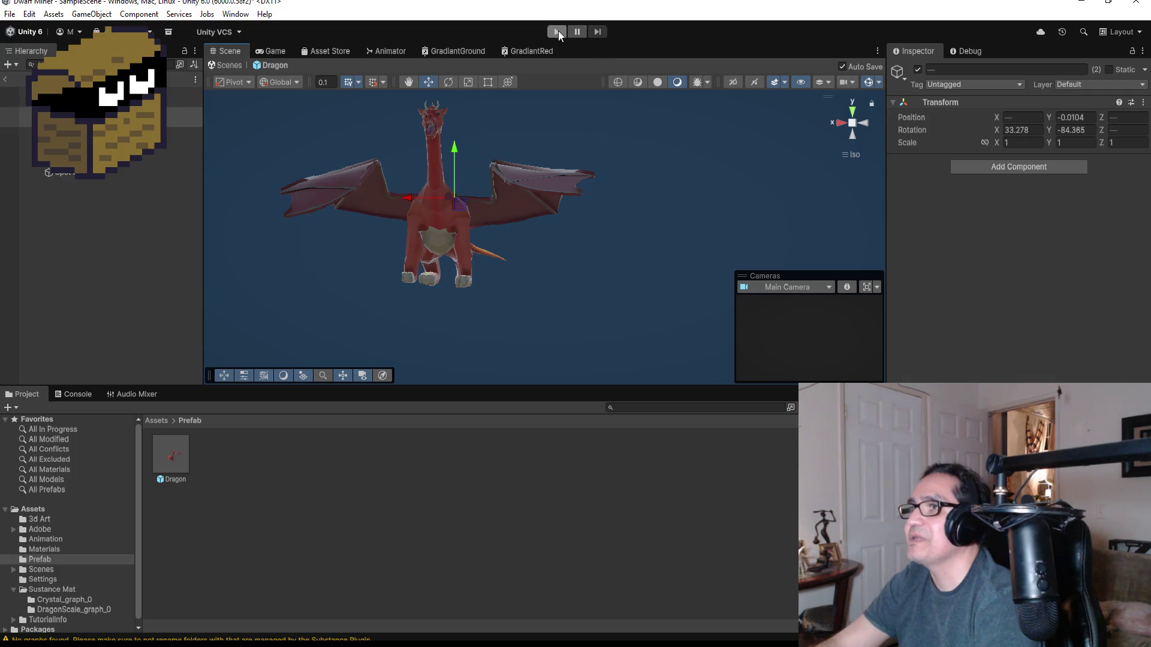
Step: Play-test the game, then delete the old Dragon from the scene
left_click(557, 32)
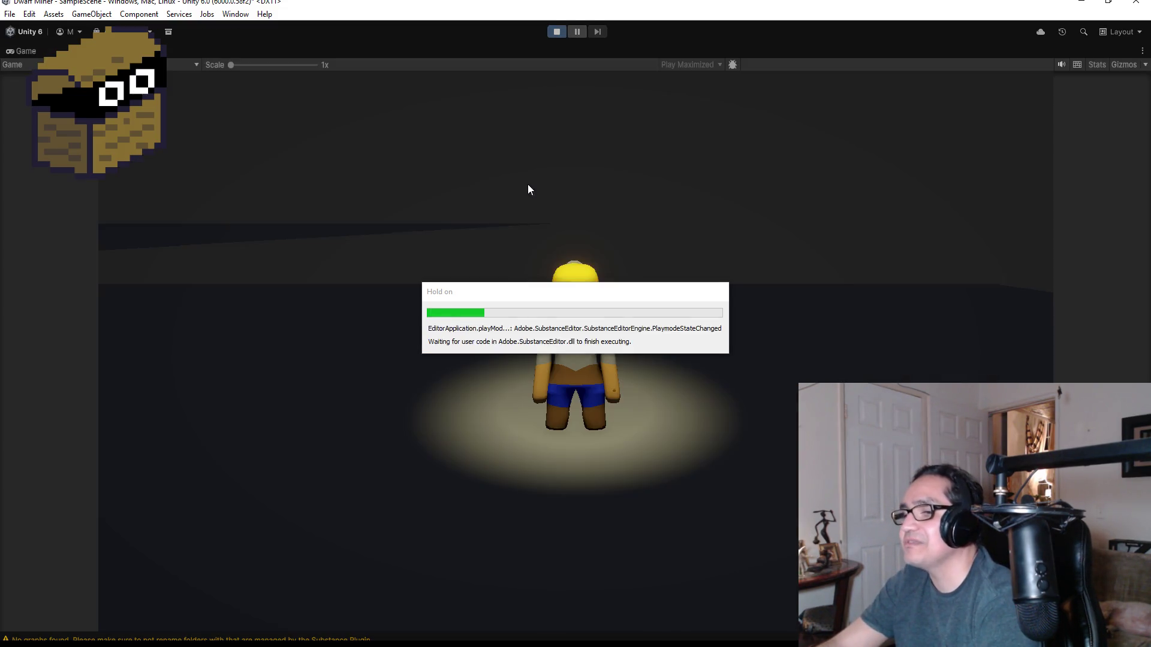
left_click(555, 31)
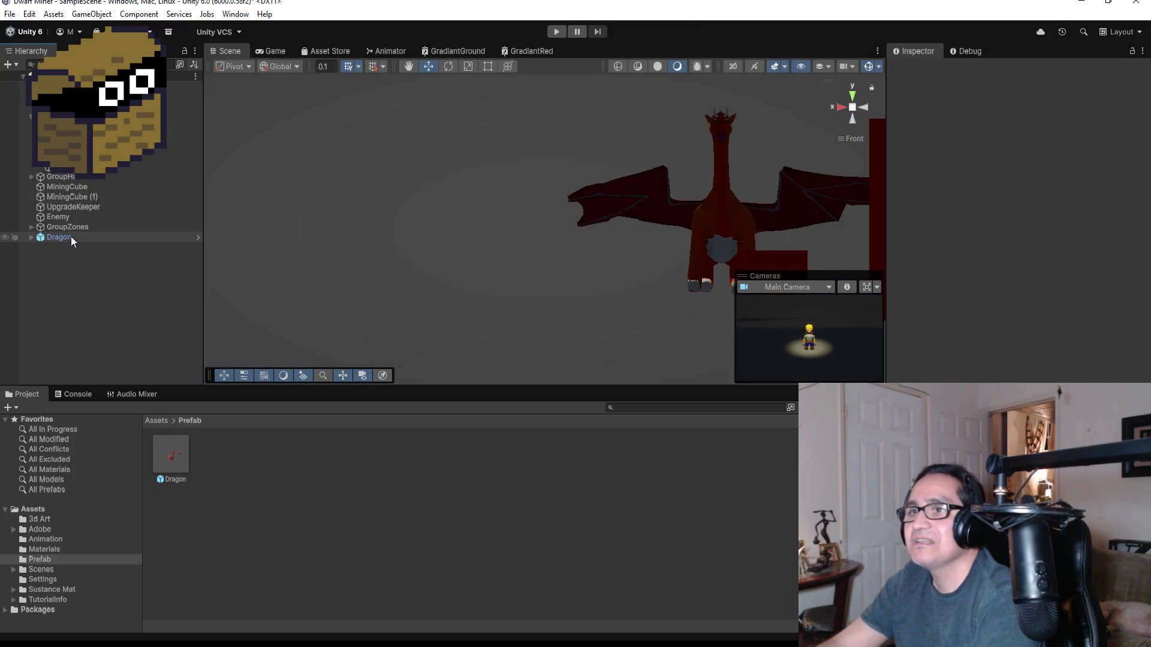
left_click(70, 236)
right_click(71, 236)
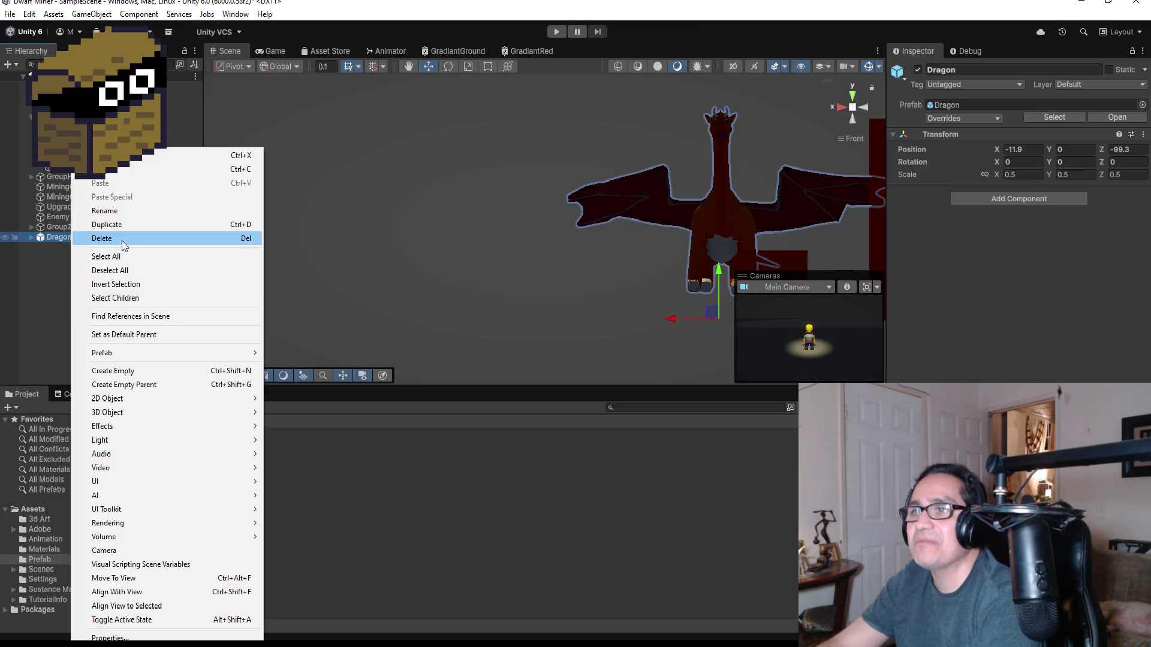
left_click(119, 238)
Step: Place a fresh Dragon prefab in the Hierarchy and view it at an angle
left_click_drag(171, 452, 71, 271)
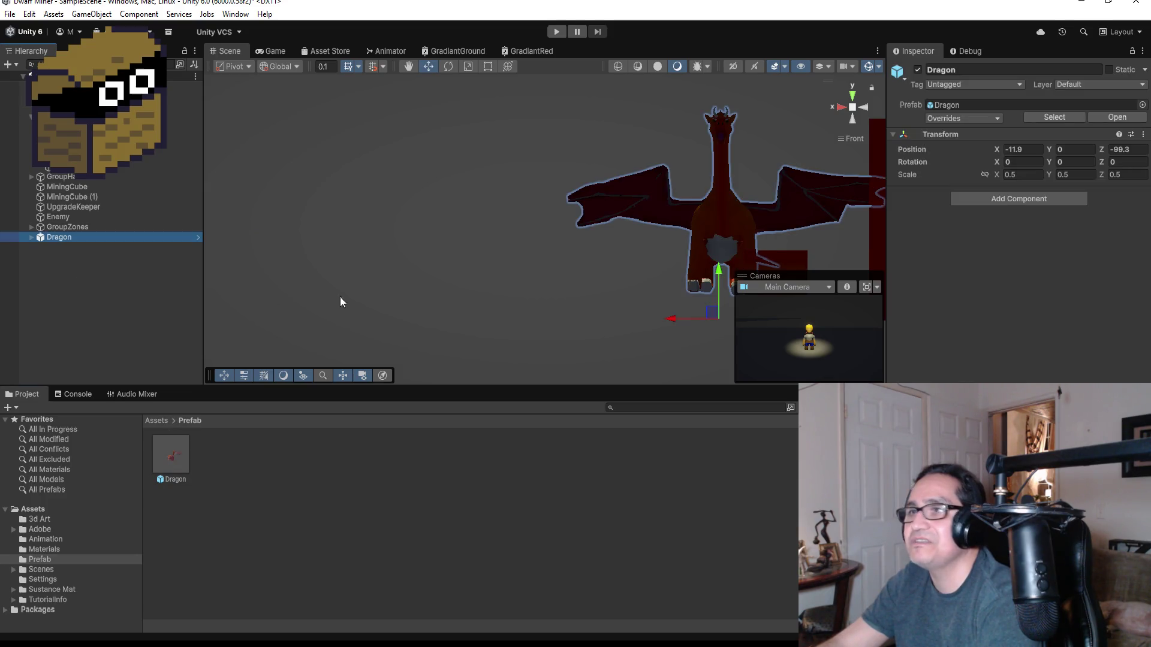
left_click(853, 96)
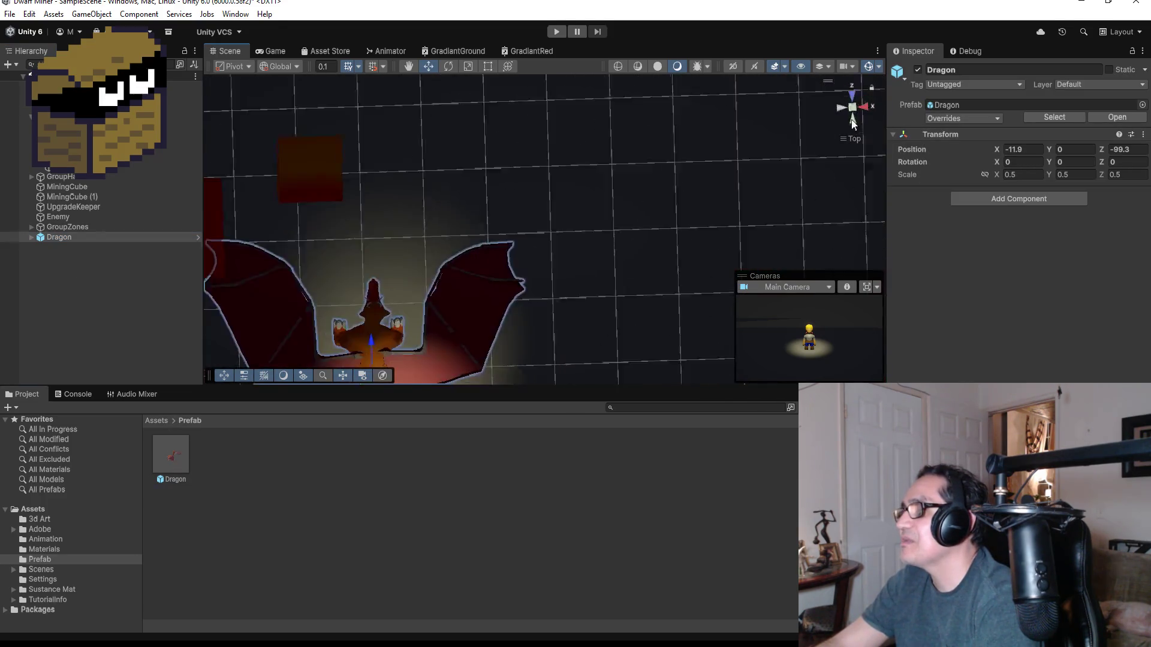
mouse_move(660, 235)
left_mouse_down()
mouse_move(648, 192)
mouse_move(429, 69)
left_mouse_up()
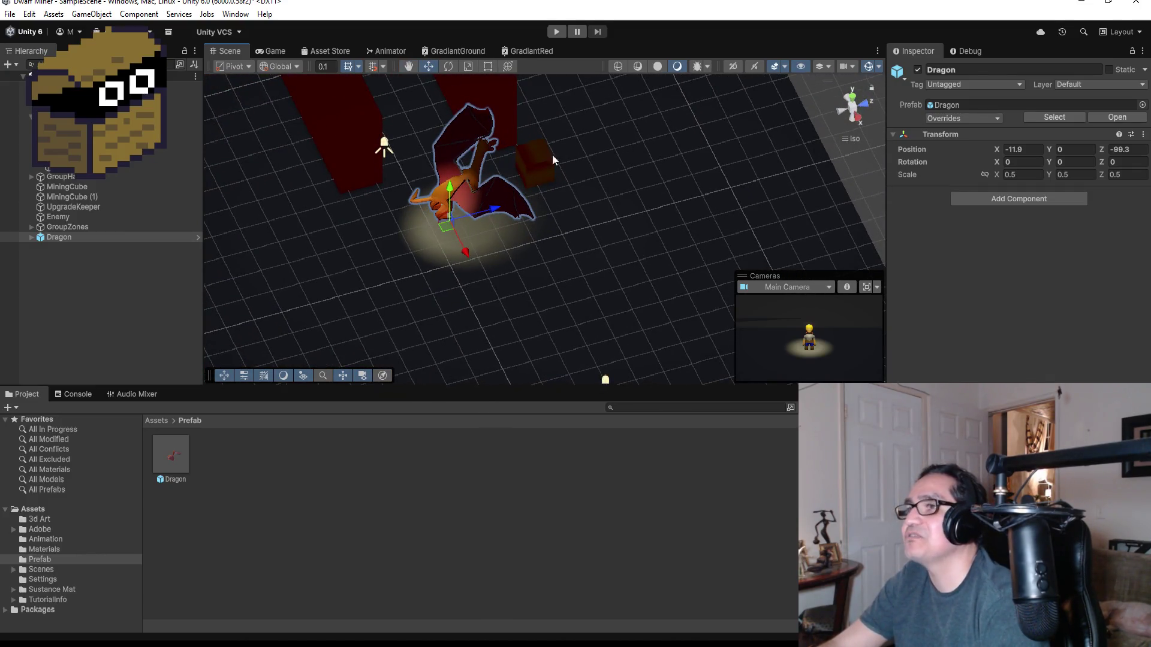
Step: Unpack the Dragon prefab completely and expand it to select its Spot Light
right_click(57, 236)
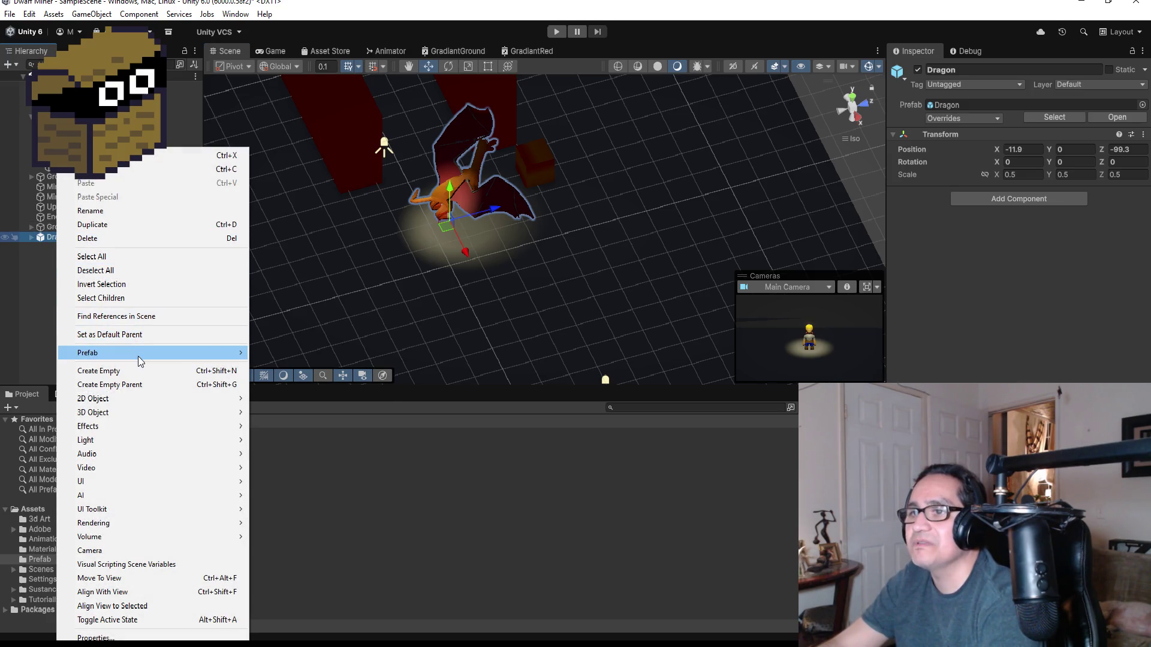
mouse_move(137, 356)
left_click(295, 463)
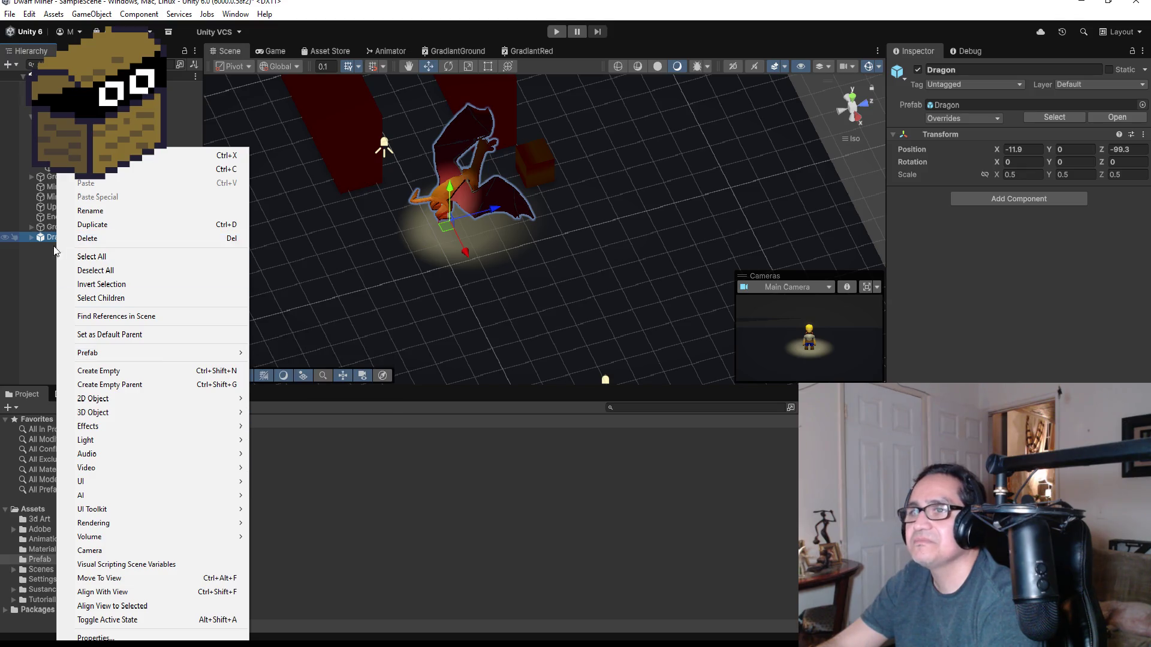
left_click(31, 237)
left_click(92, 289)
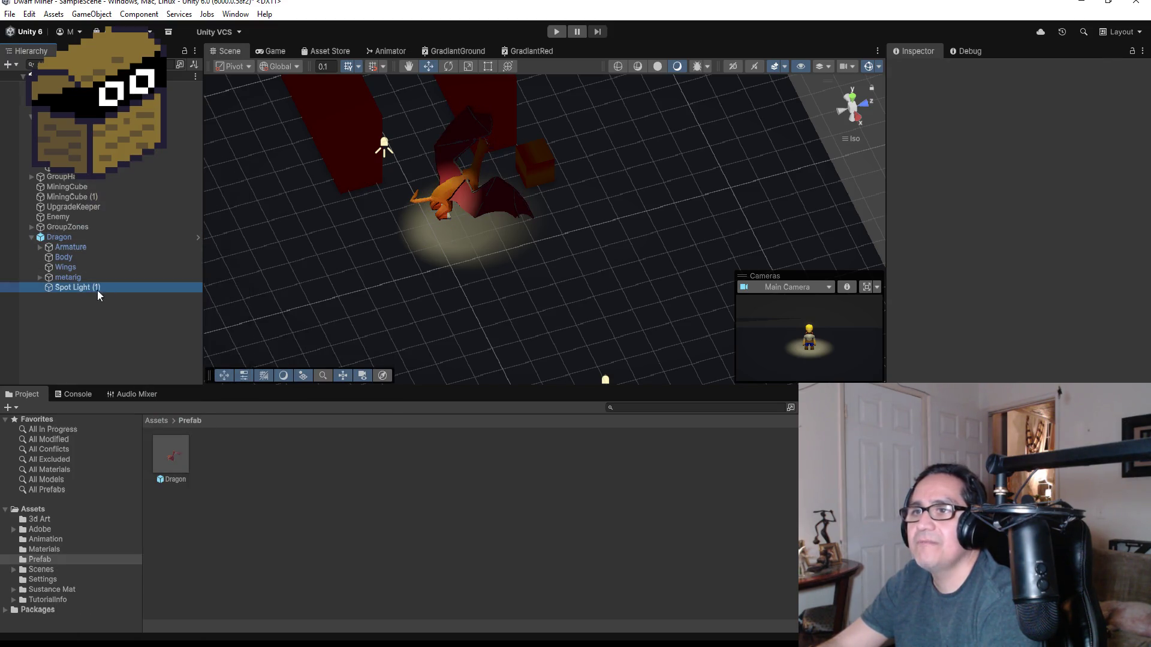
Step: Raise Spot Light (1) high above the dragon, to about Y 15.45
scroll(680, 190, "down", 2)
scroll(665, 162, "down", 2)
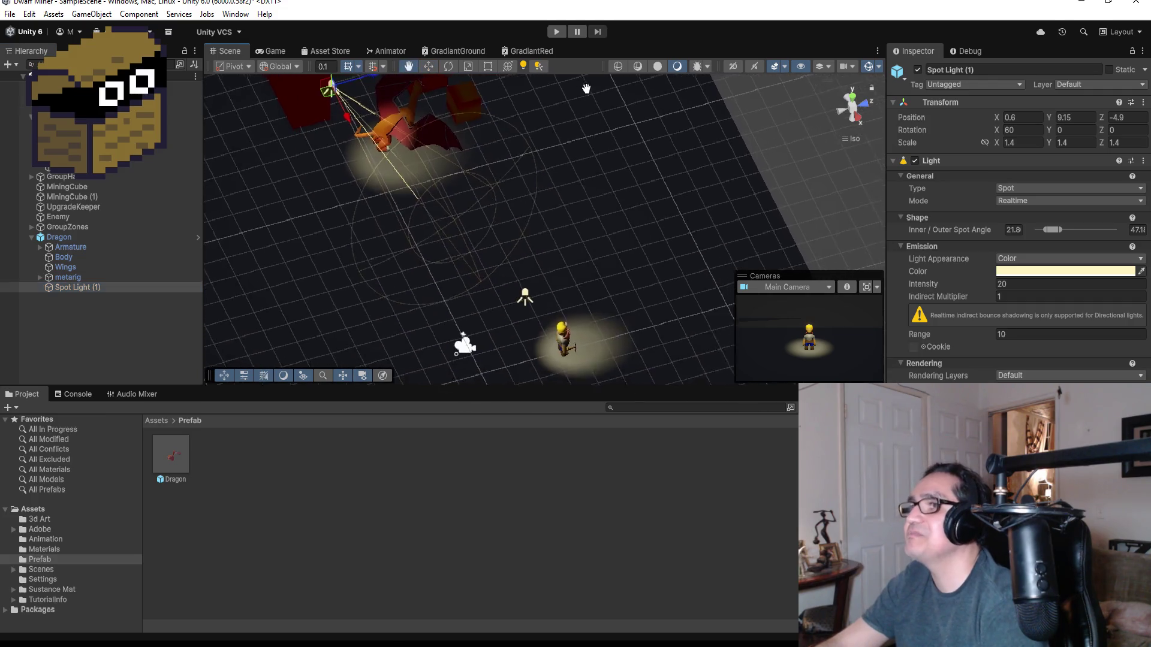
left_click(853, 119)
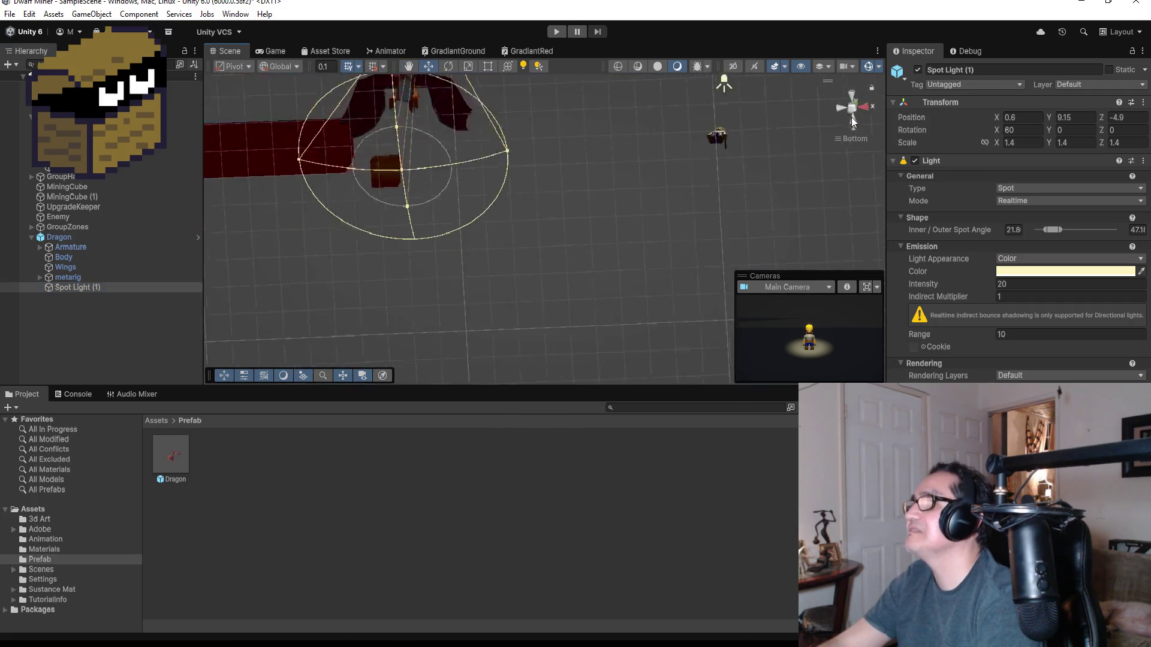
left_click(851, 99)
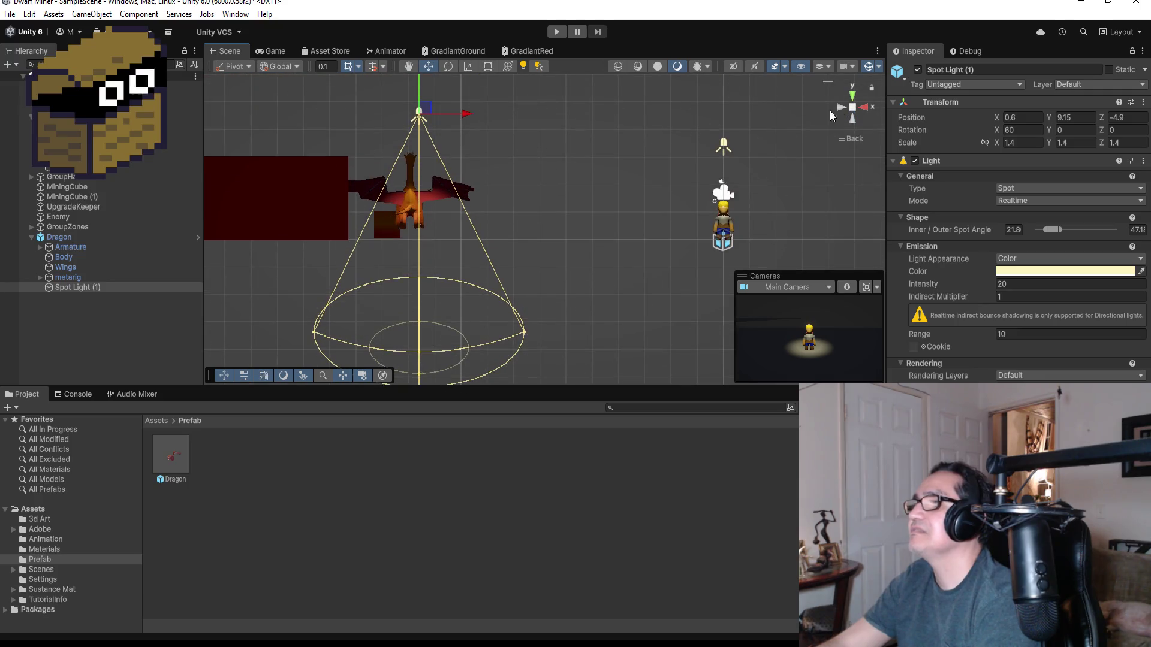
left_click(863, 108)
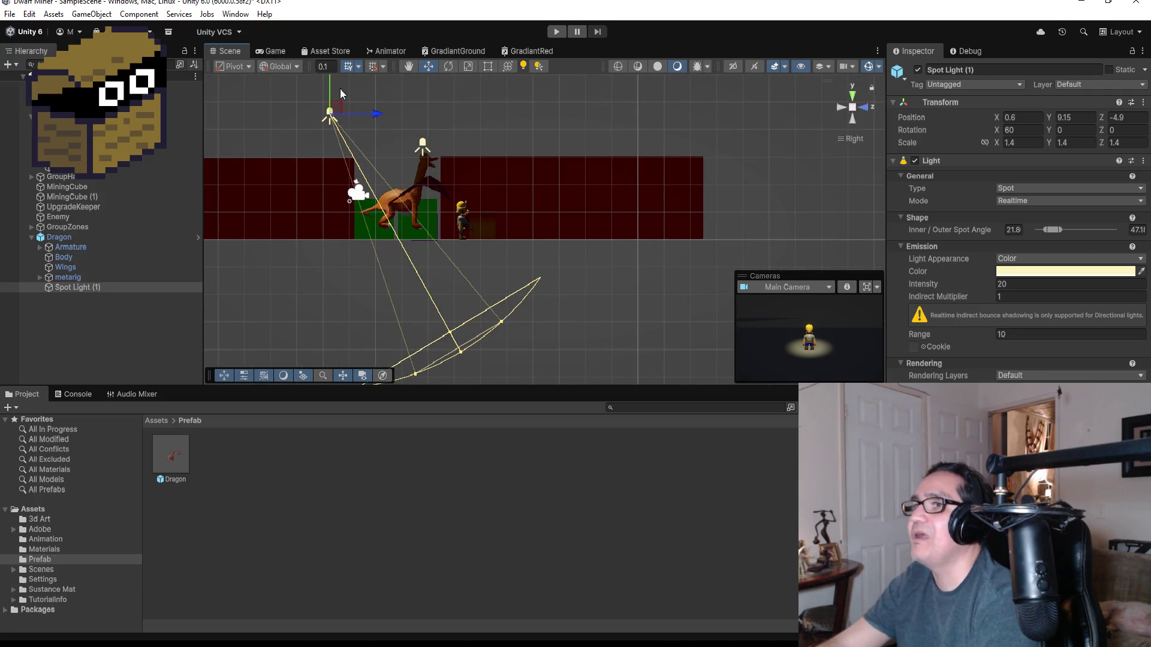
scroll(340, 91, "down", 3)
left_click_drag(404, 126, 409, 48)
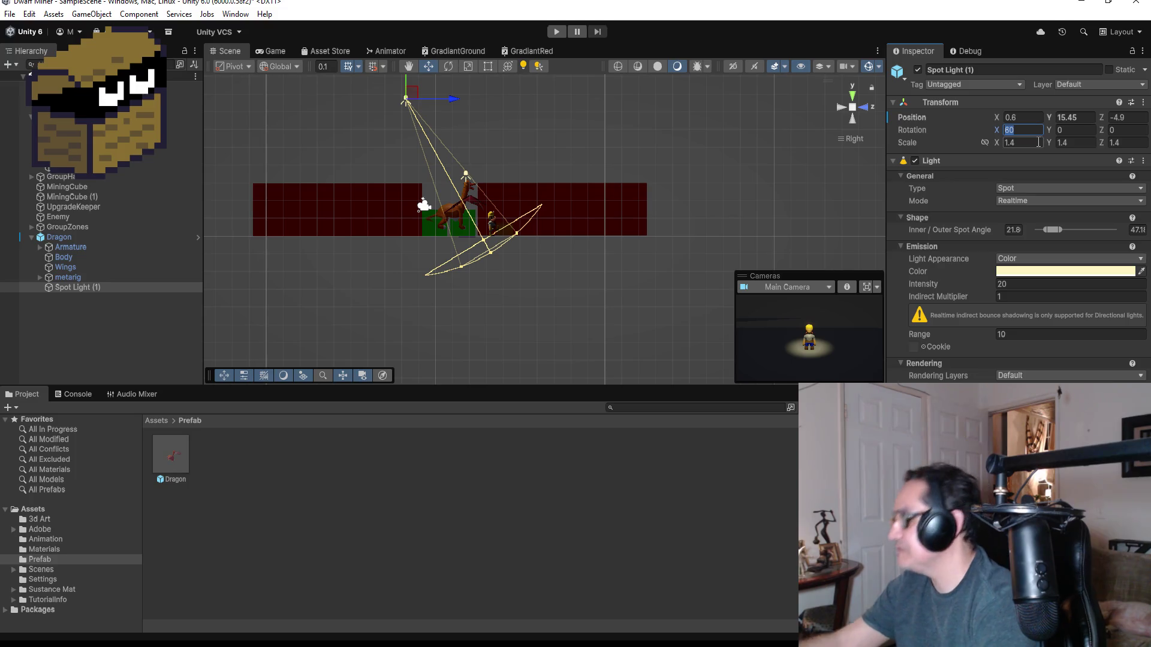
Step: Aim the spot light straight down with X rotation 90 and slide it along Z over the dragon
type("0")
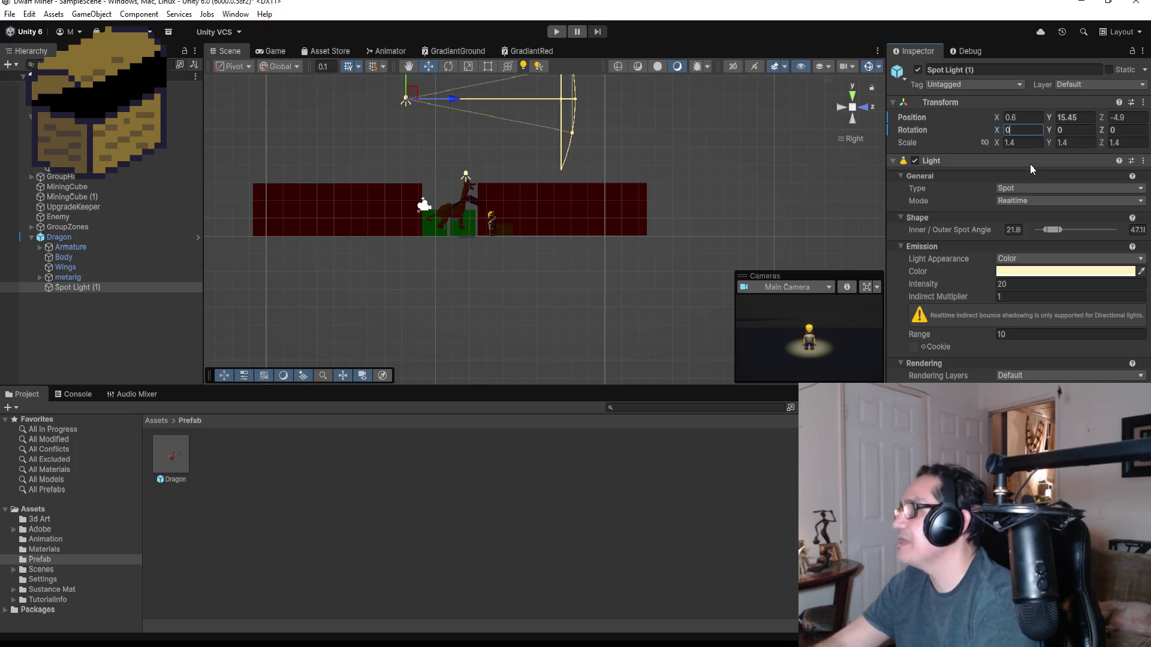
type("180")
key("BackSpace")
key("BackSpace")
type("90")
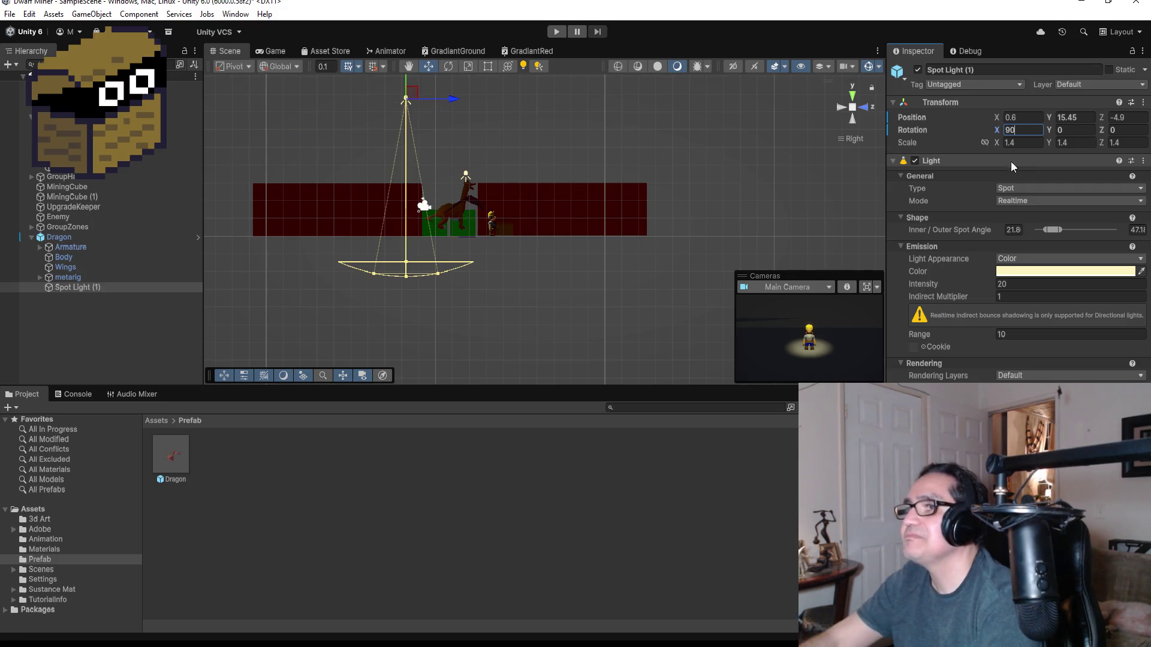
left_click_drag(450, 108, 497, 102)
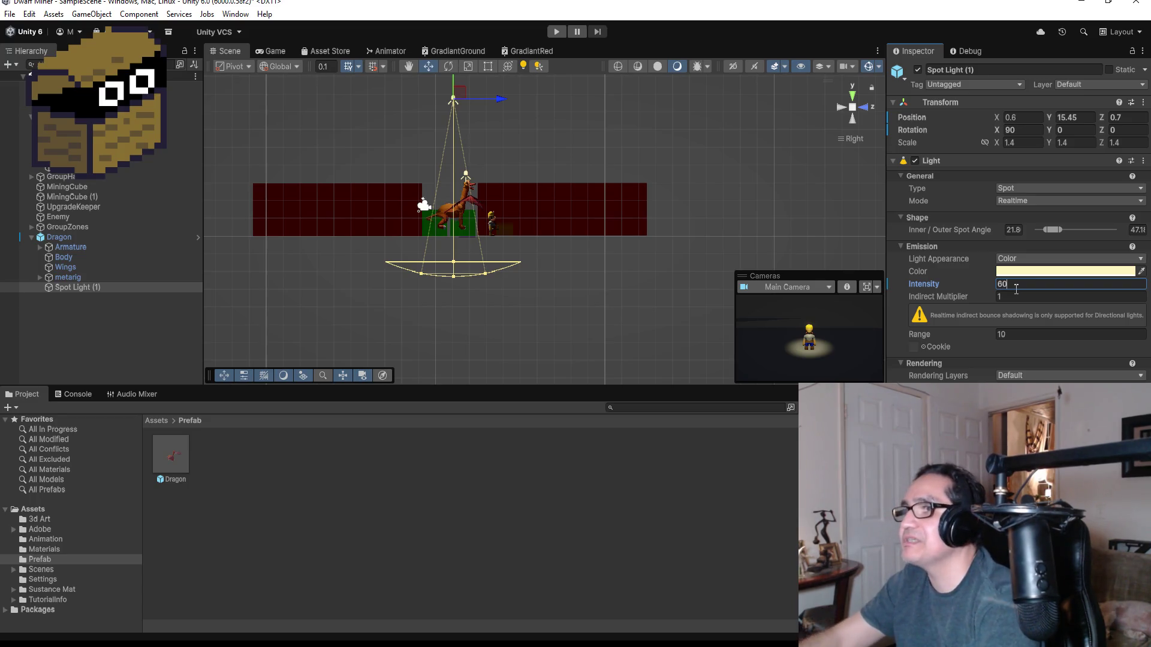
Step: Select the Dragon object and collapse its list of parts in the Hierarchy
scroll(413, 155, "up", 2)
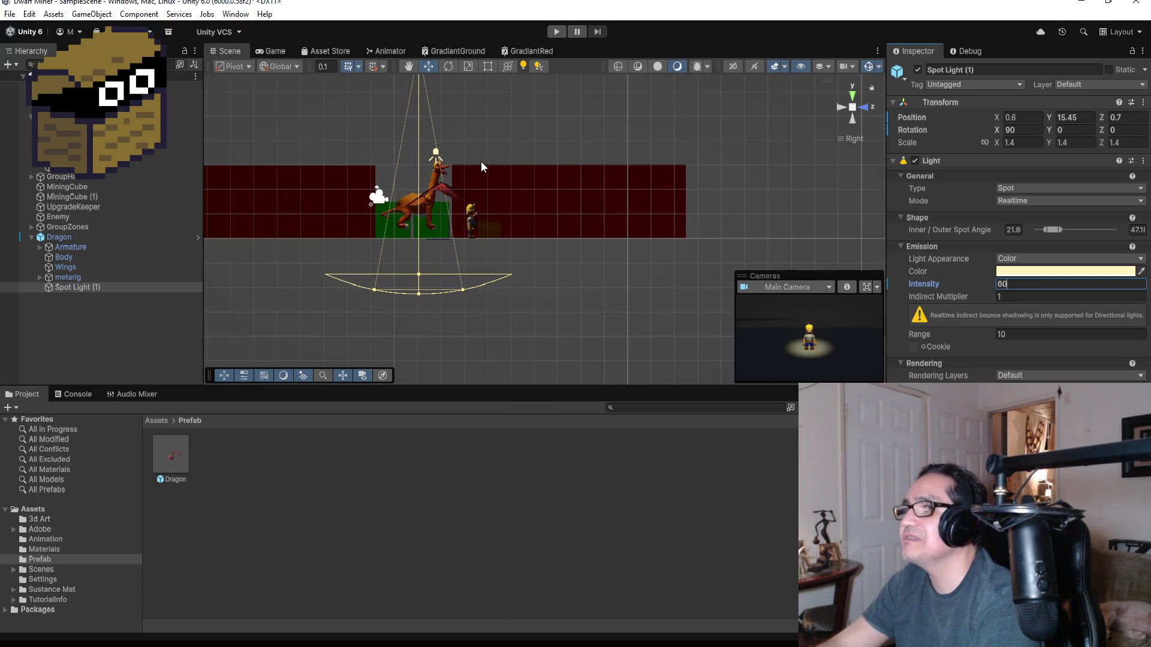
scroll(479, 158, "down", 3)
scroll(465, 142, "down", 1)
left_click(59, 237)
left_click(31, 239)
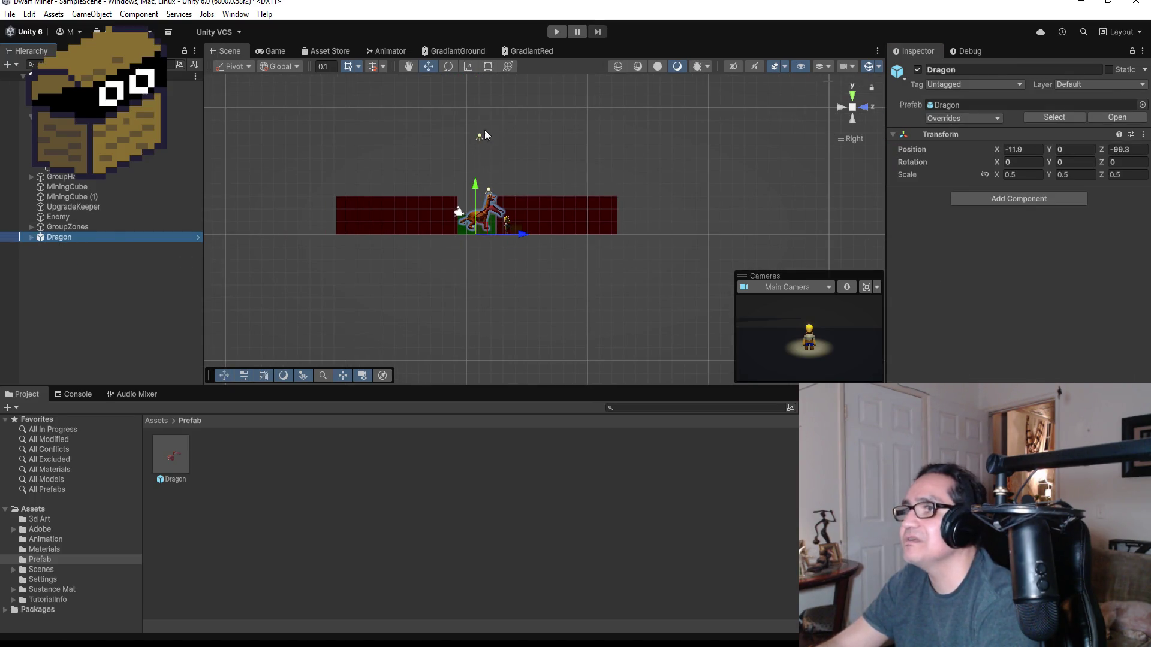
Step: Lower the dragon slightly so it sits on the ground
scroll(492, 150, "down", 1)
left_click_drag(486, 181, 486, 185)
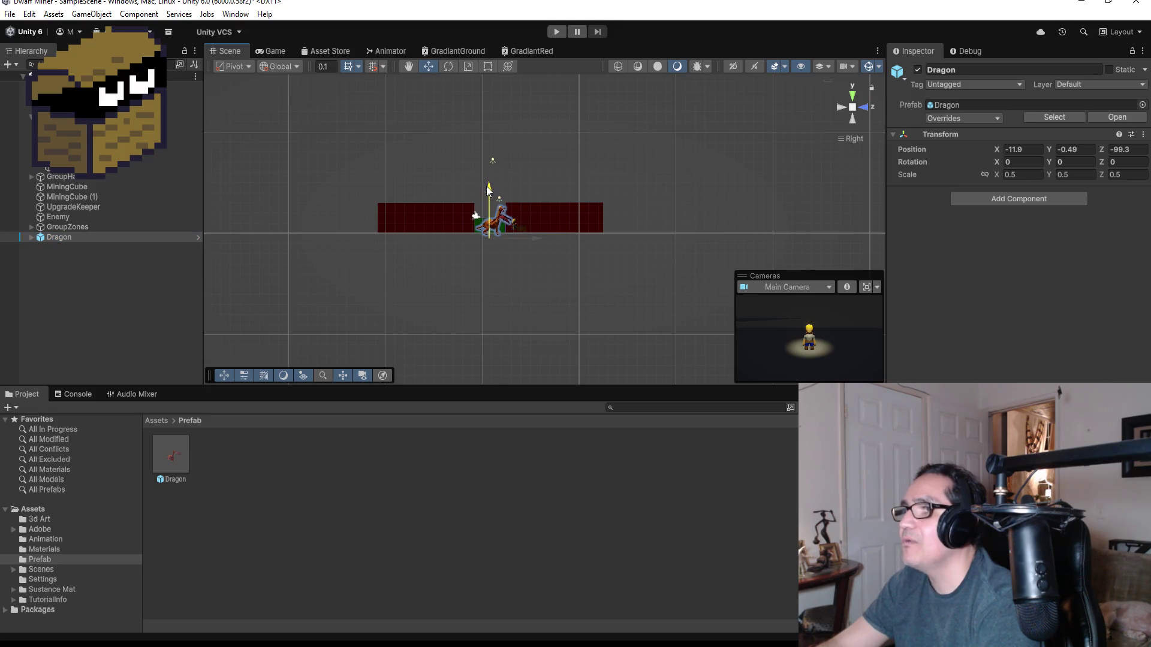
scroll(532, 194, "up", 1)
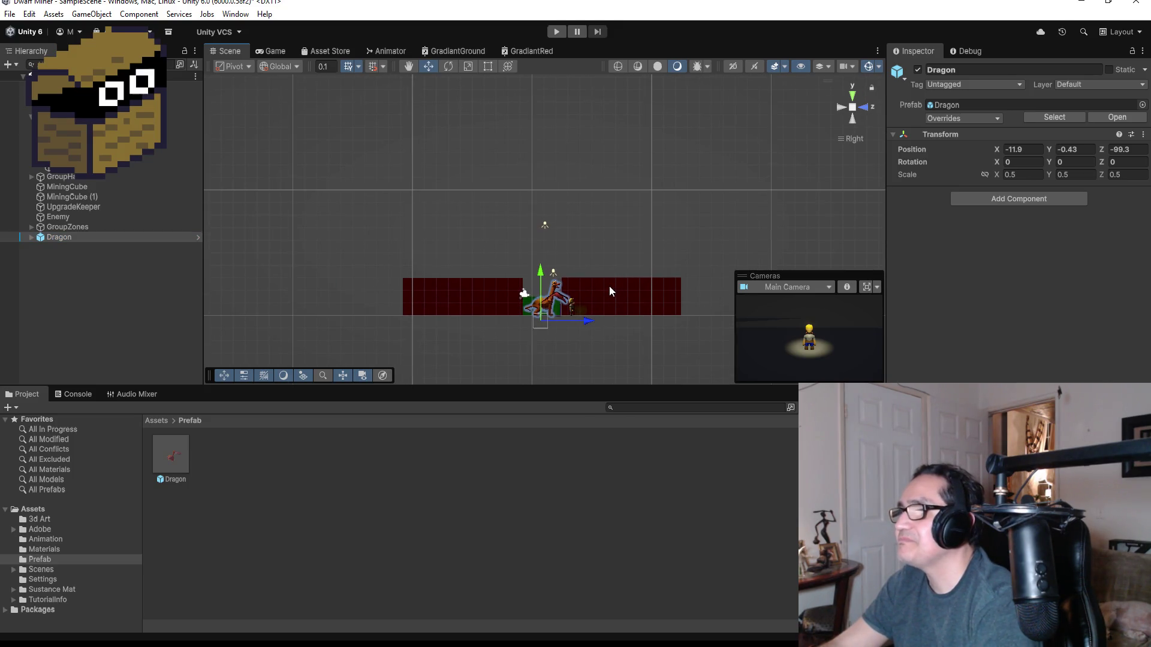
scroll(609, 292, "up", 3)
scroll(514, 167, "down", 3)
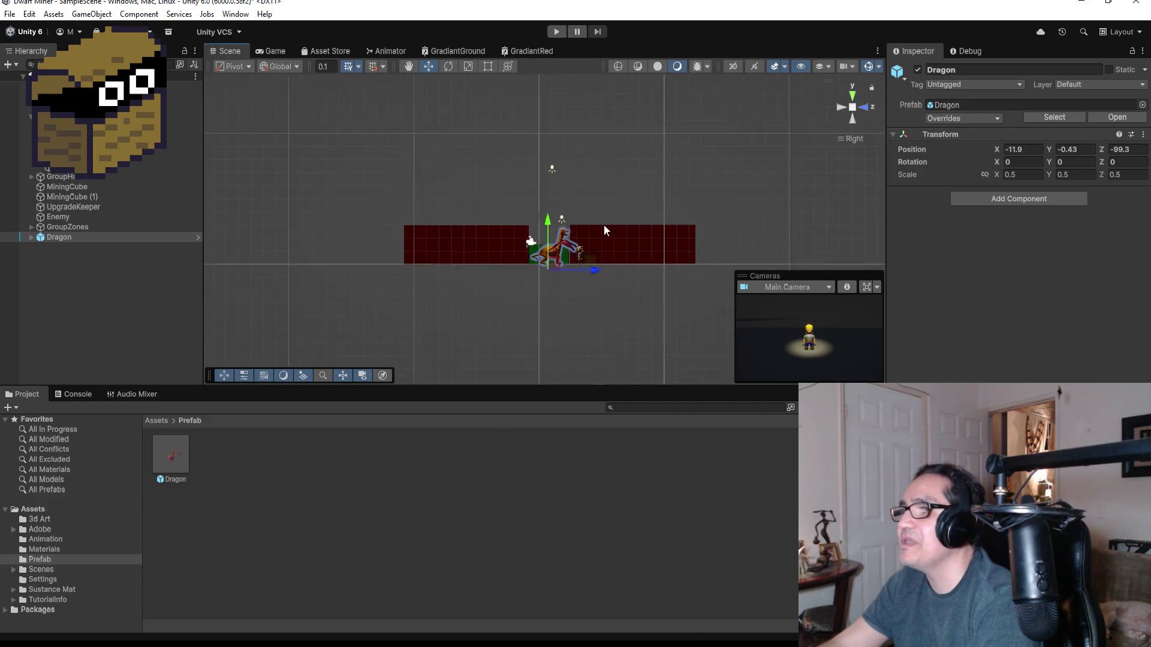
scroll(605, 229, "up", 5)
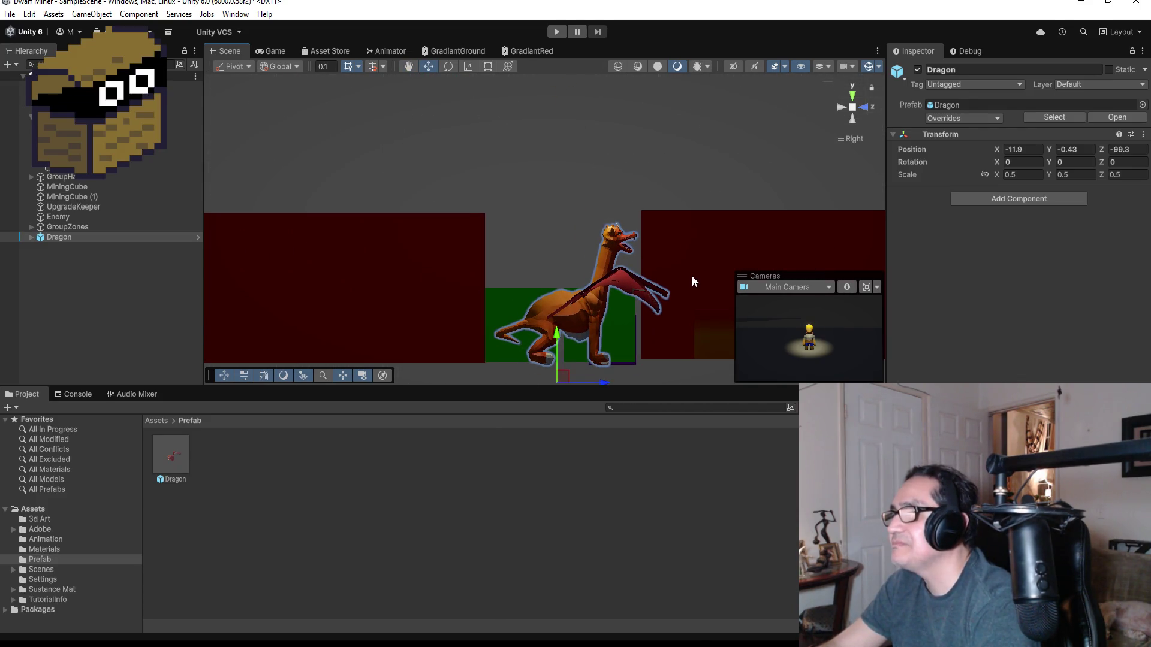
Step: Start a play-test and run the dwarf toward the dragon, circling until it faces the camera
left_click(556, 32)
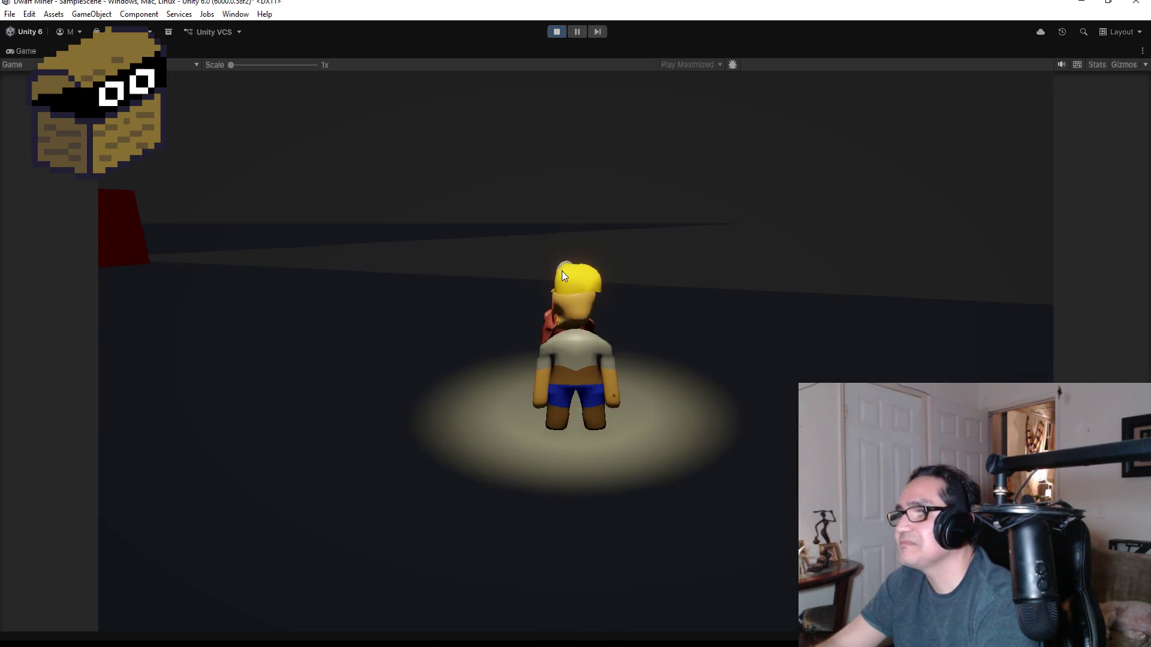
key("w")
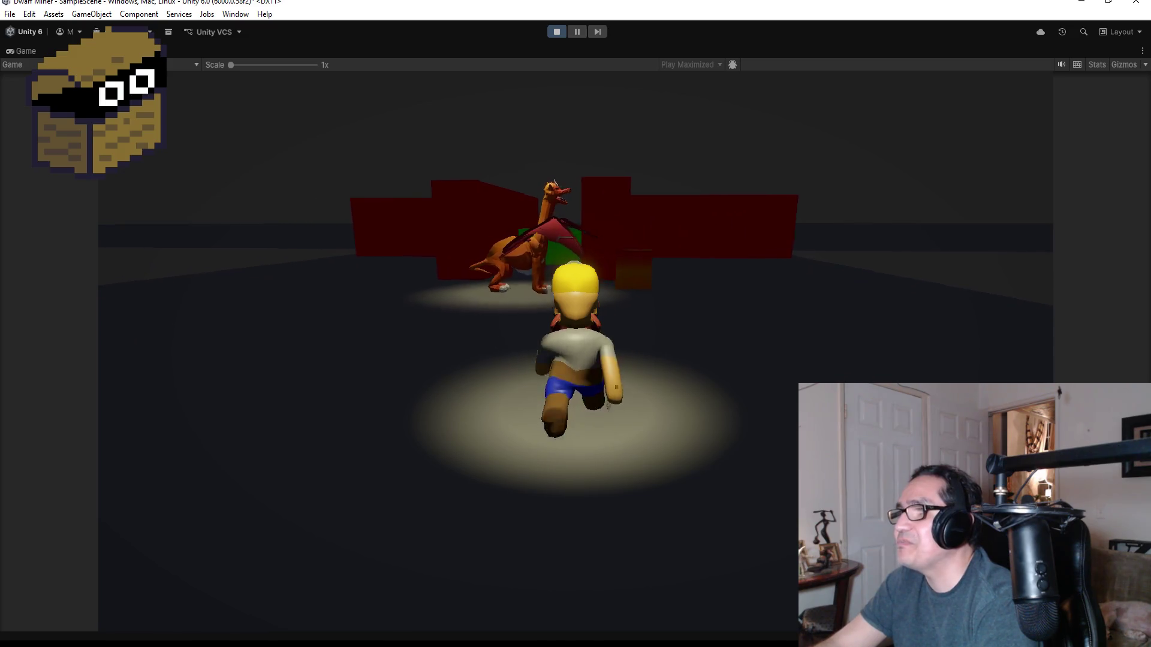
key("a")
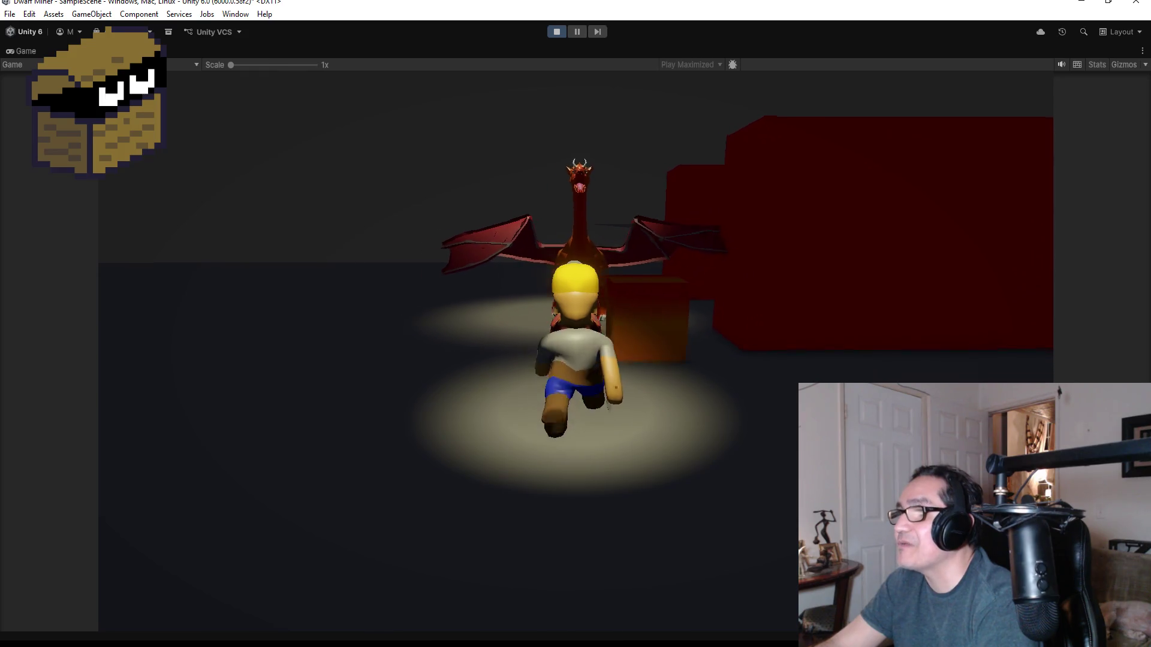
key("w")
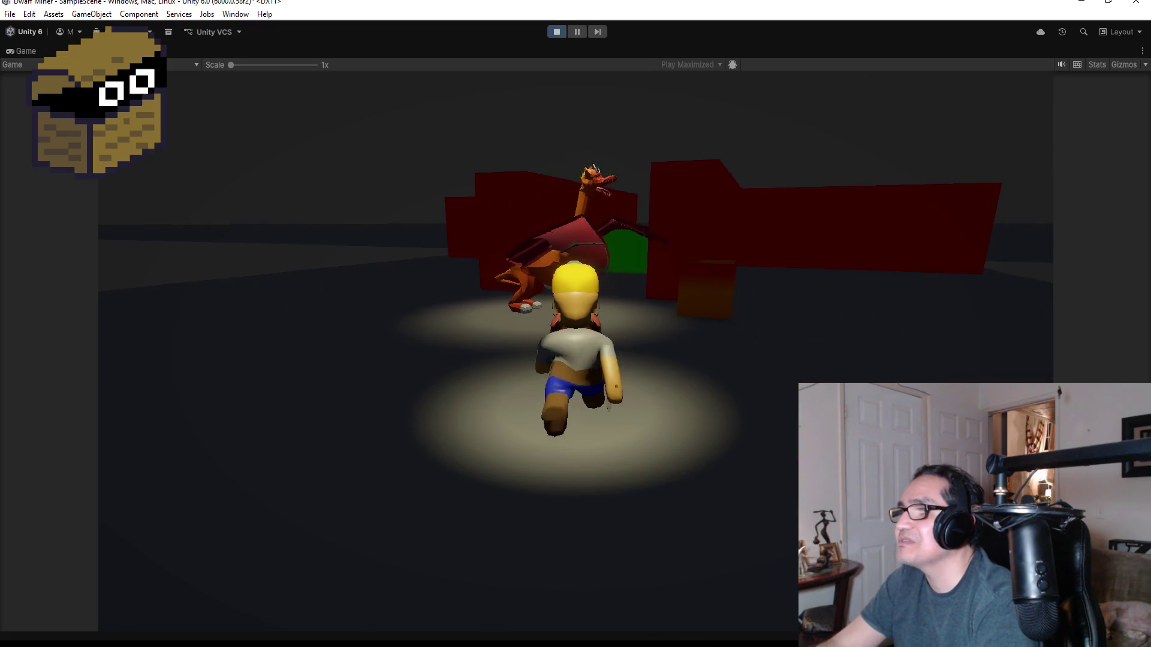
key("d")
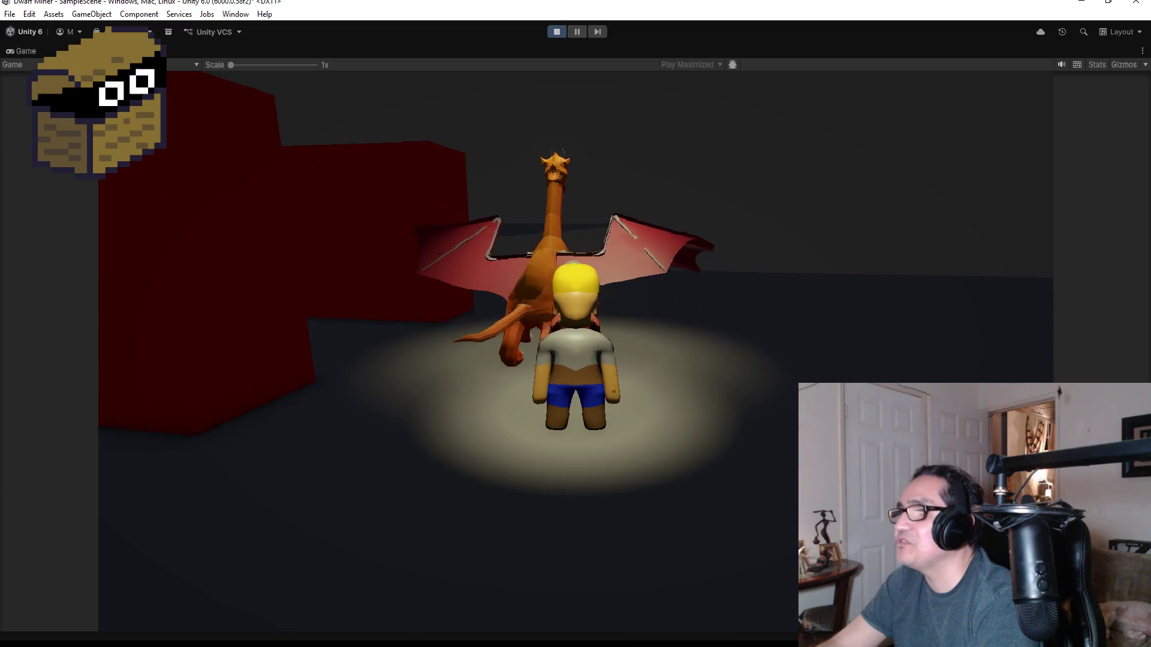
key("a")
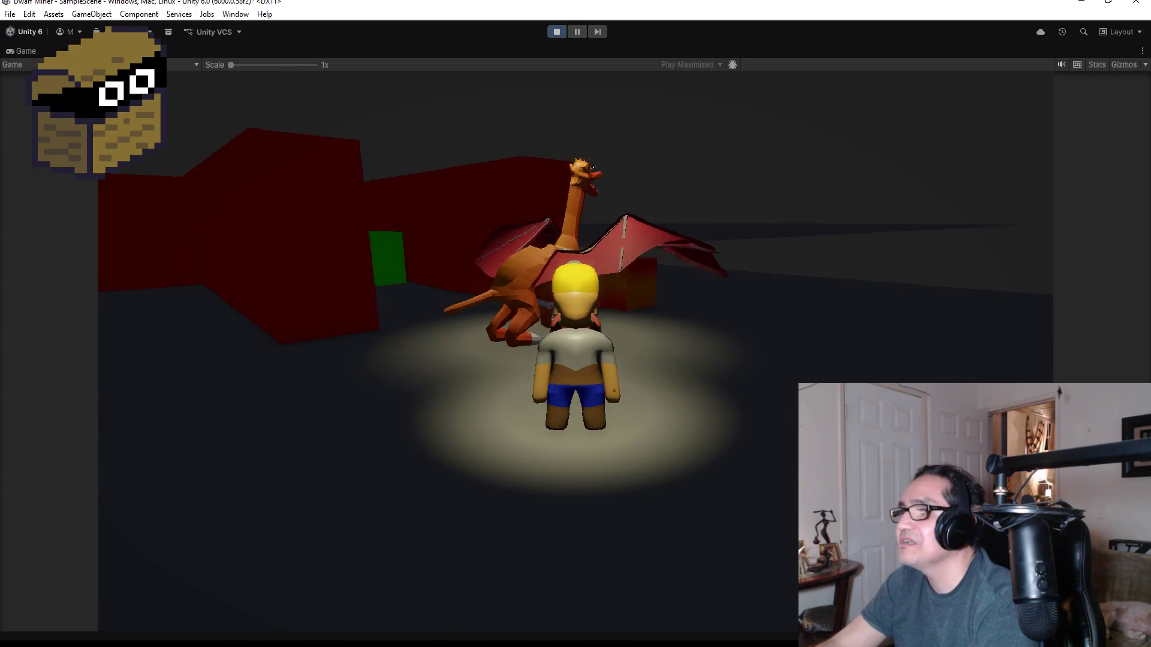
key("a")
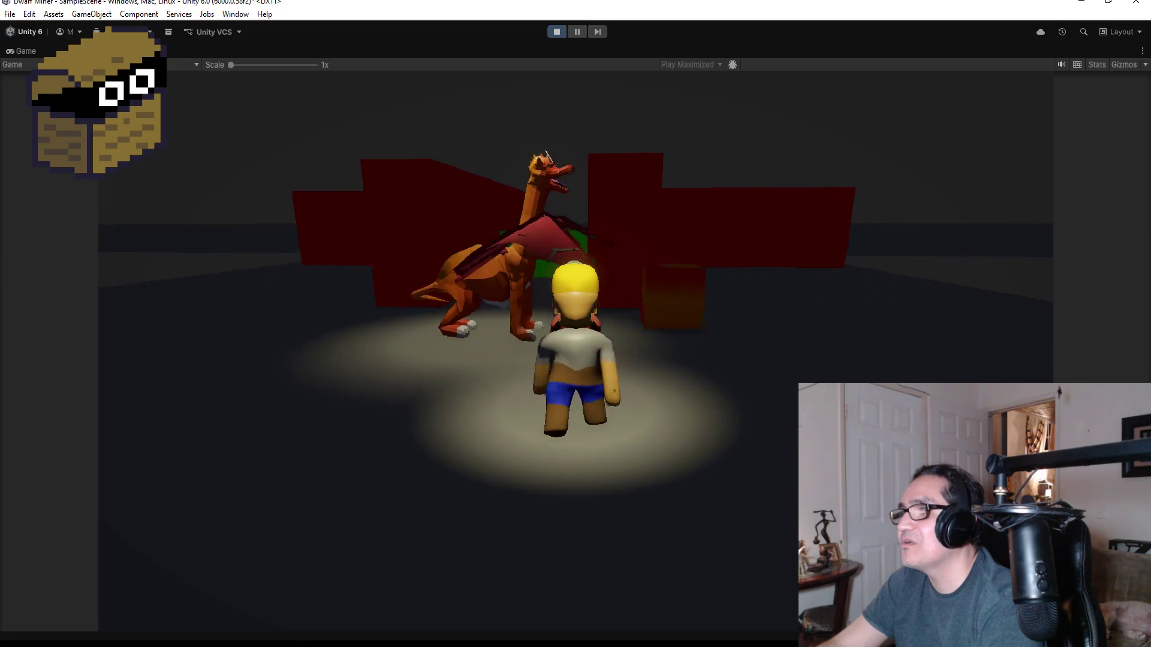
key("a")
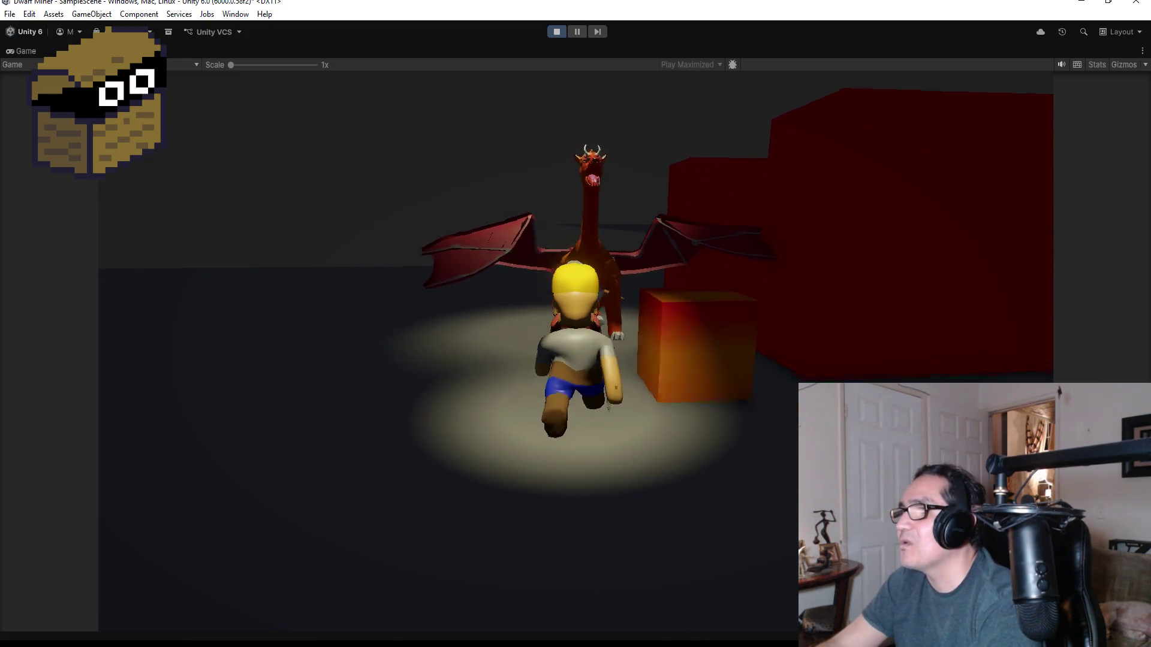
Step: Walk the dwarf past and behind the dragon, away, then back up close to it
key("a")
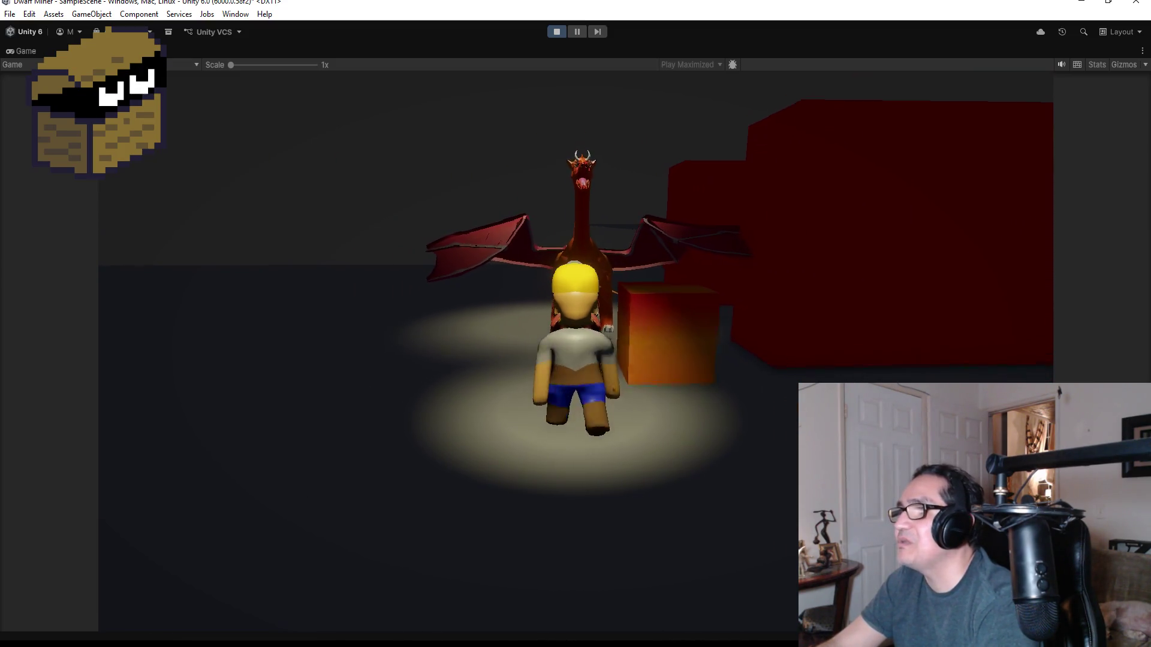
key("a")
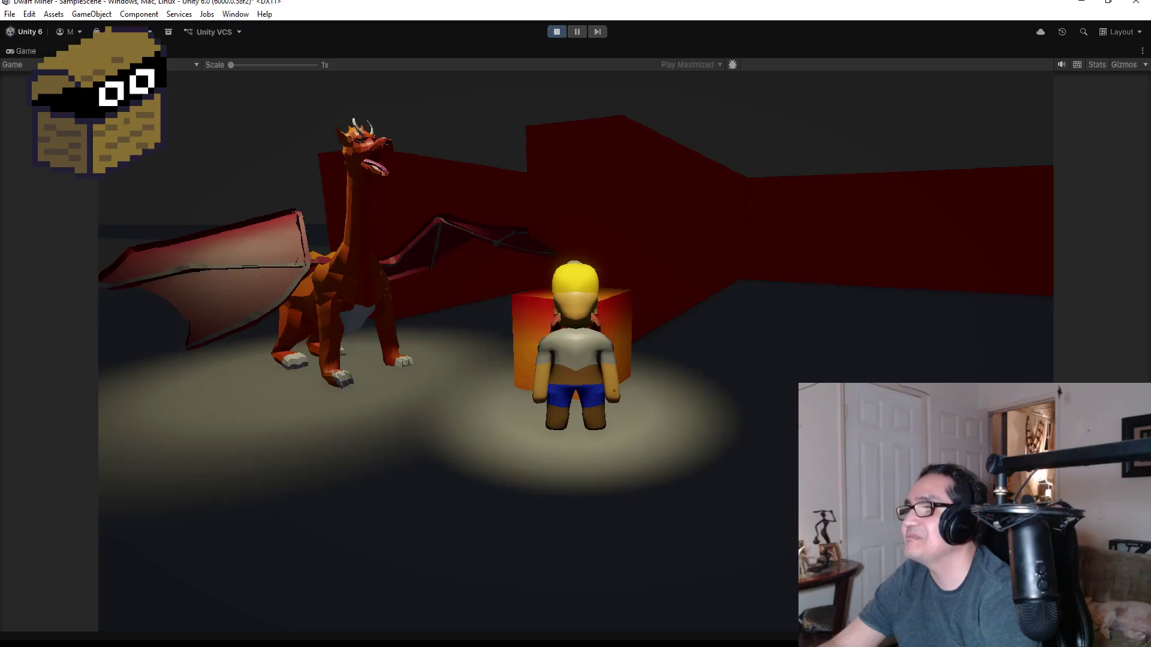
key("a")
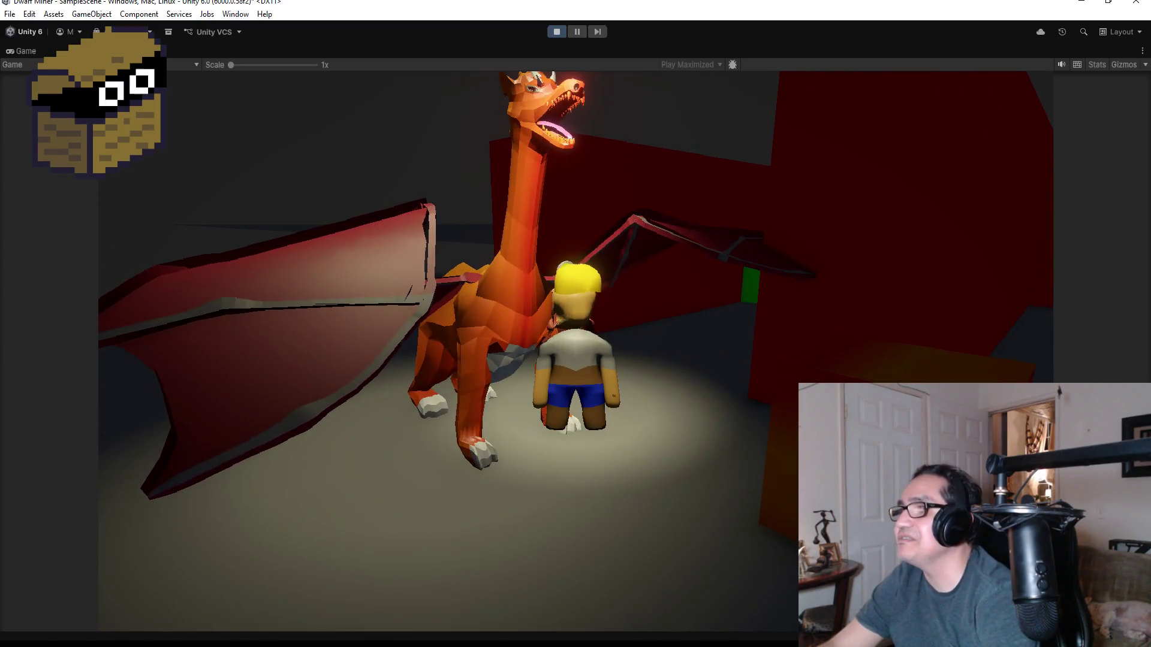
key("a")
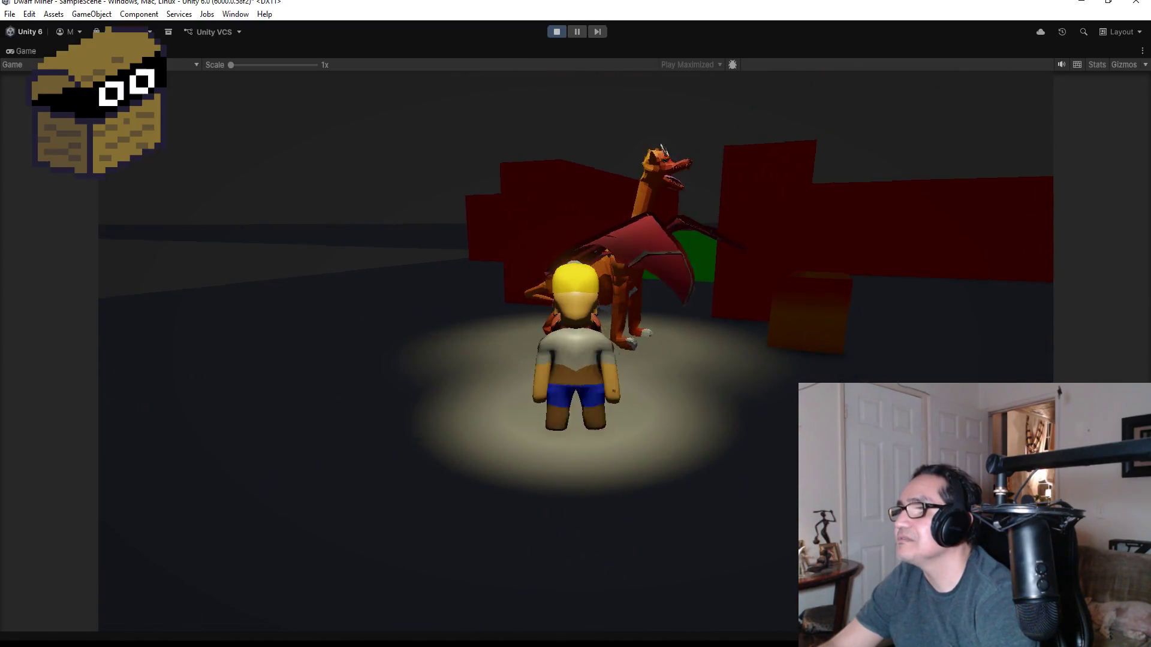
key("a")
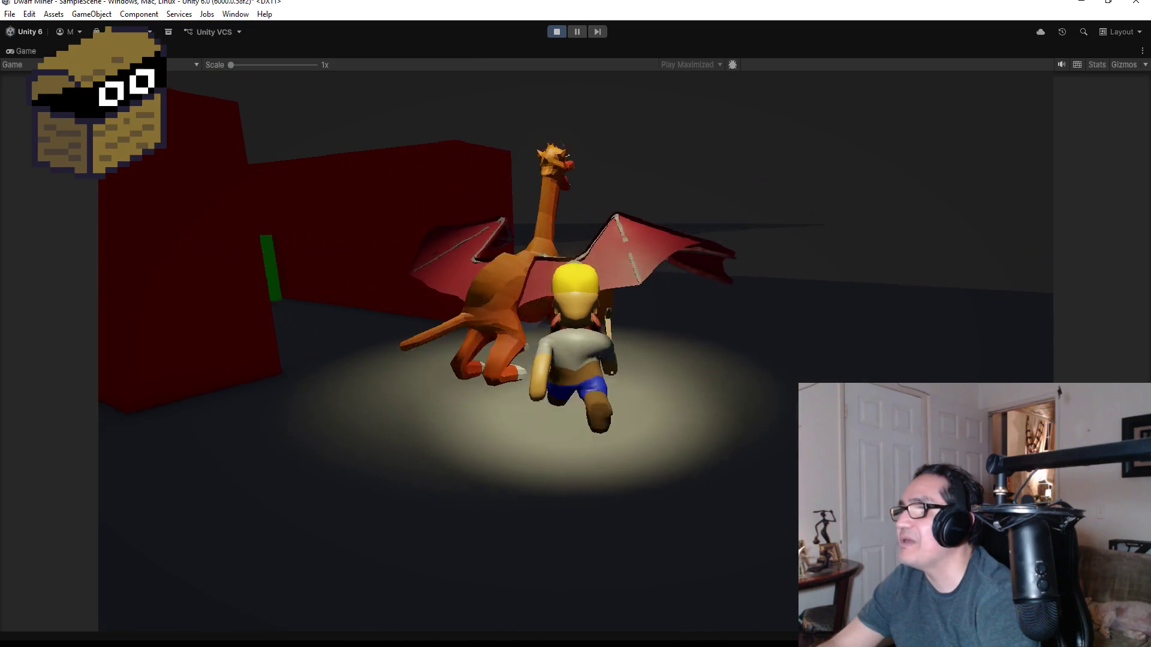
key("w")
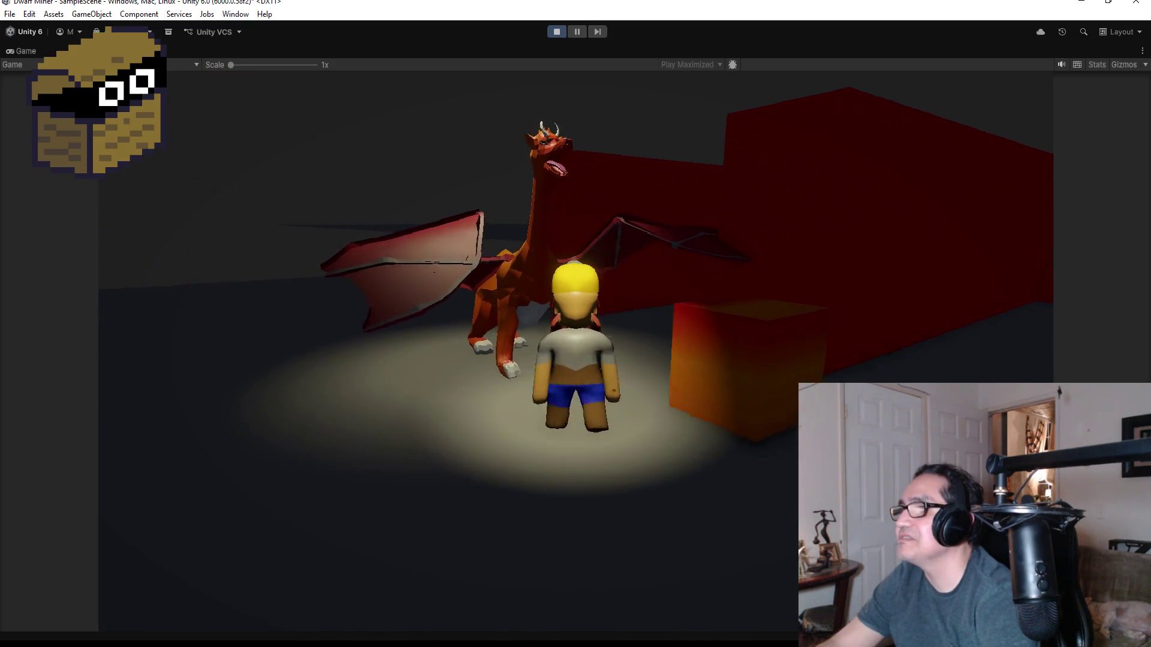
key("s")
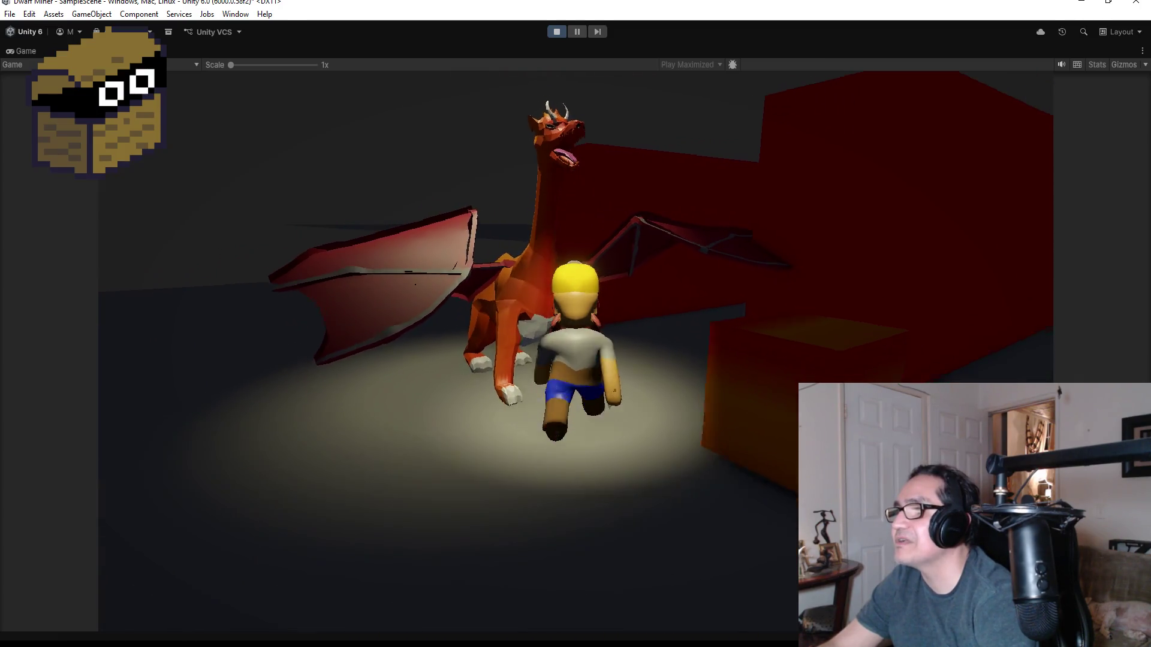
key("w")
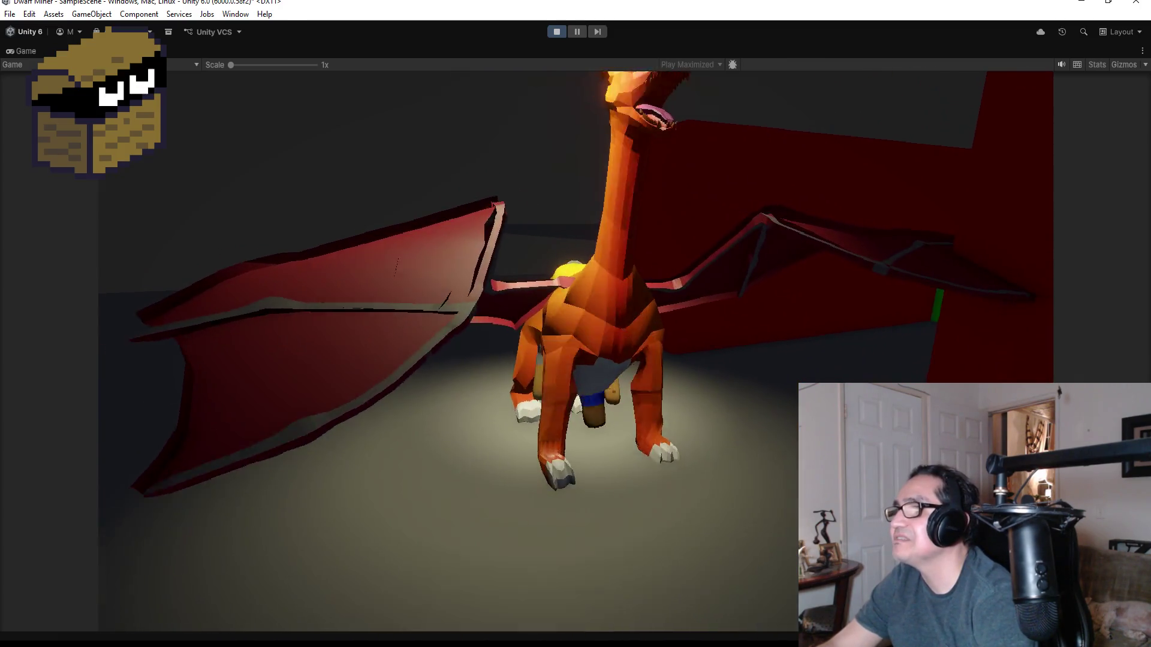
key("s")
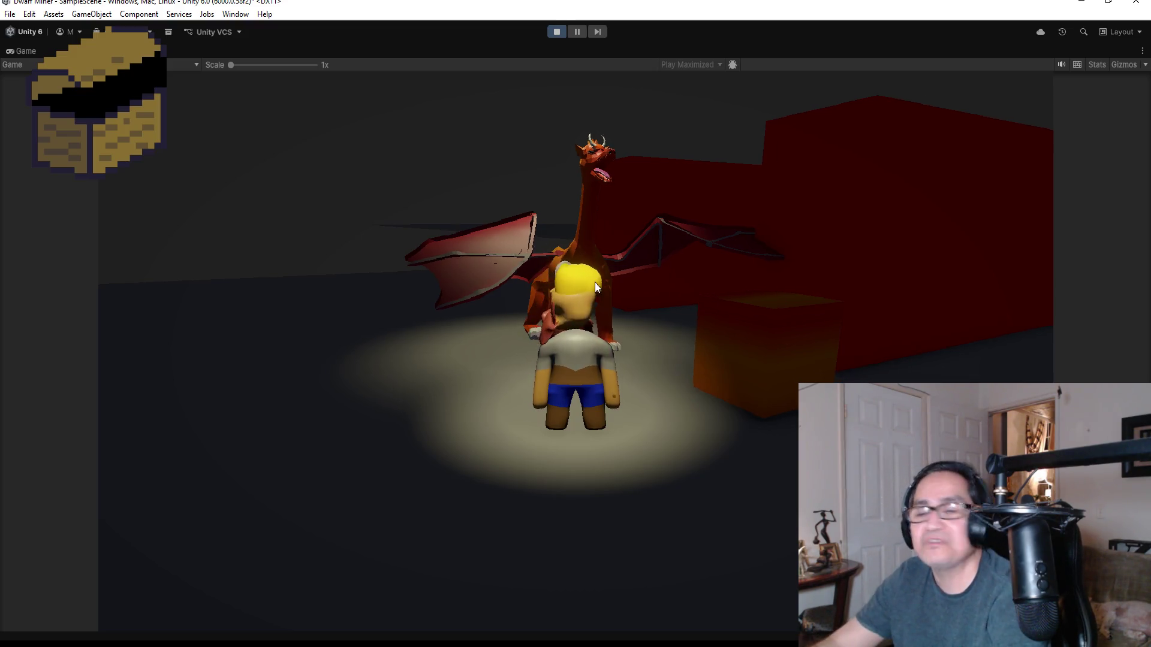
Step: Stop the game and orbit the Scene view to an angled view from above
left_click(558, 32)
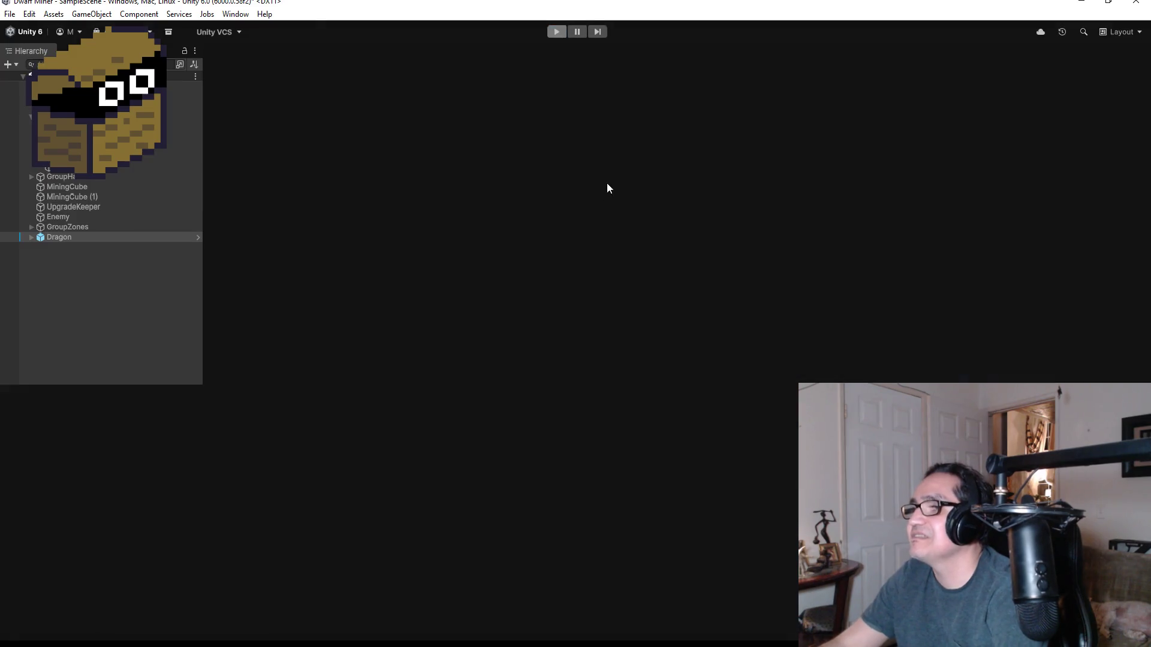
scroll(599, 330, "up", 3)
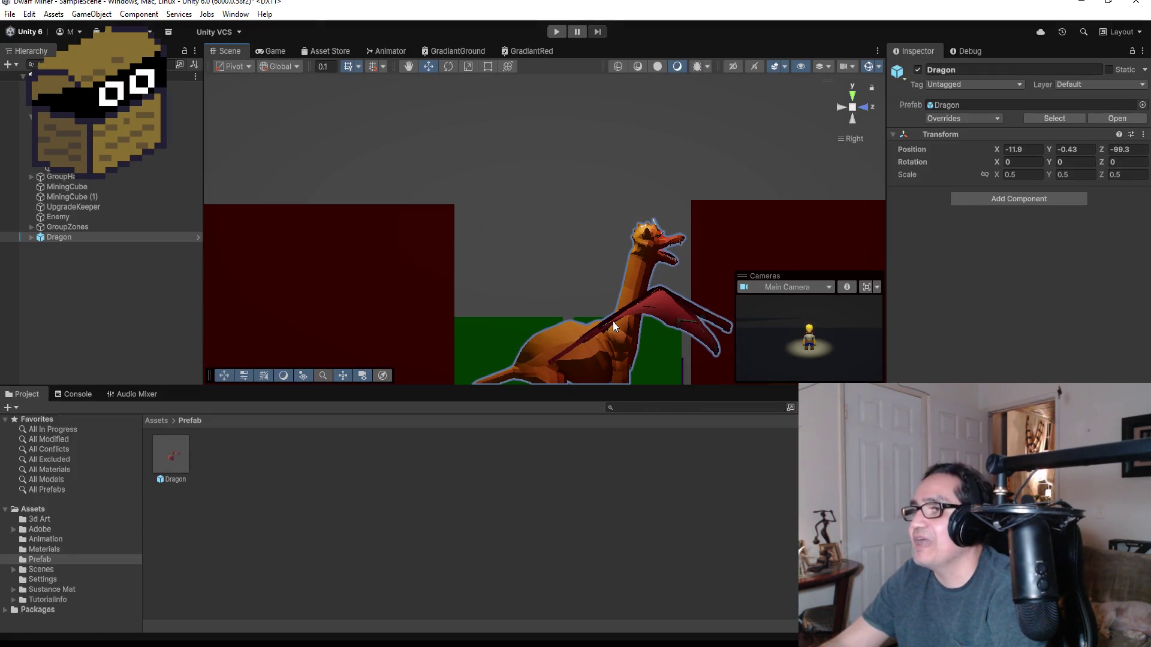
scroll(555, 359, "down", 1)
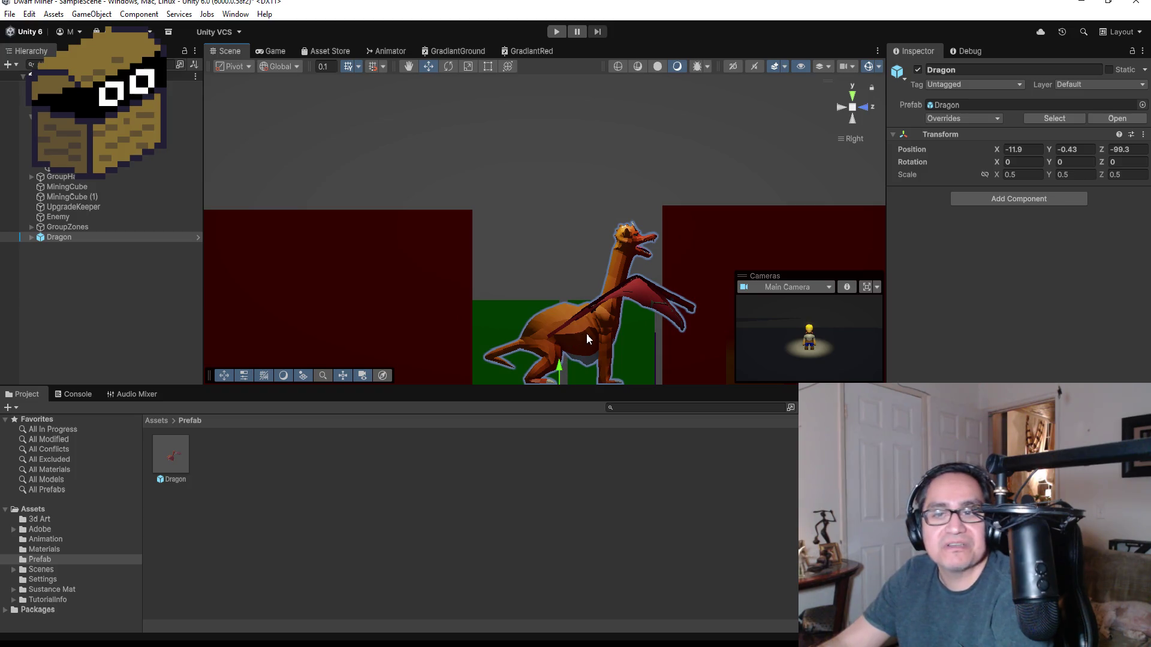
left_click_drag(650, 191, 702, 301)
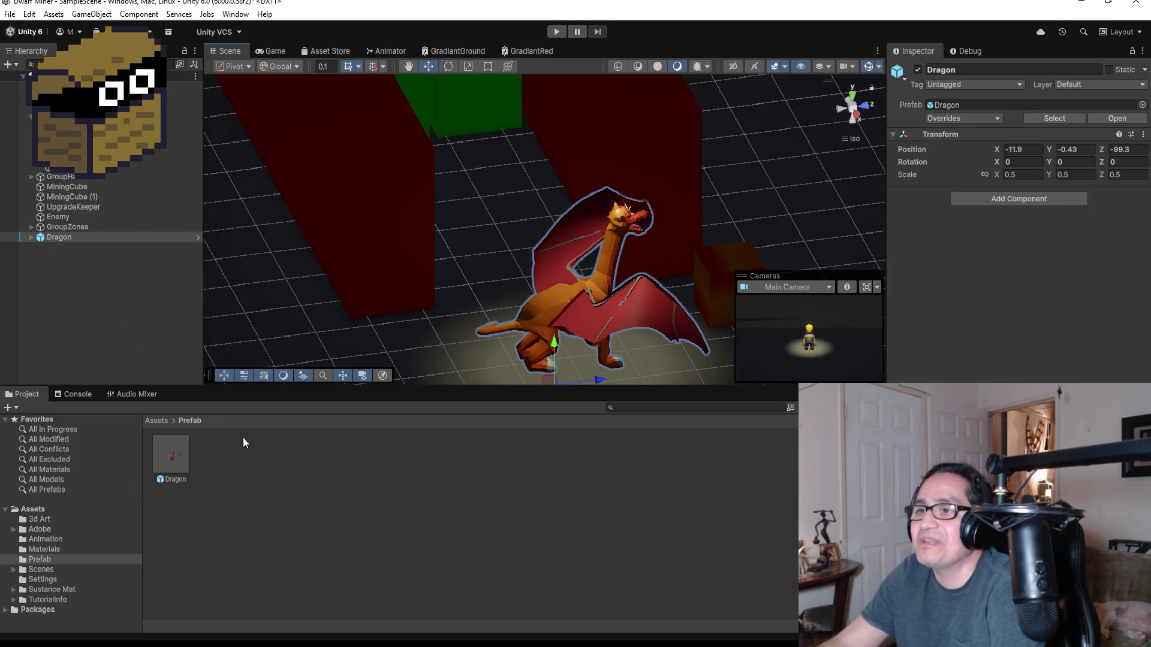
Step: Apply the Dragon substance material from the Sustance Mat folder to the dragon
left_click(158, 417)
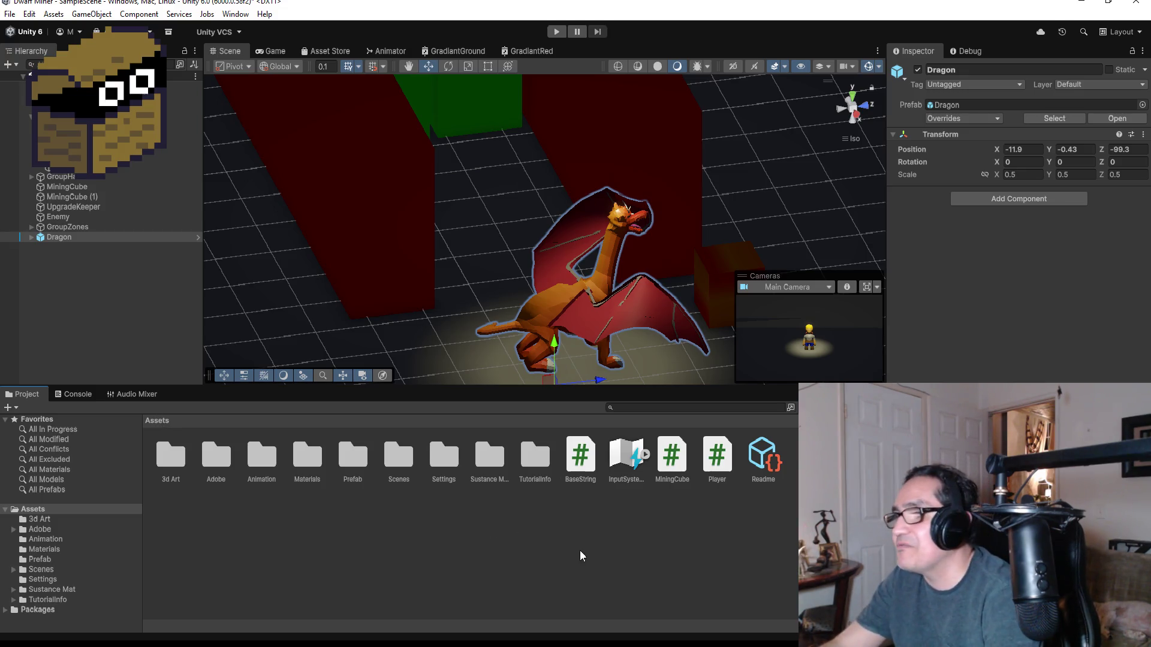
left_click(362, 459)
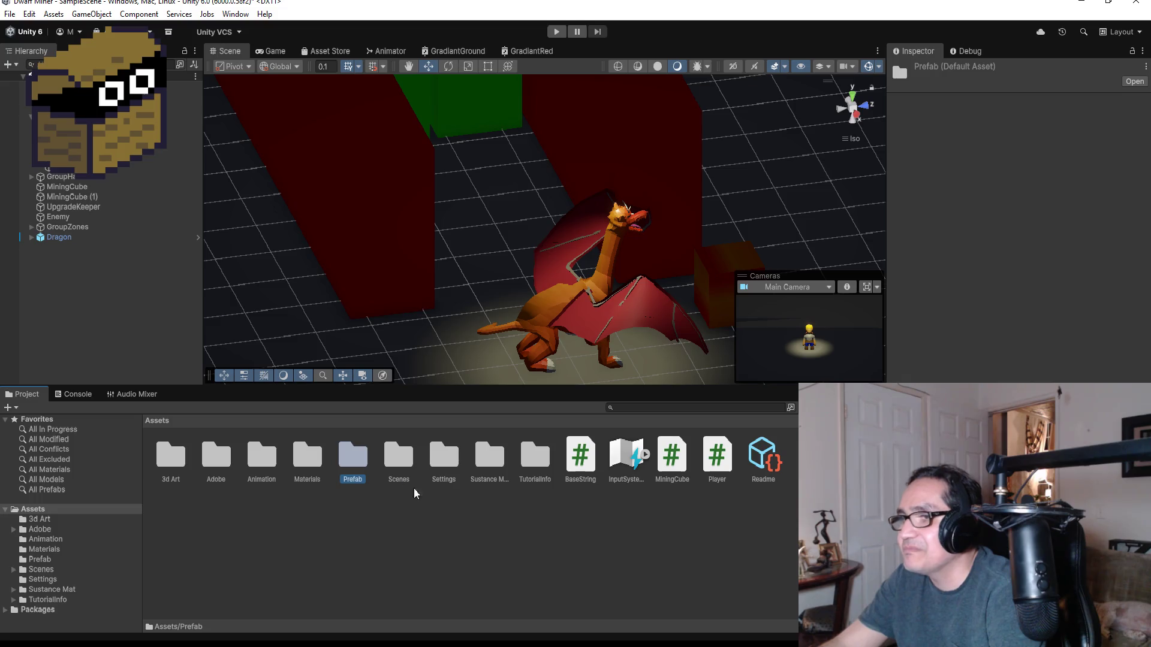
double_click(310, 456)
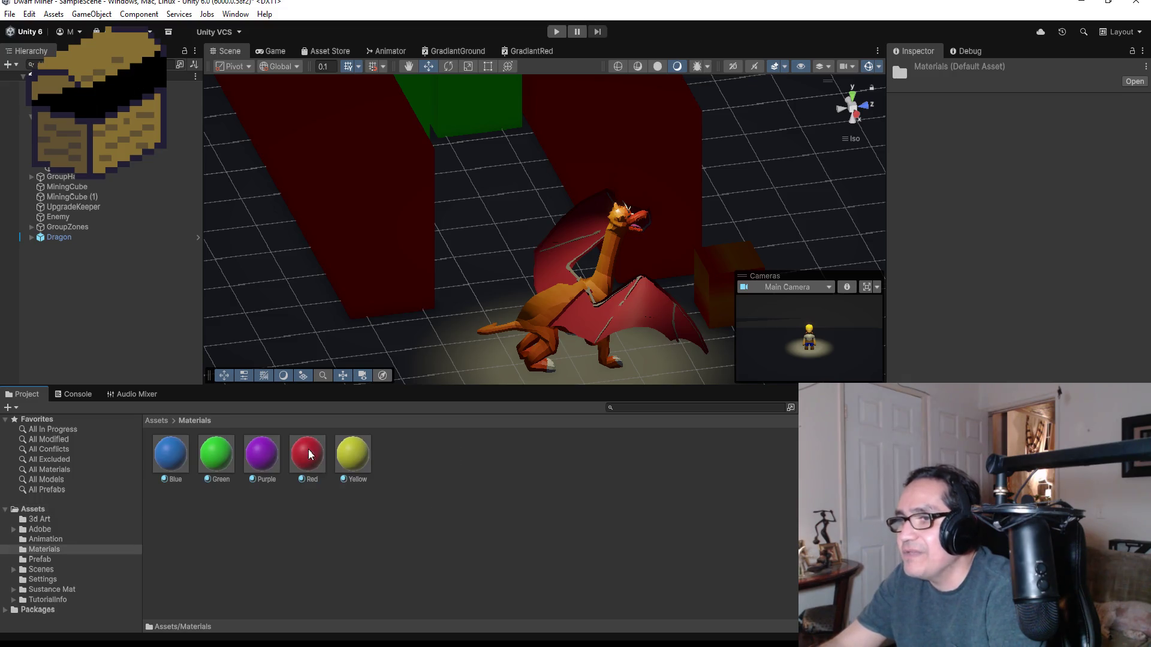
left_click(157, 420)
double_click(490, 458)
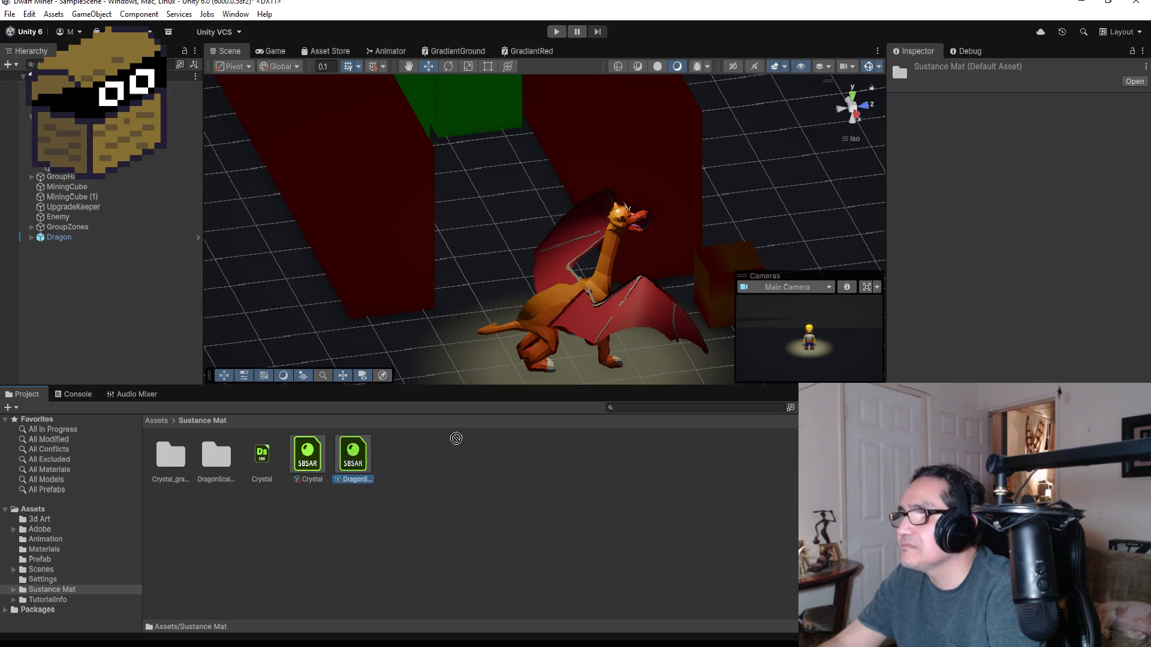
left_click_drag(456, 438, 607, 327)
mouse_move(692, 272)
left_mouse_down()
mouse_move(569, 192)
mouse_move(449, 159)
mouse_move(319, 159)
mouse_move(453, 219)
left_mouse_up()
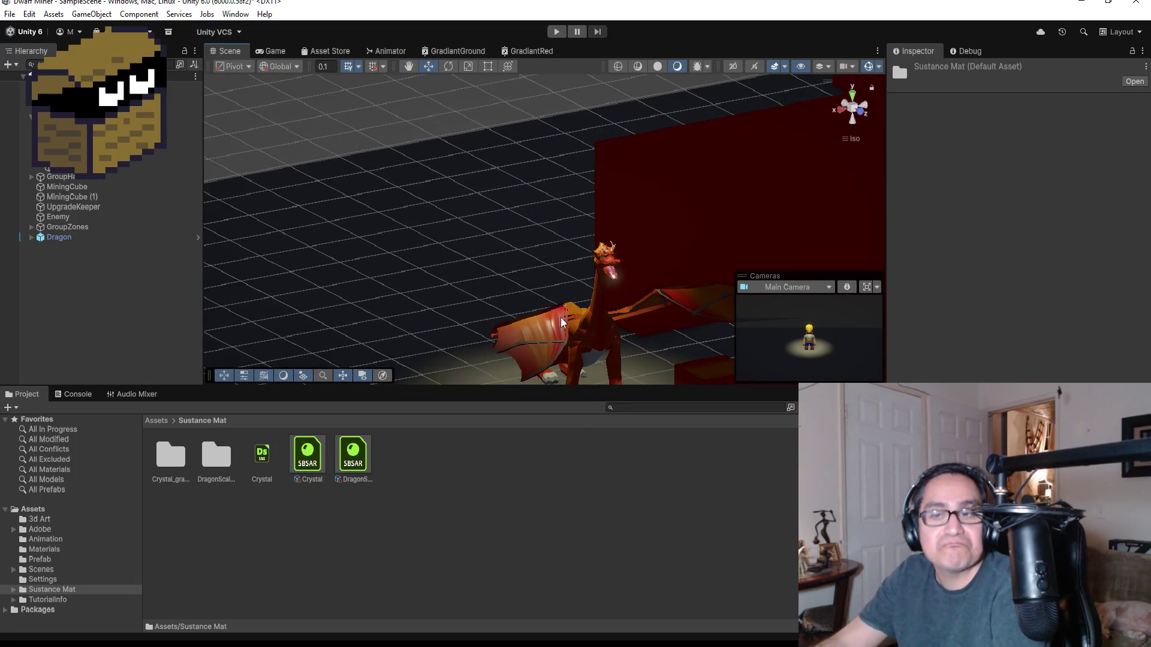
scroll(630, 362, "down", 2)
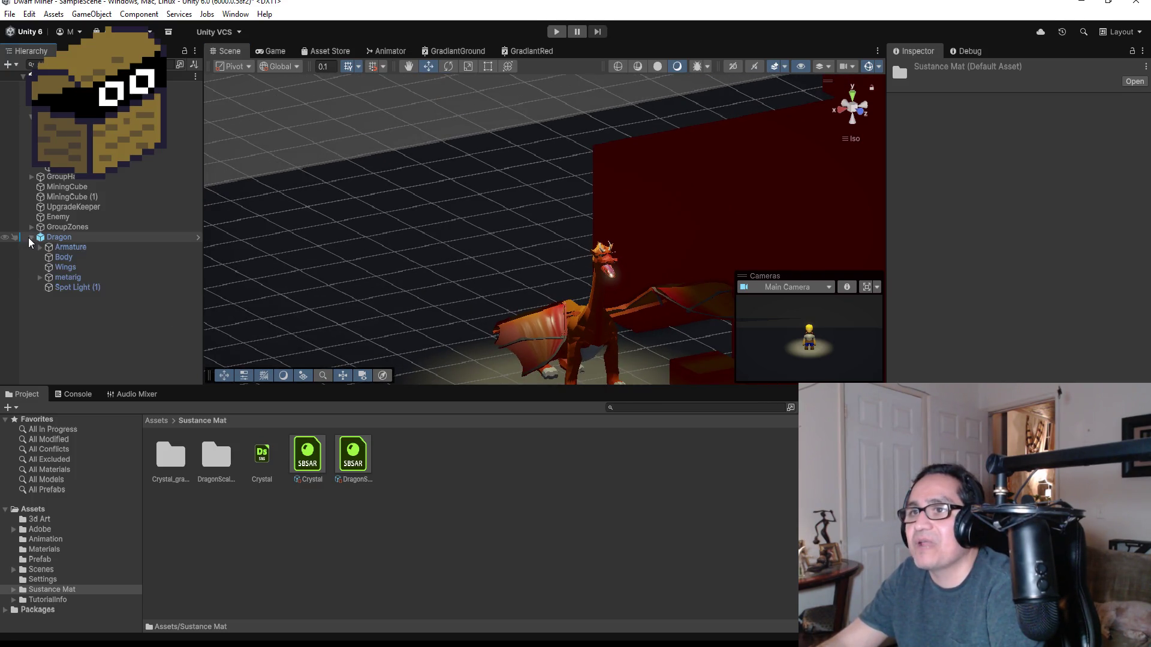
Step: Widen Spot Light (1)'s outer cone angle and focus the view on it
left_click(78, 287)
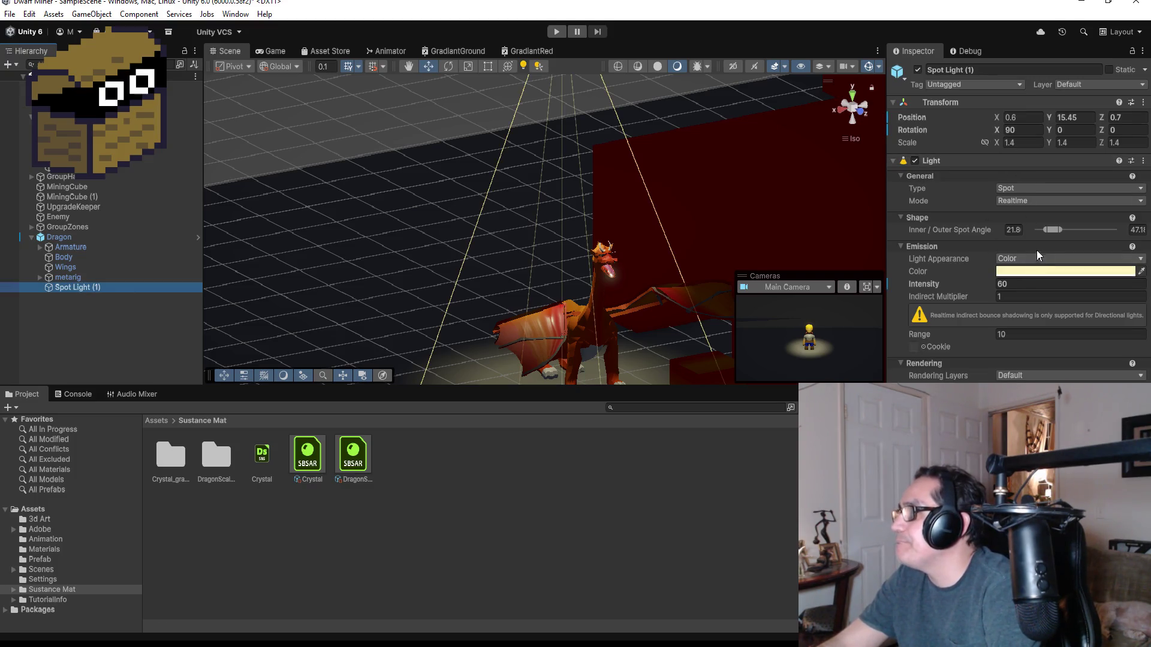
mouse_move(1054, 230)
left_mouse_down()
mouse_move(1070, 230)
mouse_move(1058, 229)
left_mouse_up()
key("f")
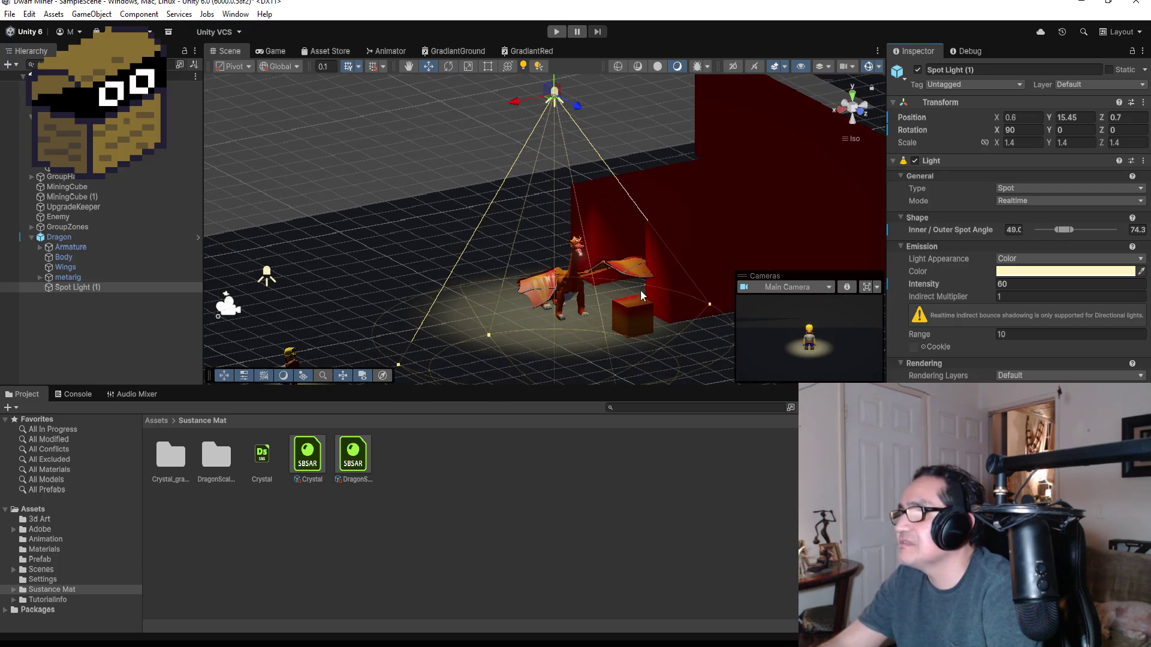
scroll(589, 297, "down", 2)
scroll(622, 291, "up", 2)
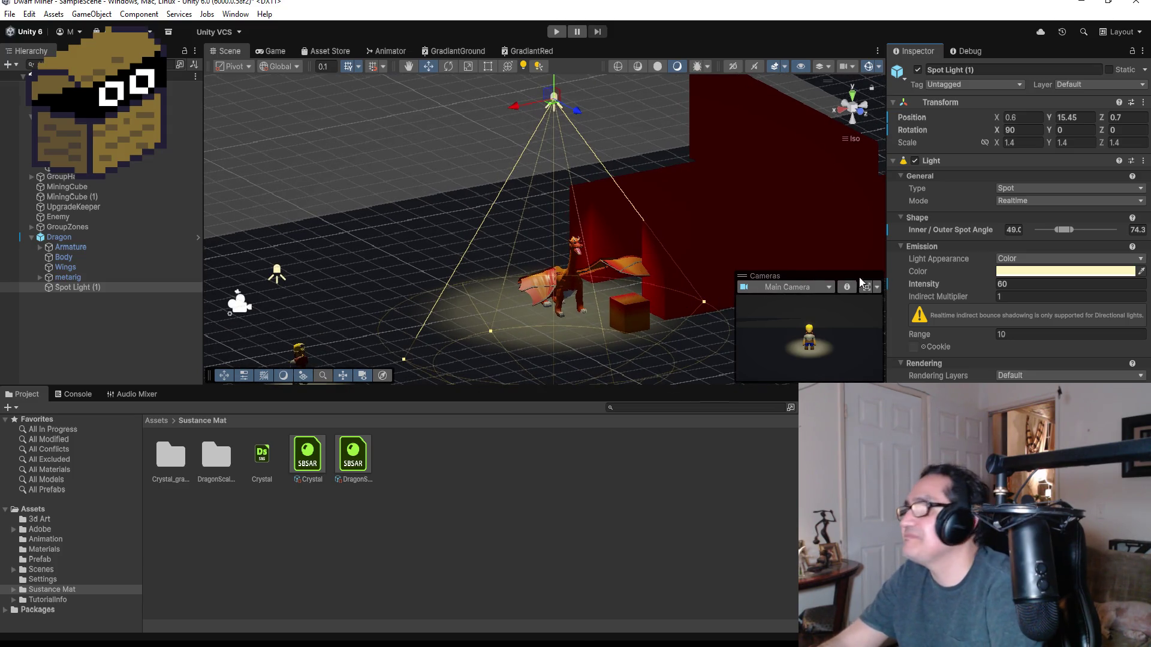
Step: Set the Dragon's Rotation Y to 90 and start a play-test
left_click(96, 238)
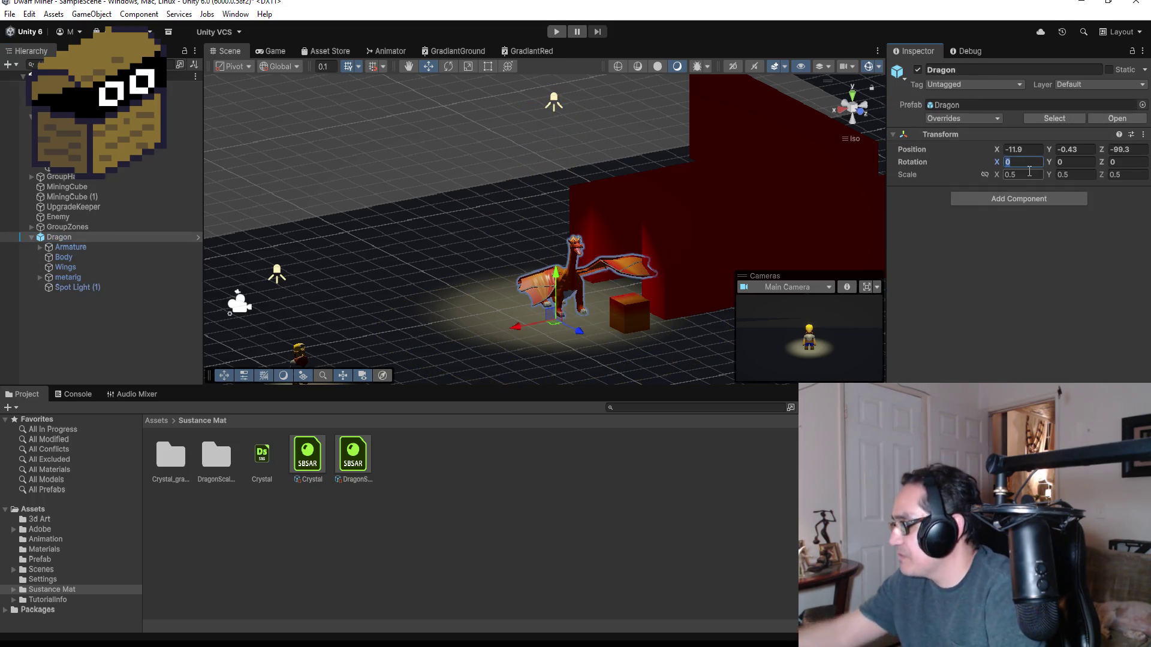
type("90")
key("BackSpace")
key("BackSpace")
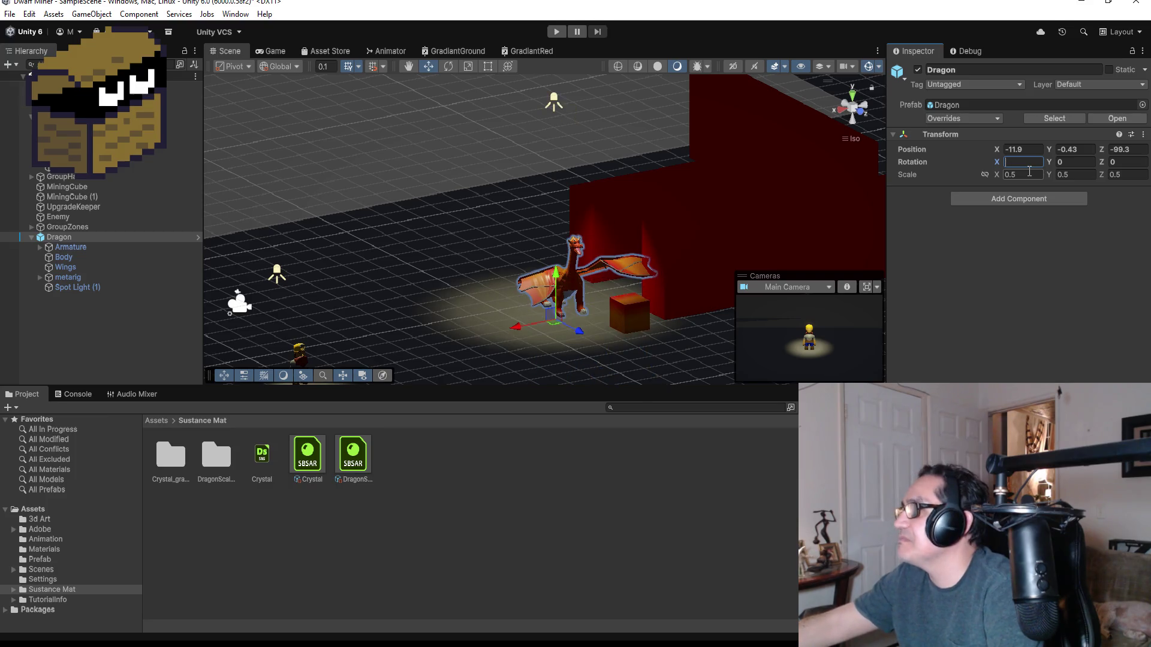
type("90")
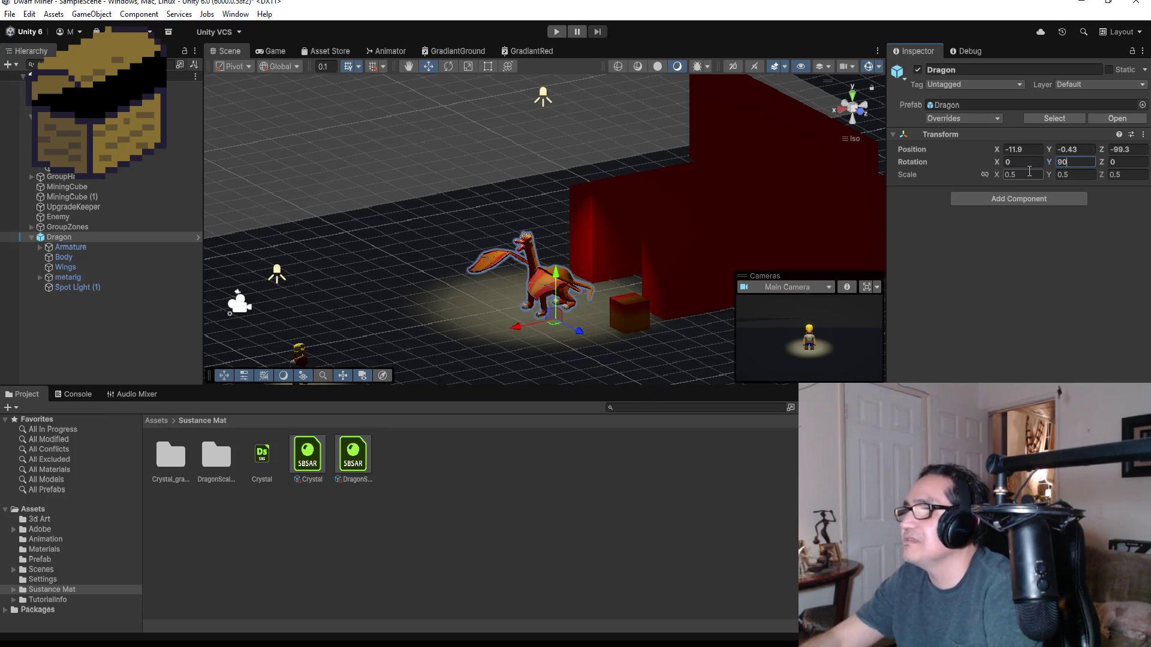
left_click(557, 32)
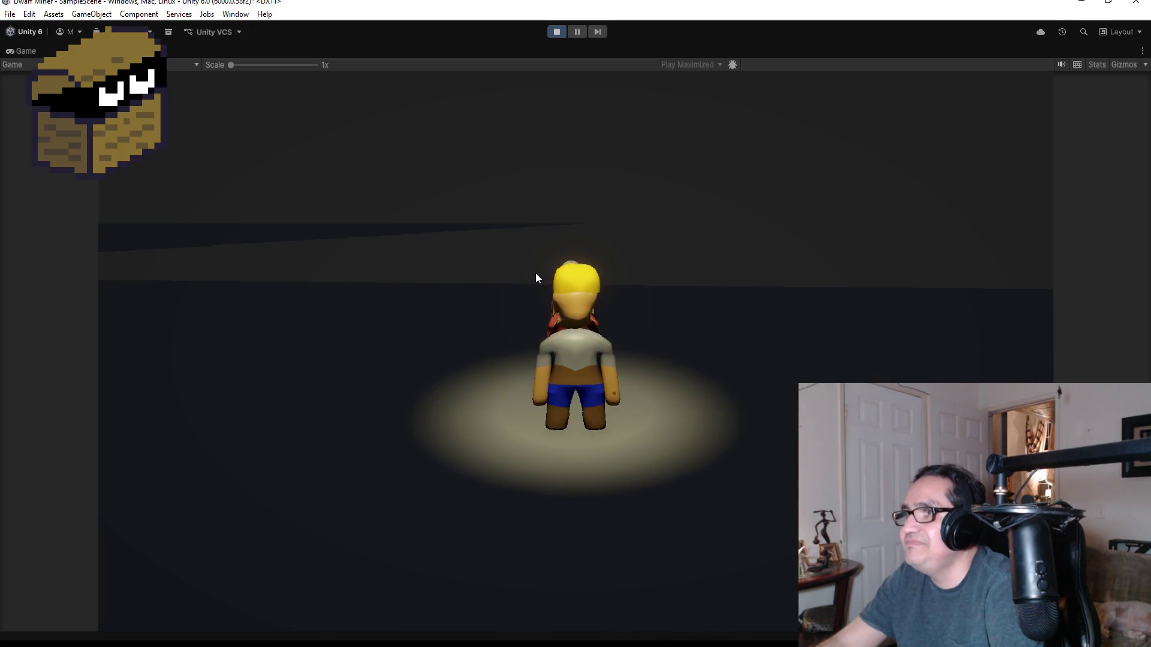
Step: Run the dwarf up to the spotlit dragon, step back to face it, then stop the play-test
key("w")
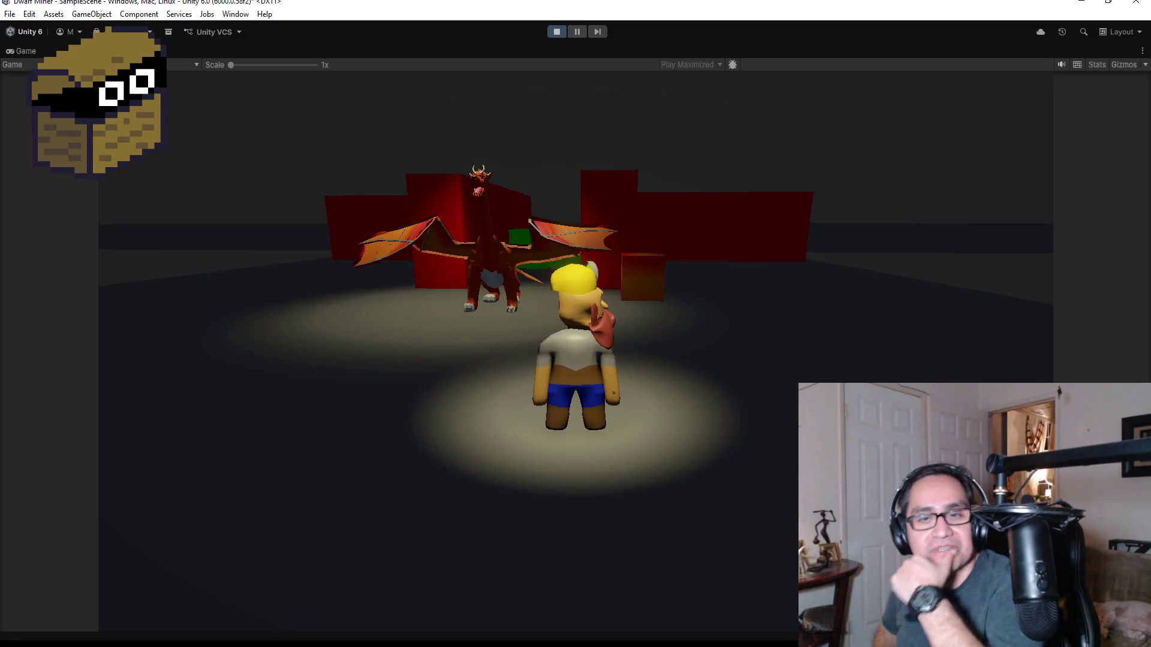
key("w")
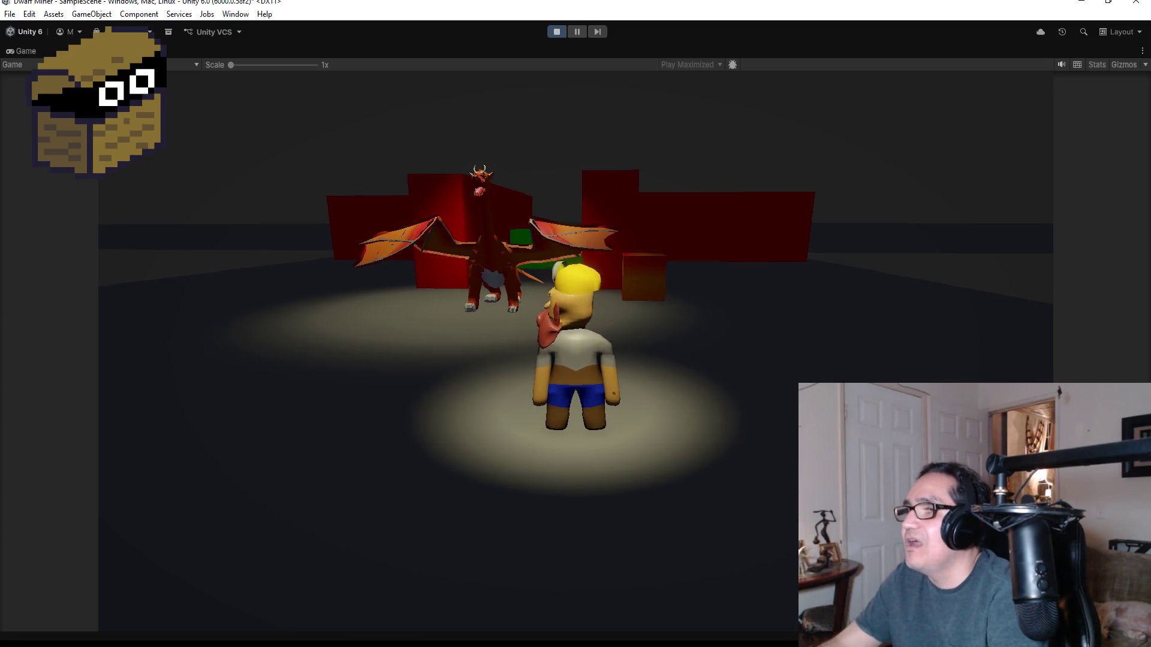
key("w")
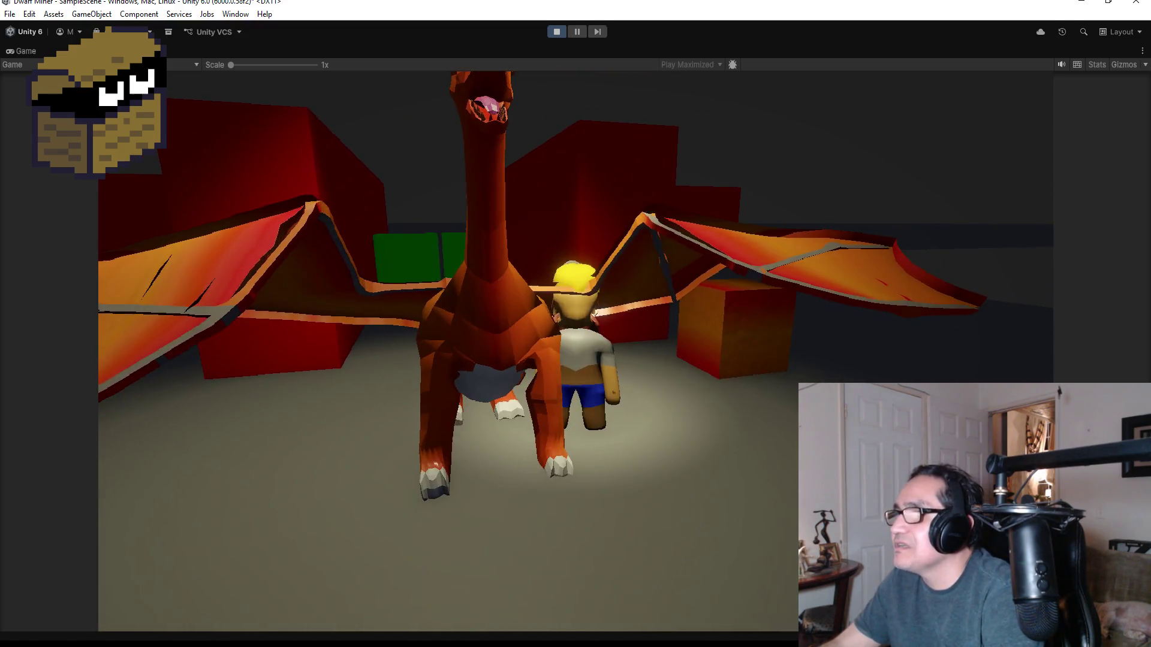
key("w")
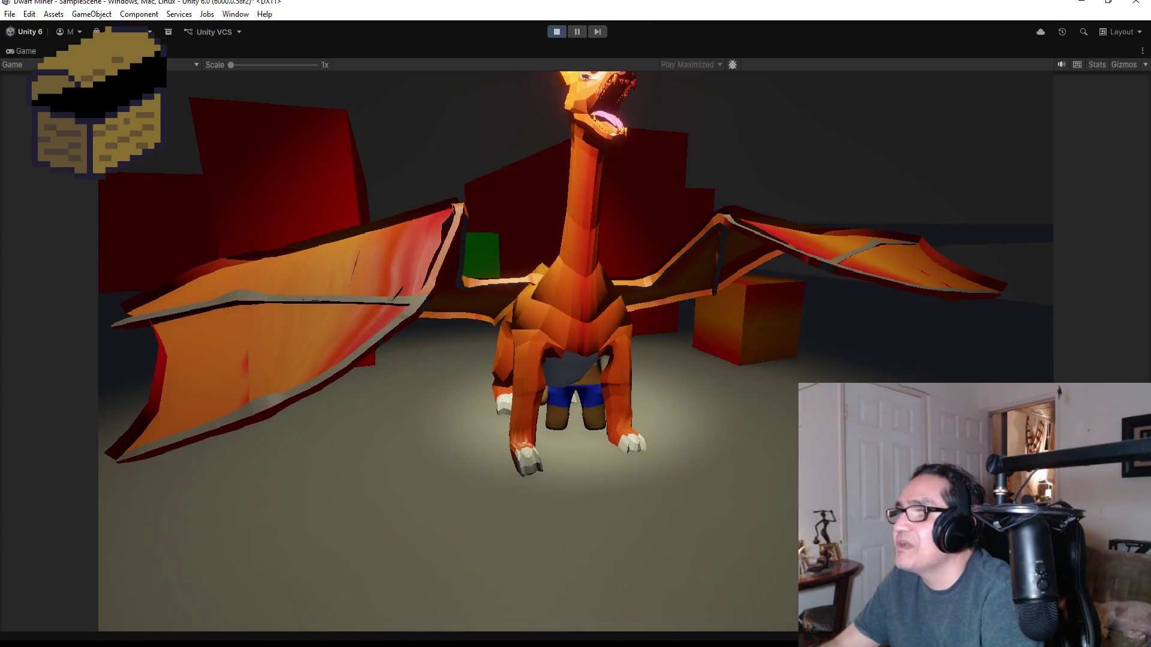
key("s")
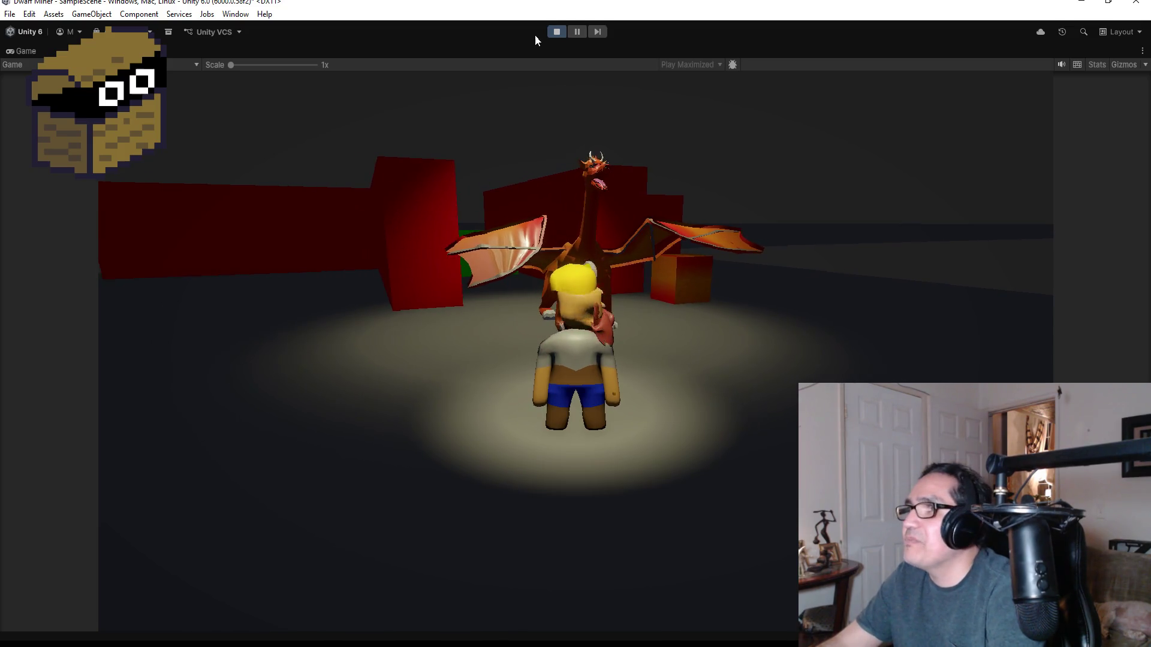
left_click(555, 31)
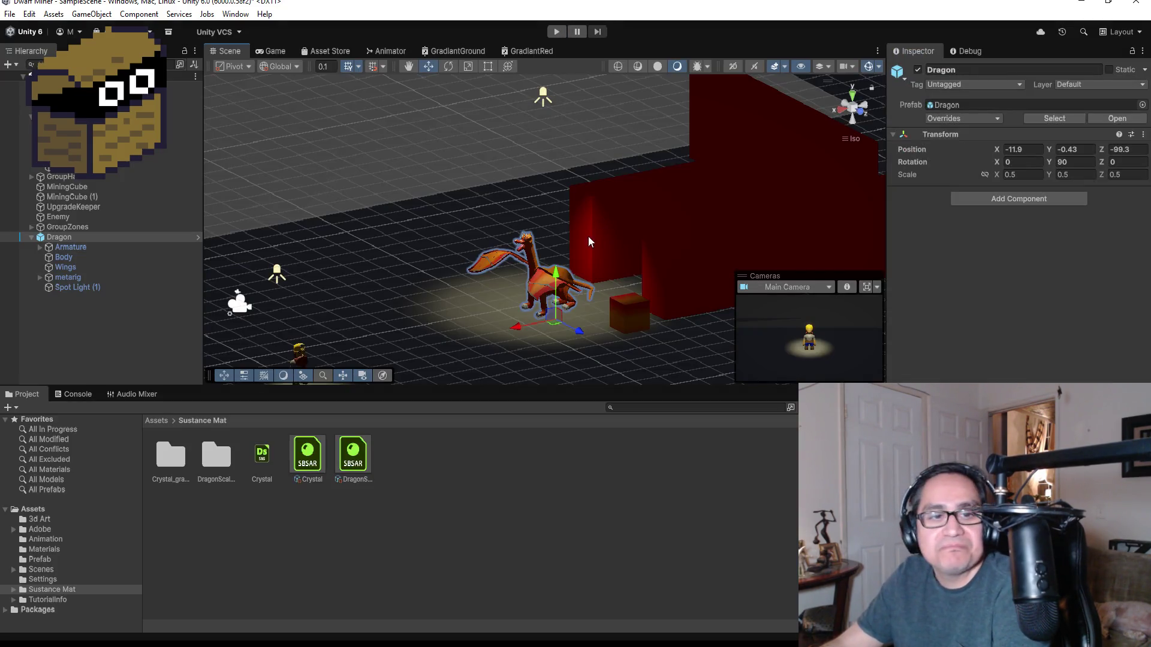
Step: Select the dragon's Wings object and orbit to face the dragon front-on
scroll(579, 246, "up", 3)
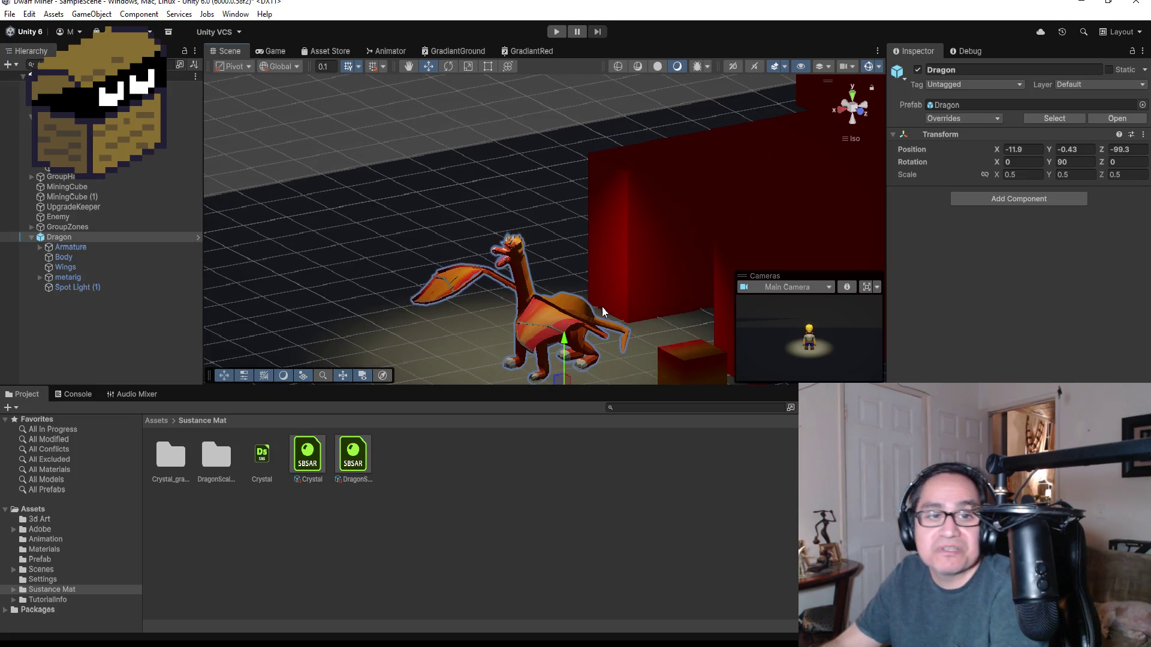
left_click(553, 309)
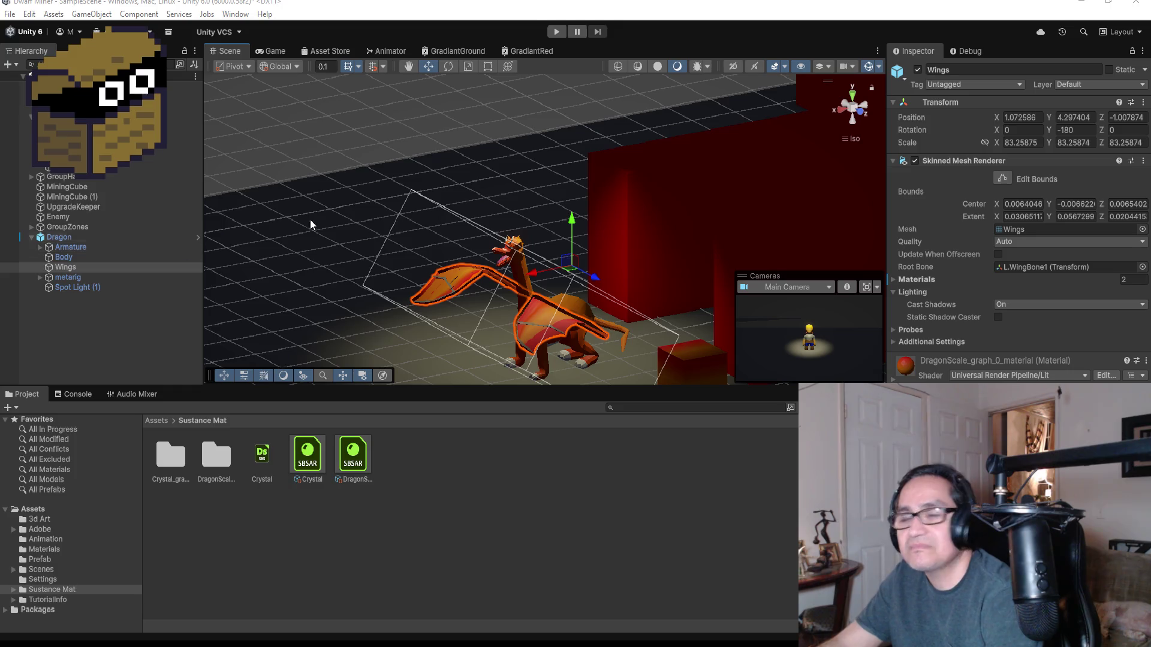
scroll(470, 252, "down", 3)
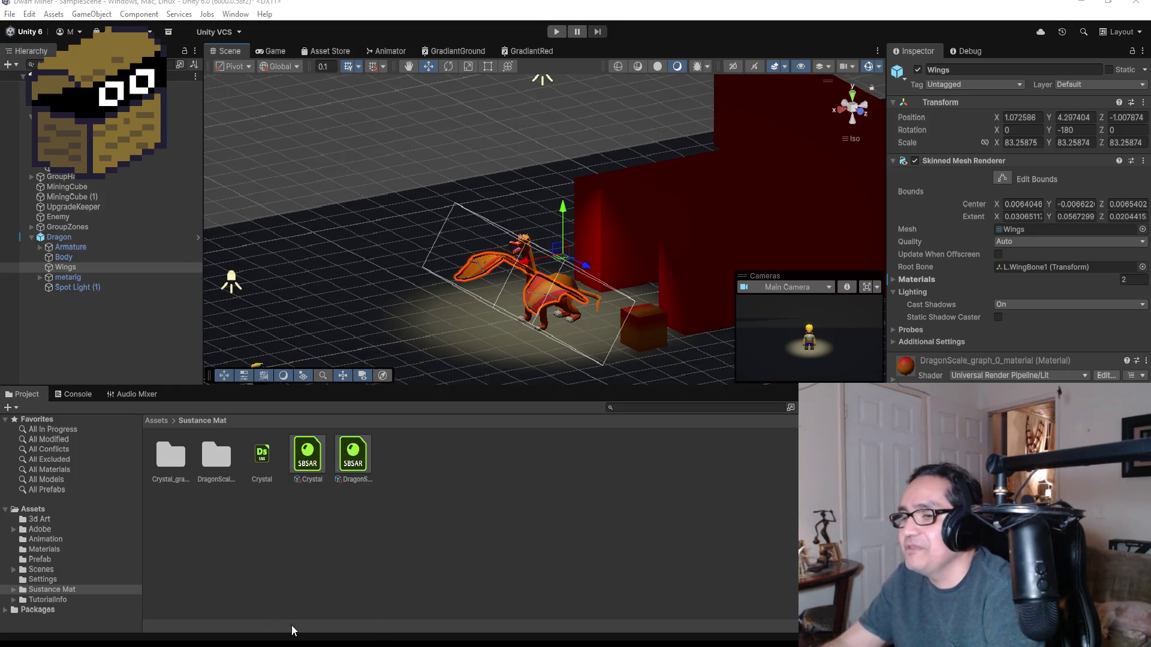
left_click_drag(513, 272, 650, 268)
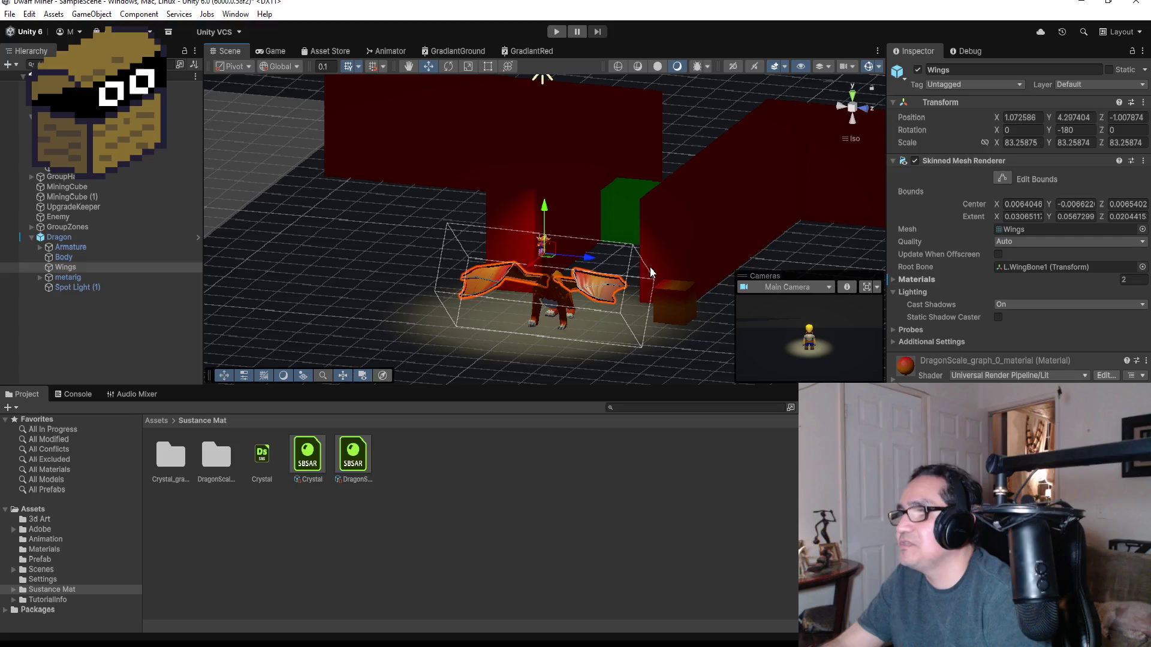
Step: Minimize the Unity editor to reveal the desktop
left_click(12, 17)
left_click(25, 70)
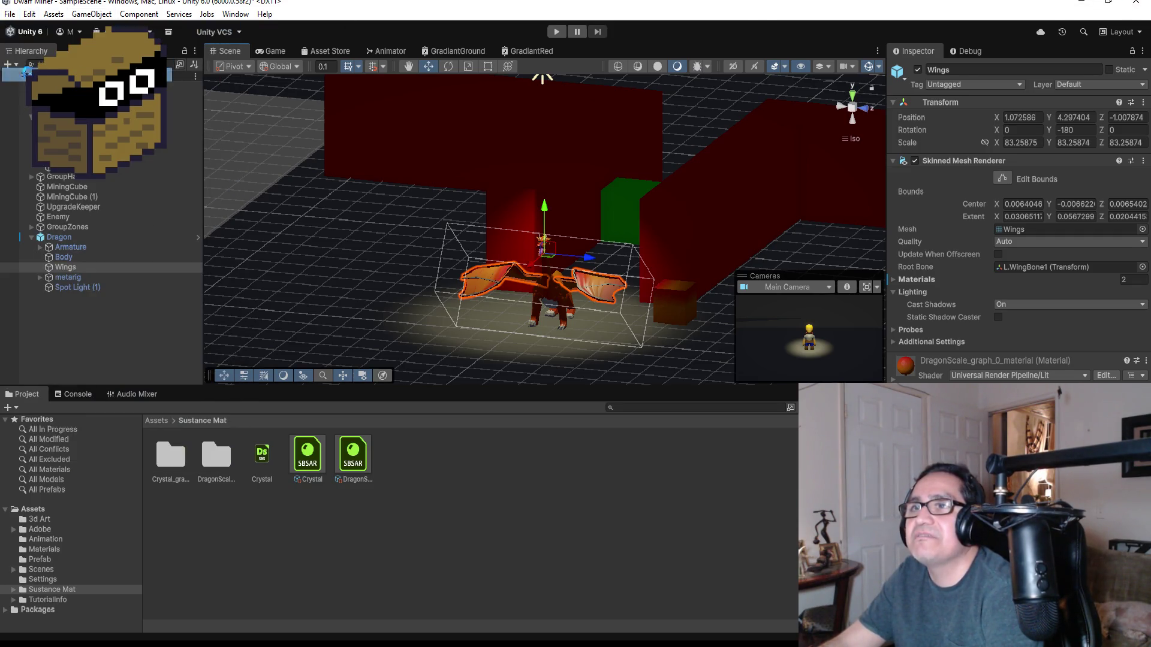
left_click(1080, 11)
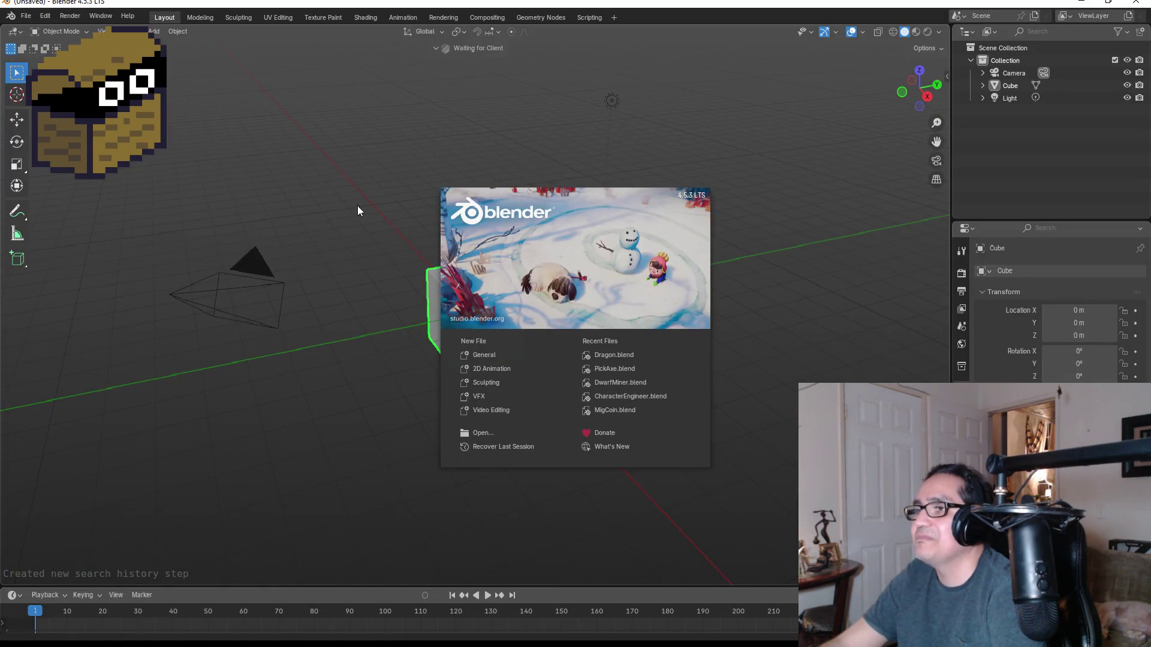
Step: Open Dragon.blend in Blender through File > Open
left_click(358, 210)
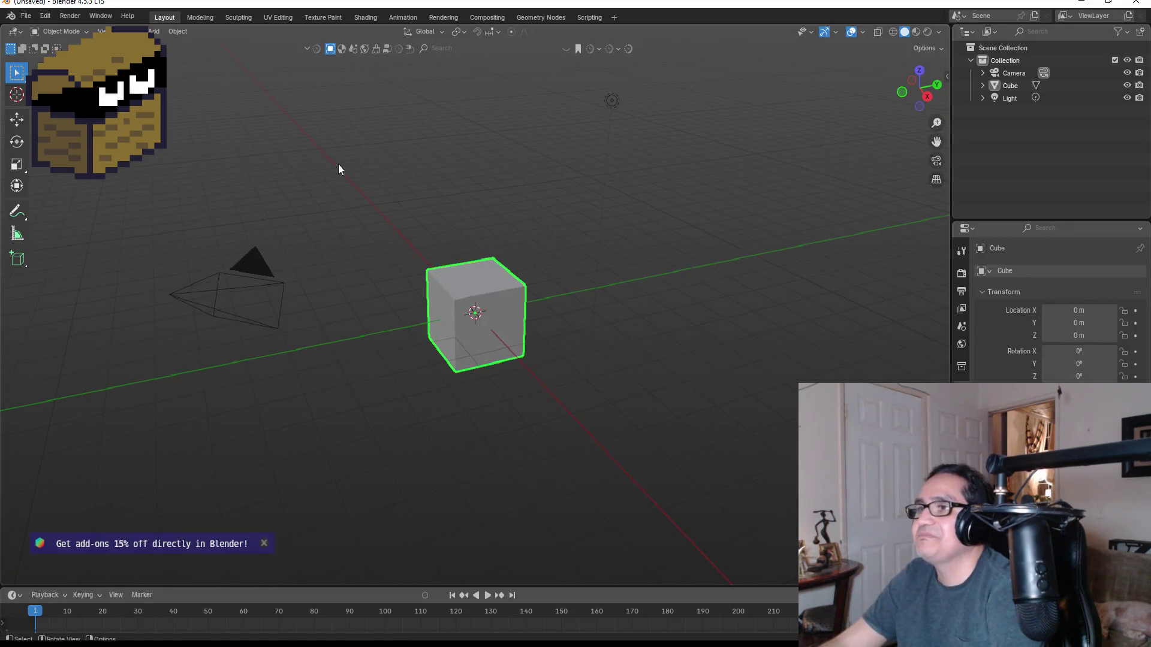
key("KP_1")
left_click(25, 16)
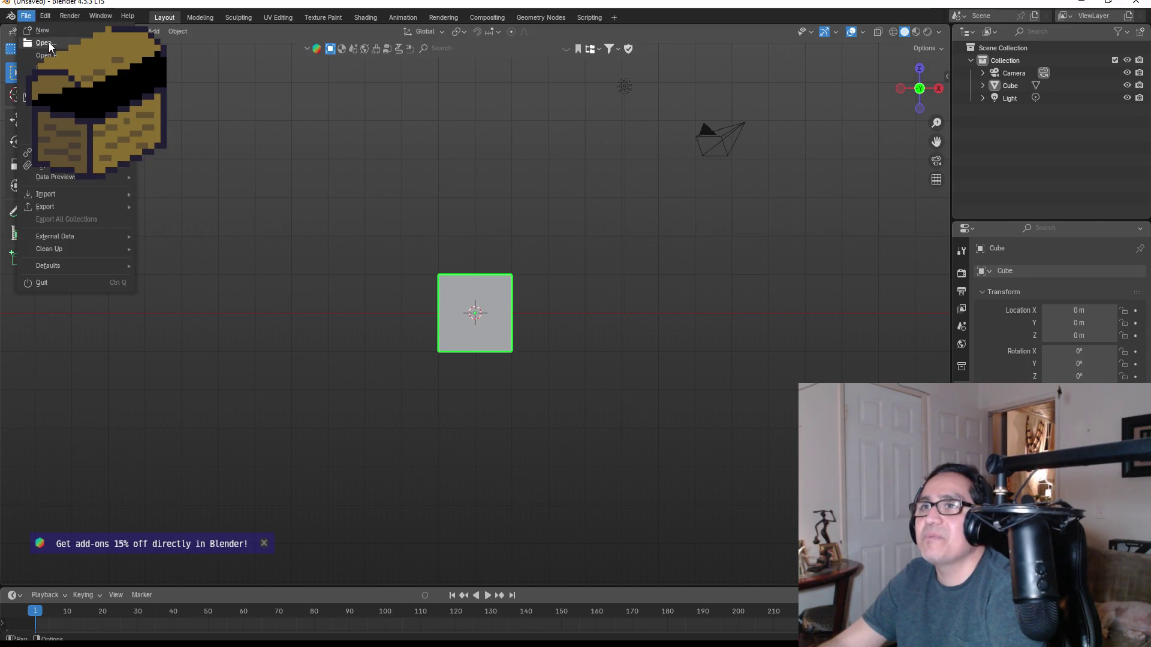
left_click(45, 43)
left_click(438, 212)
double_click(438, 212)
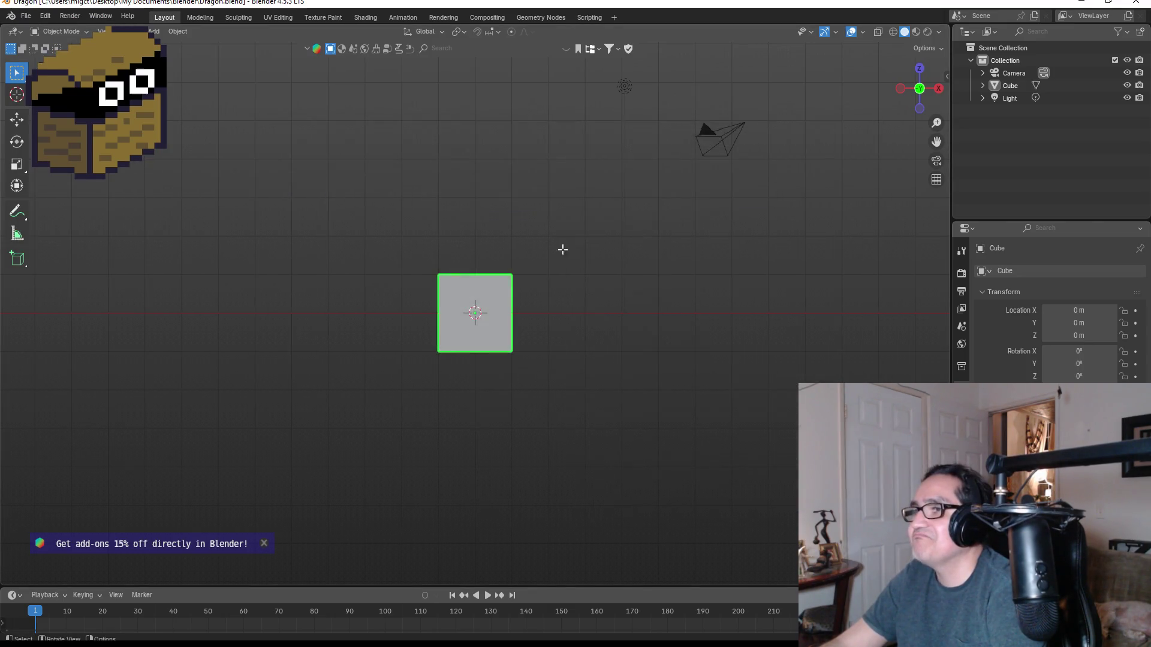
scroll(586, 327, "up", 3)
mouse_move(664, 360)
left_mouse_down()
mouse_move(694, 354)
mouse_move(663, 351)
left_mouse_up()
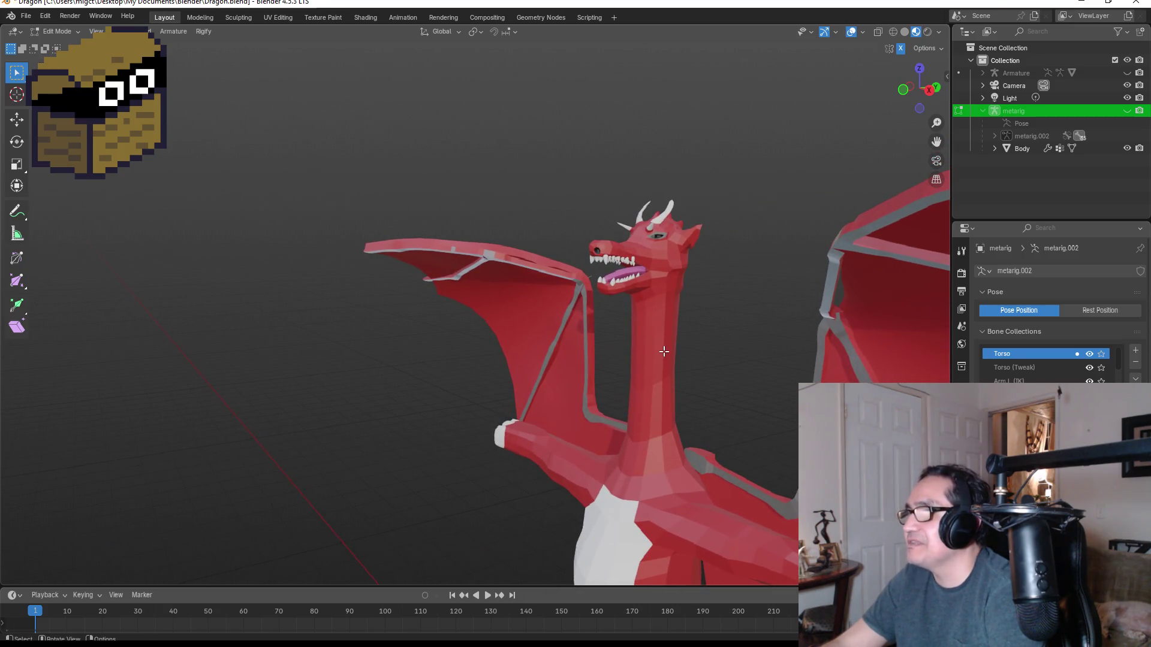
Step: In Object Mode, select the Body and Wings and apply Shade Smooth
key("Tab")
left_click(649, 350)
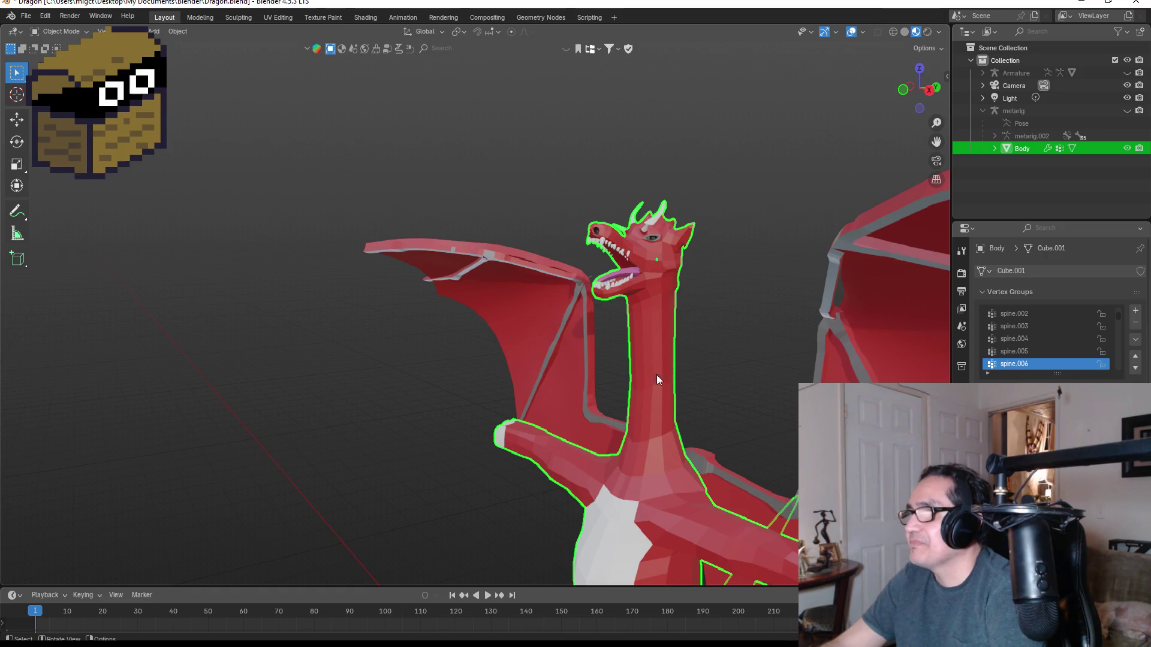
scroll(658, 383, "down", 3)
left_click(688, 374)
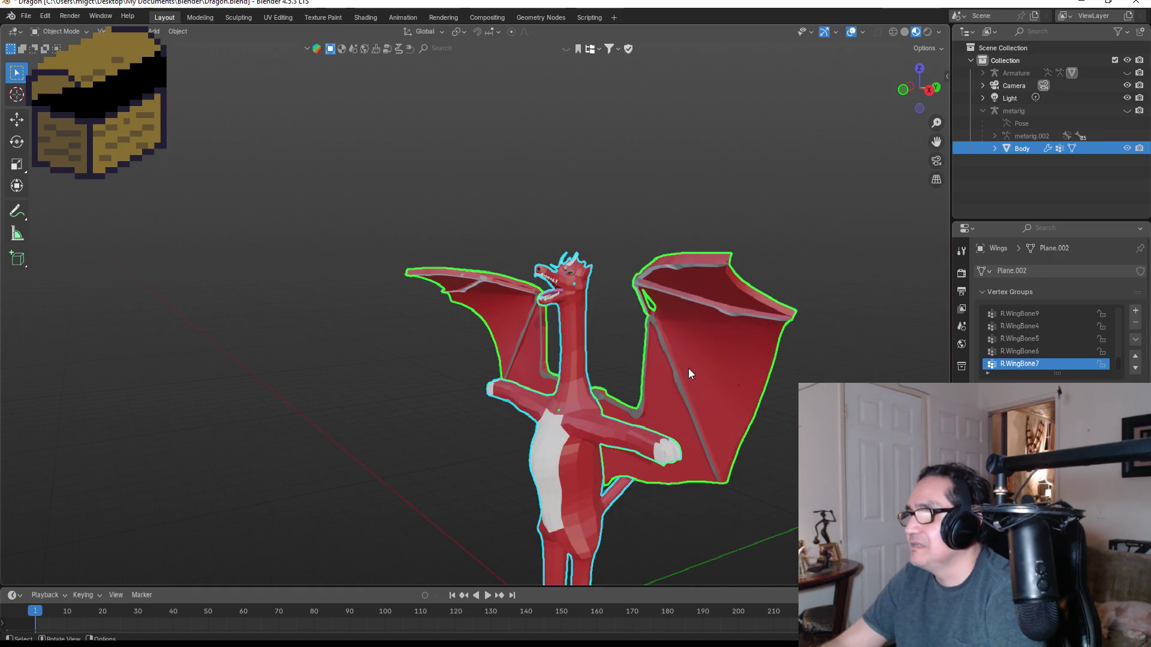
right_click(567, 333)
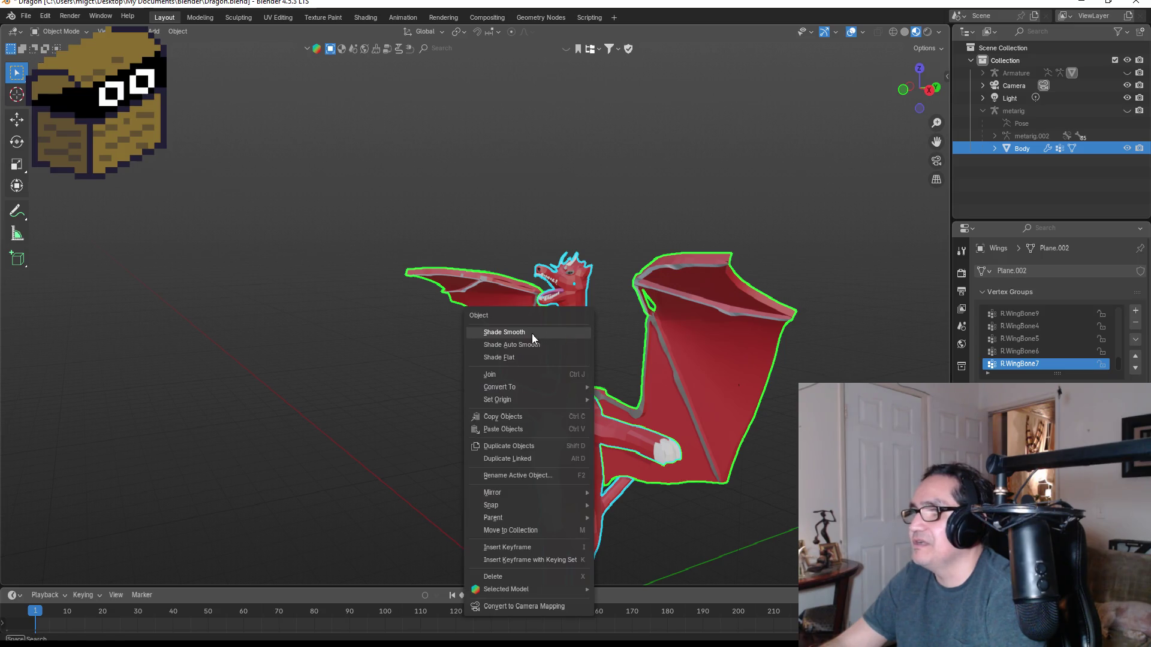
left_click(497, 346)
Step: Deselect the dragon and orbit around its front and head to inspect the smooth shading
mouse_move(603, 340)
left_mouse_down()
mouse_move(747, 331)
mouse_move(675, 336)
mouse_move(725, 337)
left_mouse_up()
scroll(645, 336, "up", 2)
scroll(645, 336, "up", 1)
left_click(718, 343)
scroll(731, 338, "up", 3)
scroll(797, 336, "down", 3)
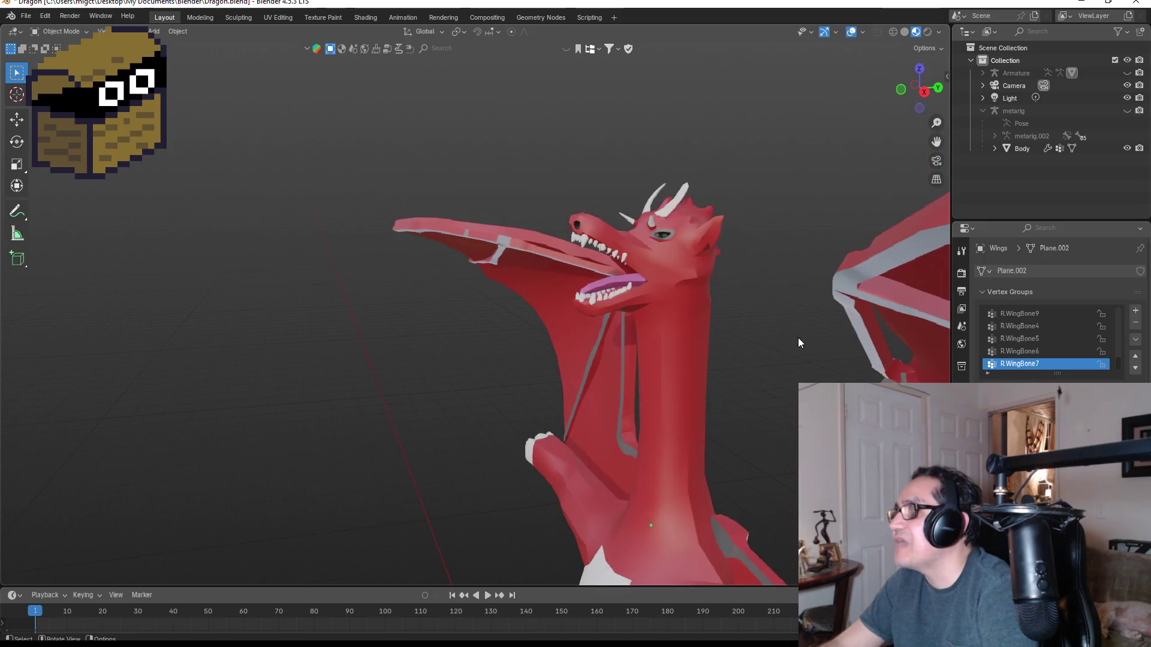
left_click_drag(772, 332, 794, 337)
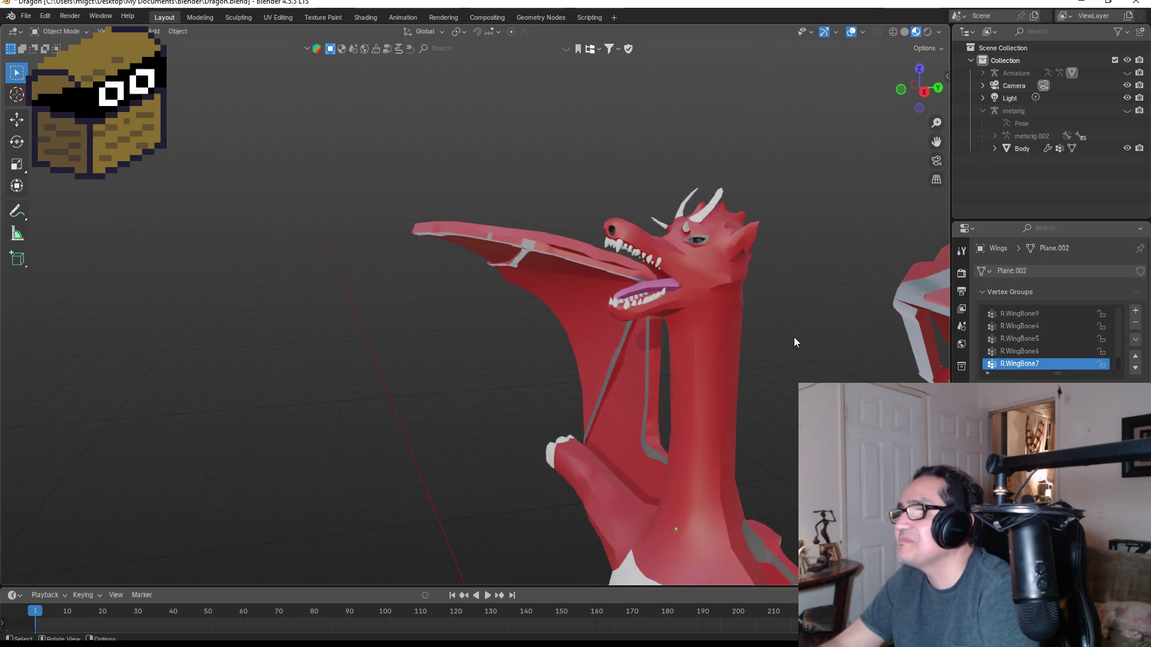
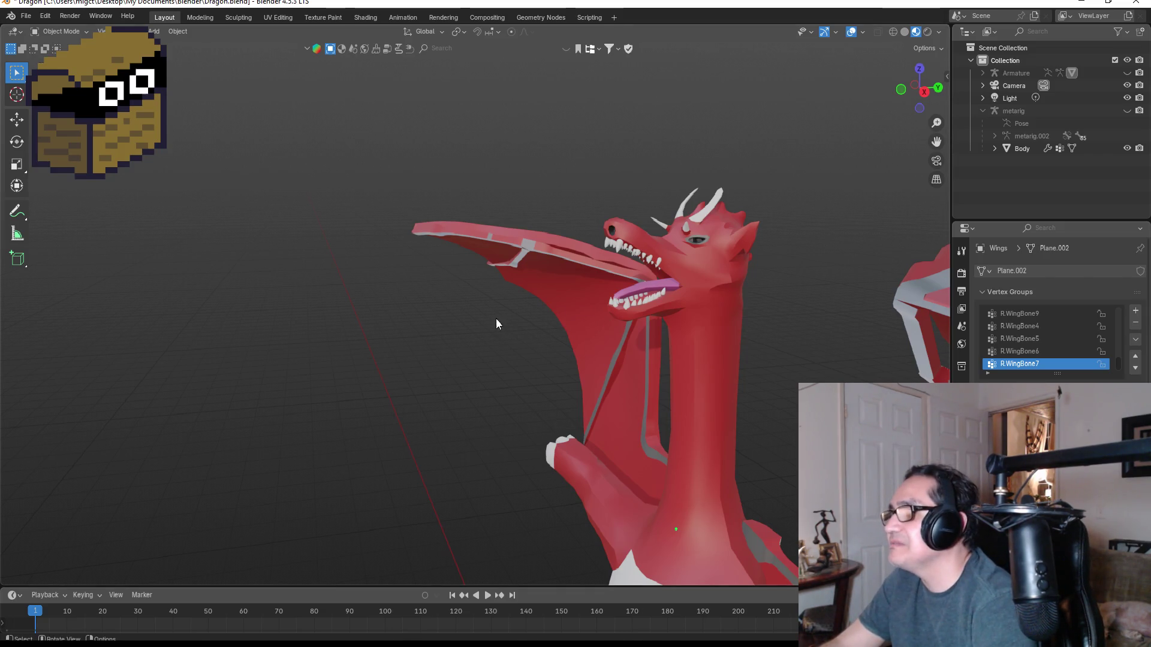
Step: Save the dragon Blender file and begin an FBX export
left_click(26, 18)
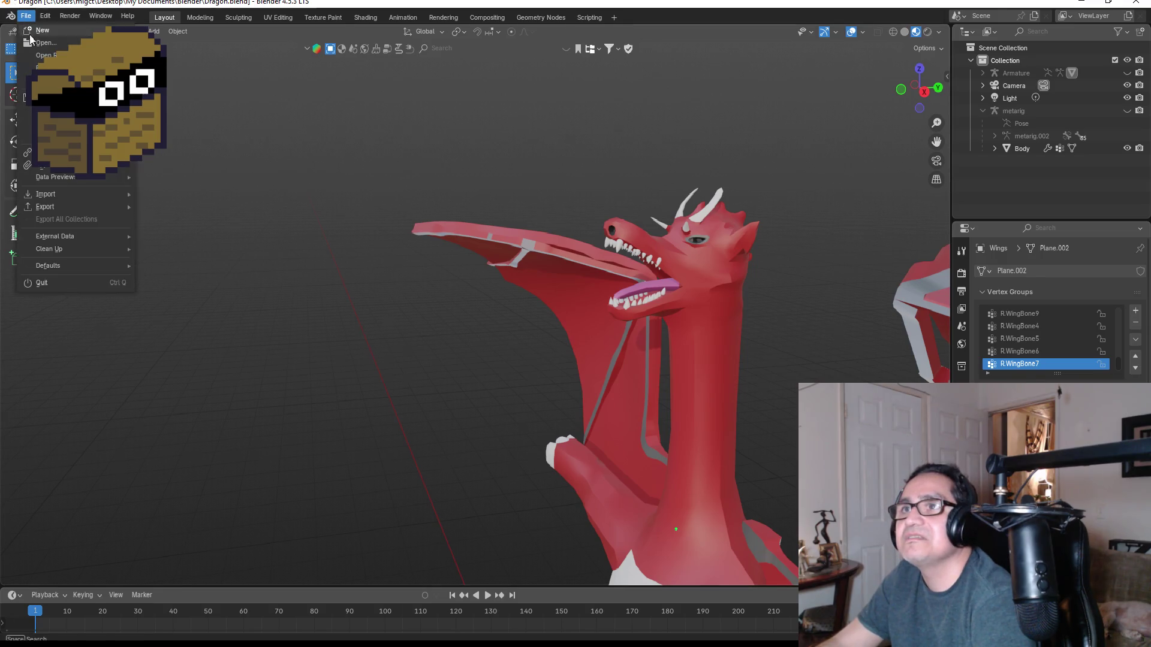
left_click(47, 97)
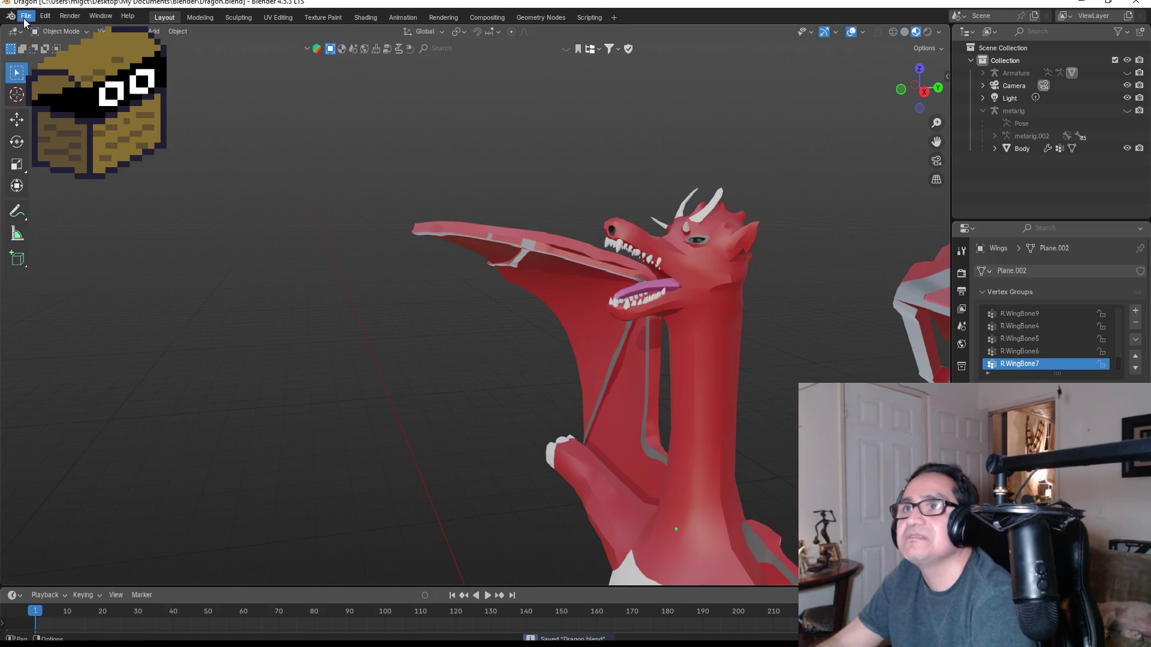
left_click(26, 16)
mouse_move(66, 206)
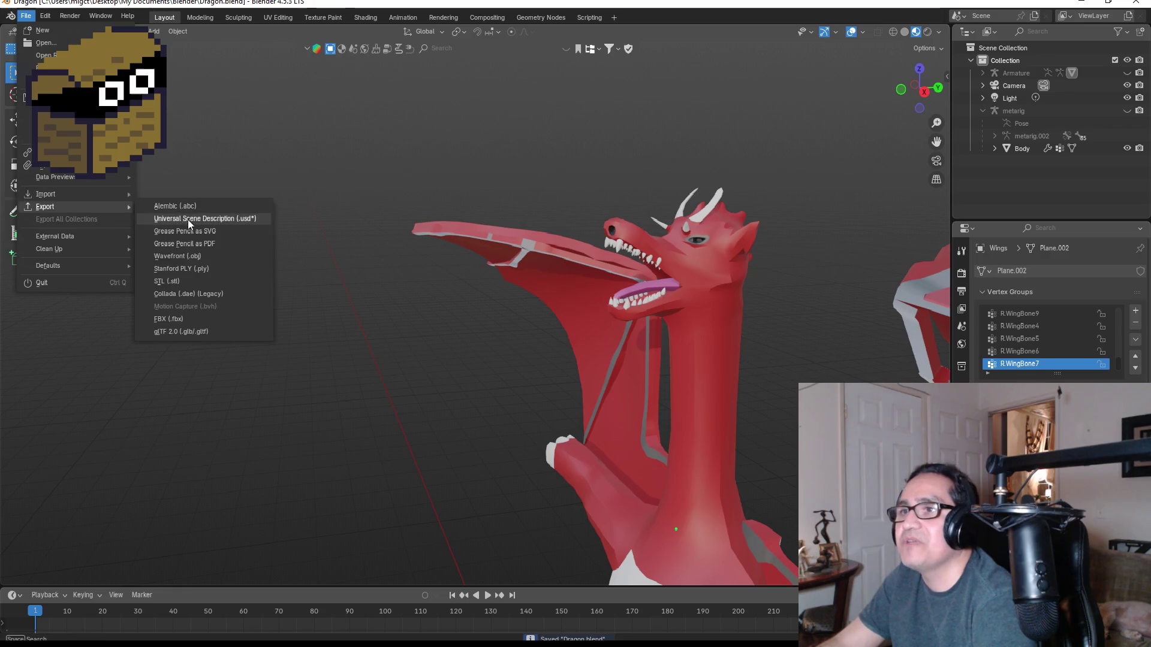
left_click(174, 319)
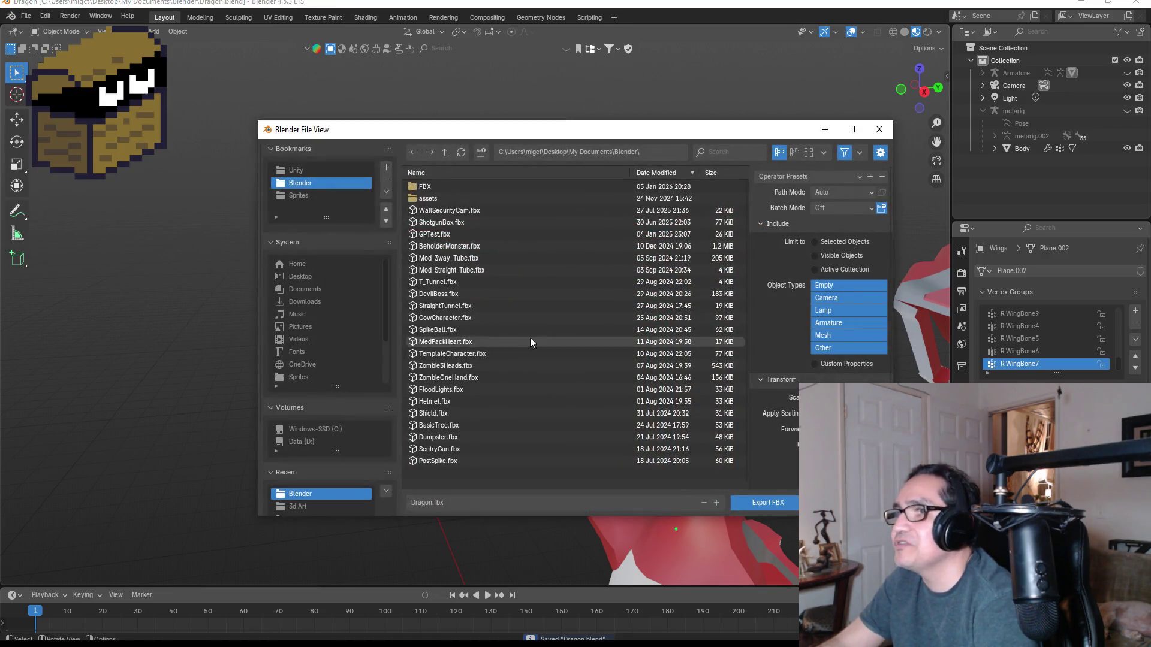
Step: Target Dragon.fbx in the Unity\Dwarf Miner\Assets\3d Art folder
left_click(295, 170)
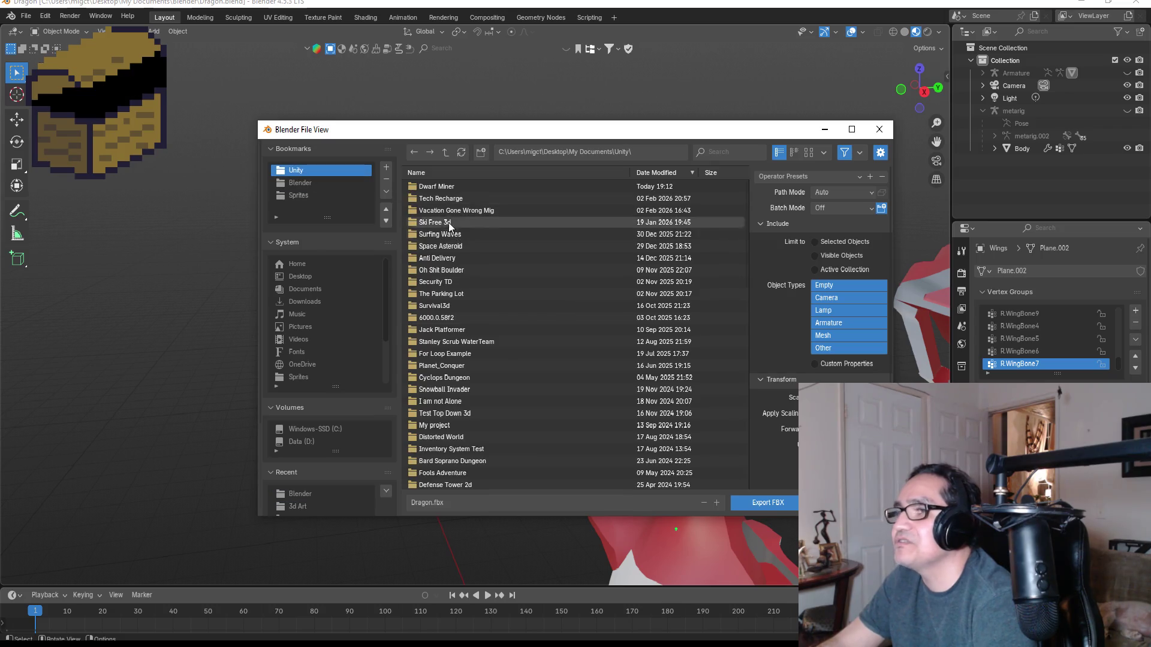
double_click(443, 188)
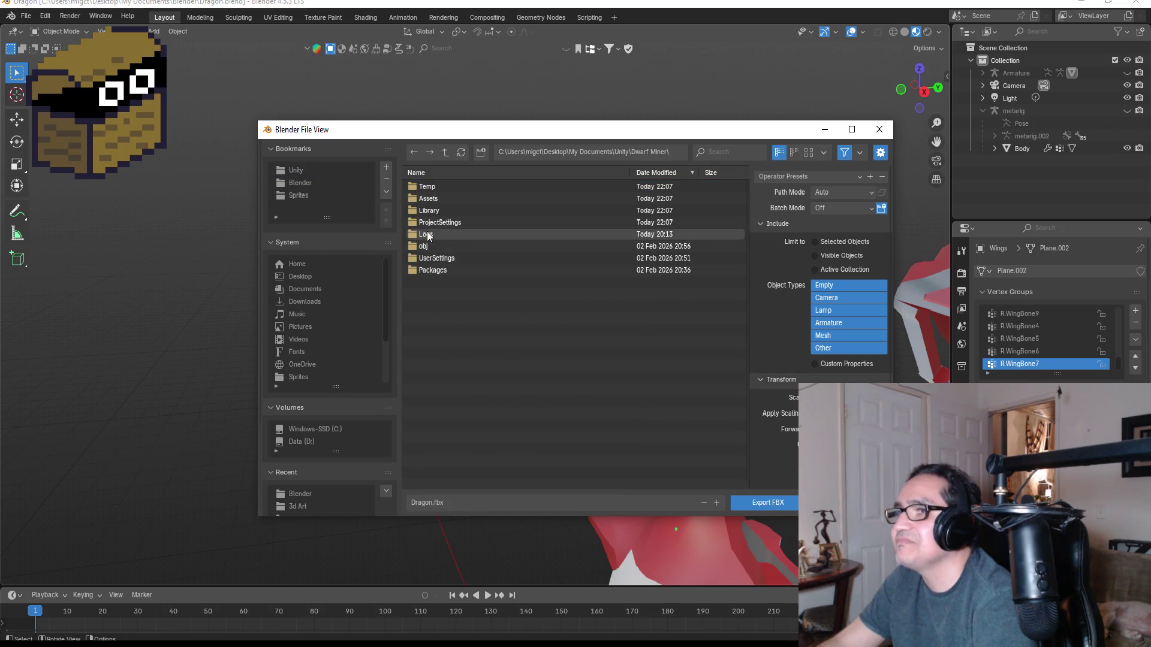
left_click(432, 214)
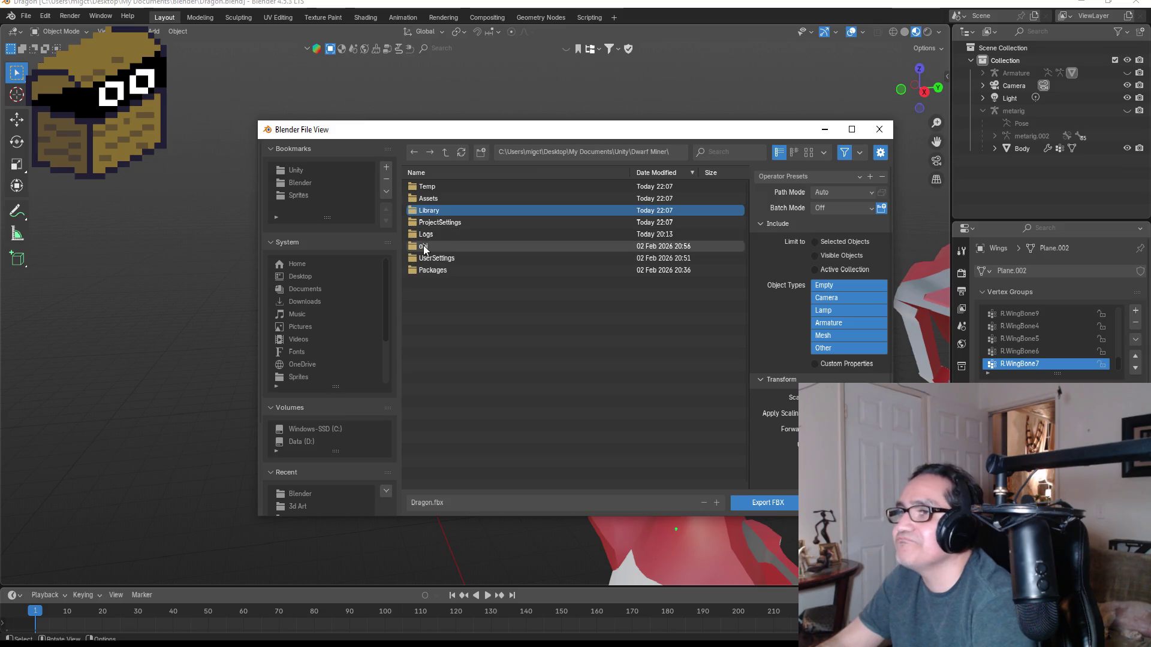
double_click(437, 199)
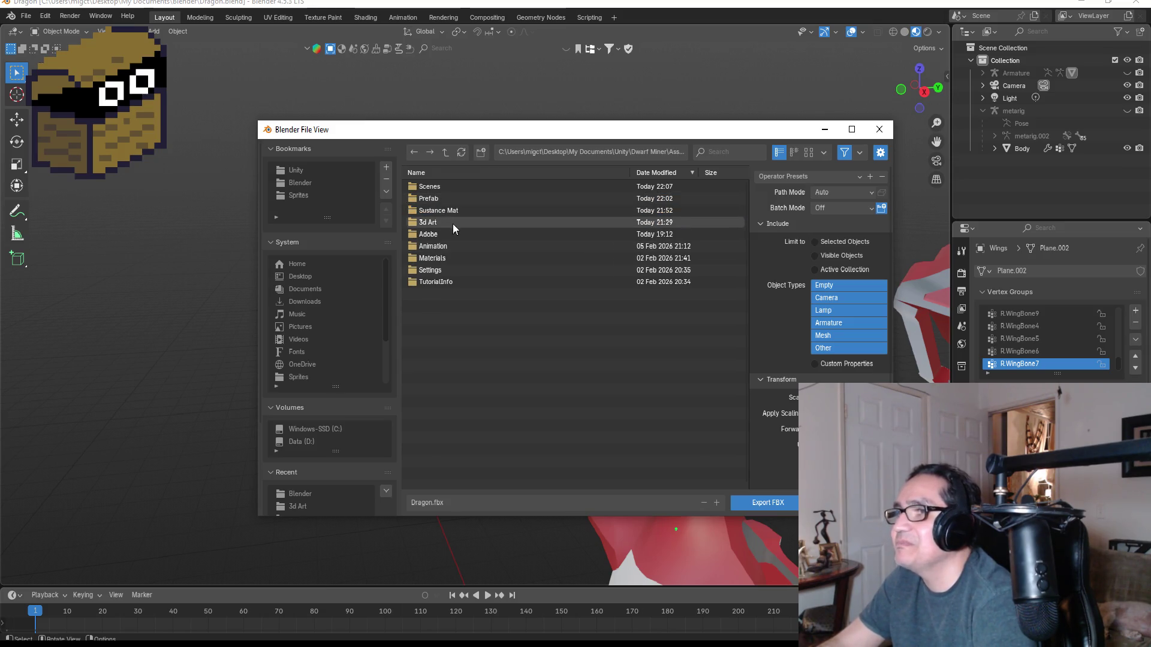
double_click(435, 222)
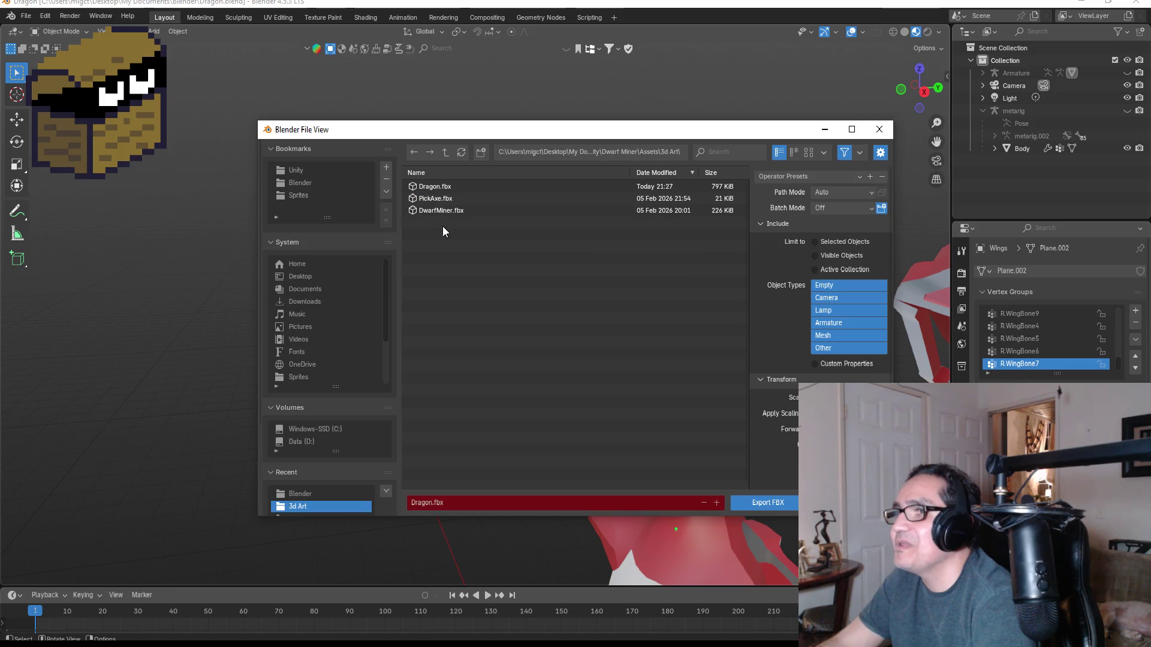
left_click(450, 190)
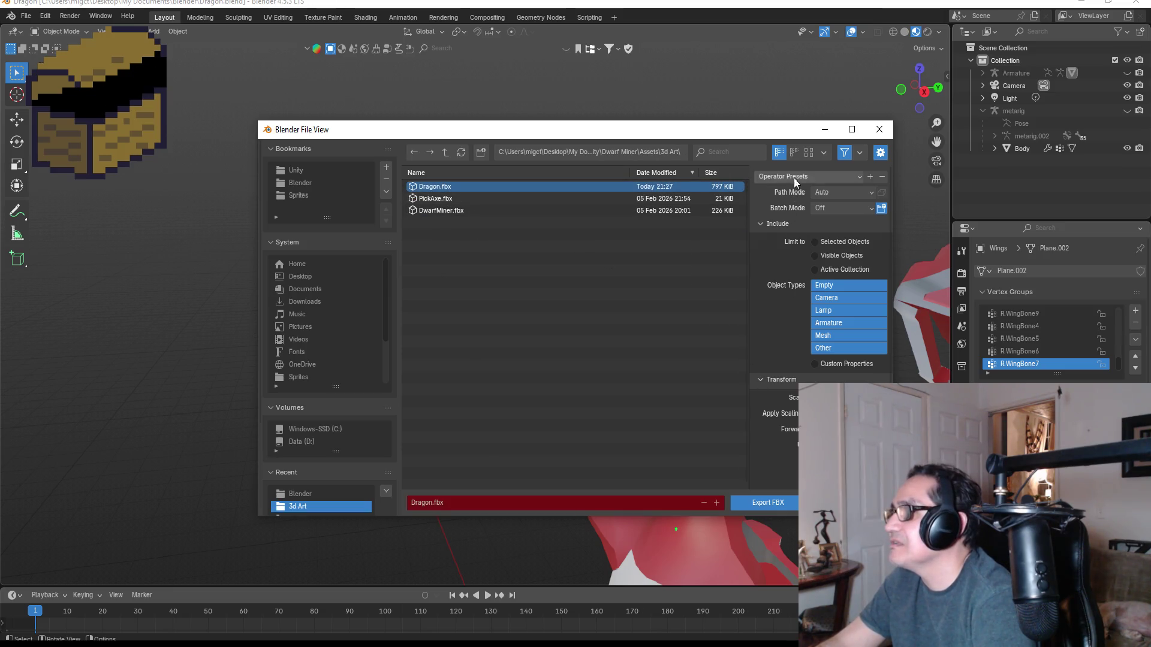
Step: Include custom properties, exclude Camera and Lamp, and export Dragon.fbx
left_click(815, 364)
left_click_drag(822, 310, 817, 293)
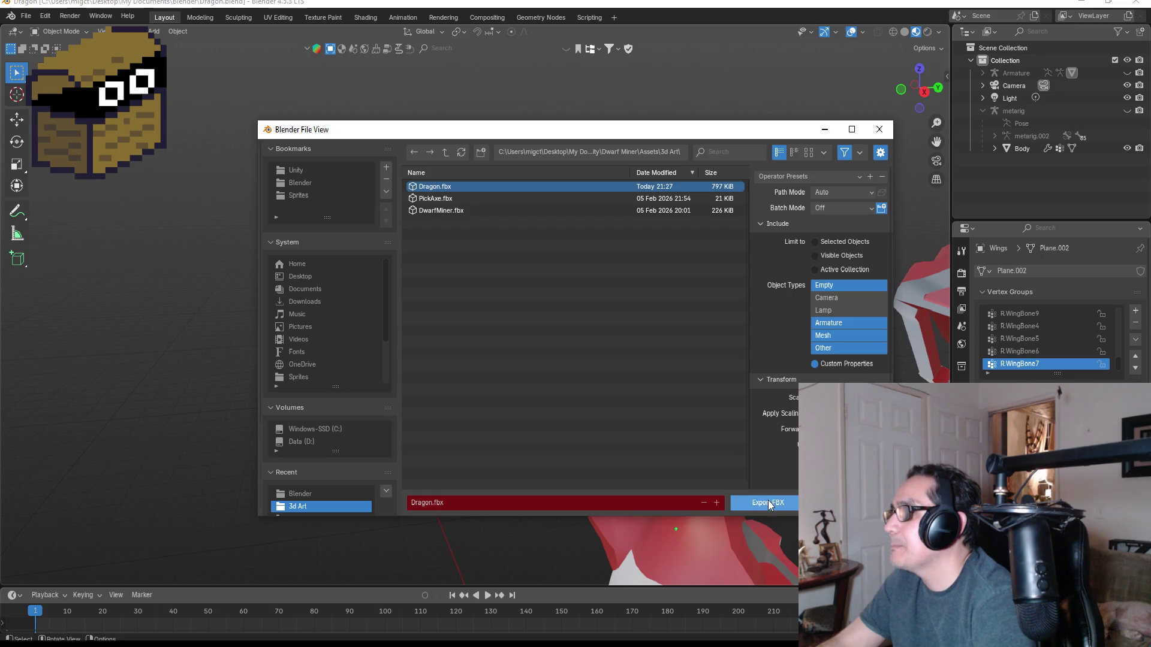
left_click(773, 504)
left_click(1084, 3)
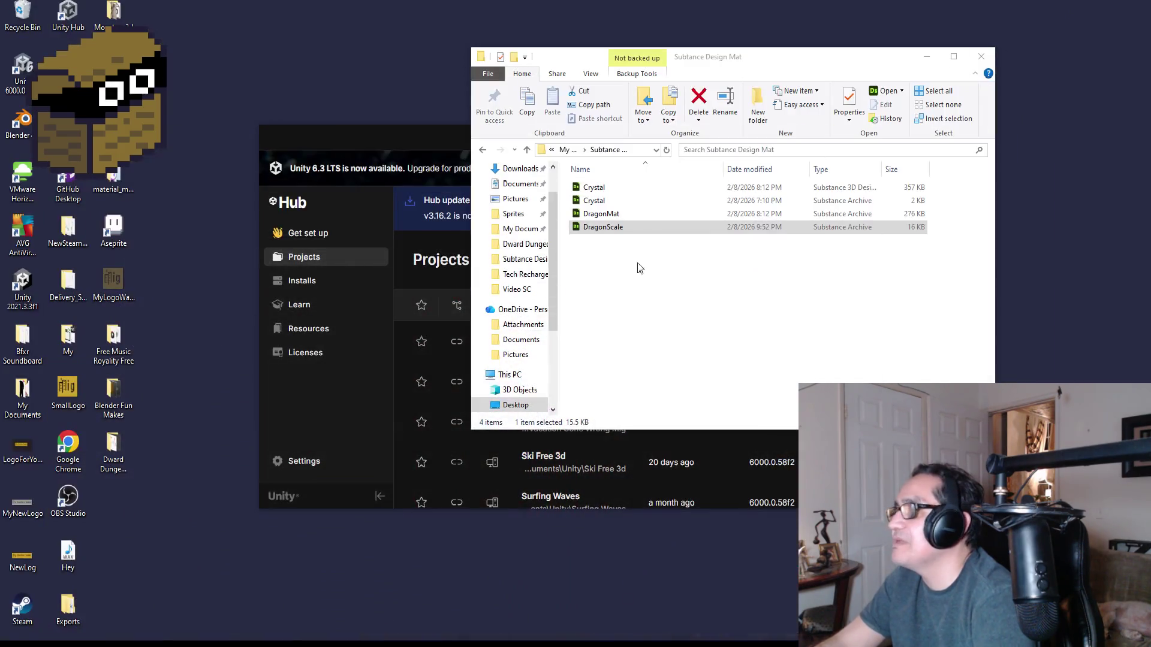
Step: In Unity, frame the dragon's Wings and orbit around the updated model
left_click(353, 635)
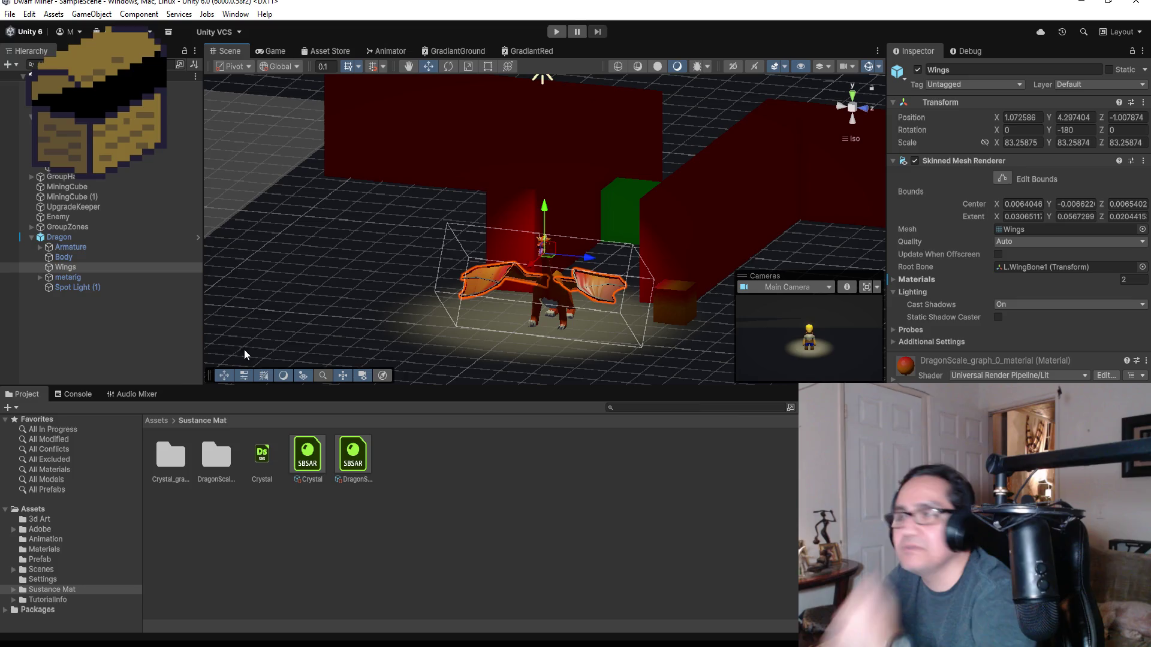
key("f")
mouse_move(620, 271)
left_mouse_down()
mouse_move(614, 264)
mouse_move(711, 244)
mouse_move(861, 230)
mouse_move(526, 257)
mouse_move(497, 290)
mouse_move(540, 321)
mouse_move(538, 310)
mouse_move(502, 324)
mouse_move(609, 319)
mouse_move(593, 308)
mouse_move(662, 281)
mouse_move(449, 316)
mouse_move(610, 340)
mouse_move(671, 318)
mouse_move(753, 318)
mouse_move(546, 293)
mouse_move(419, 329)
mouse_move(473, 318)
left_mouse_up()
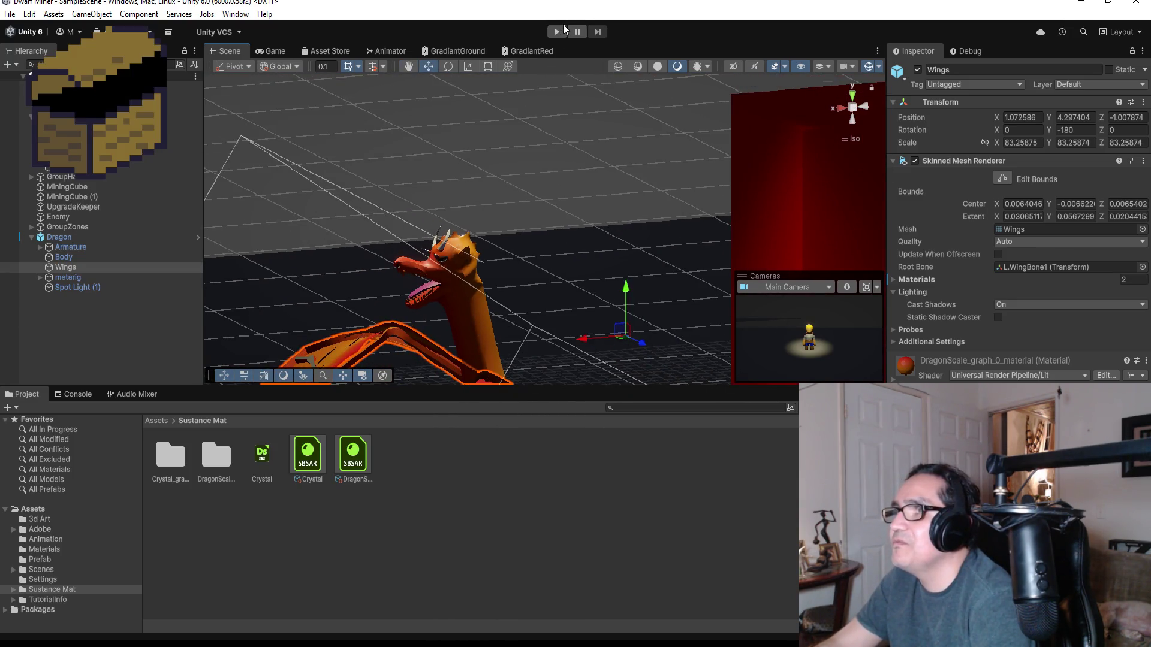
left_click(558, 30)
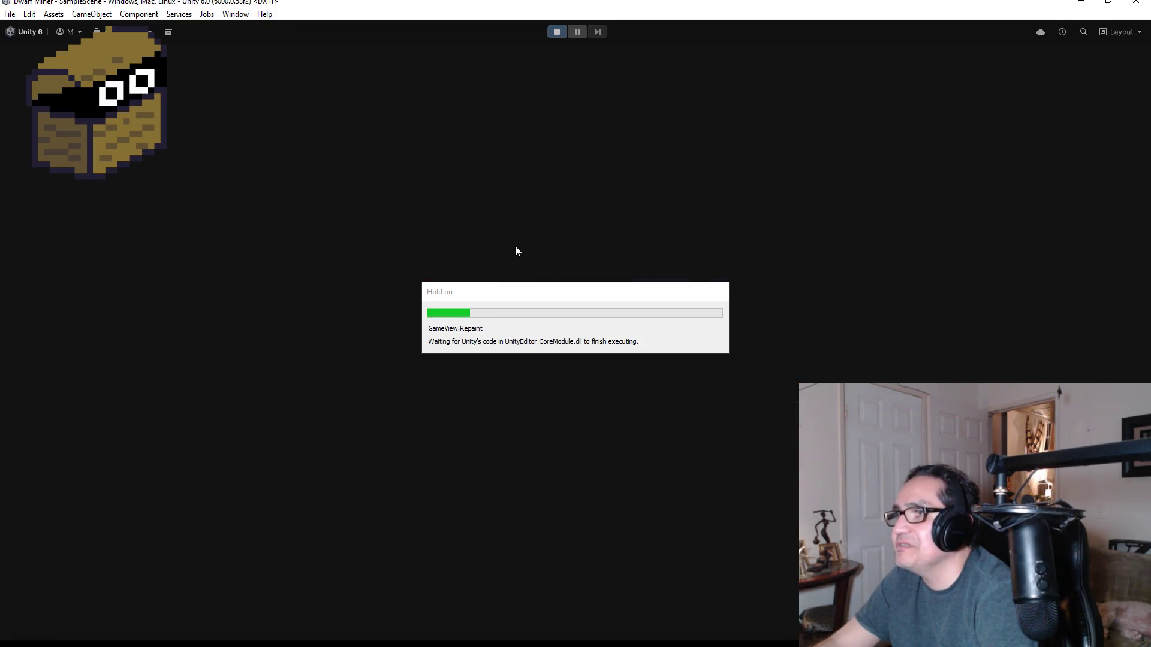
key("w")
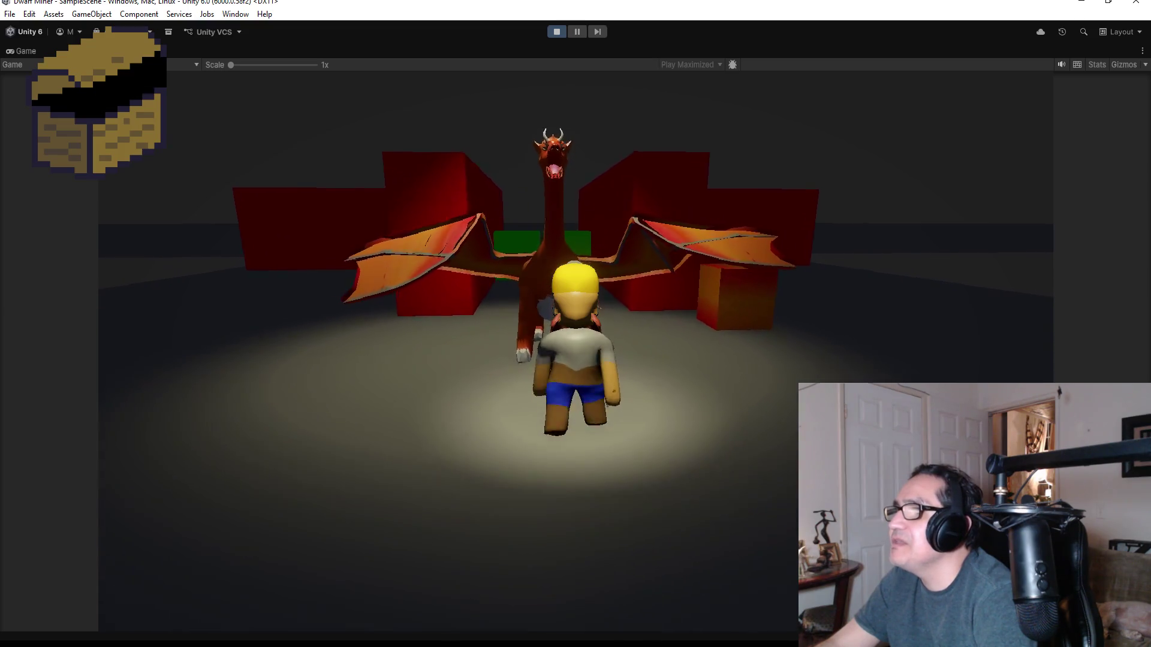
key("a")
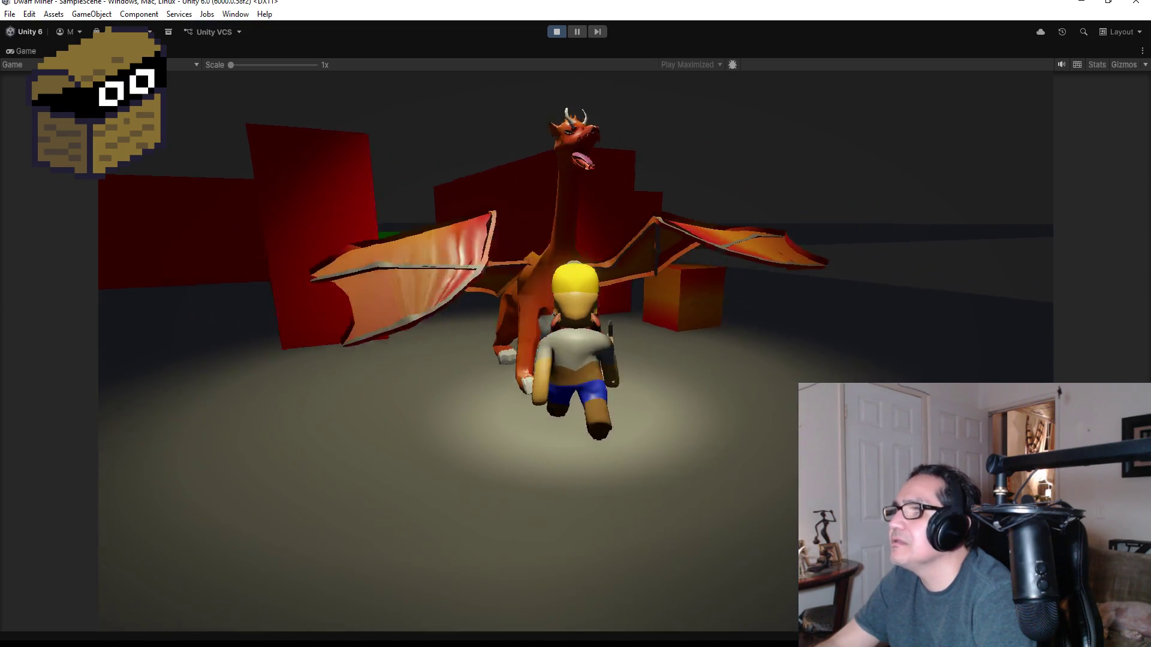
key("d")
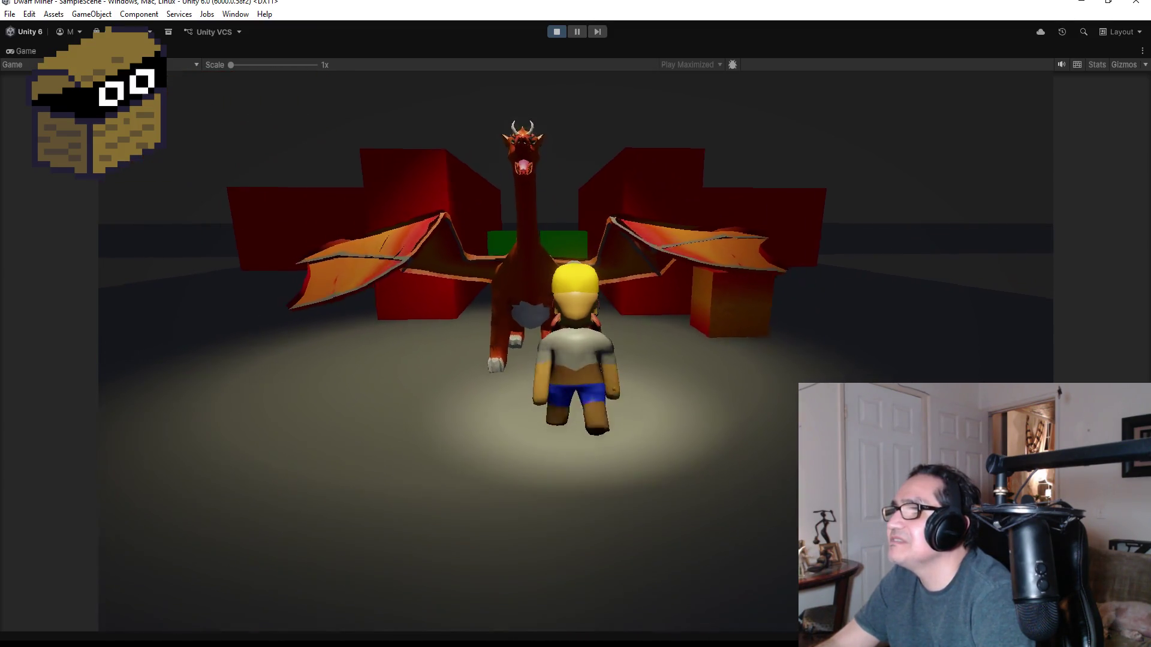
key("w")
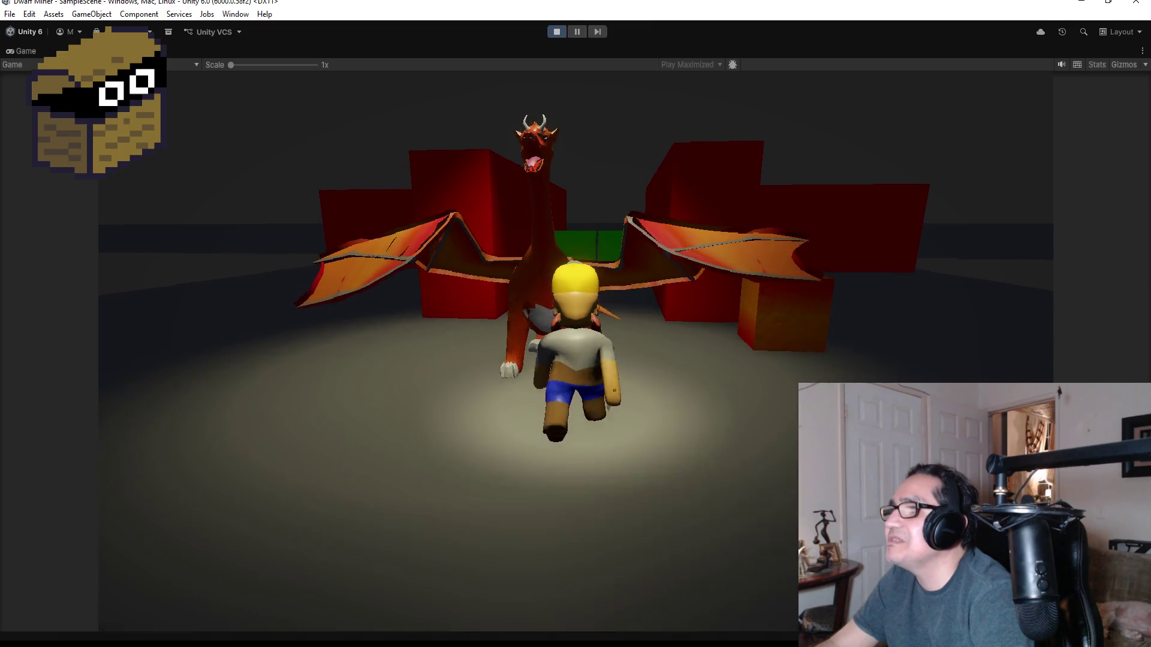
key("w")
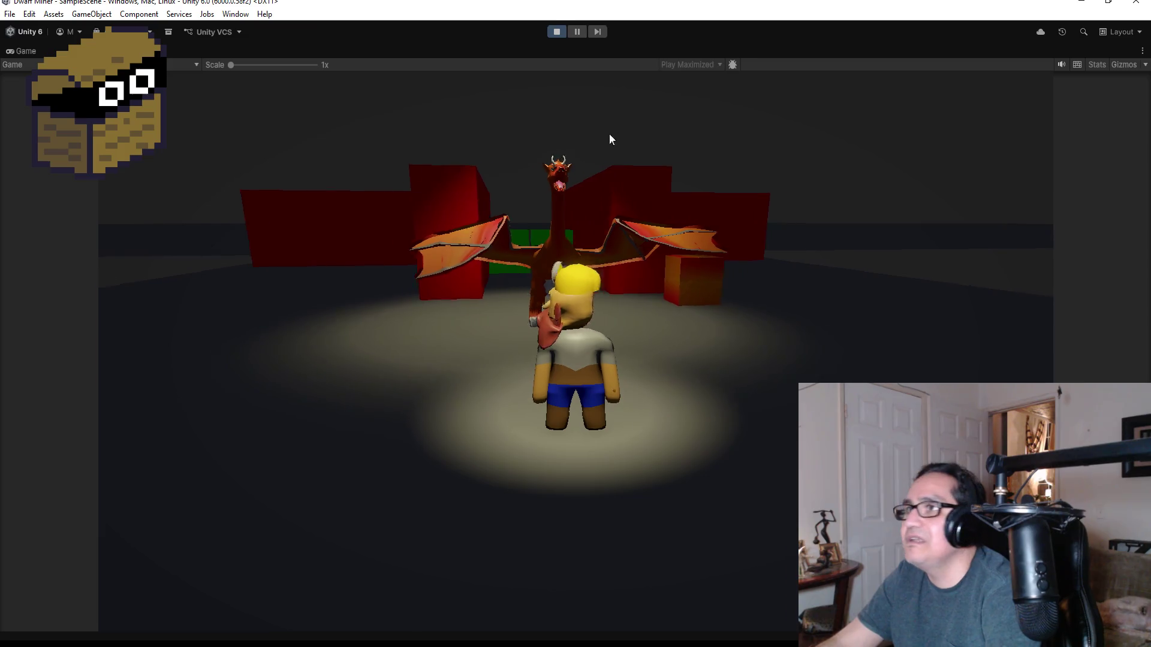
left_click(556, 31)
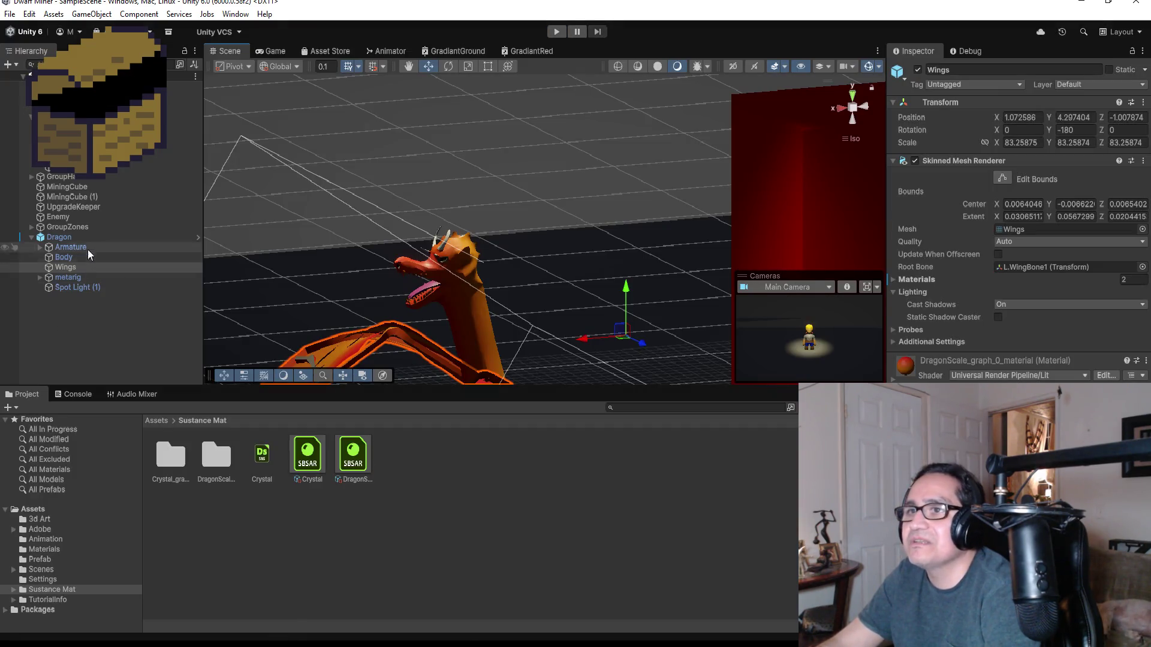
Step: Select the dragon's spot light, frame it, and lower it closer to the dragon
left_click(57, 228)
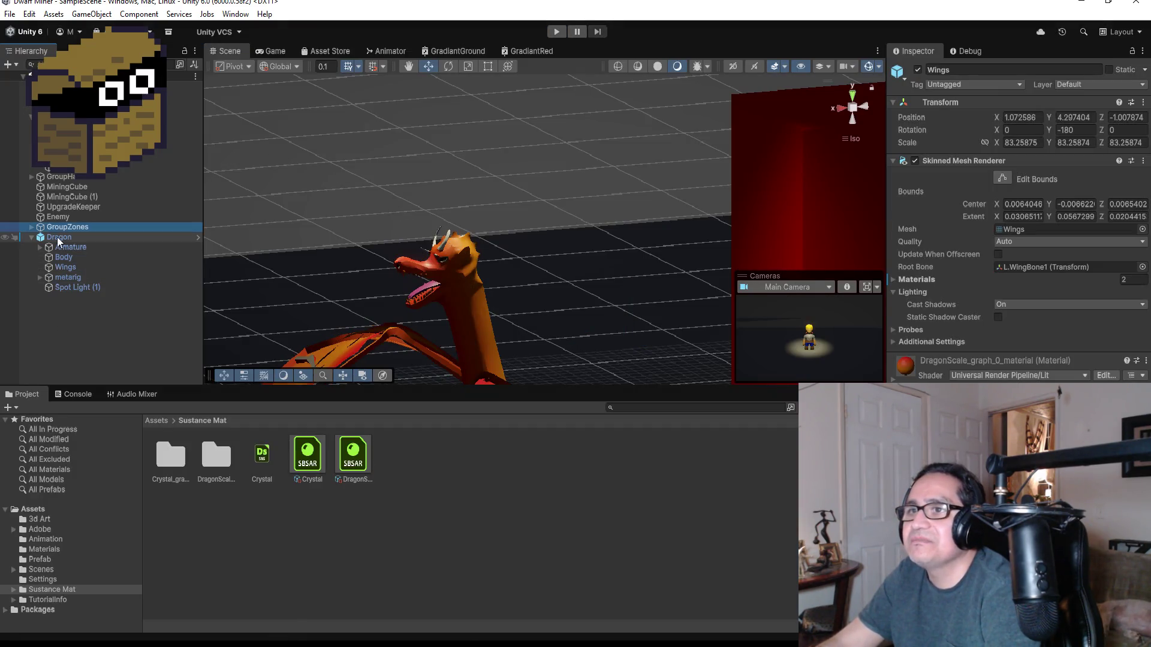
left_click(87, 287)
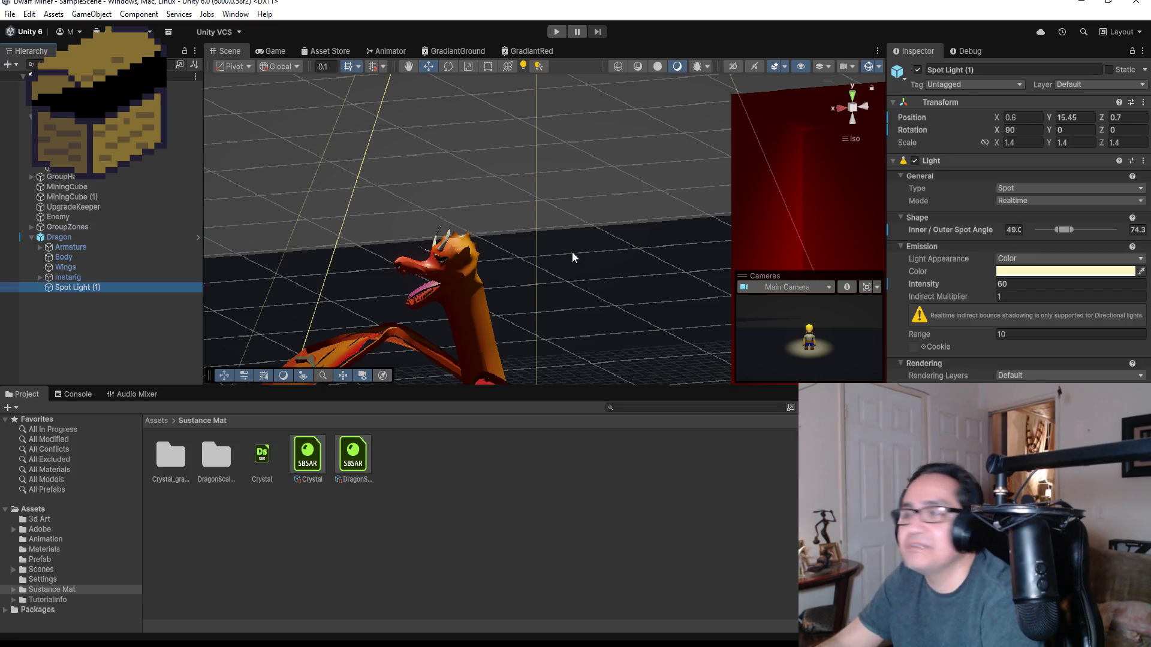
key("f")
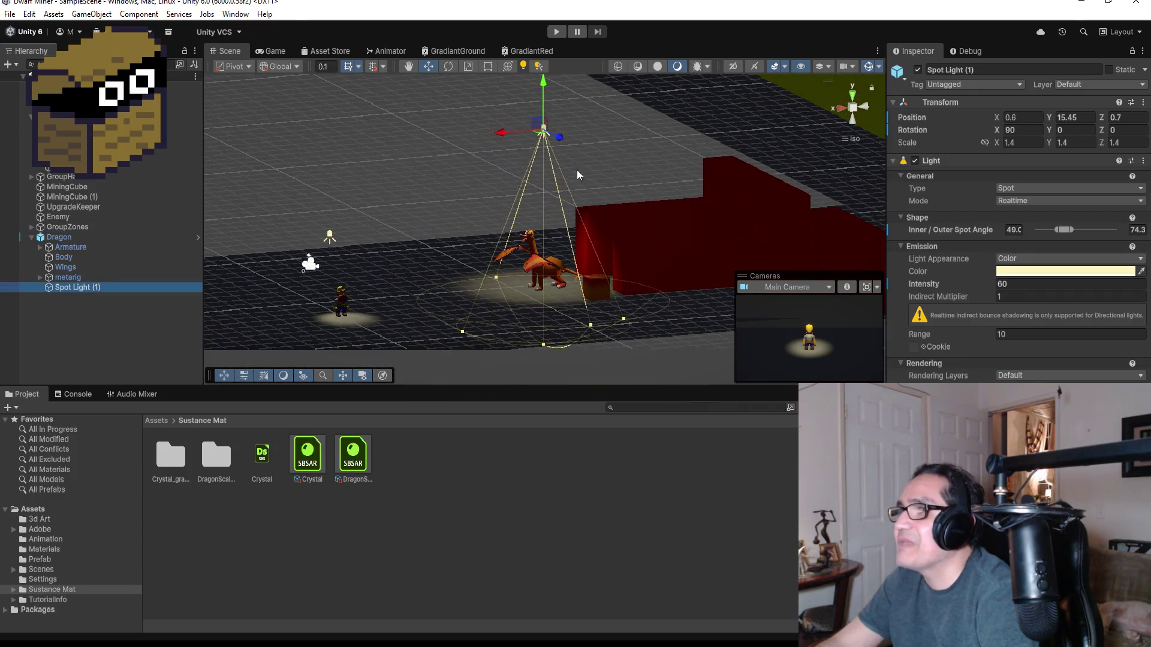
left_click(541, 81)
left_click_drag(542, 80, 537, 98)
scroll(608, 231, "down", 4)
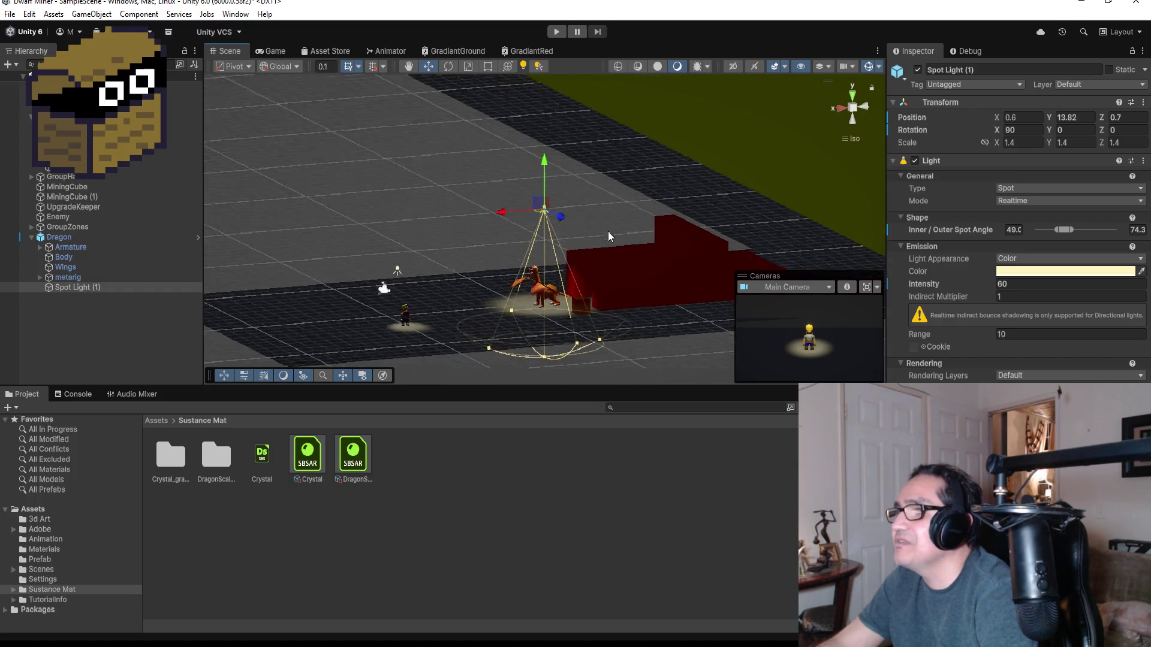
Step: Change the spot light's colour to a pale yellow
left_click(1051, 274)
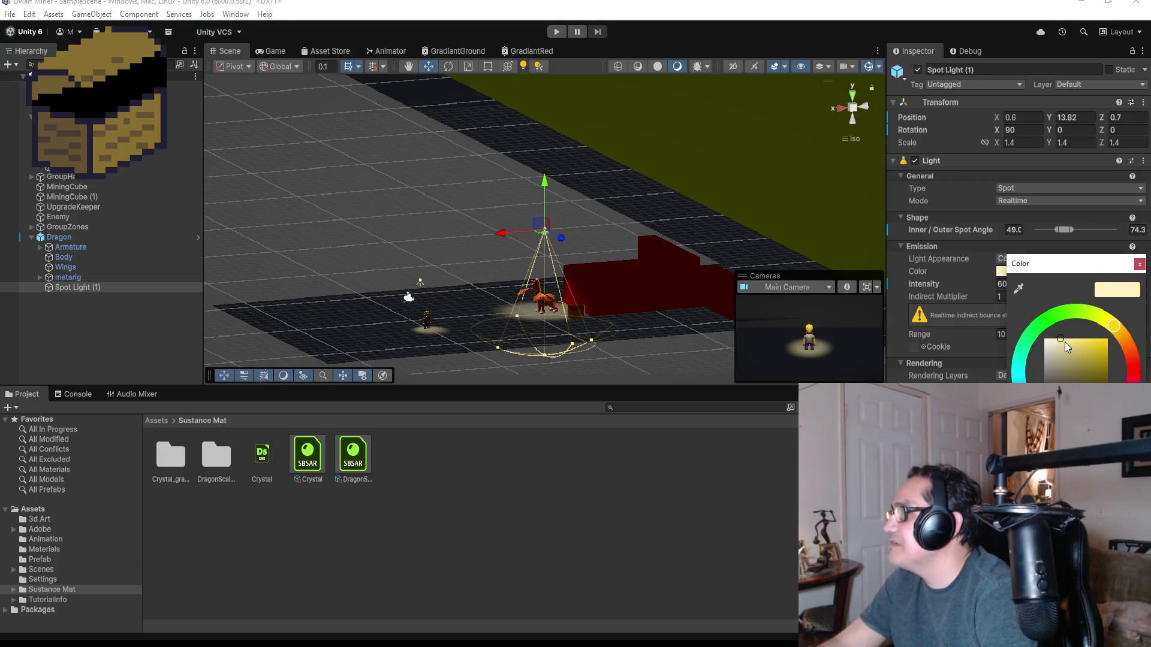
left_click_drag(1064, 341, 1071, 341)
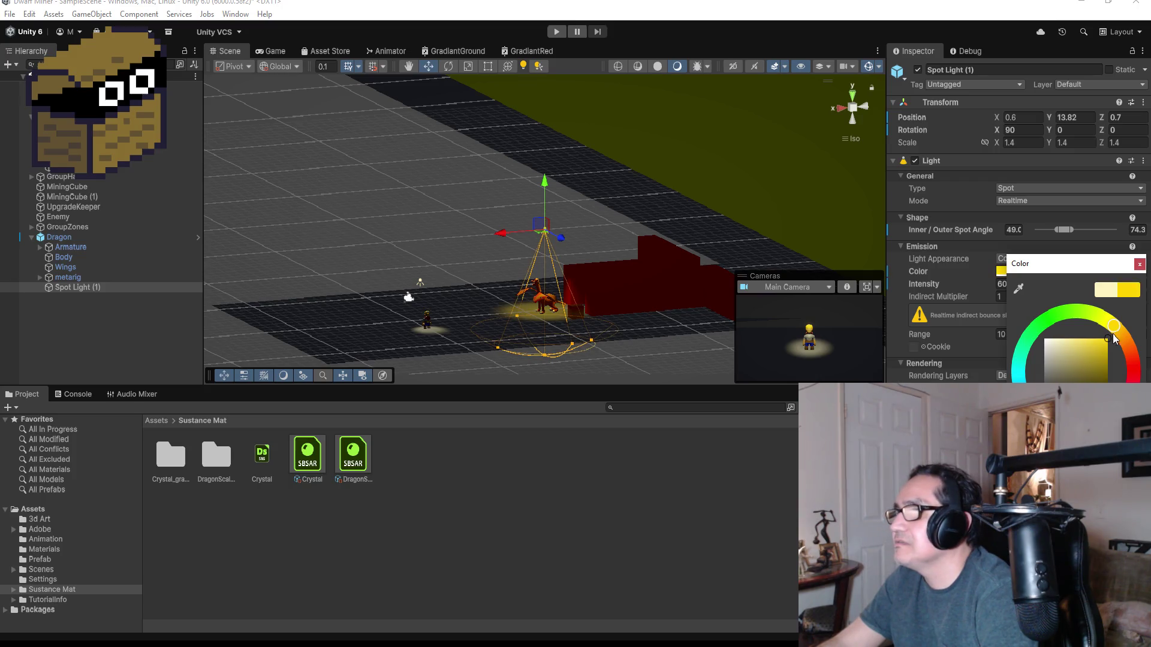
left_click(1069, 338)
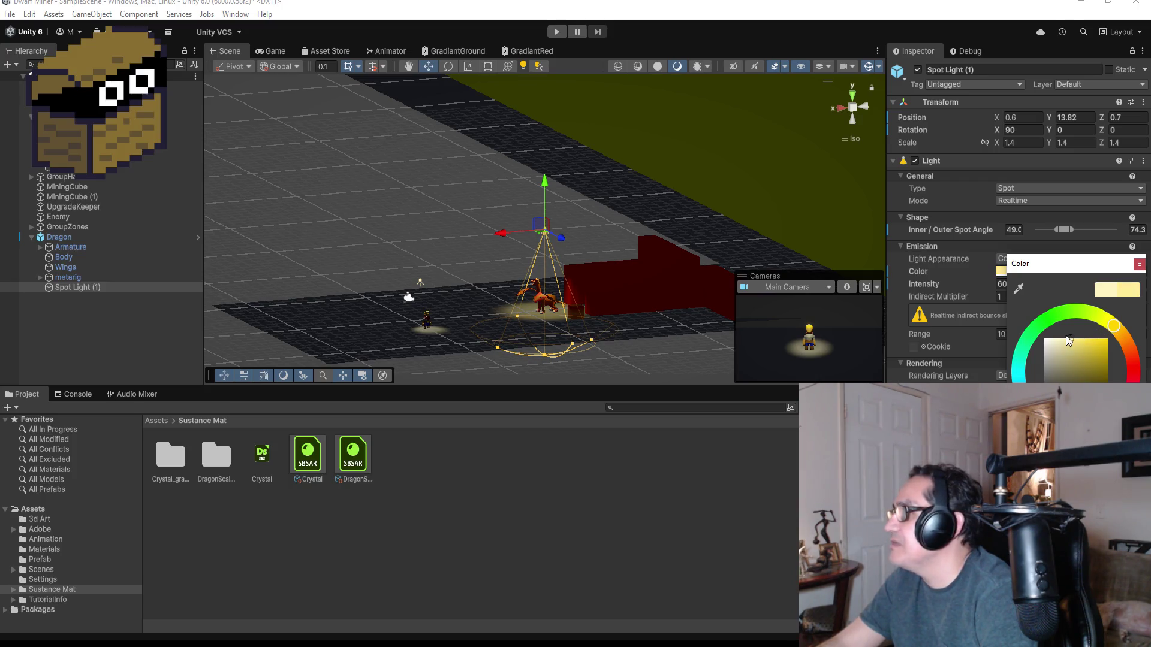
left_click(1139, 264)
left_click(1019, 299)
type("2")
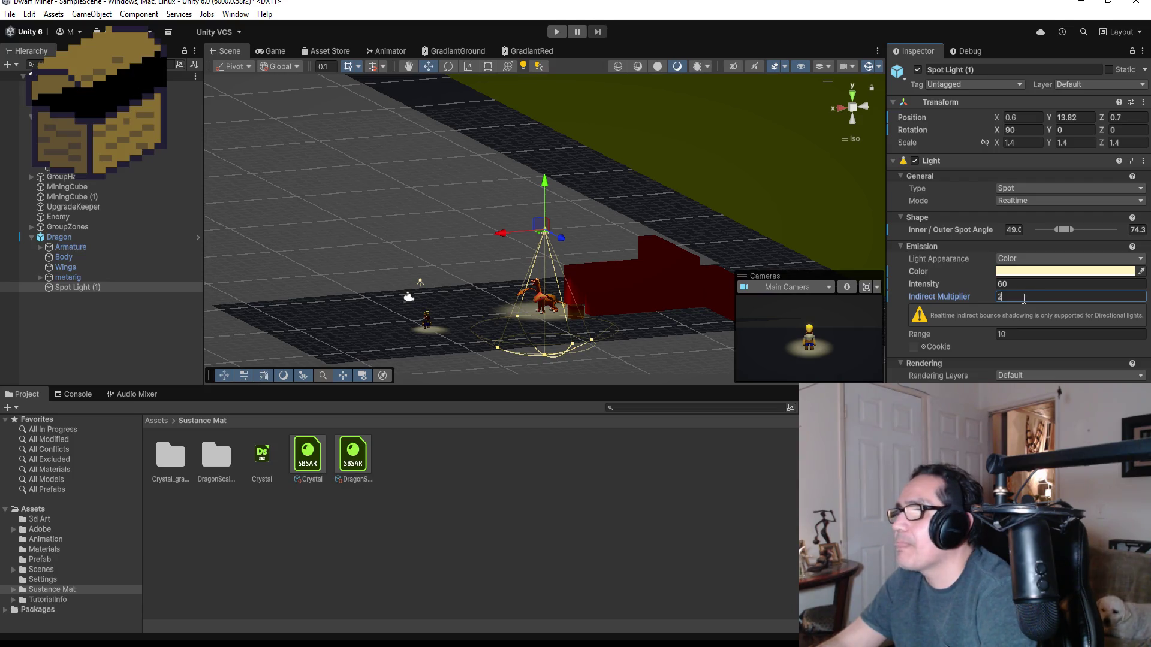
Step: Set the spot light Intensity to 90 with Indirect Multiplier 1, then play-test
key("BackSpace")
type("5")
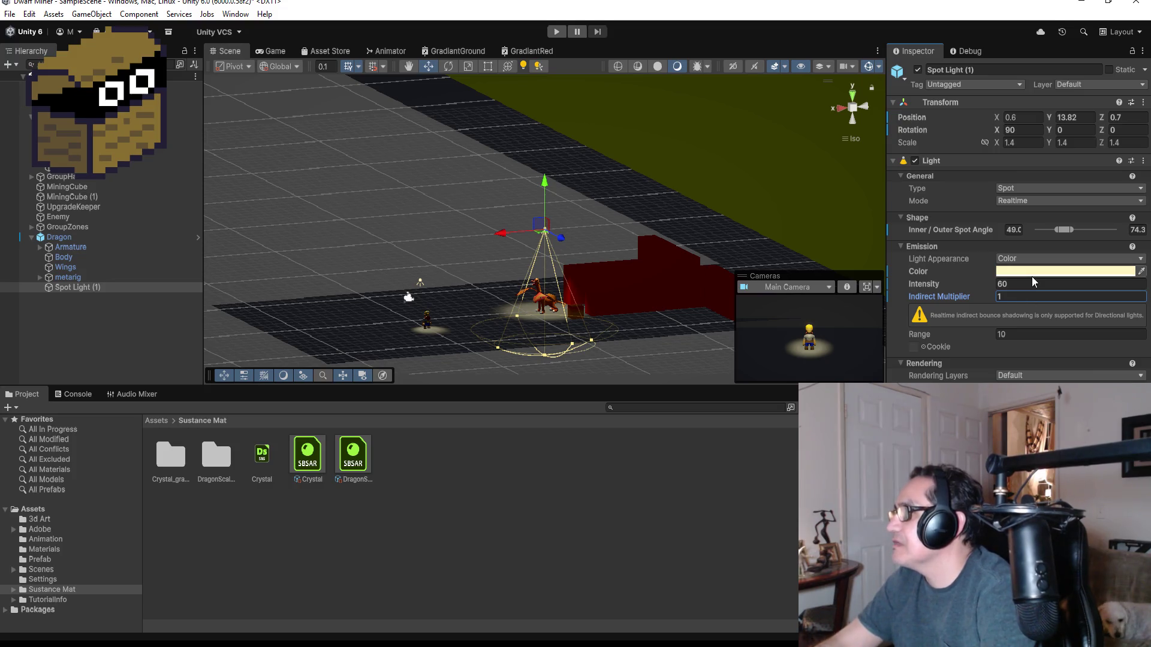
type("90")
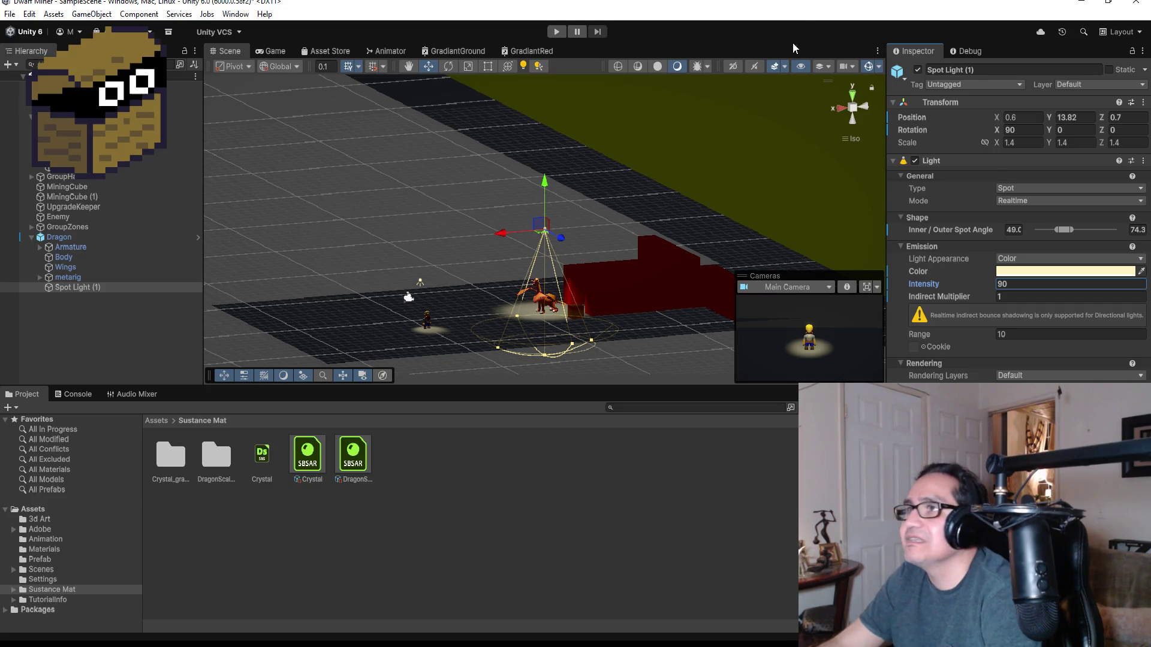
left_click(561, 34)
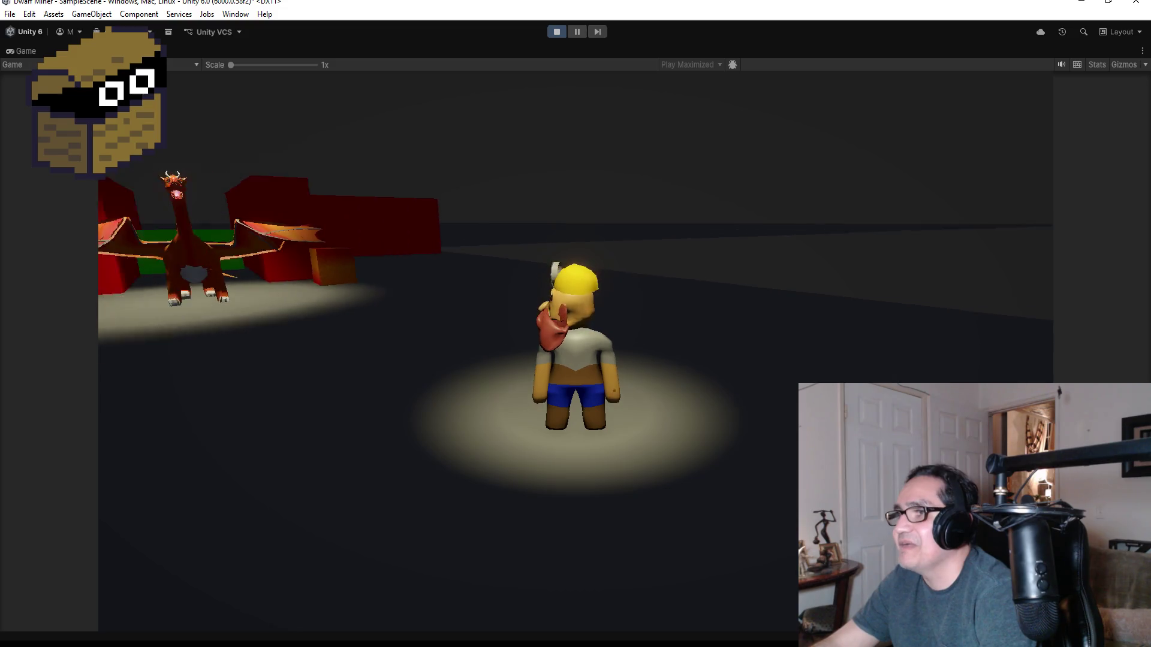
key("w")
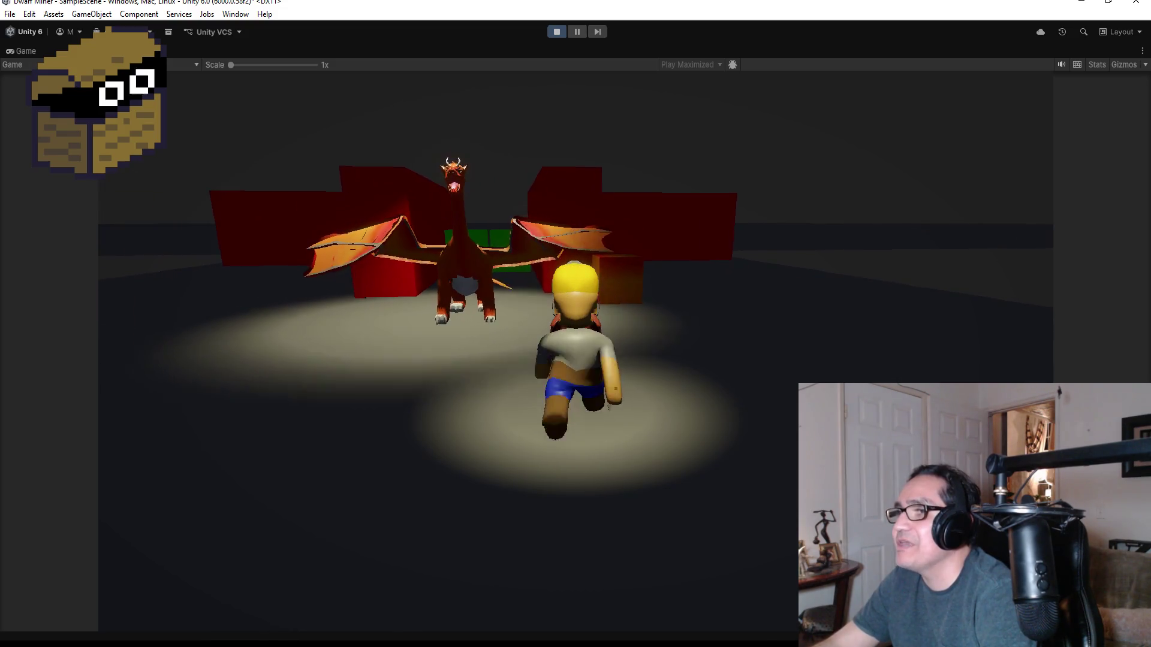
key("w")
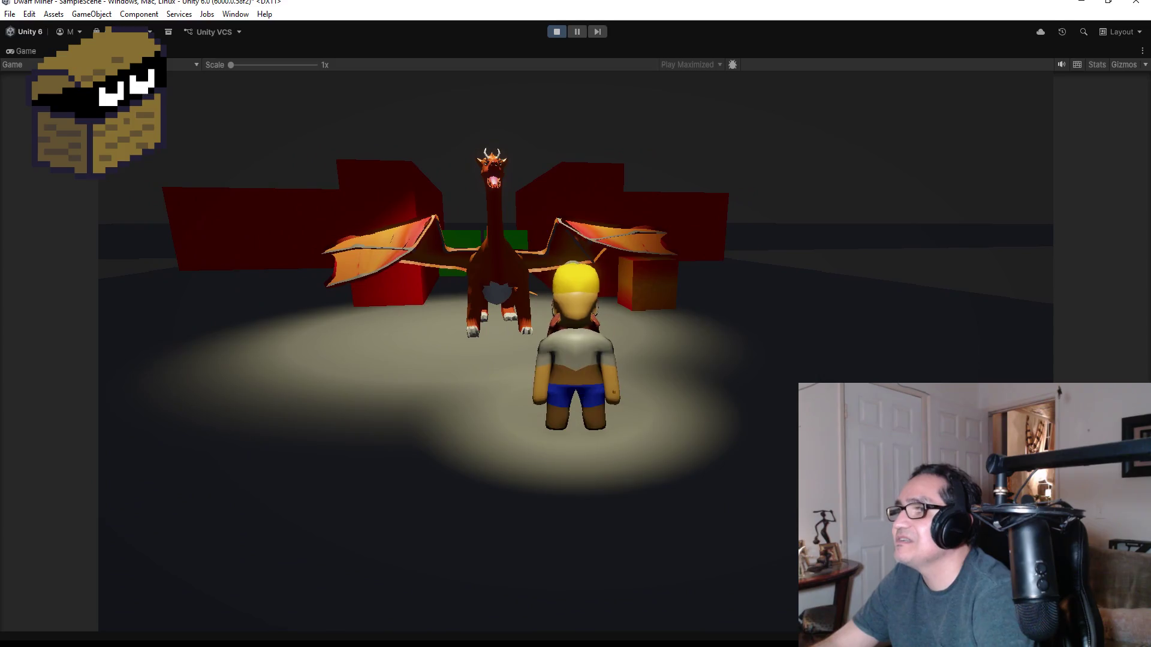
left_click(558, 32)
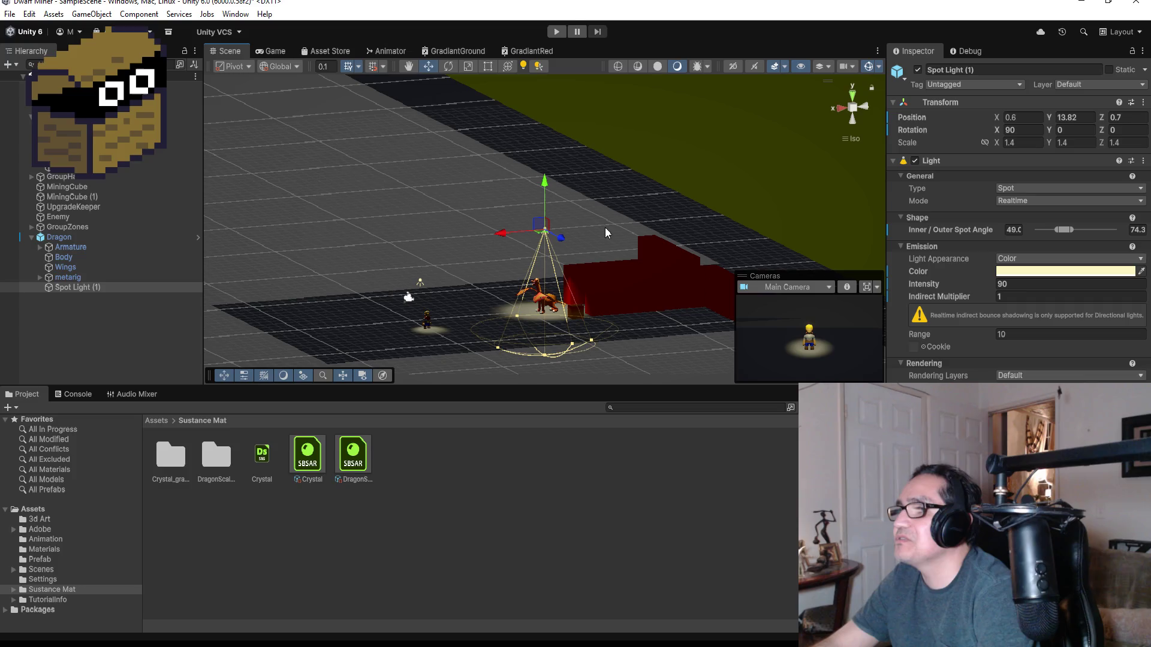
Step: Try light X rotations 45 and -45, settle on 90, and move it over the dragon (Z 6.21)
mouse_move(607, 239)
left_mouse_down()
mouse_move(526, 250)
mouse_move(597, 267)
left_mouse_up()
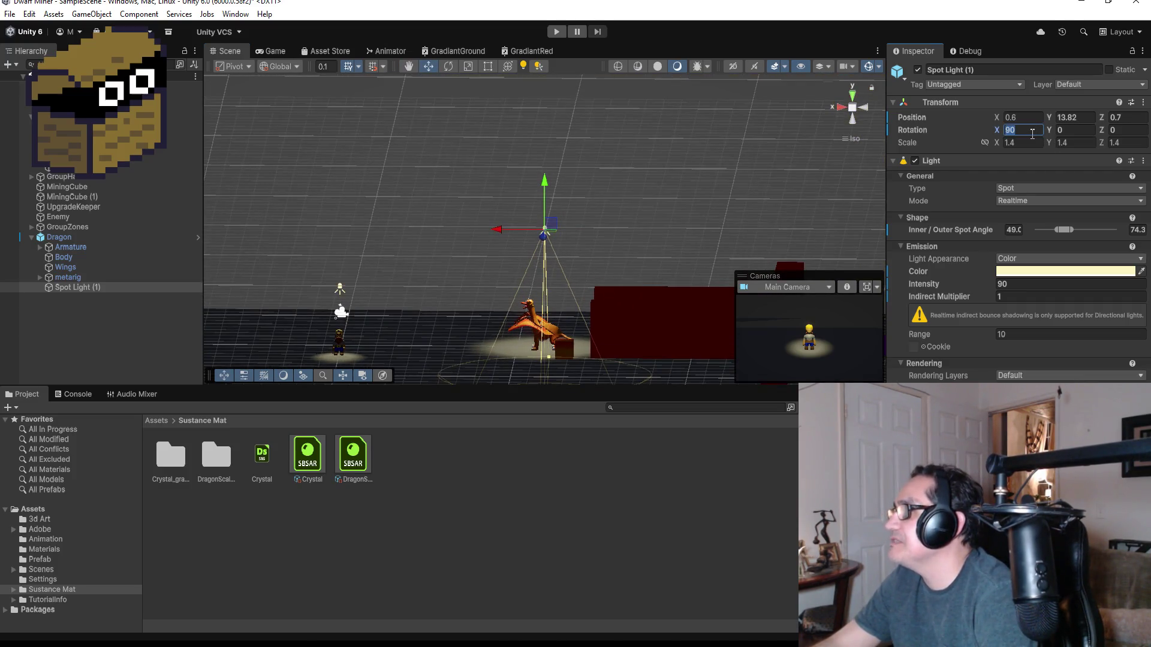
type("45")
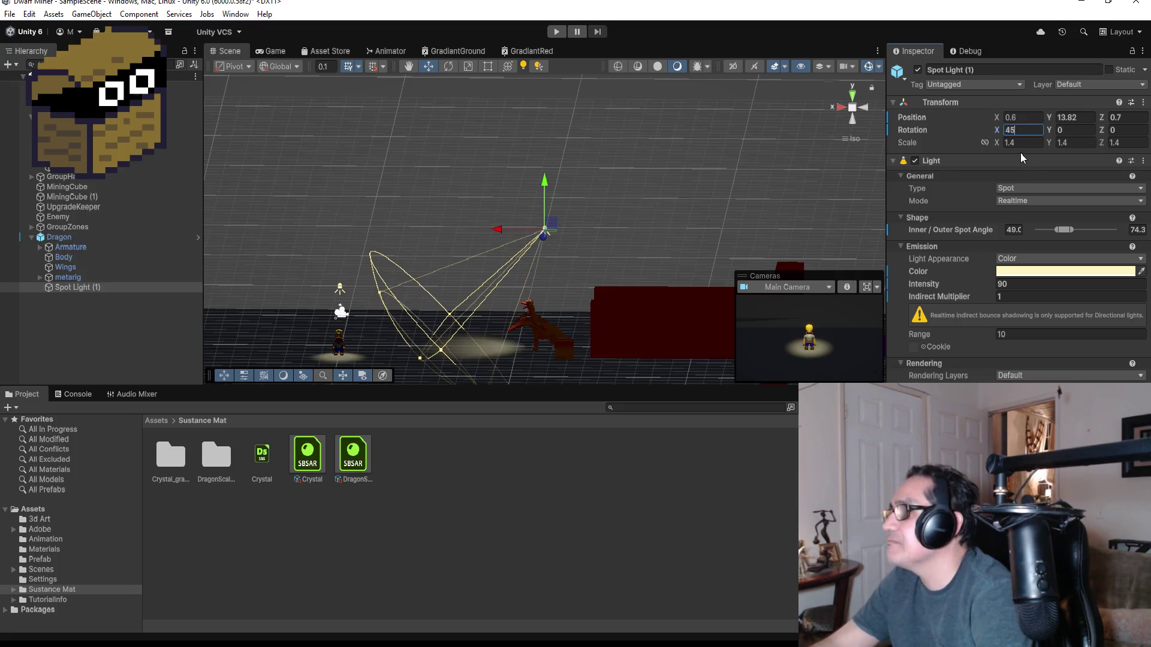
key("BackSpace")
key("BackSpace")
type("-")
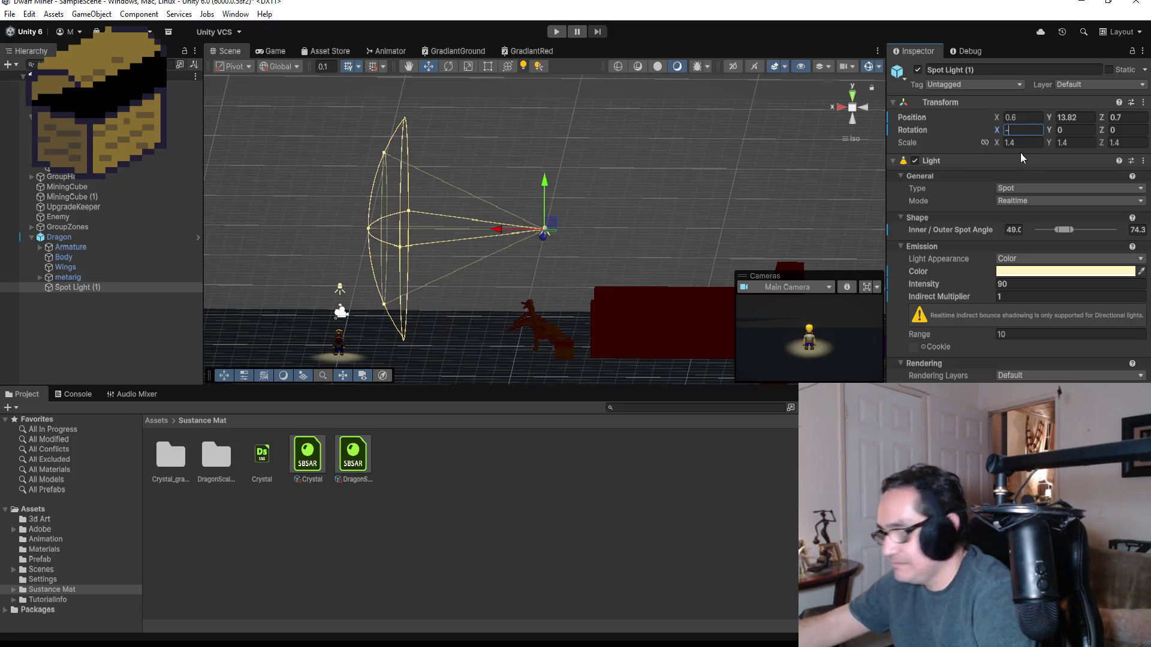
type("45")
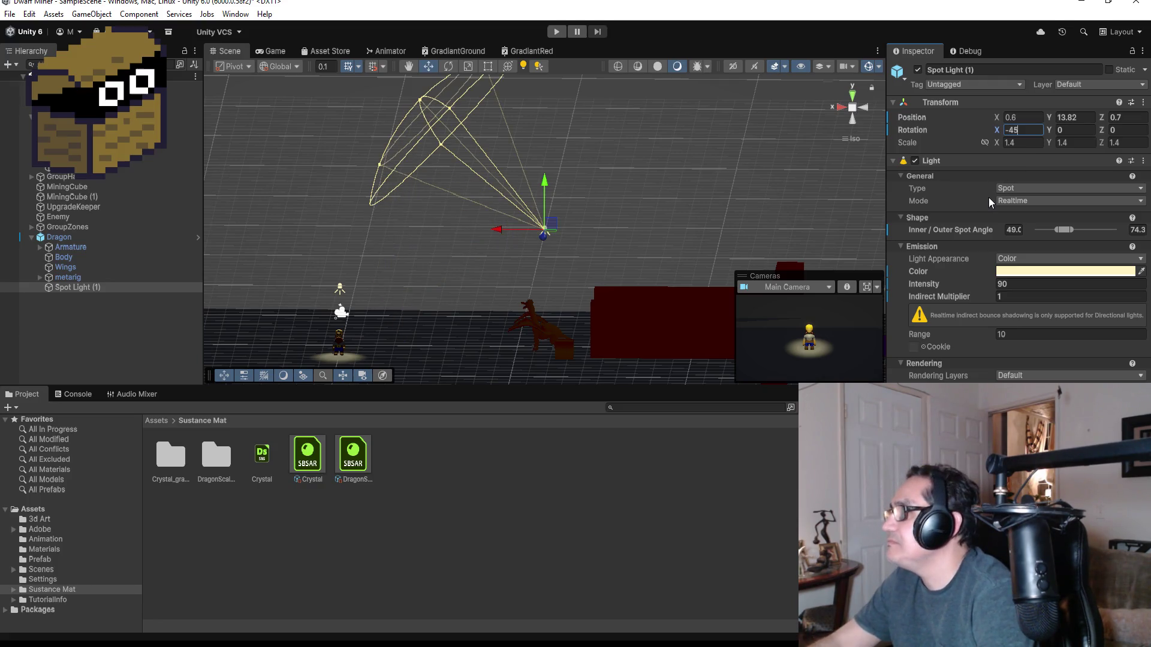
key("BackSpace")
key("BackSpace")
key("BackSpace")
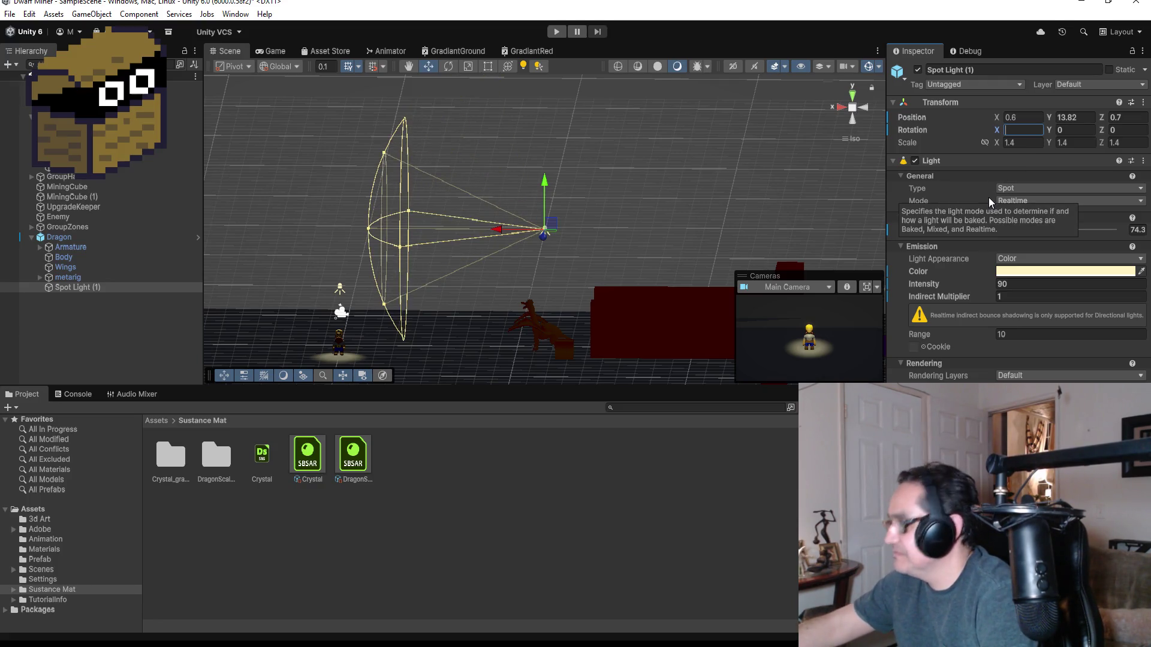
type("90")
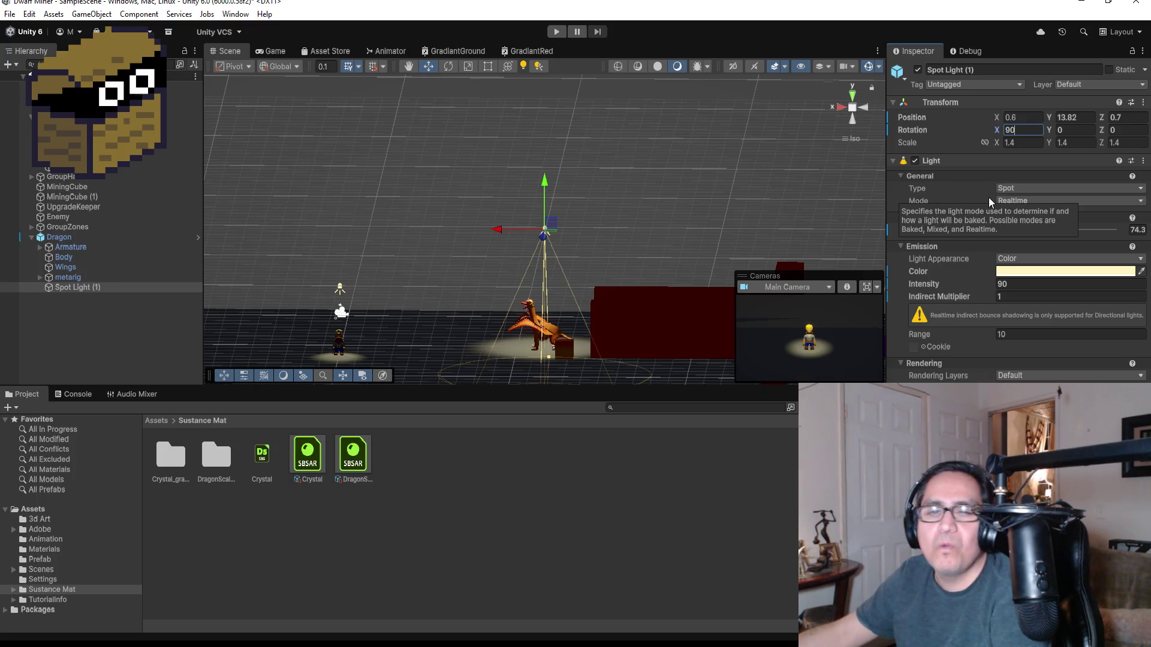
type("11")
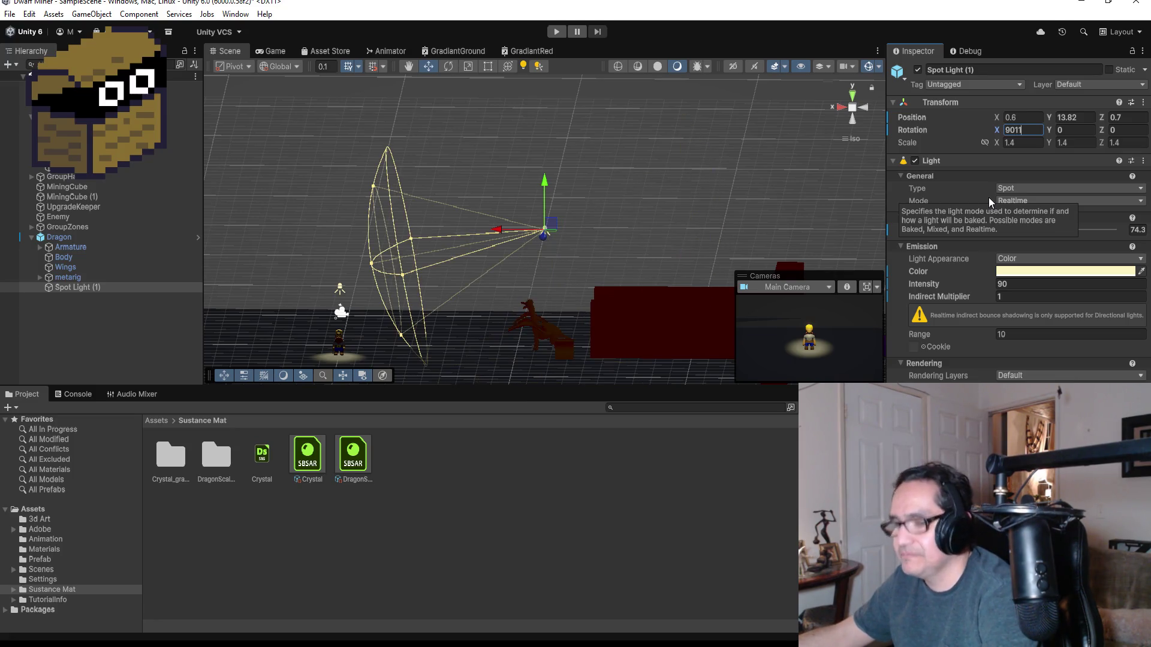
type("5")
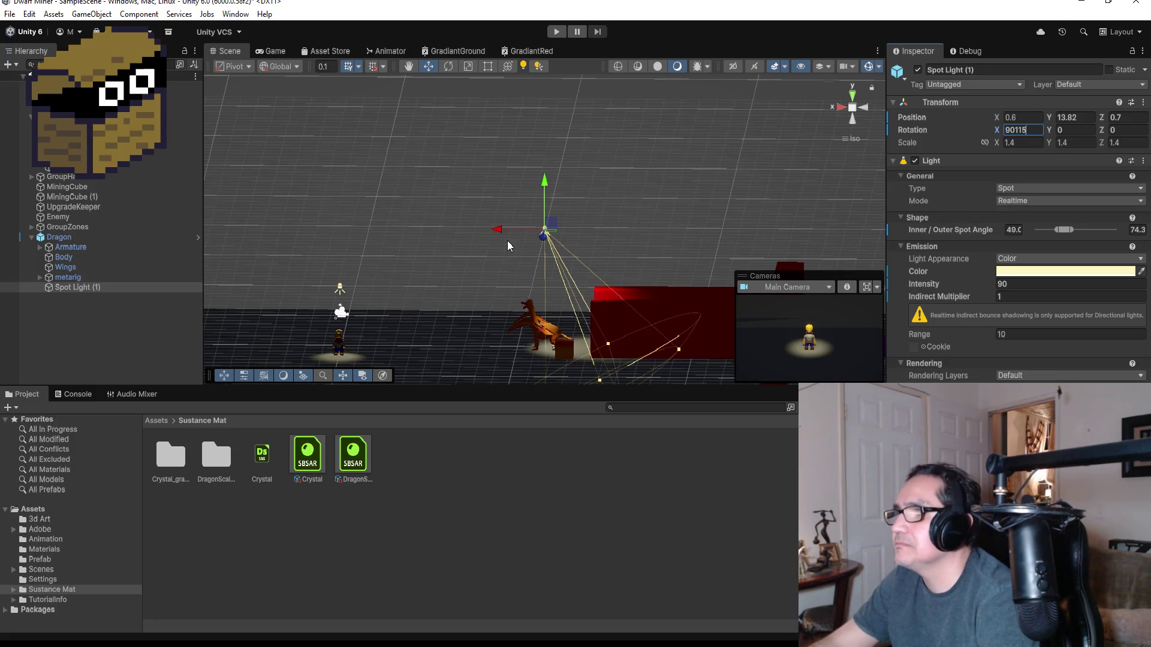
mouse_move(494, 235)
left_mouse_down()
mouse_move(444, 228)
mouse_move(725, 273)
mouse_move(713, 274)
left_mouse_up()
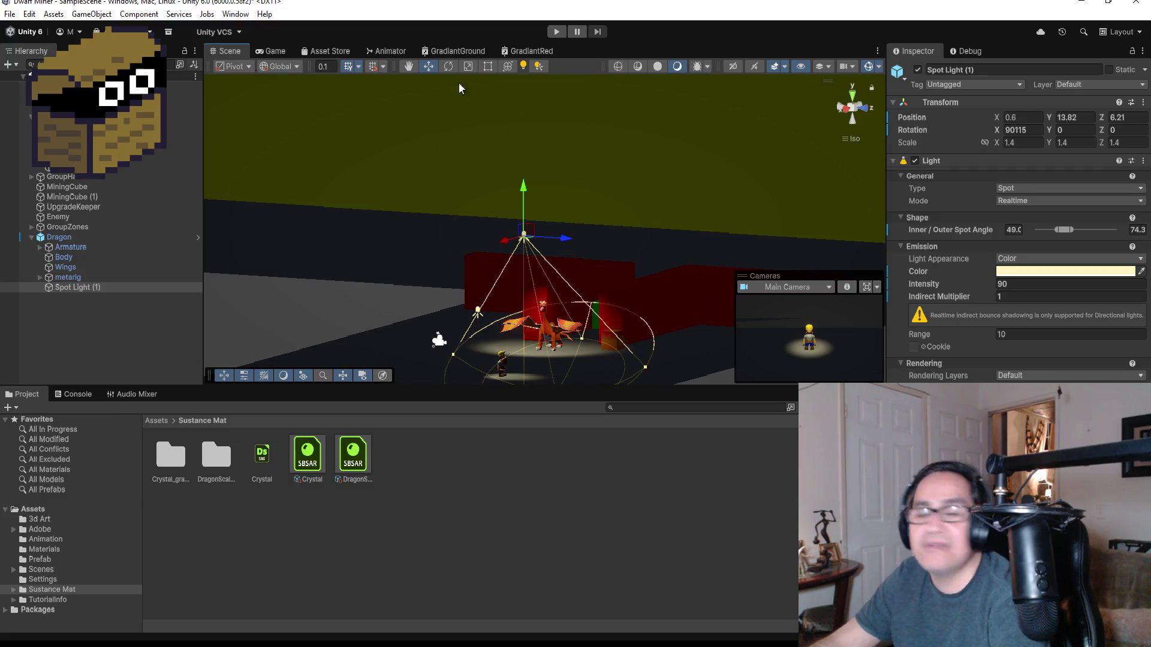
left_click(555, 31)
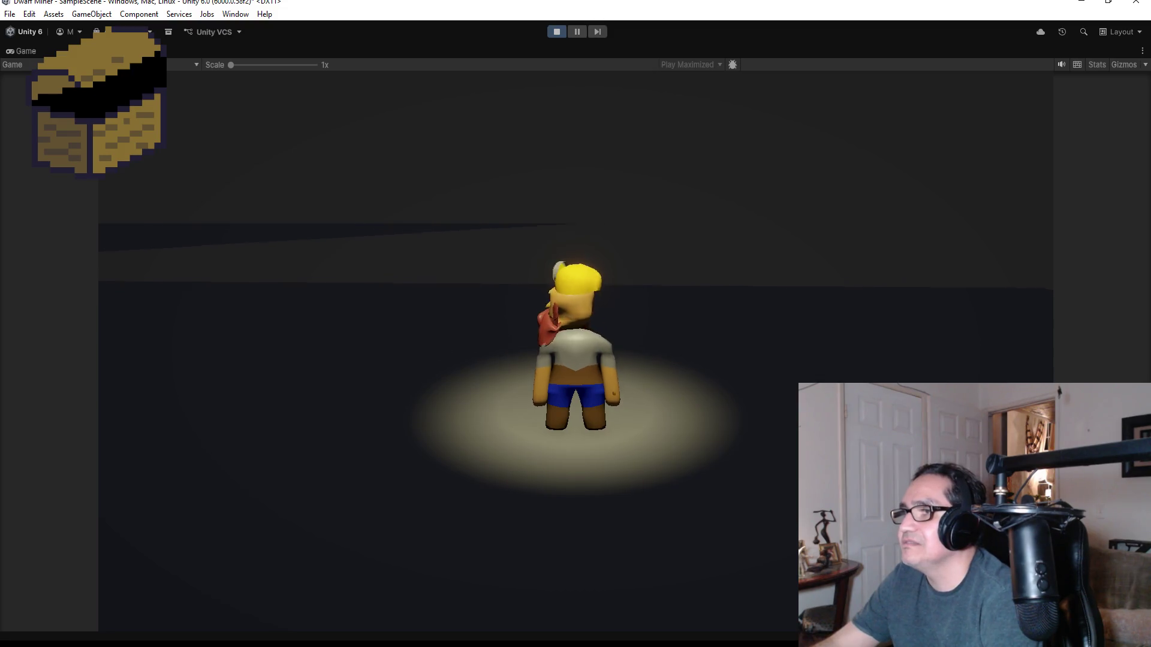
Step: Run the miner around the spot-lit dragon with WASD, stop the game, and return to Blender
key("w")
key("w")
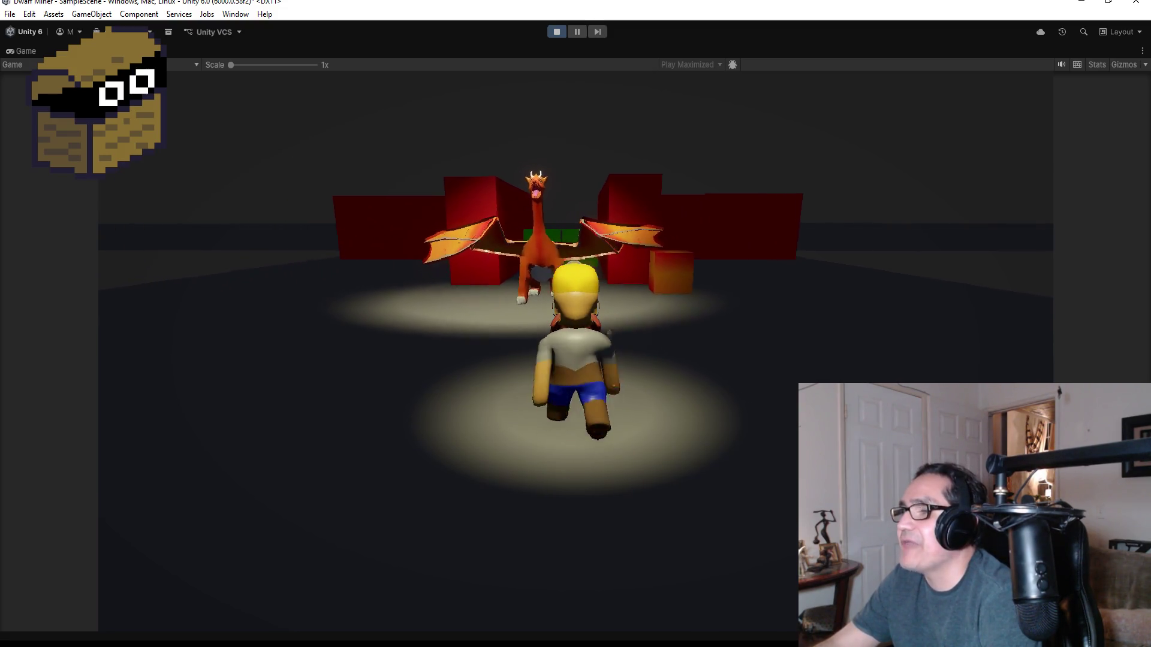
key("a")
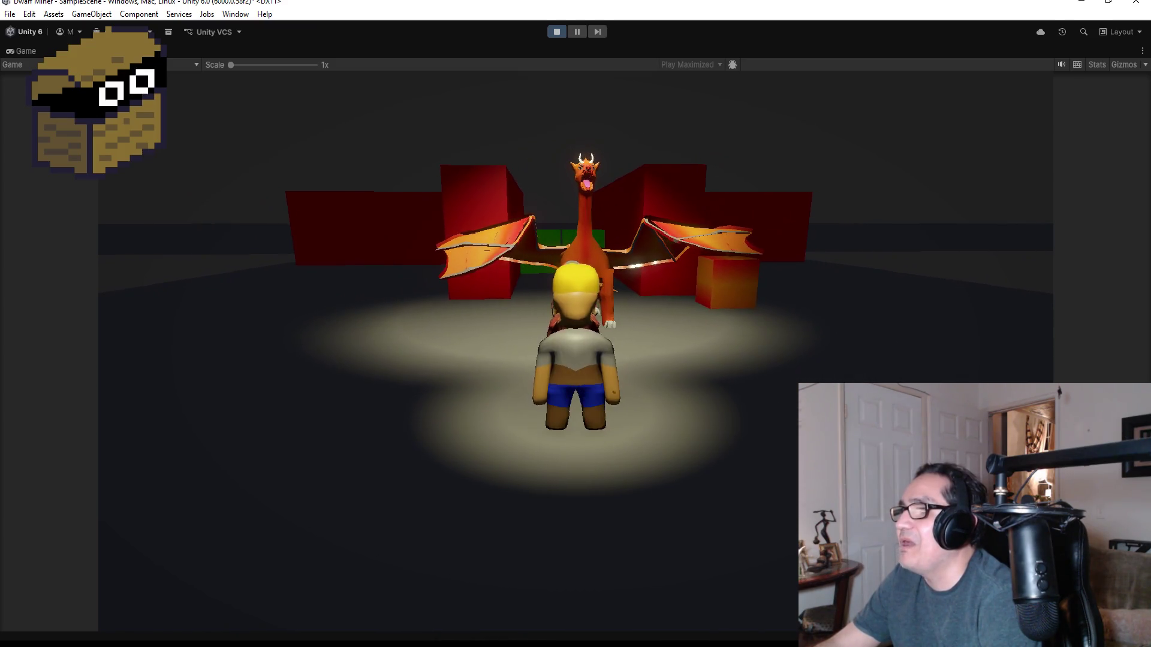
key("w")
key("s")
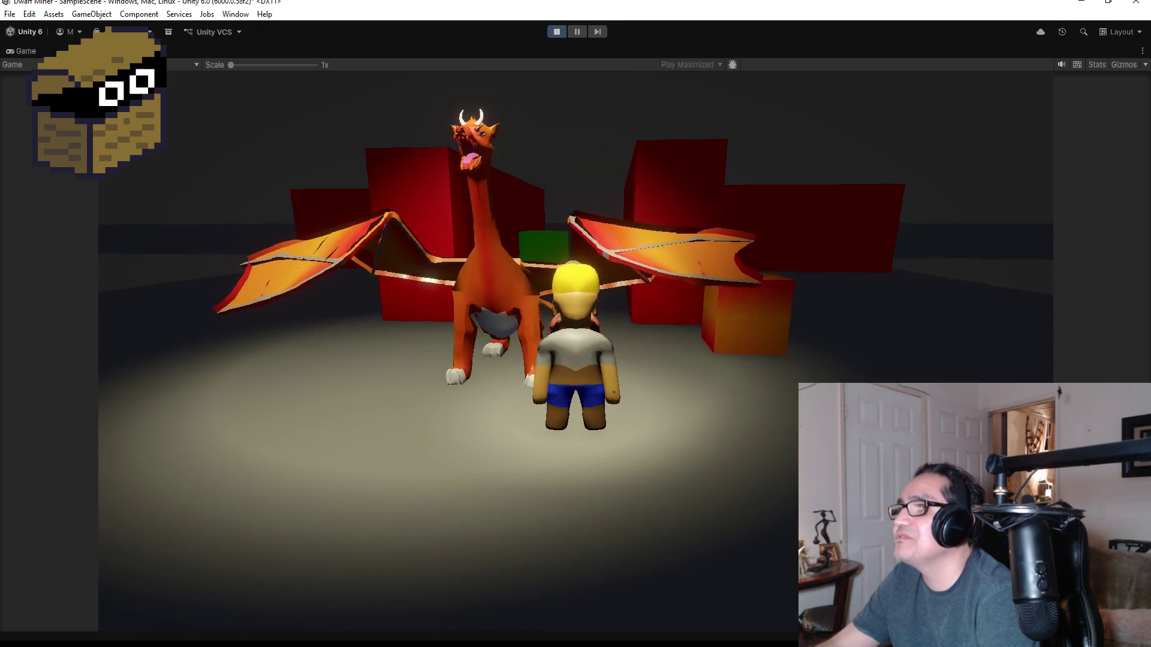
key("d")
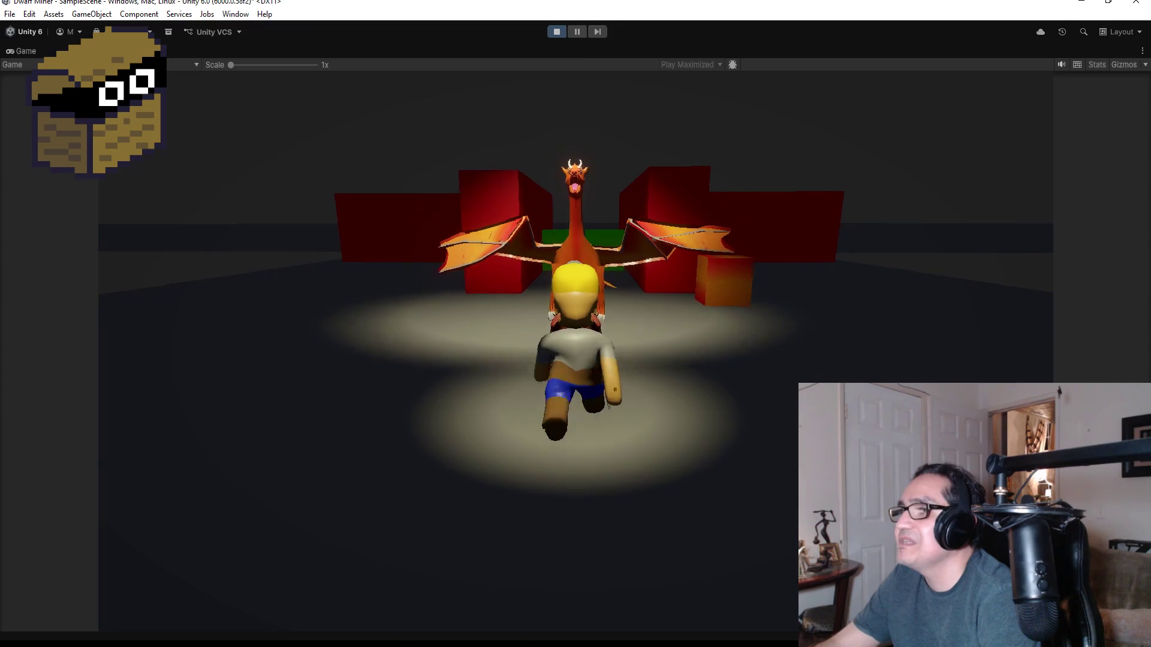
key("d")
key("a")
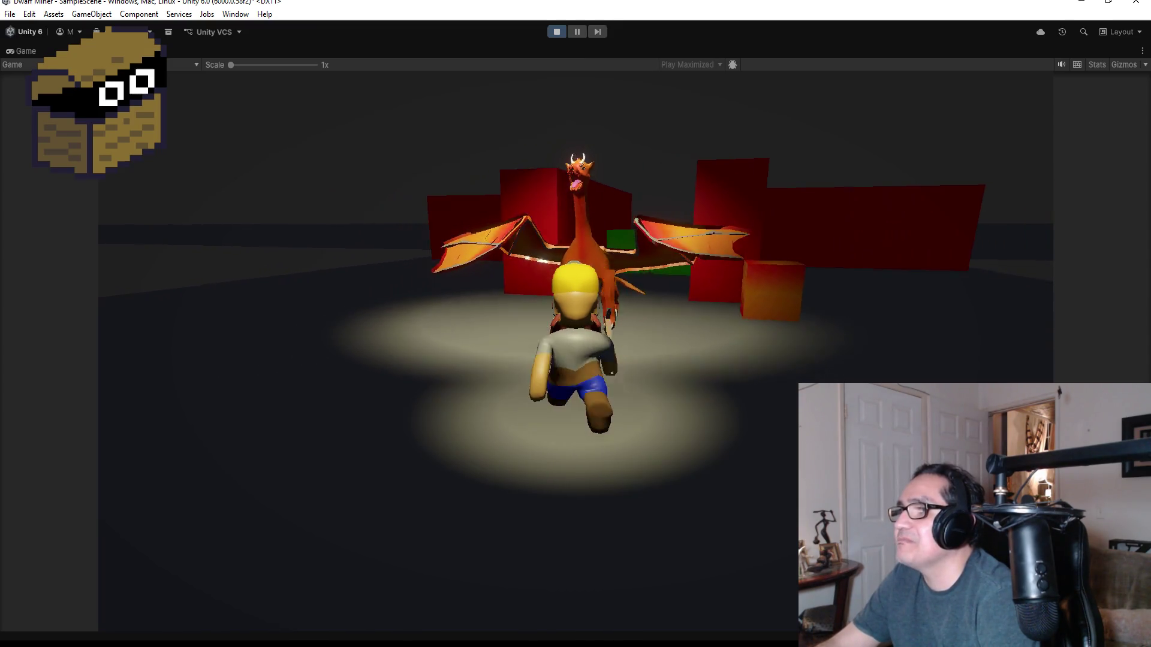
left_click(556, 31)
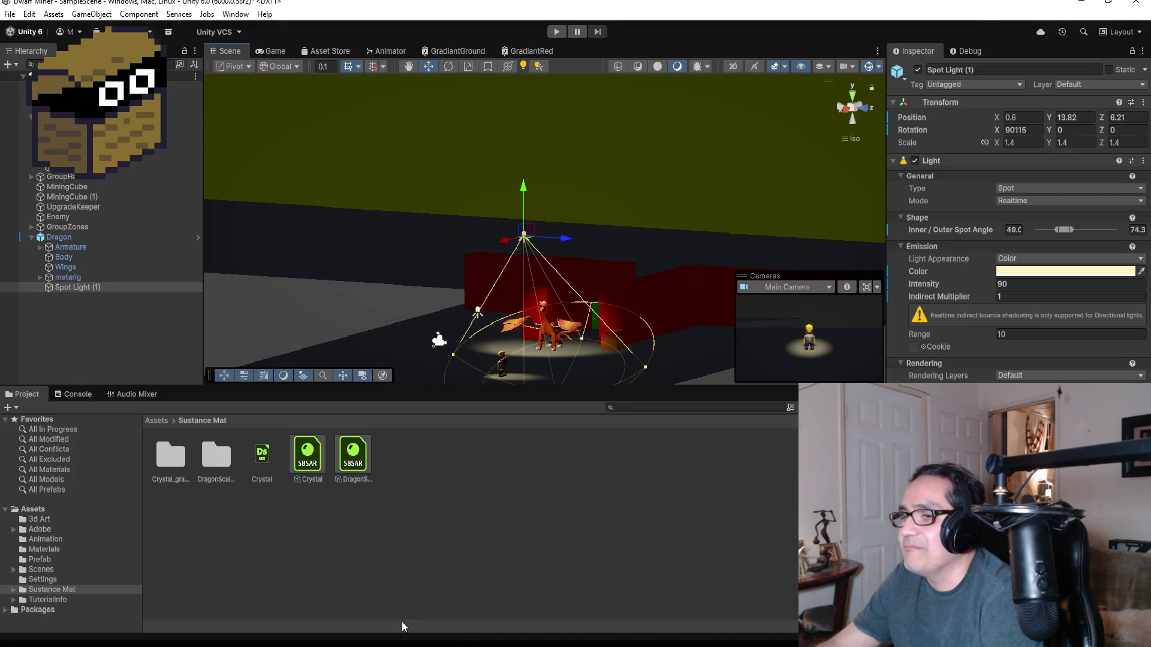
key("alt+Tab")
scroll(548, 280, "down", 3)
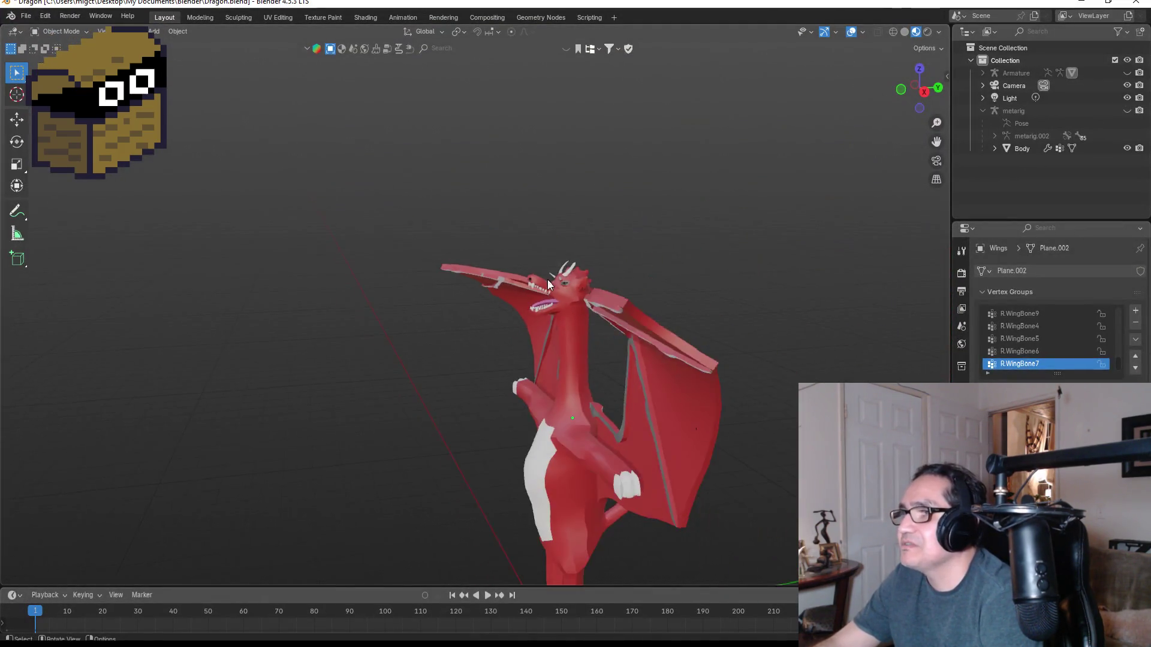
scroll(623, 366, "up", 5)
scroll(683, 402, "down", 2)
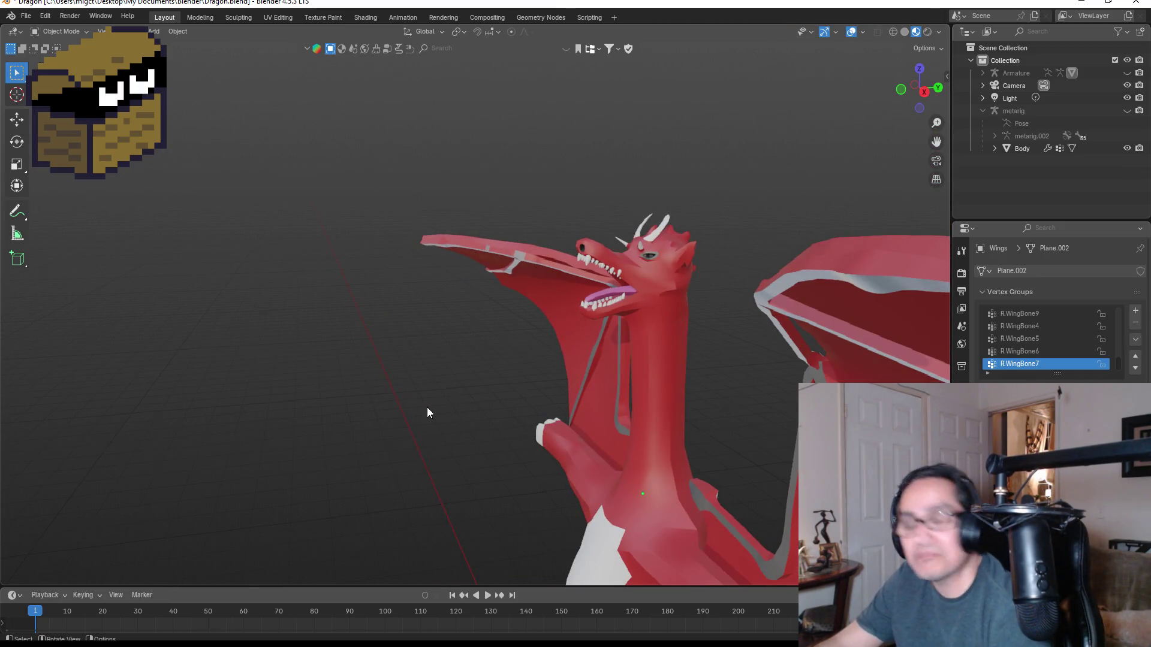
scroll(467, 360, "down", 3)
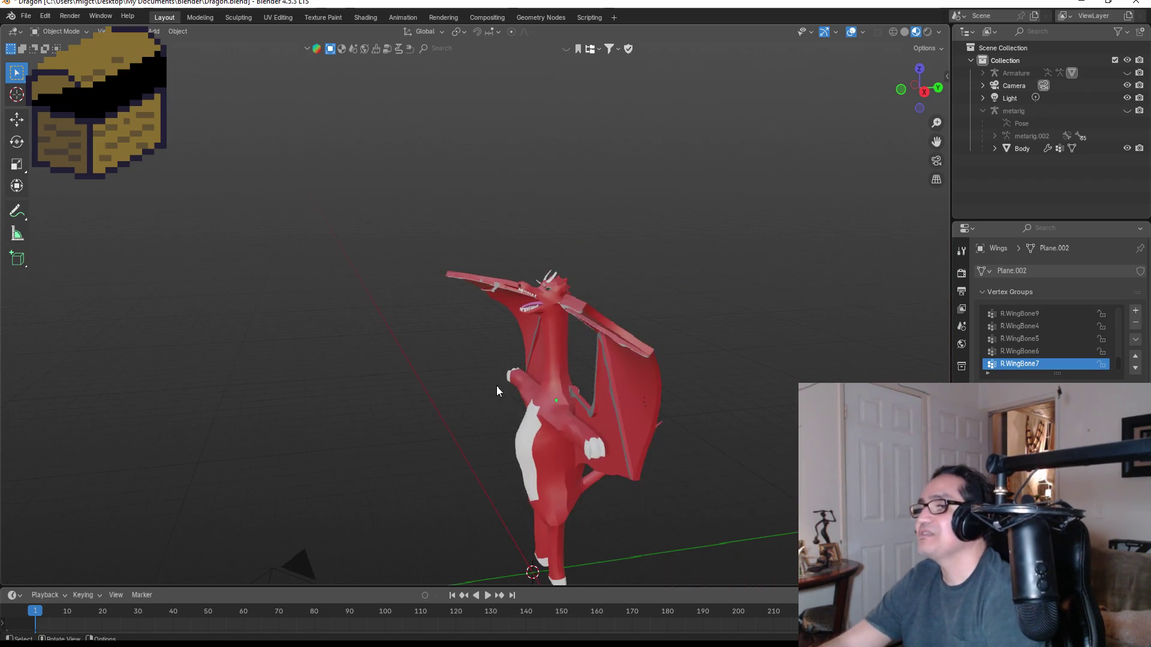
mouse_move(573, 352)
left_mouse_down()
mouse_move(716, 368)
mouse_move(614, 319)
left_mouse_up()
scroll(616, 321, "up", 5)
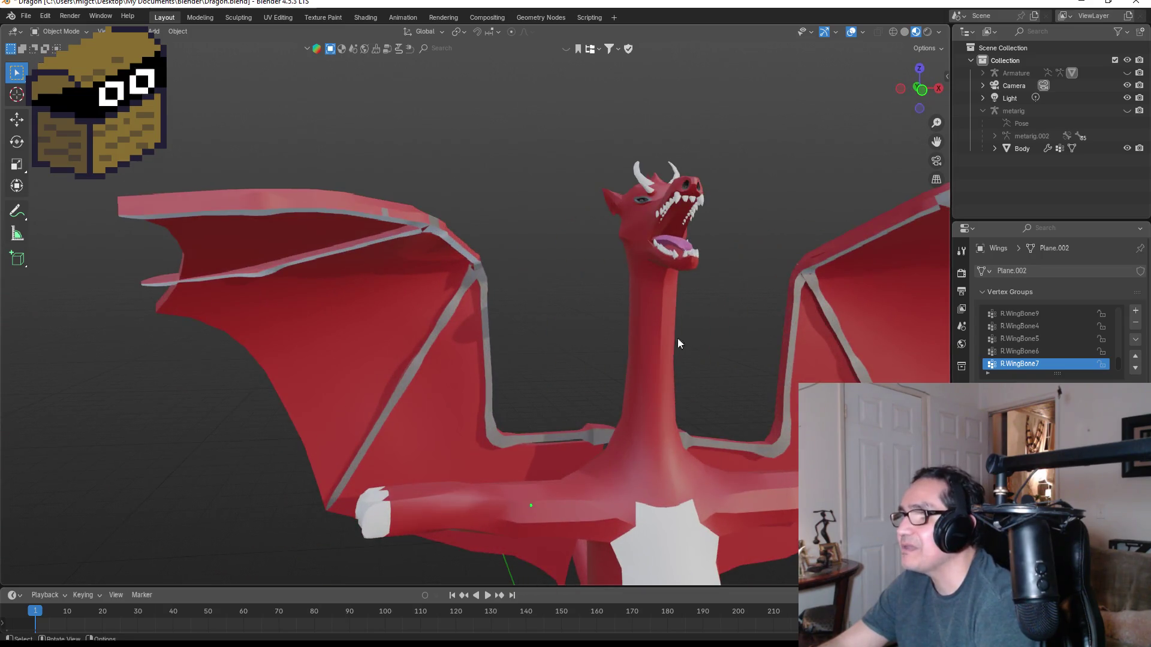
mouse_move(716, 285)
left_mouse_down()
mouse_move(683, 301)
mouse_move(781, 287)
mouse_move(749, 286)
mouse_move(796, 302)
left_mouse_up()
mouse_move(903, 298)
left_mouse_down()
mouse_move(828, 287)
mouse_move(848, 299)
mouse_move(803, 308)
left_mouse_up()
mouse_move(672, 327)
left_mouse_down()
mouse_move(781, 302)
mouse_move(669, 312)
left_mouse_up()
mouse_move(607, 393)
left_mouse_down()
mouse_move(688, 354)
mouse_move(606, 444)
mouse_move(383, 486)
mouse_move(578, 427)
left_mouse_up()
scroll(604, 446, "down", 3)
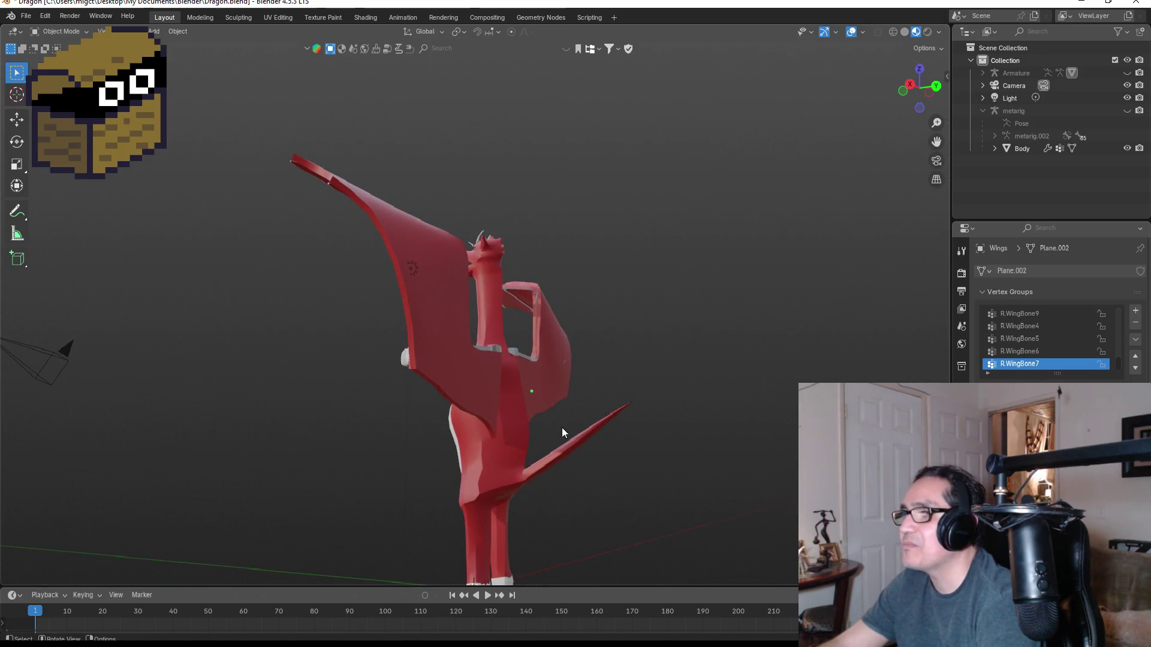
mouse_move(539, 393)
left_mouse_down()
mouse_move(683, 405)
mouse_move(773, 390)
left_mouse_up()
scroll(572, 404, "up", 3)
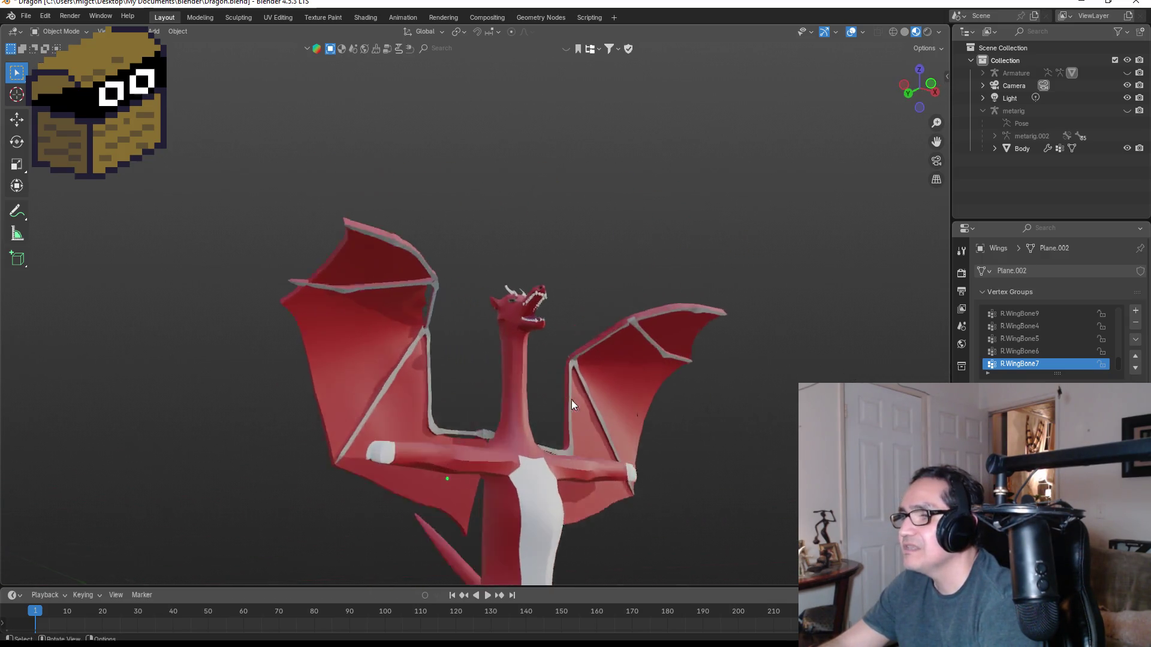
scroll(571, 404, "up", 1)
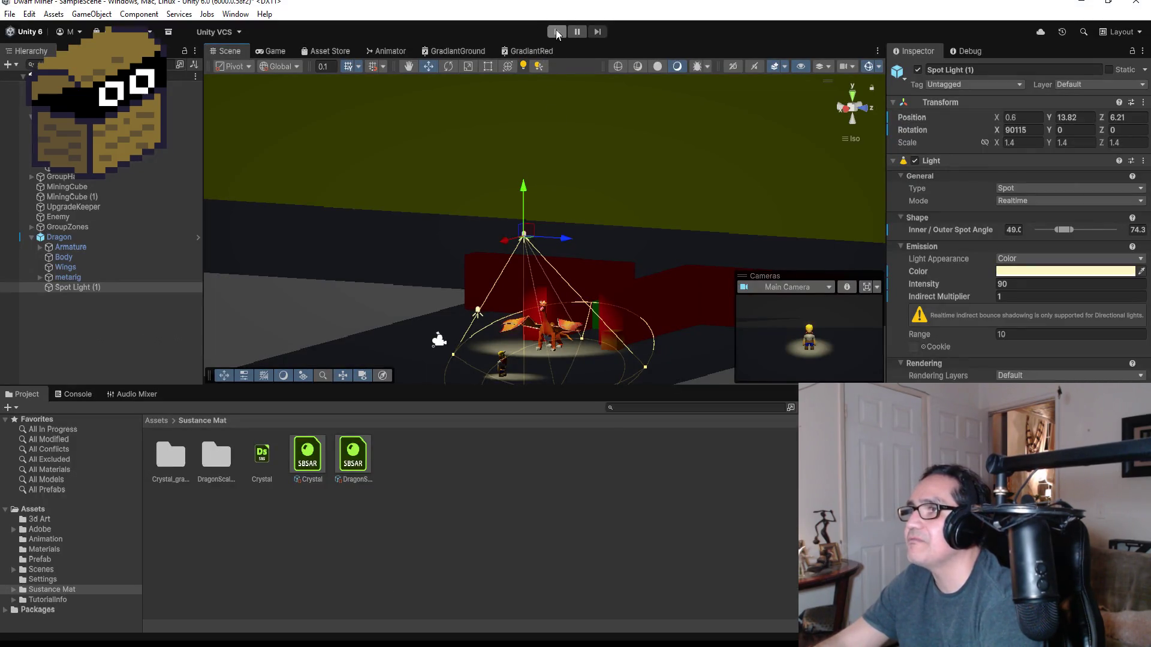
Step: Start play mode and run the dwarf toward the dragon, swinging the camera around it
left_click(555, 30)
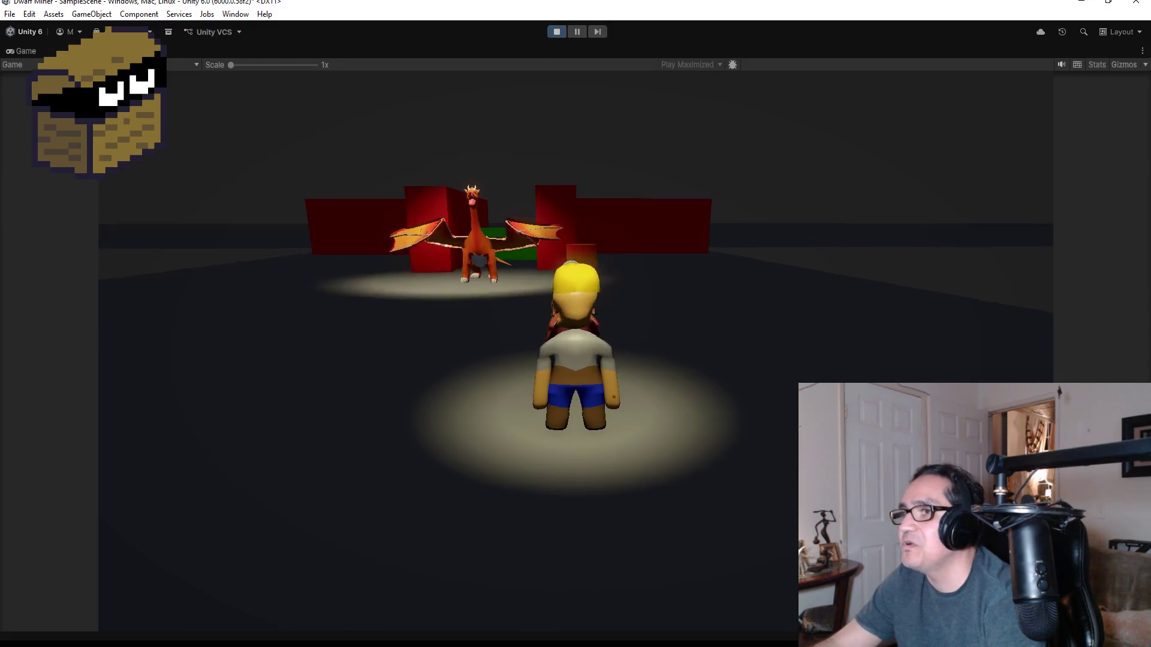
key("w")
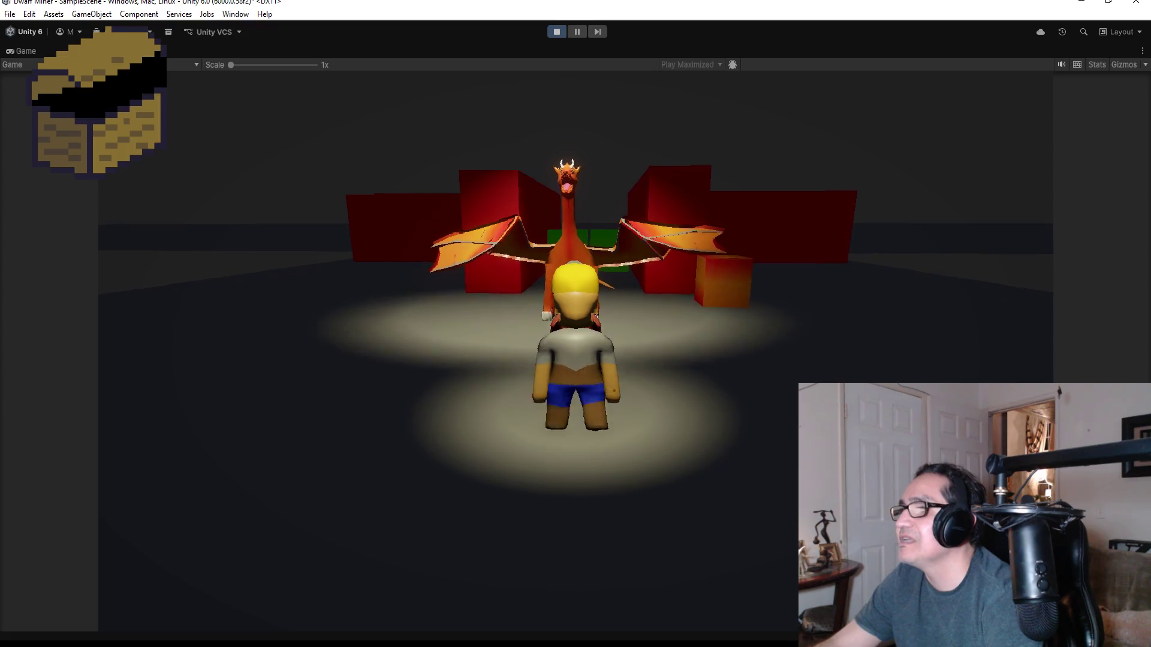
key("w")
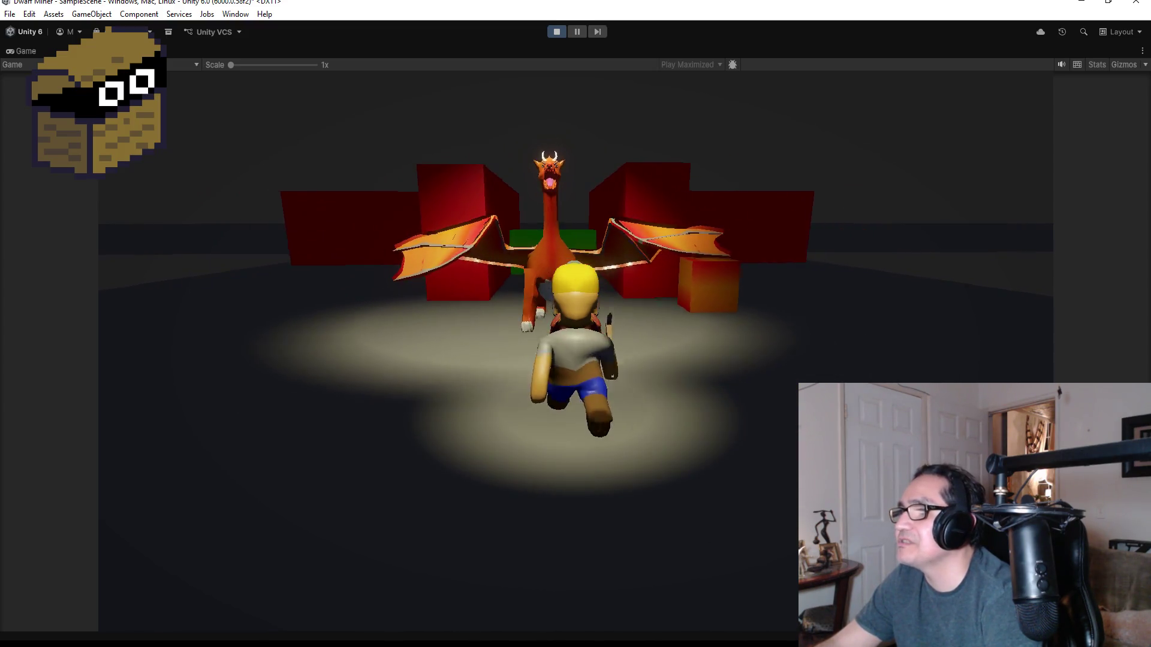
key("w")
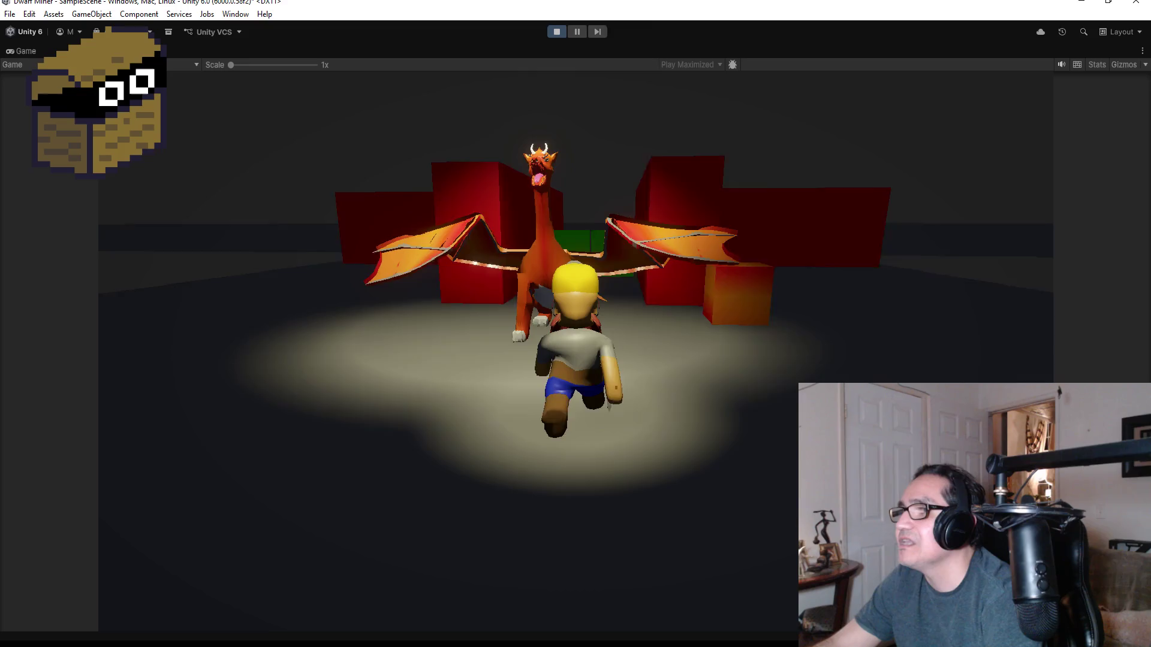
key("w")
key("w")
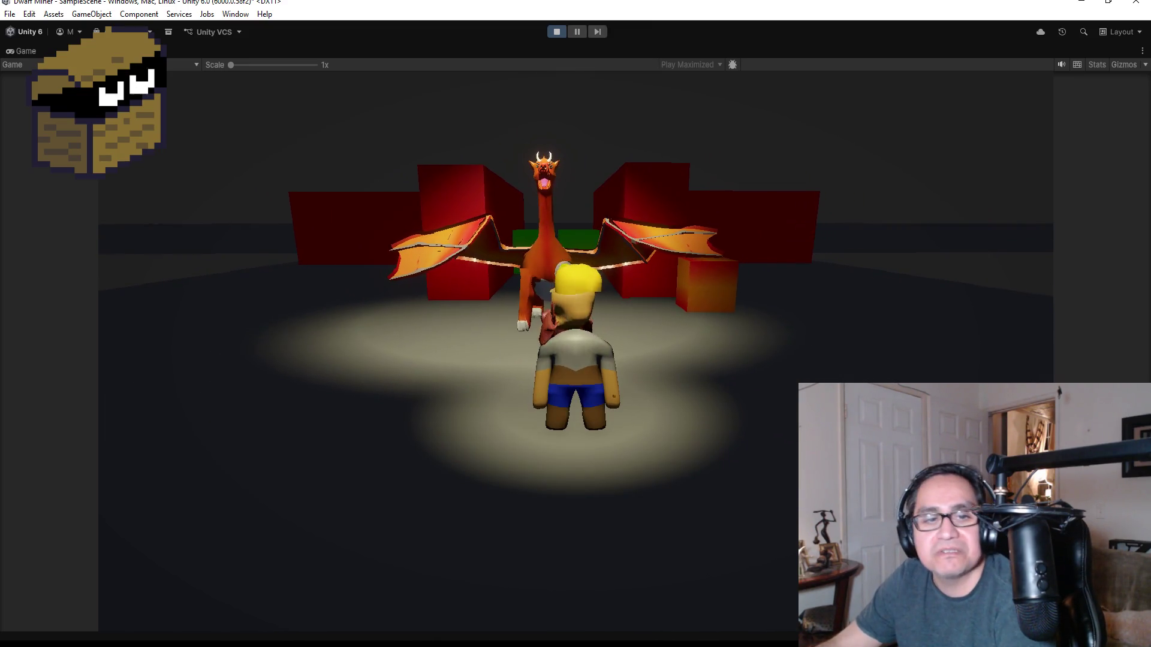
key("a")
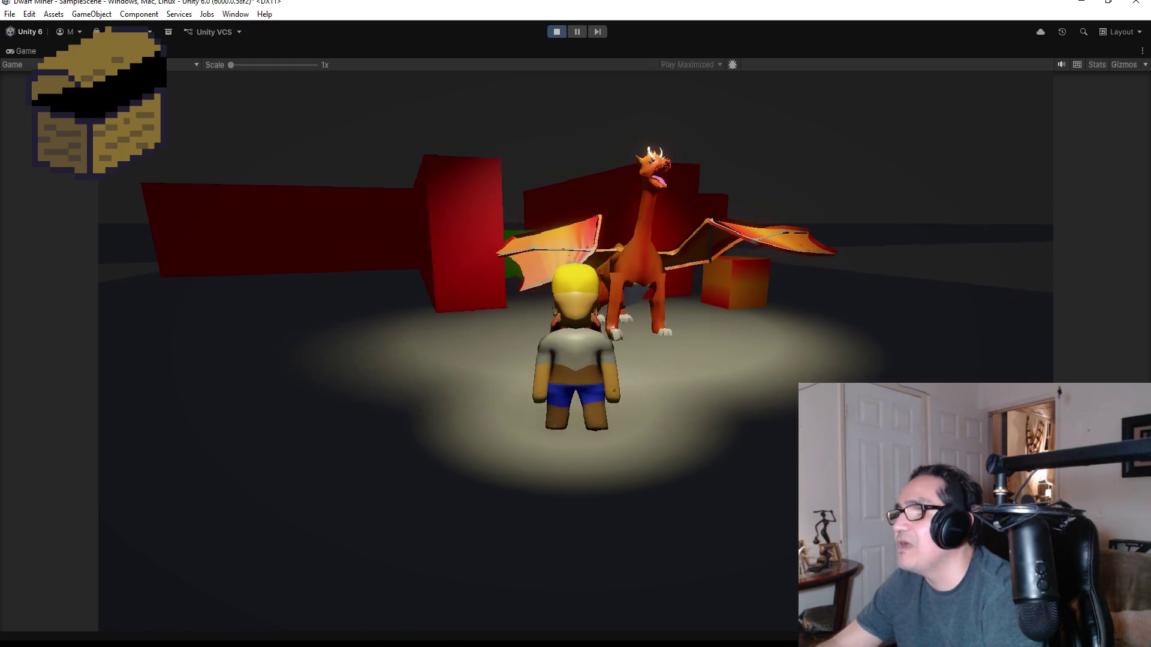
key("d")
key("a")
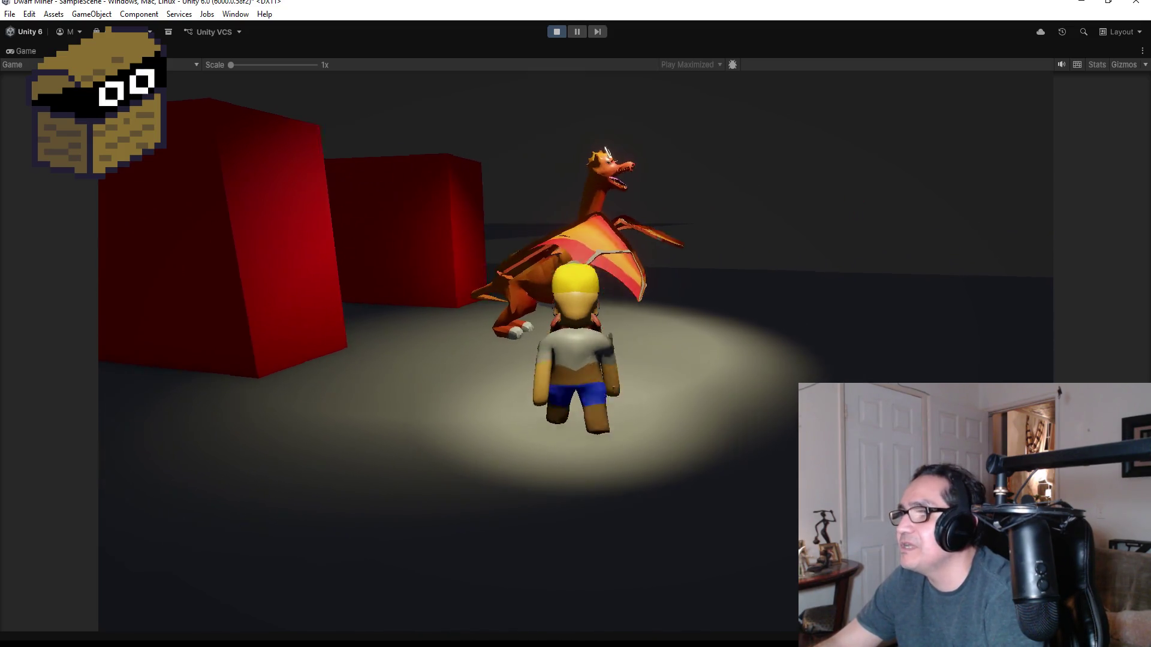
key("d")
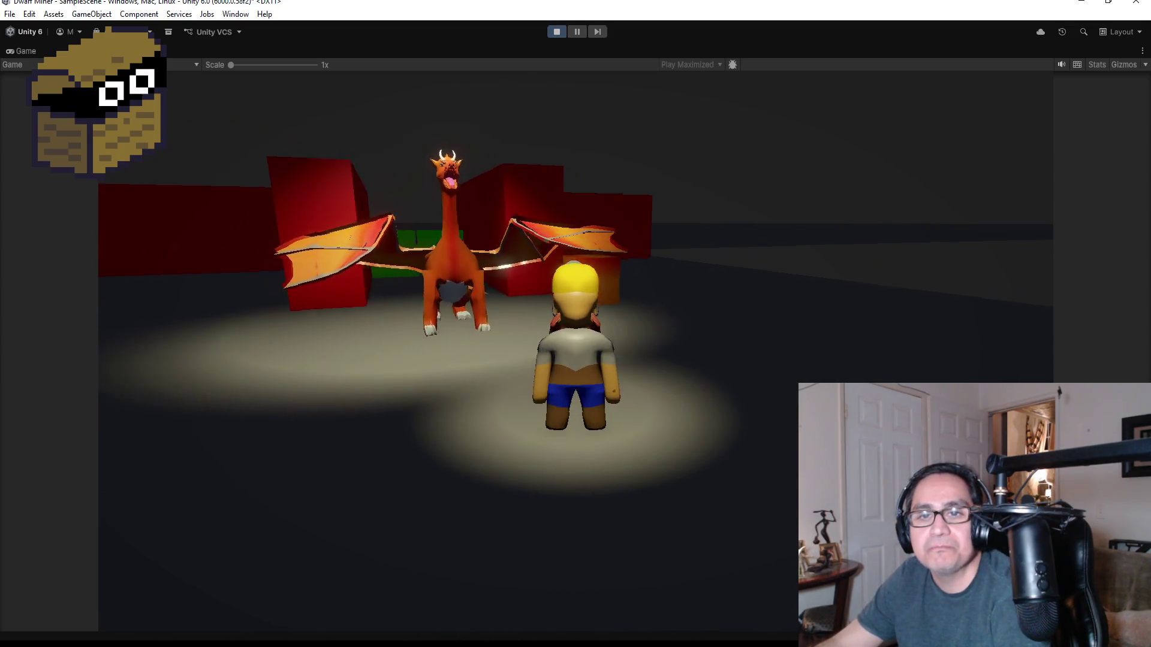
key("a")
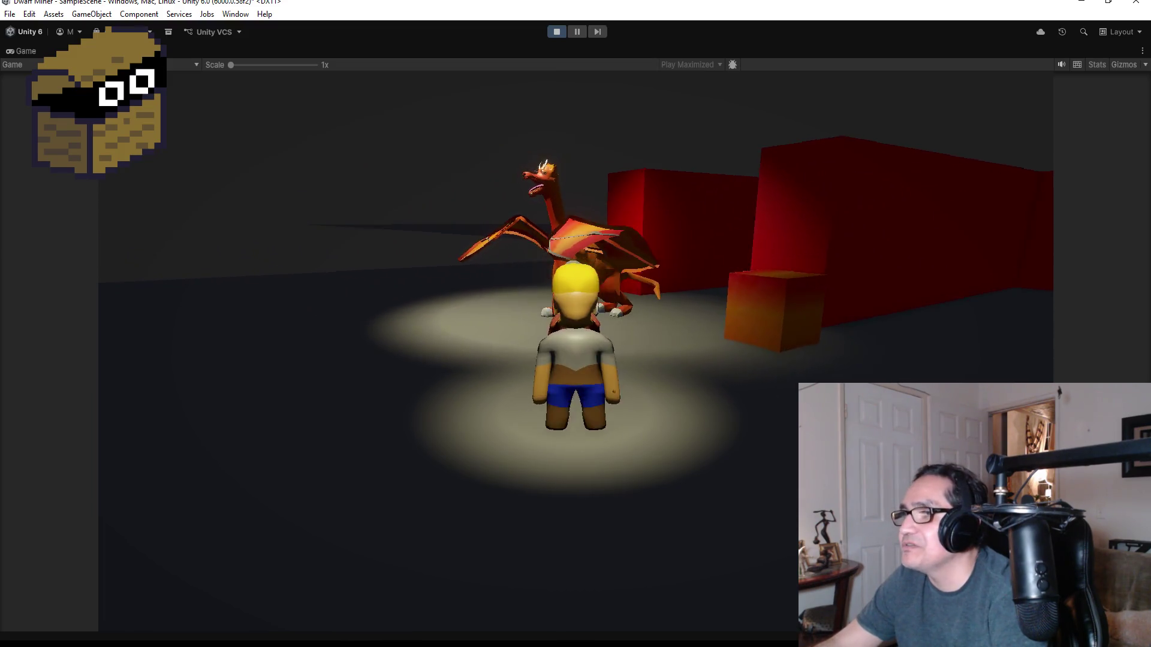
key("d")
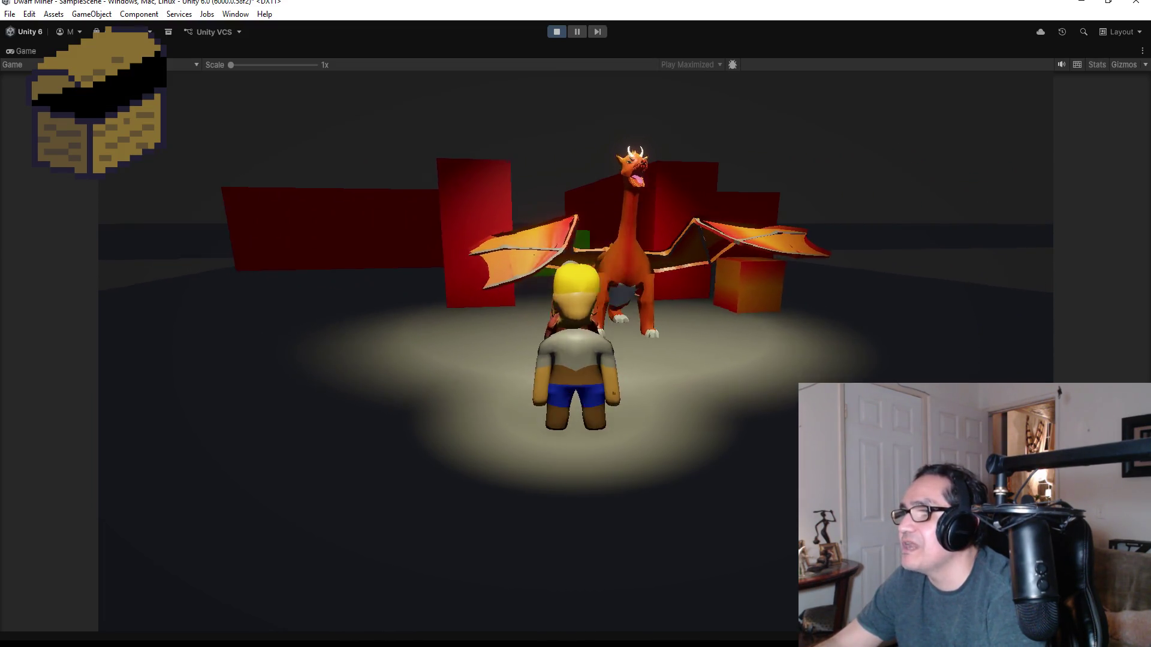
Step: Move the dwarf closer, line the dragon up behind it, and snip the game screen
key("w")
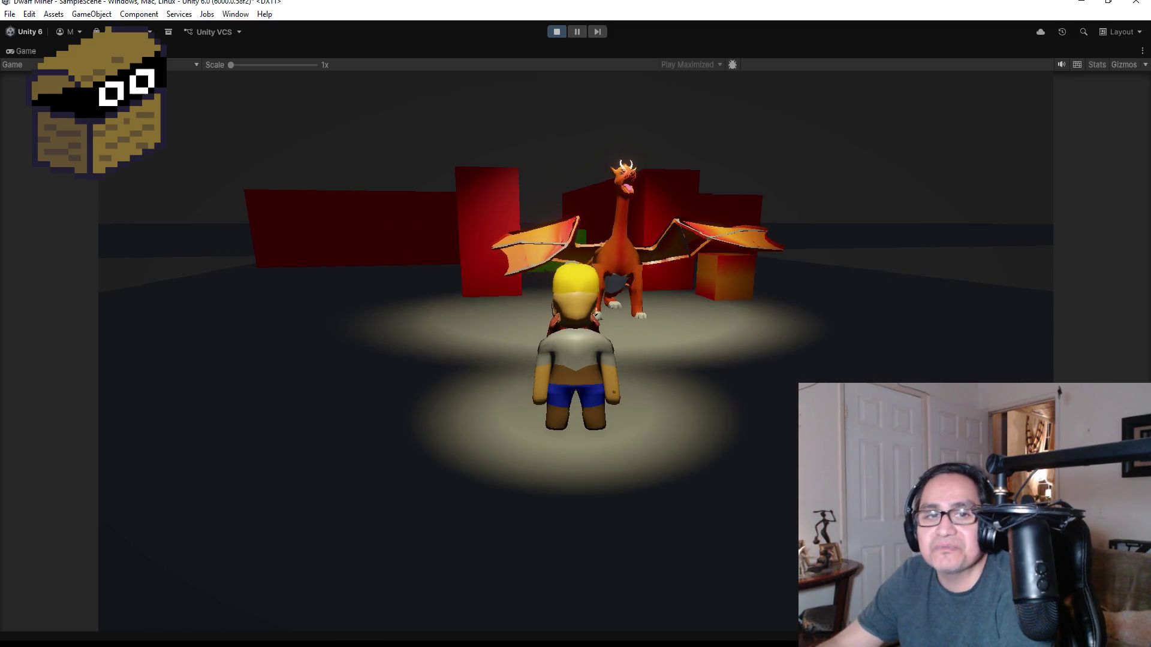
key("w")
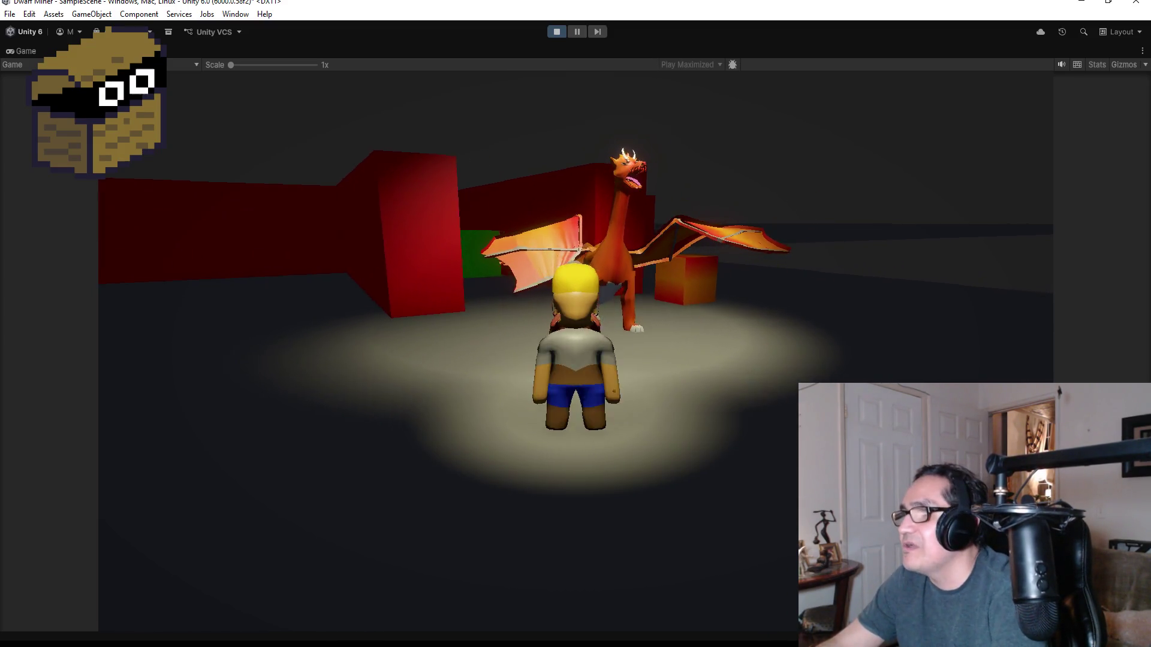
key("a")
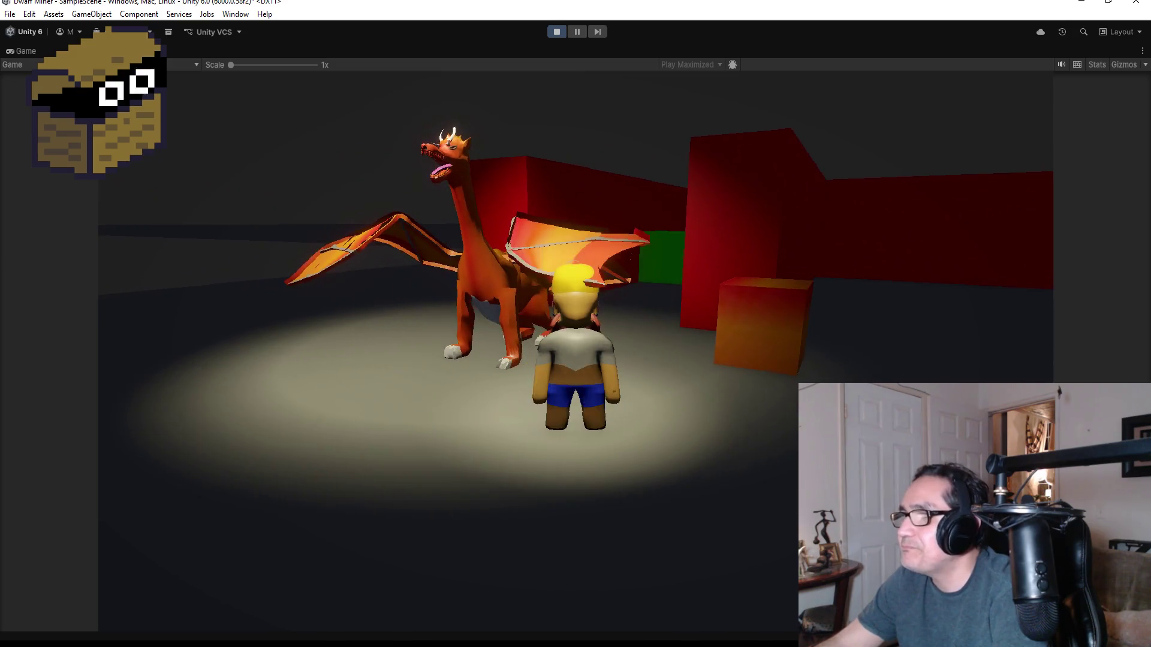
key("d")
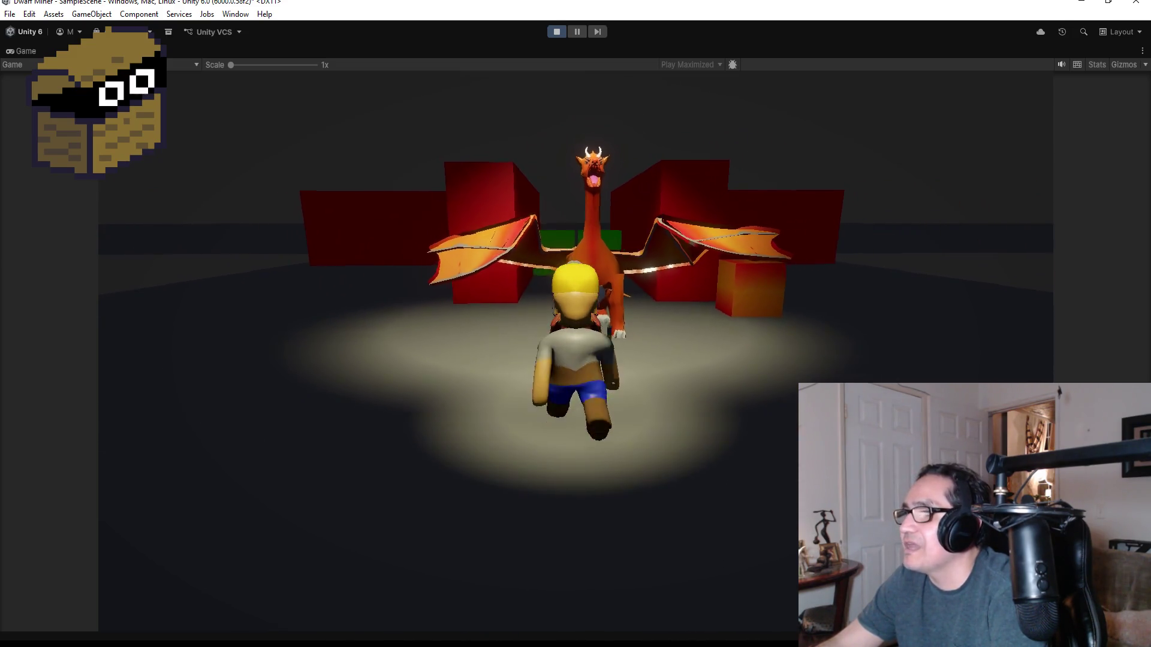
key("a")
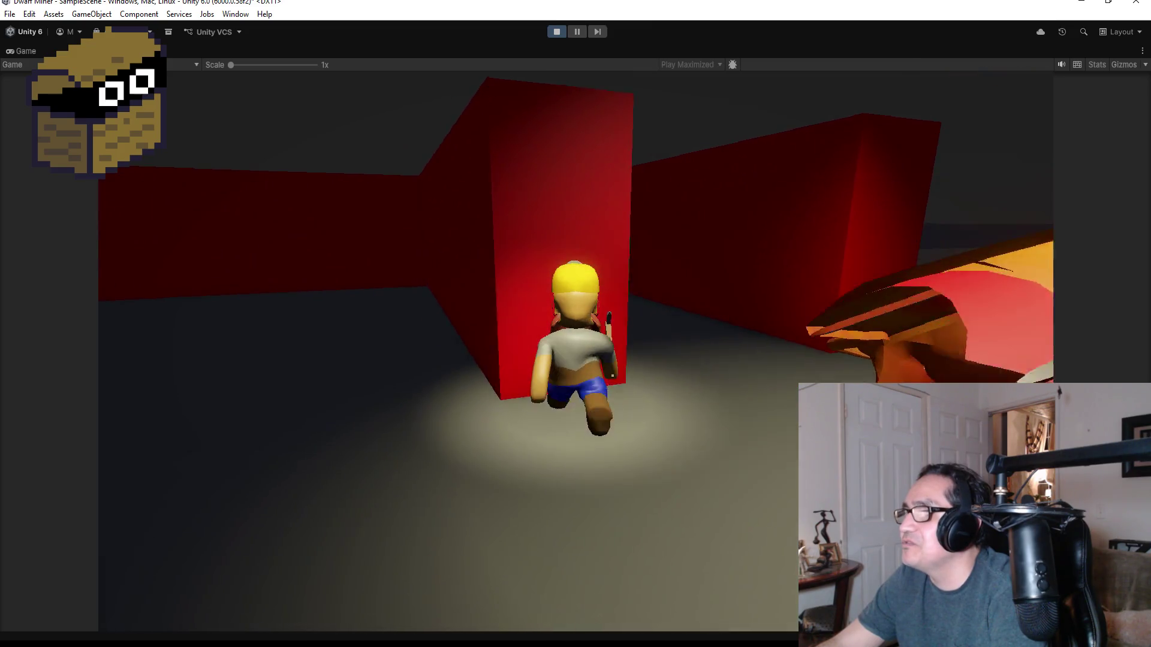
key("d")
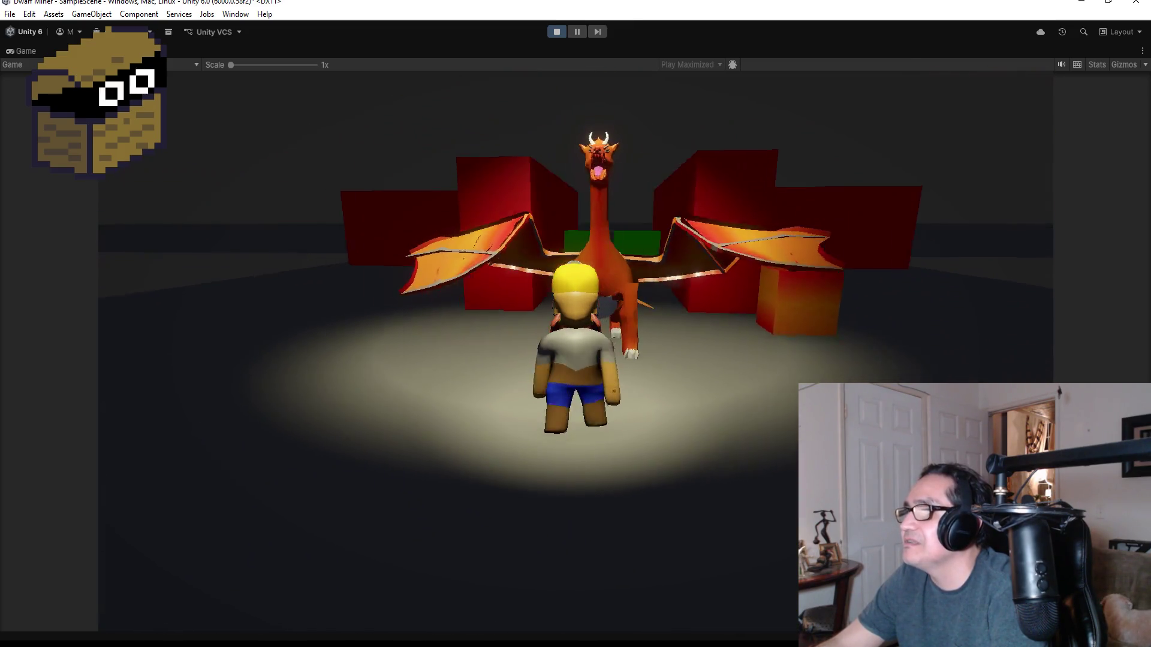
key("d")
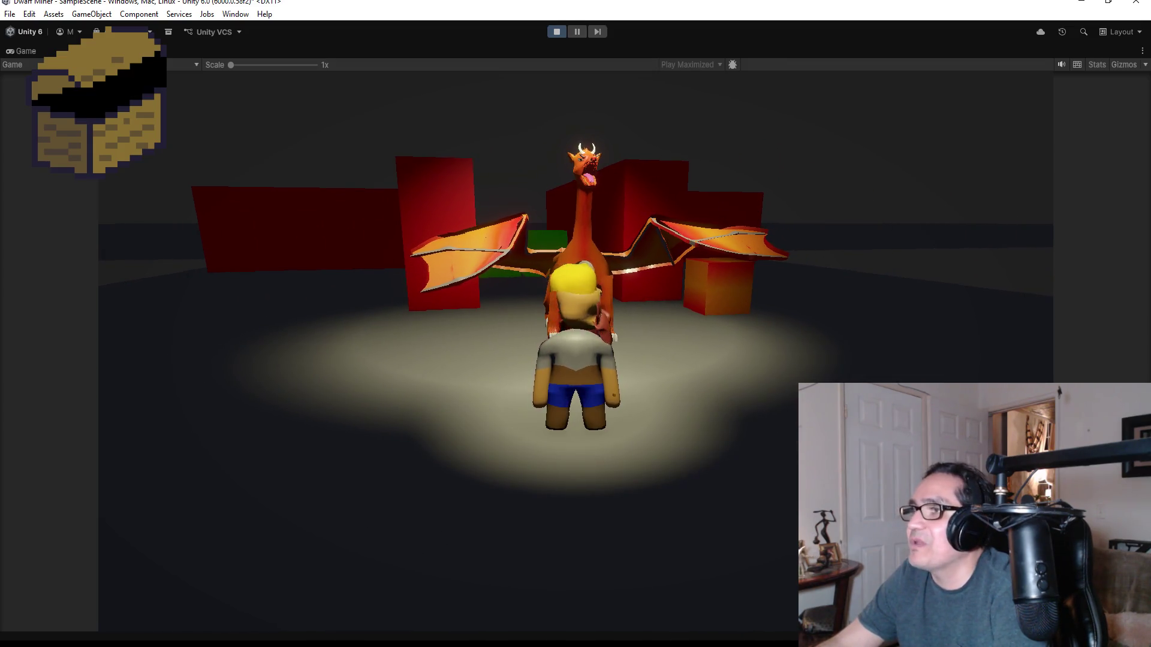
key("w")
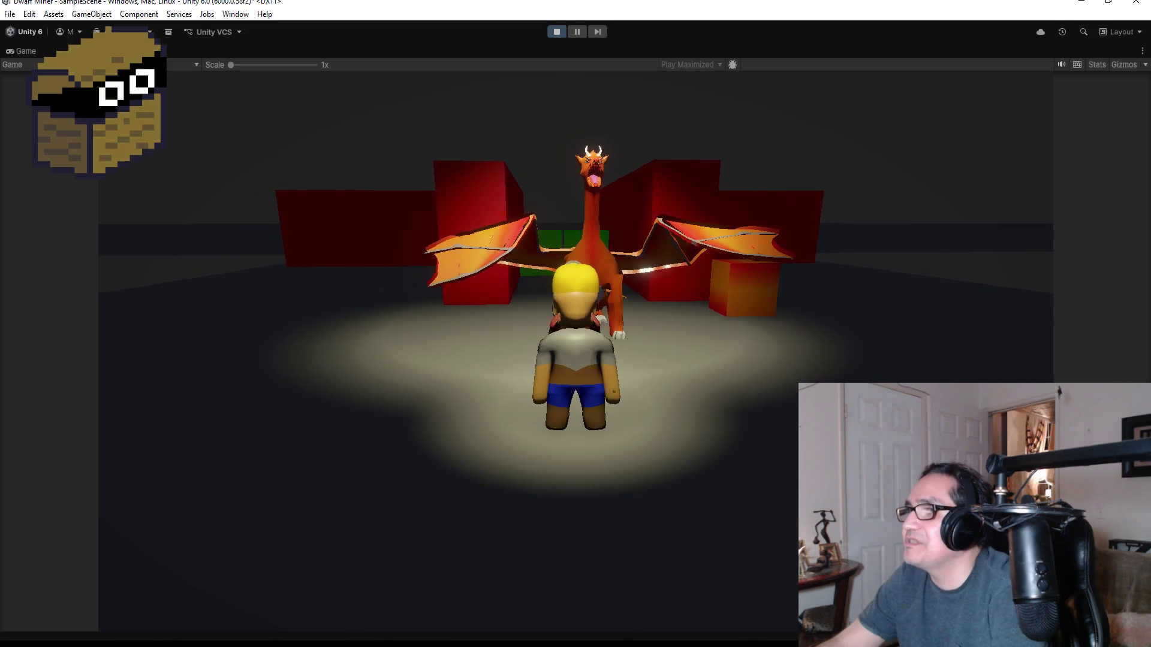
key("d")
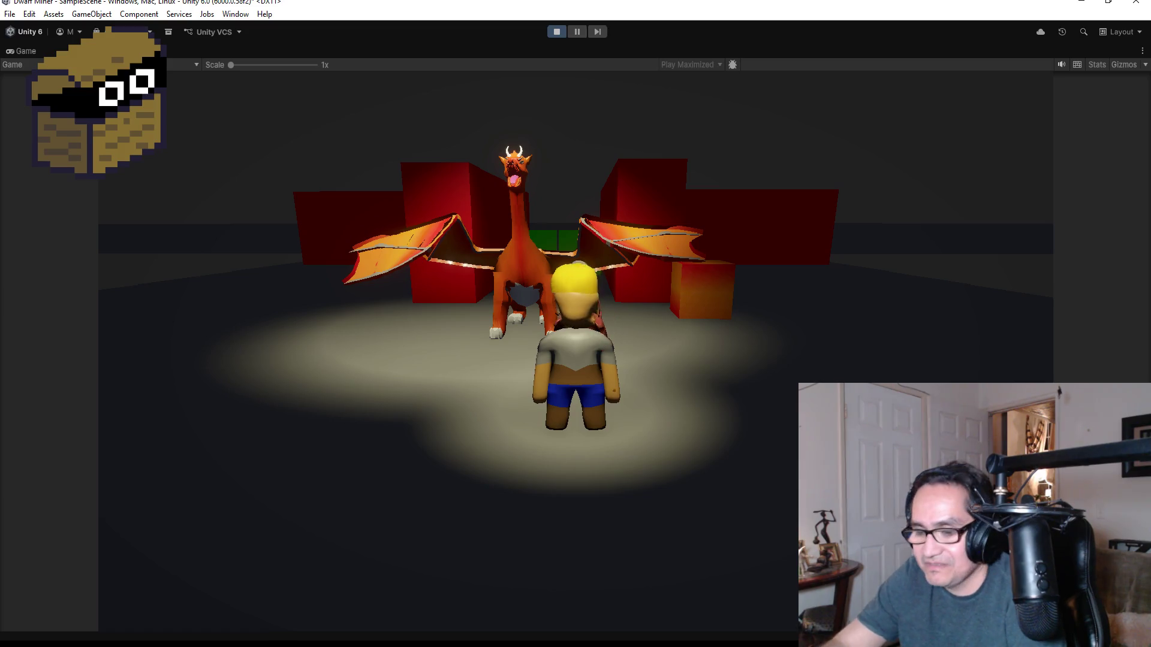
key("super+shift+s")
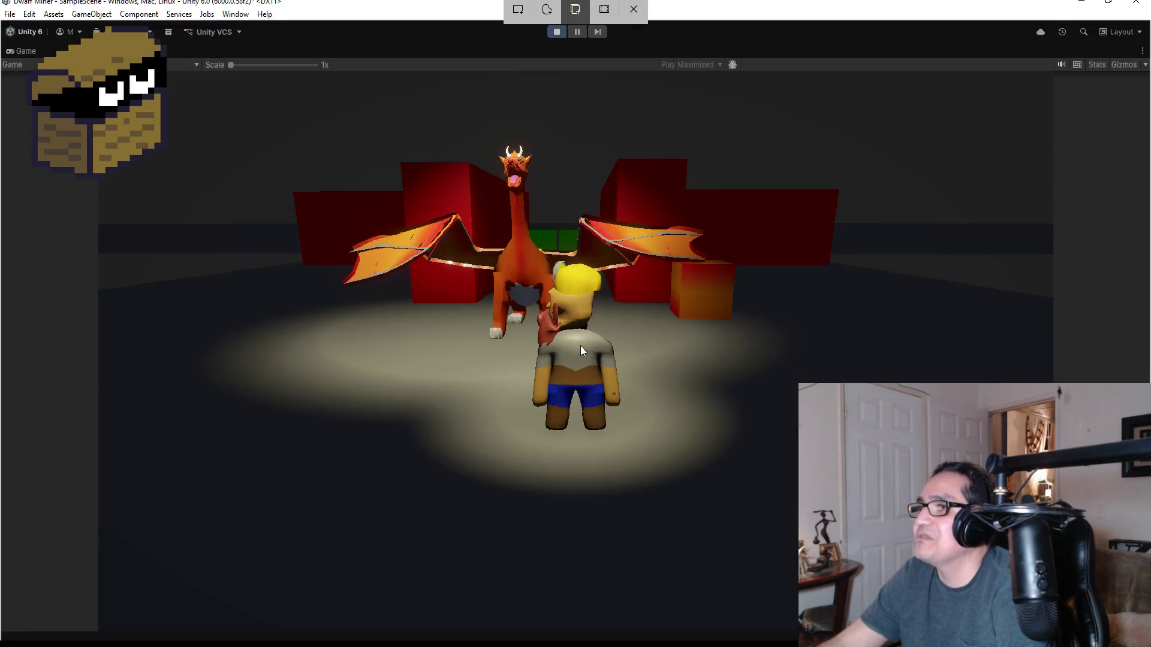
left_click(657, 311)
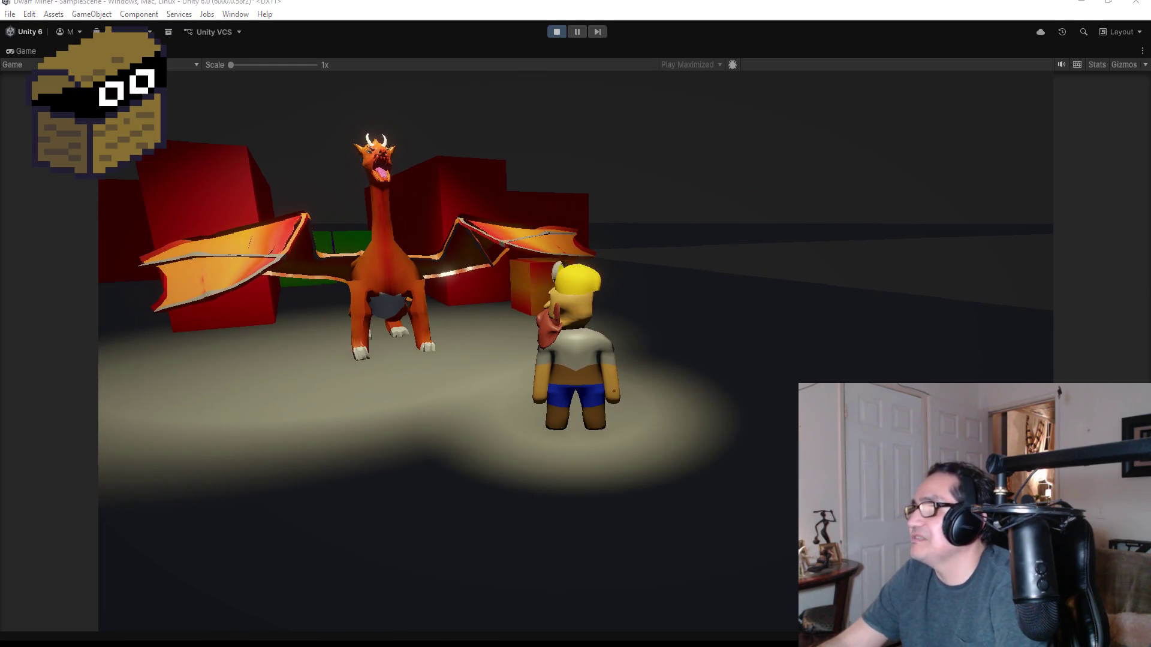
Step: Copy the captured game screenshot, close the snip window, and stop play mode
left_click(1019, 569)
left_click(771, 519)
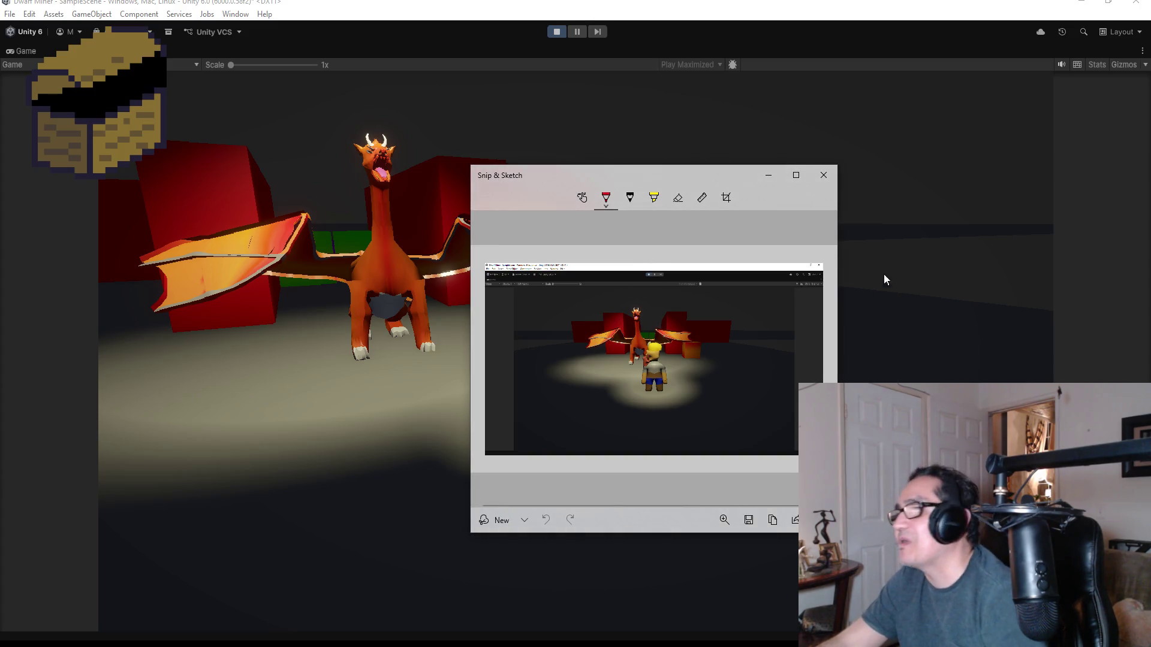
left_click(827, 183)
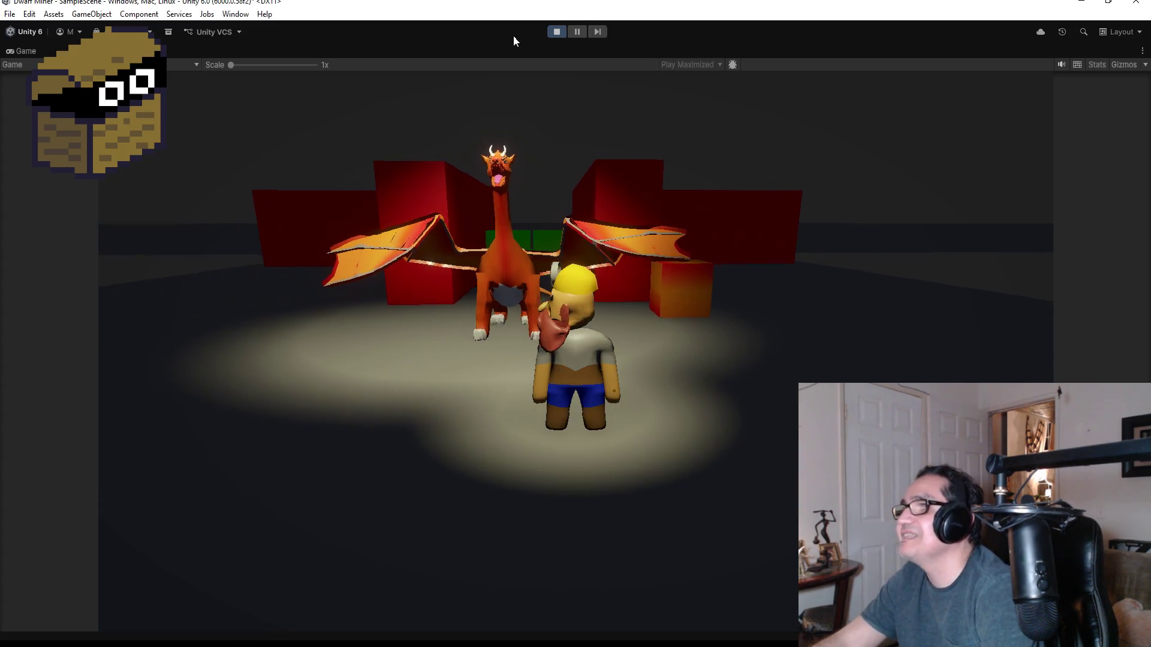
left_click(560, 33)
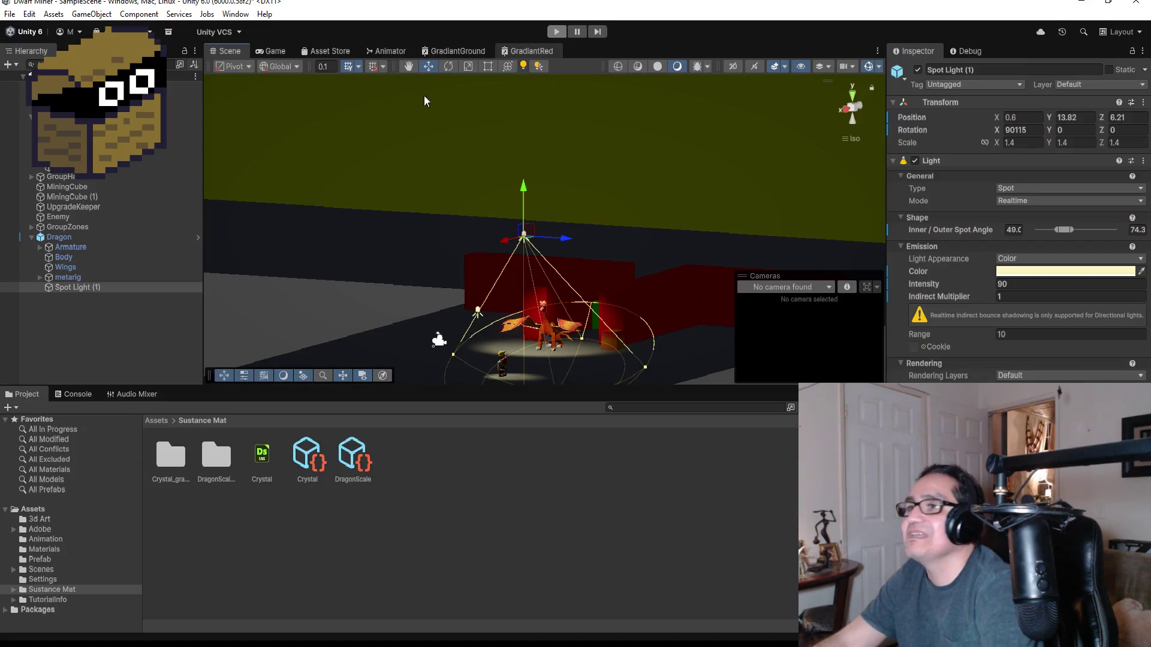
Step: Collapse the Dragon object's foldout in the Hierarchy panel
left_click(9, 14)
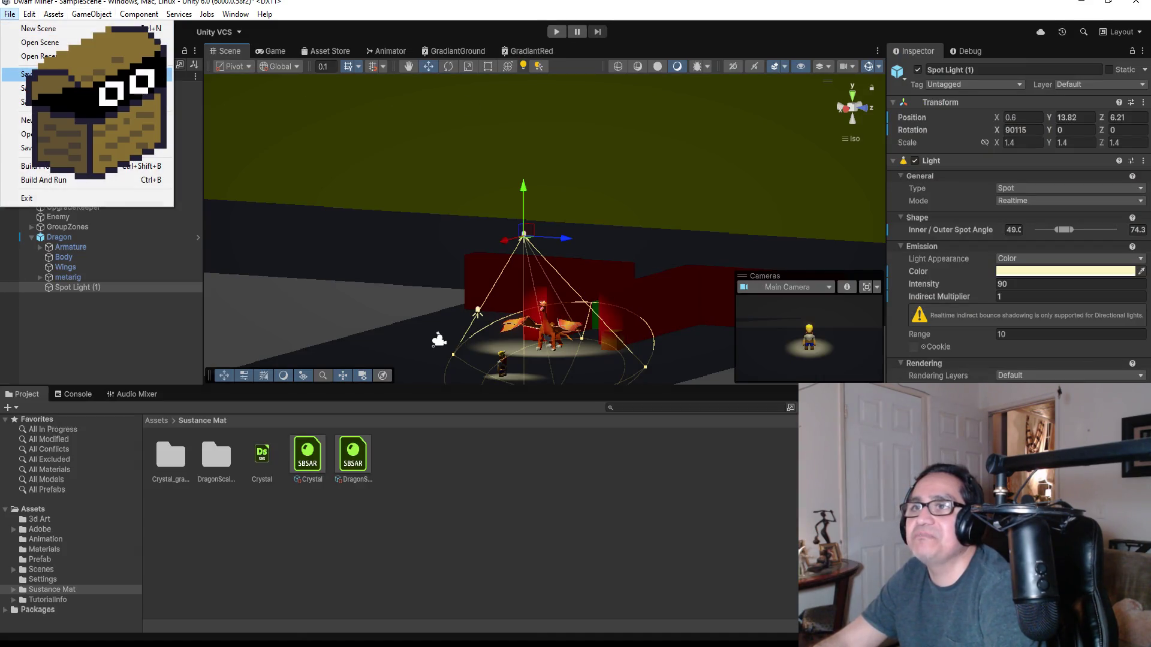
left_click(31, 237)
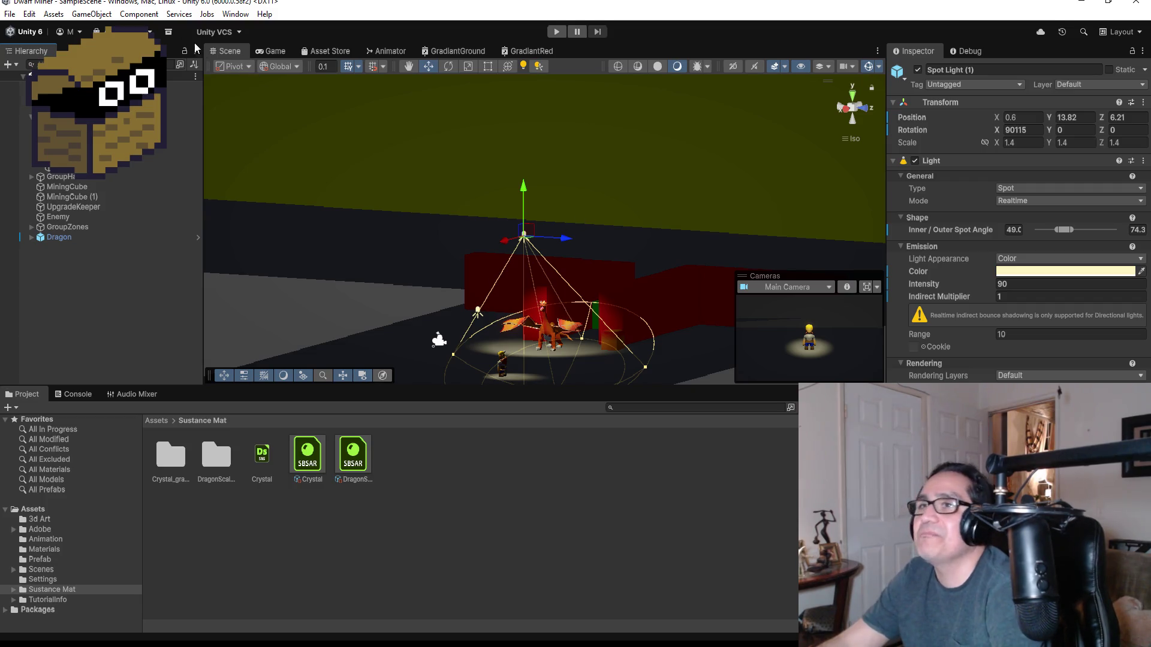
left_click(29, 14)
key("Escape")
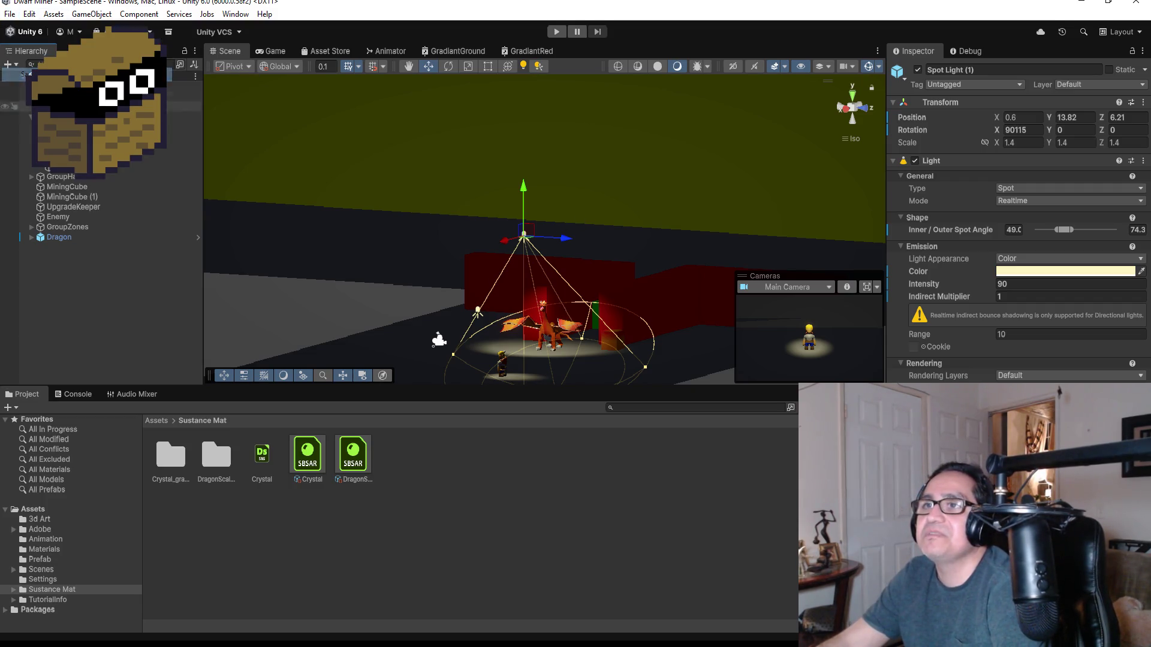